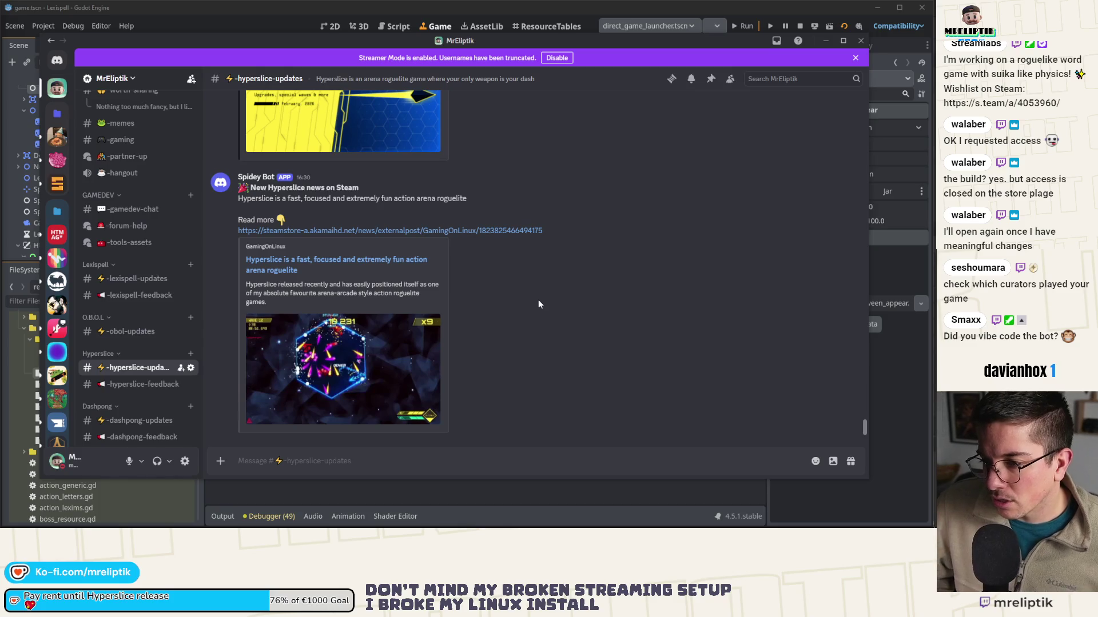
Scroll through Spidey Bot's Hyperslice news posts in the channel, then close Discord.
scroll(369, 208, up, 3)
scroll(406, 259, down, 3)
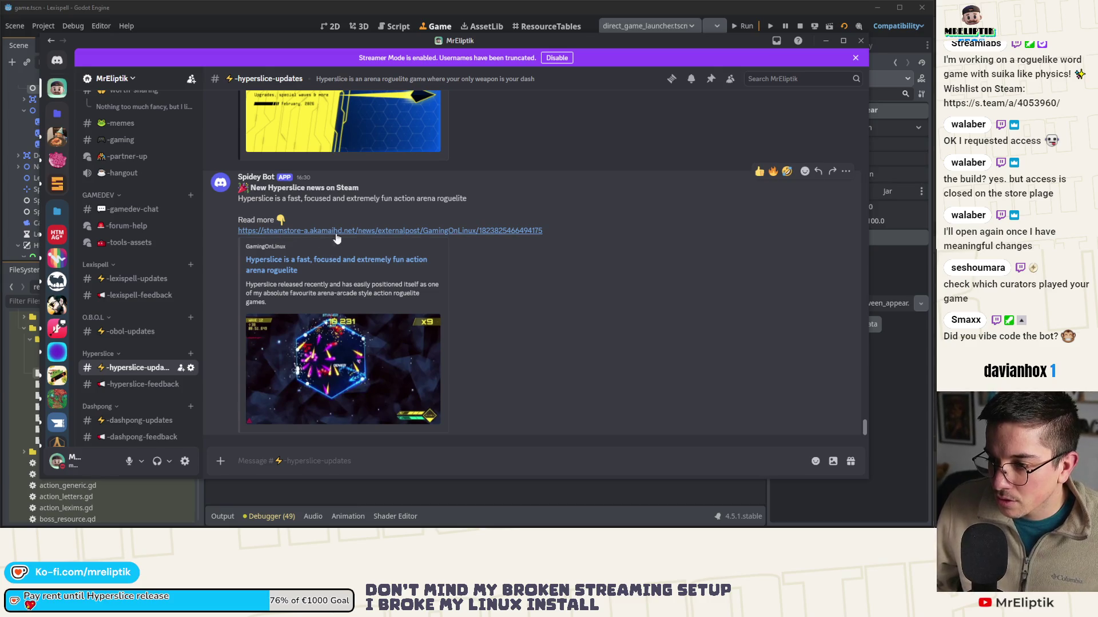
scroll(426, 239, up, 4)
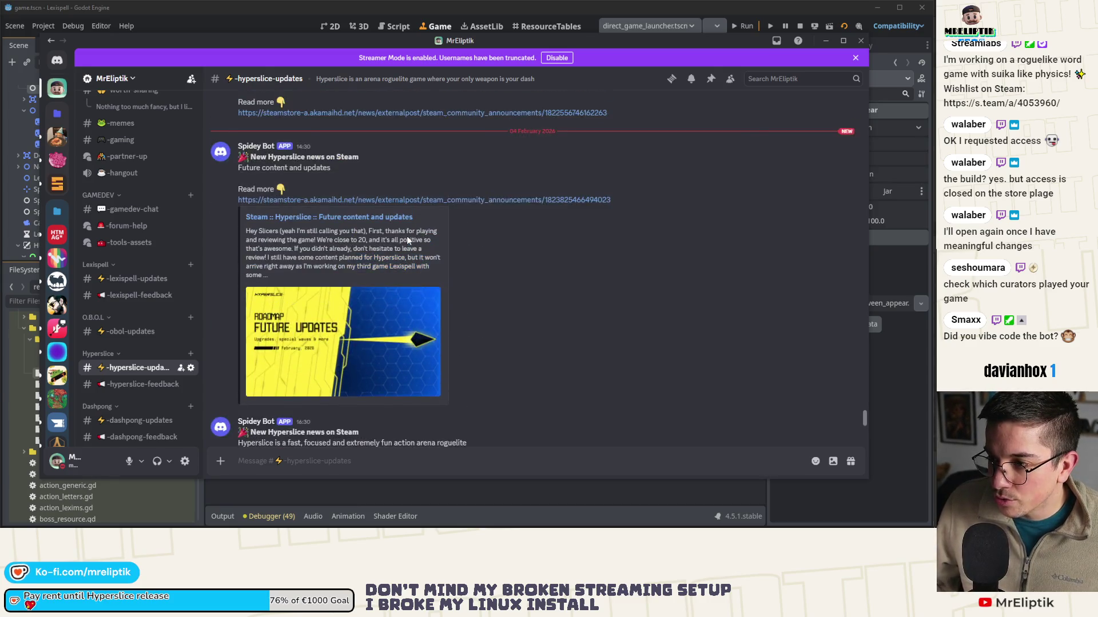
scroll(449, 215, down, 4)
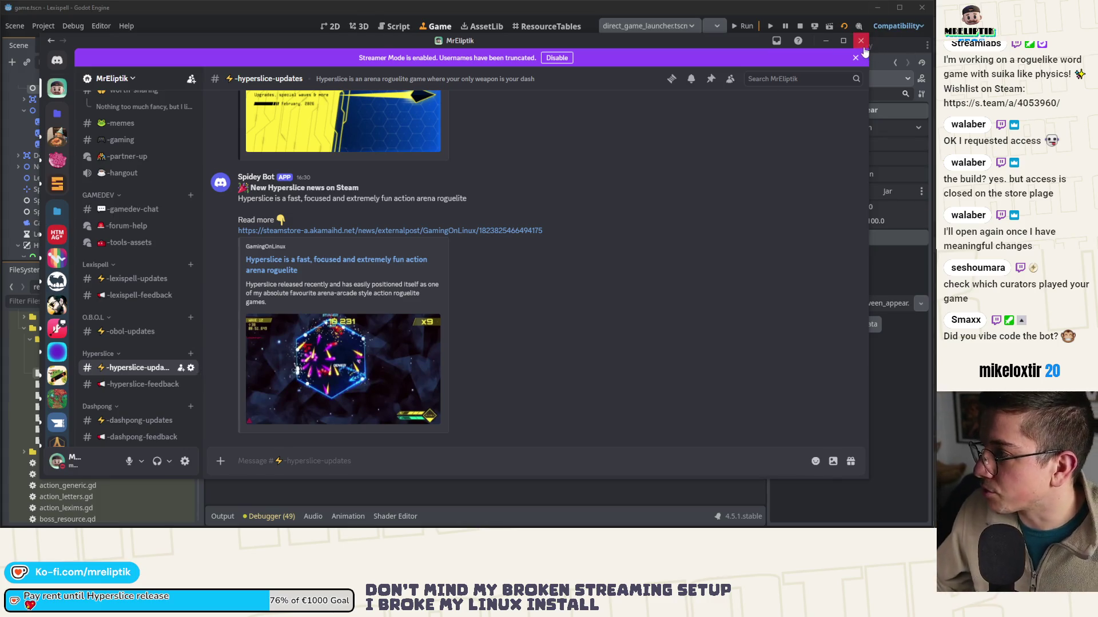
click(860, 40)
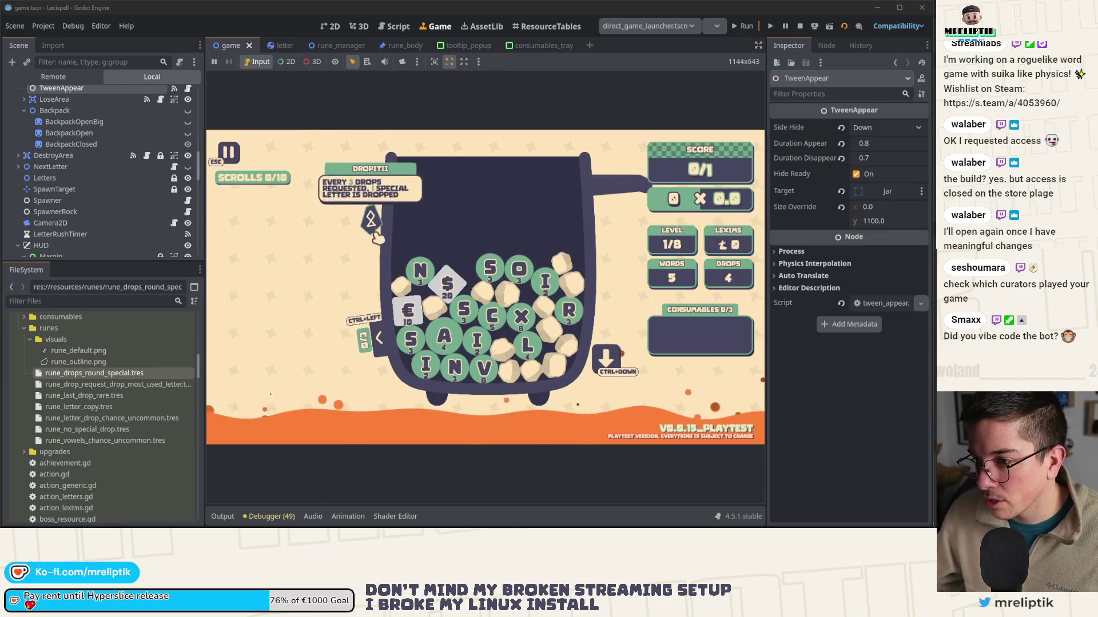
Drop the next rune into the Lexispell jar, then stop the running game.
click(375, 230)
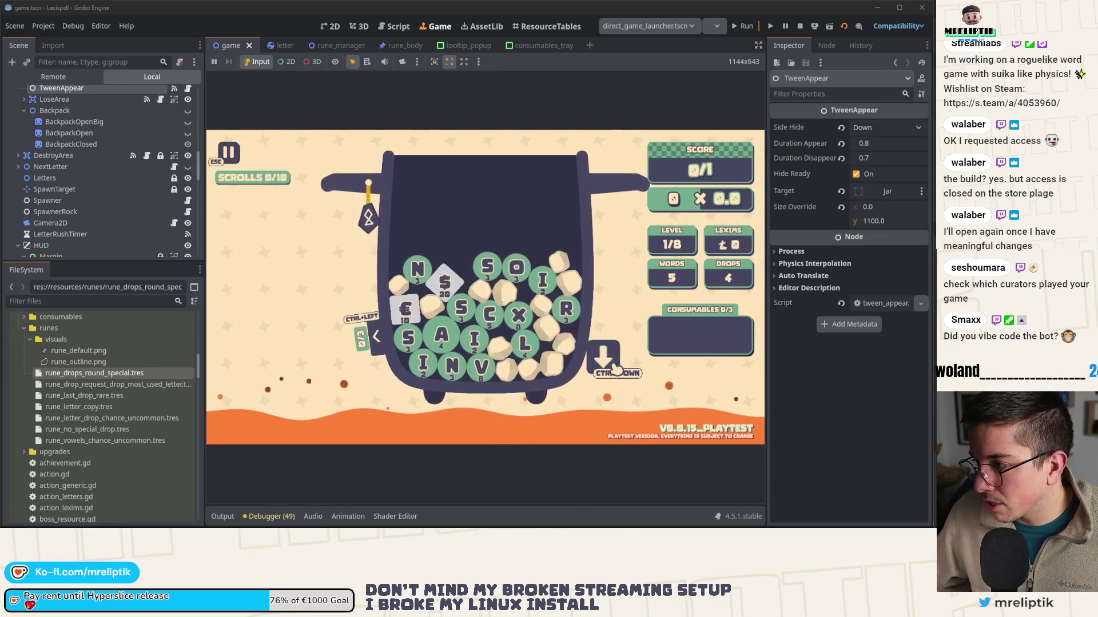
mouse_move(370, 222)
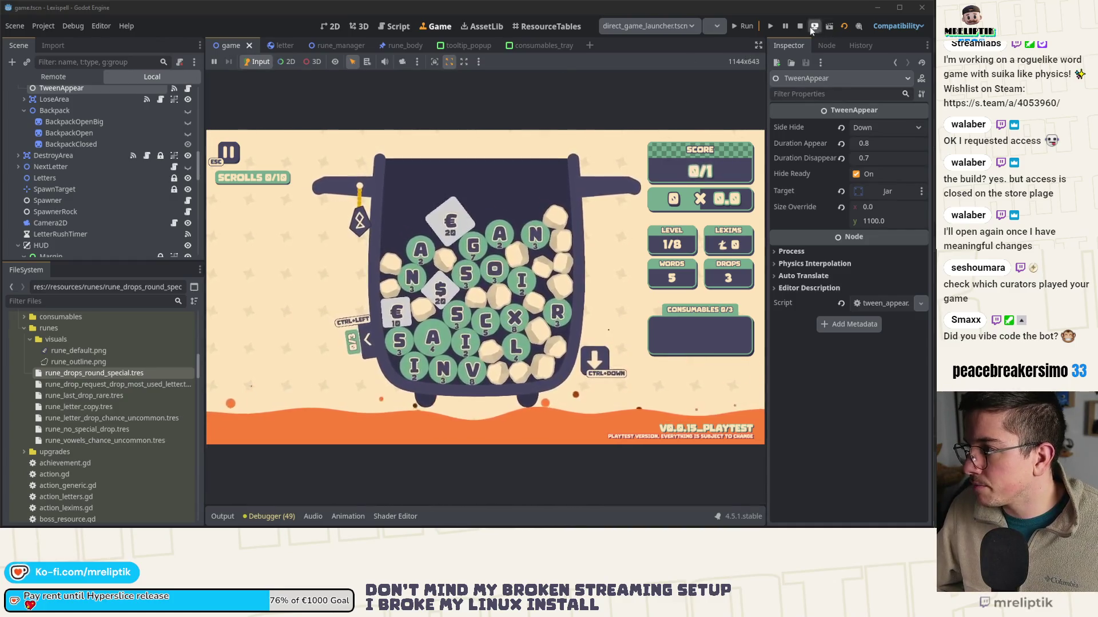
click(792, 27)
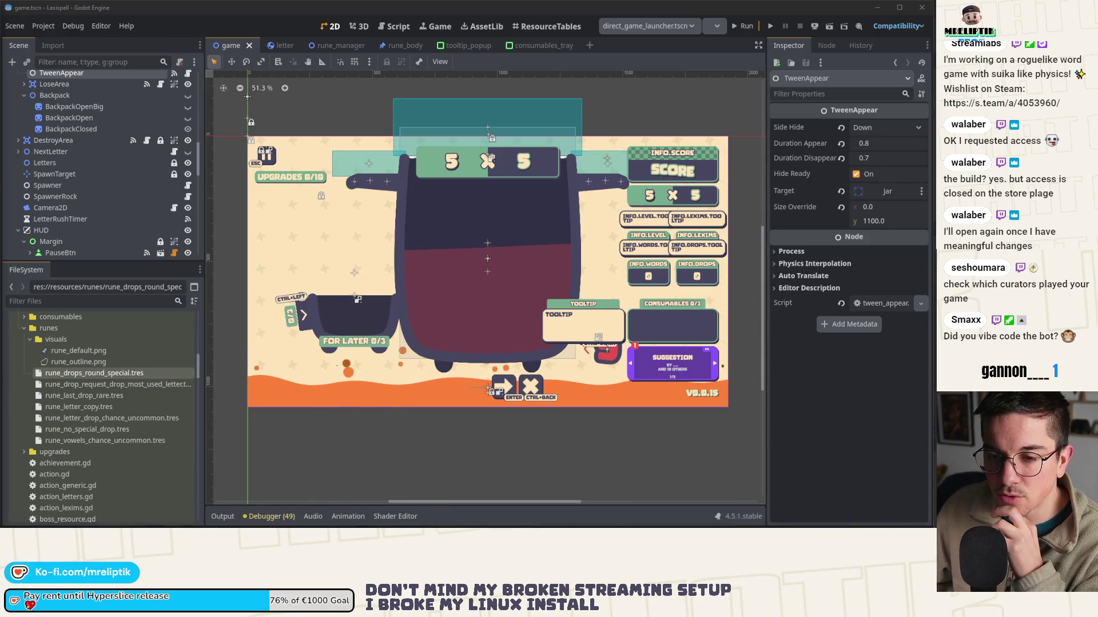
Open n8n Workflows from the launcher in a maximized browser and open 'Steam game news to Discord'.
click(5, 140)
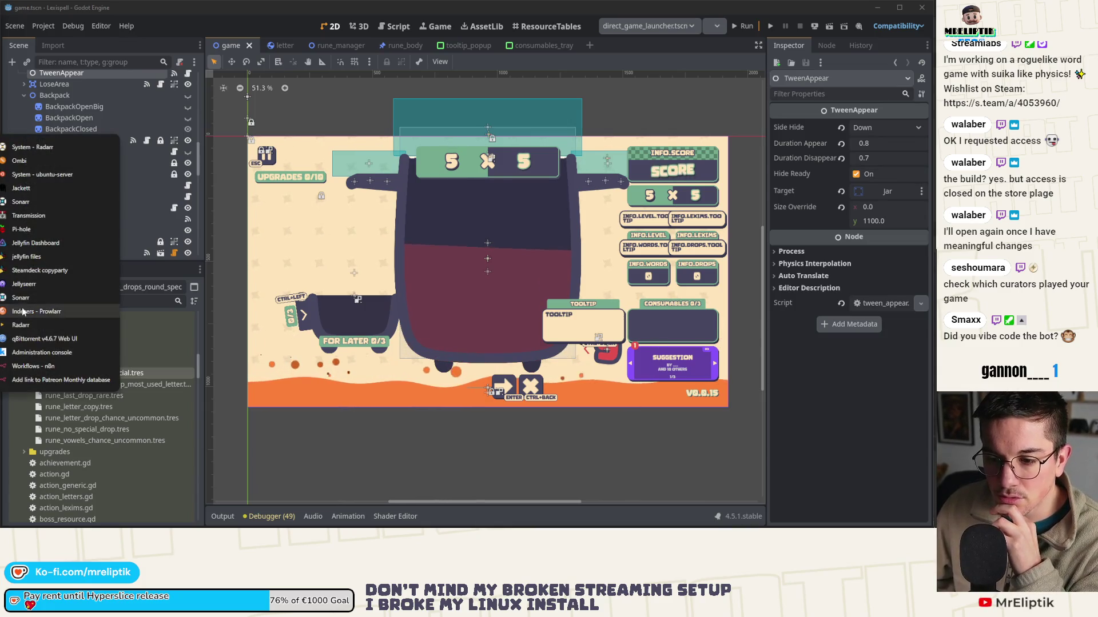
click(28, 366)
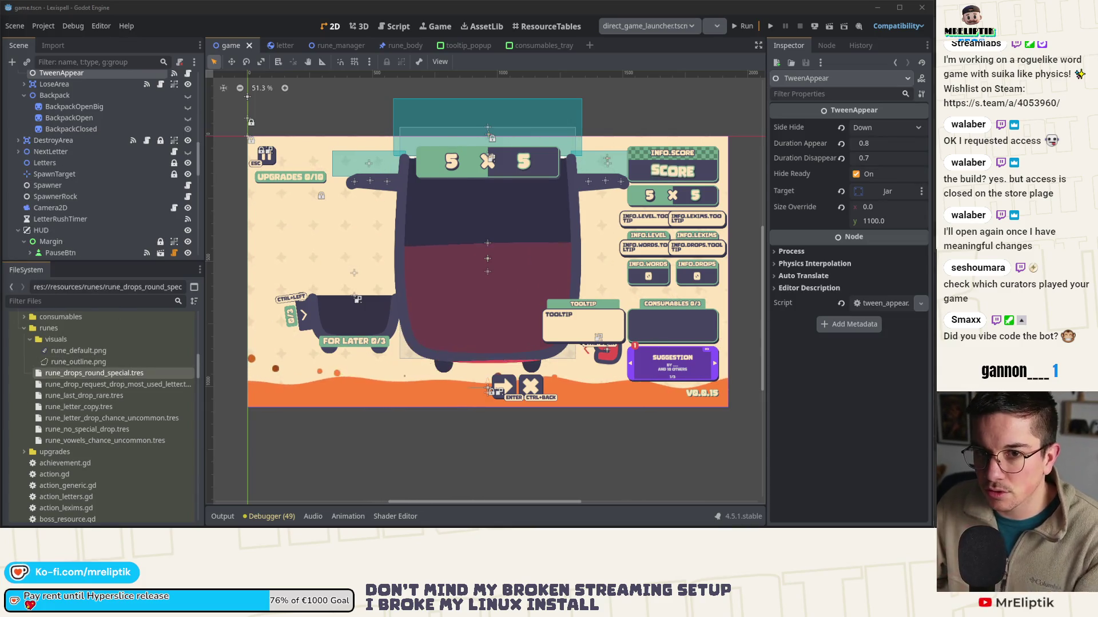
double_click(394, 77)
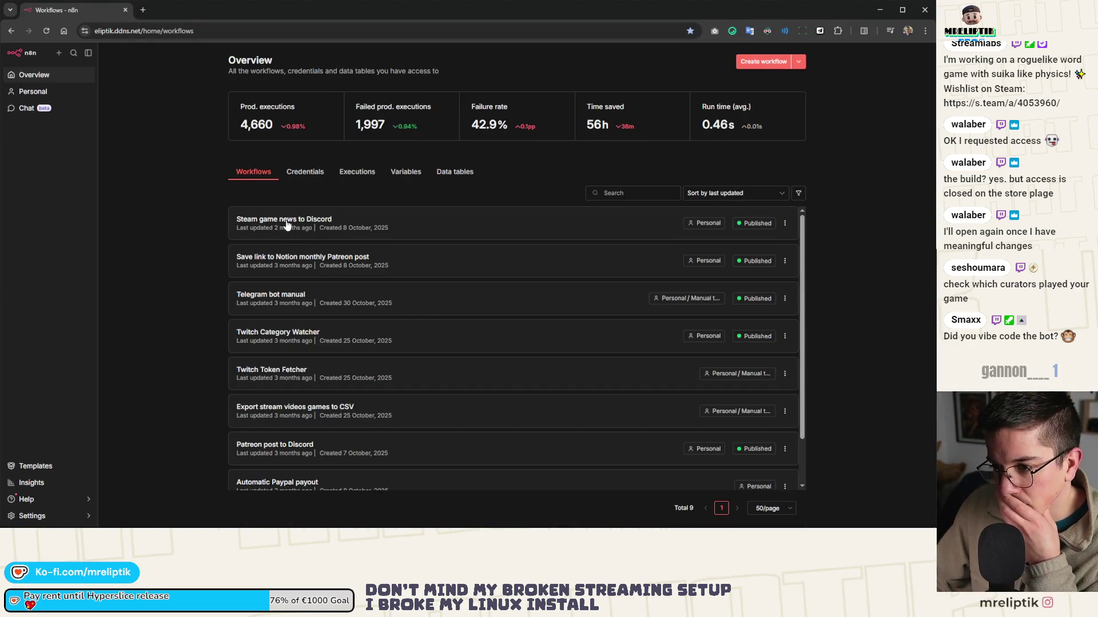
click(287, 225)
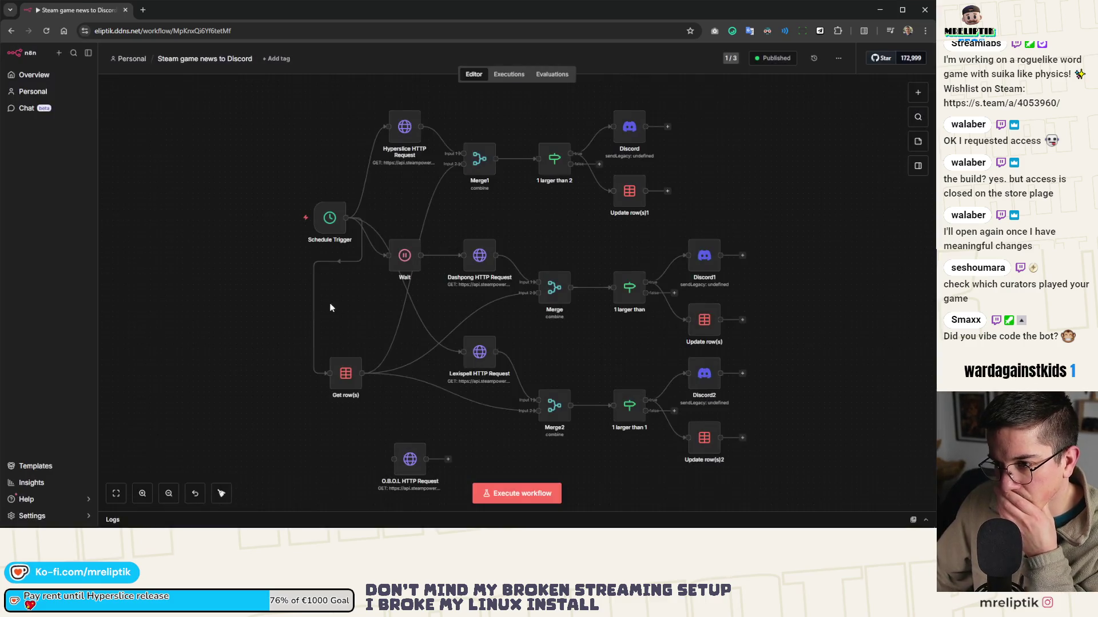
Copy the Hyperslice HTTP Request node's URL and load it in a new browser tab.
double_click(399, 135)
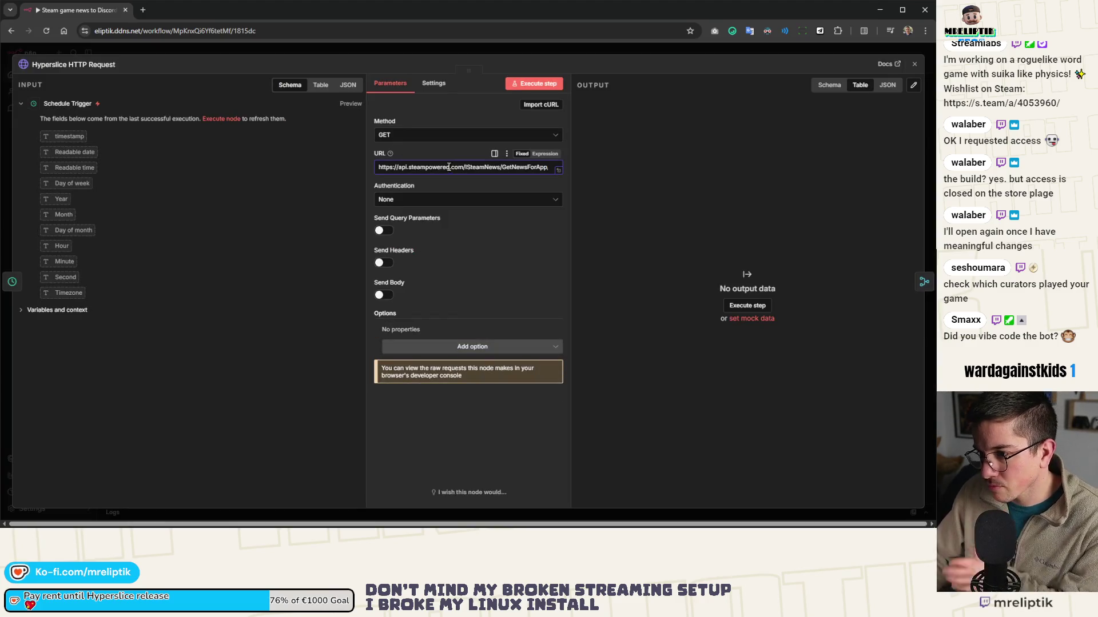
triple_click(437, 167)
key(ctrl+c)
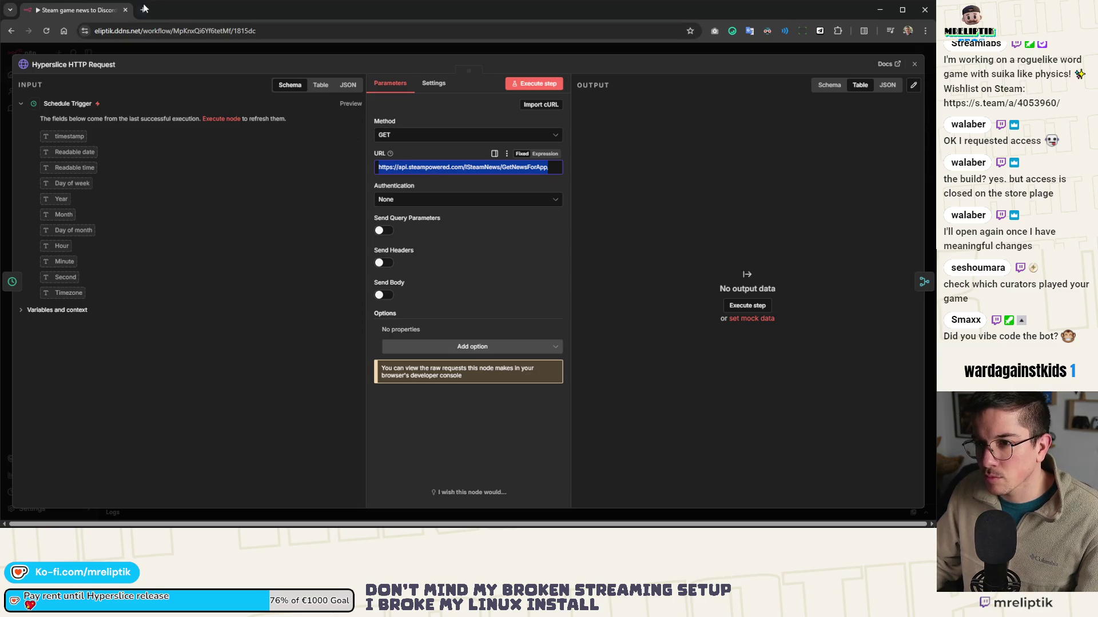
click(143, 9)
key(ctrl+v)
key(Return)
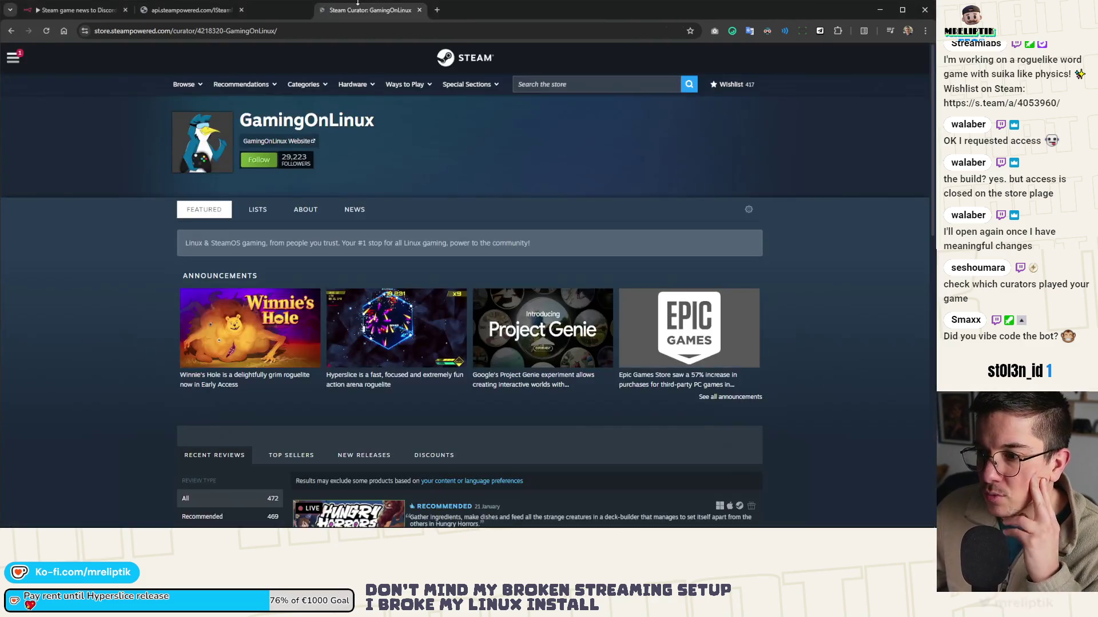
Scroll the GamingOnLinux curator page to find the Hyperslice announcement.
scroll(102, 289, down, 3)
scroll(102, 285, down, 4)
scroll(102, 284, up, 8)
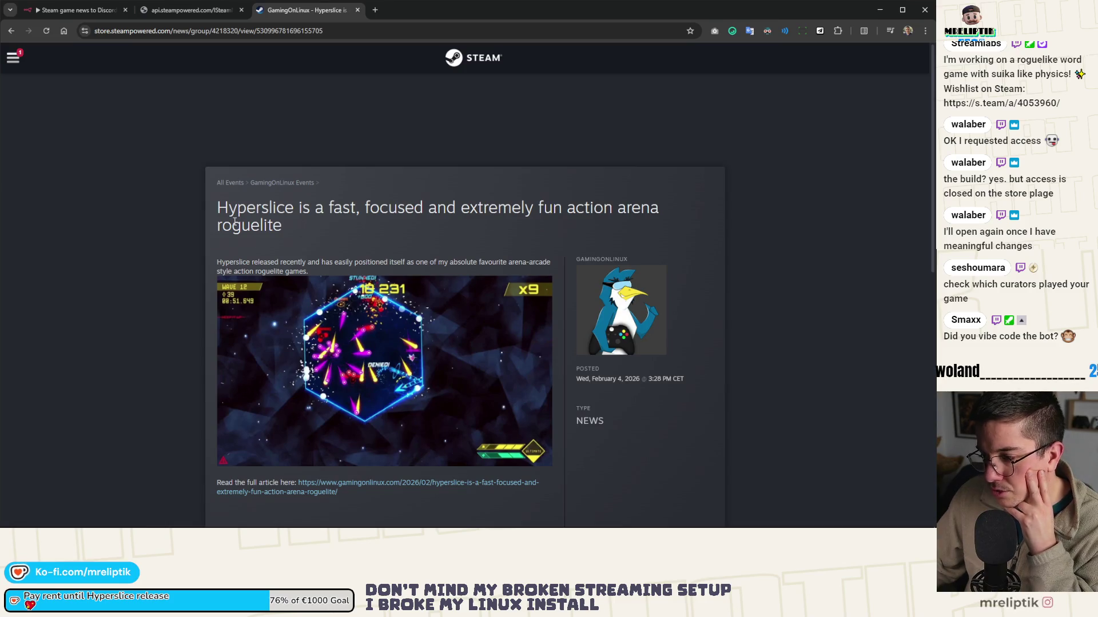
Compare the Hyperslice news article with the Steam API JSON, then close the API tab.
scroll(235, 221, down, 5)
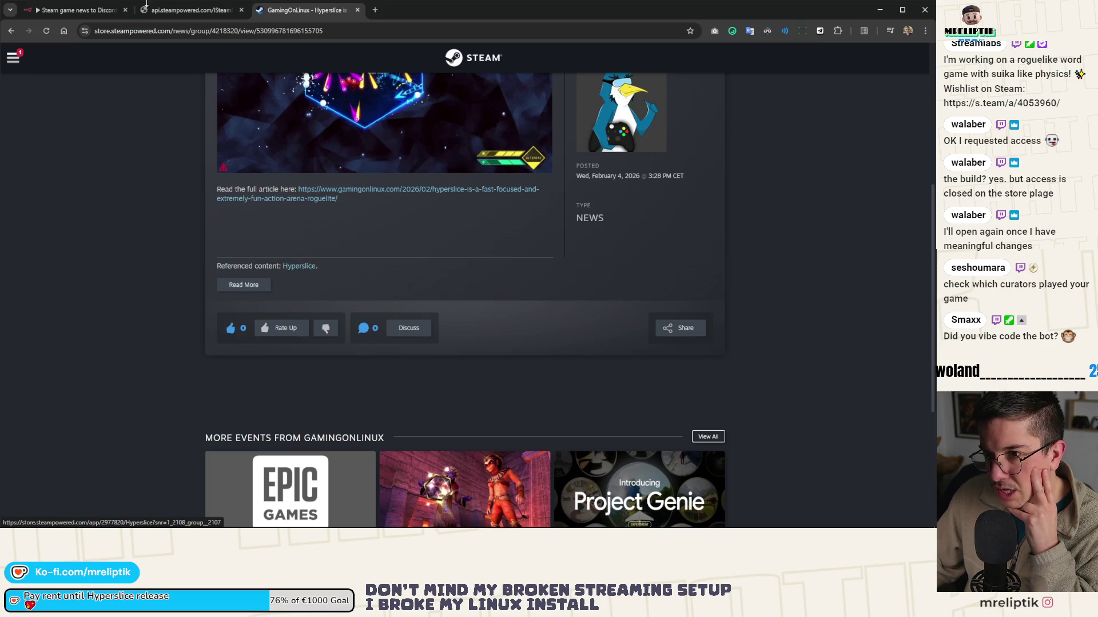
click(166, 11)
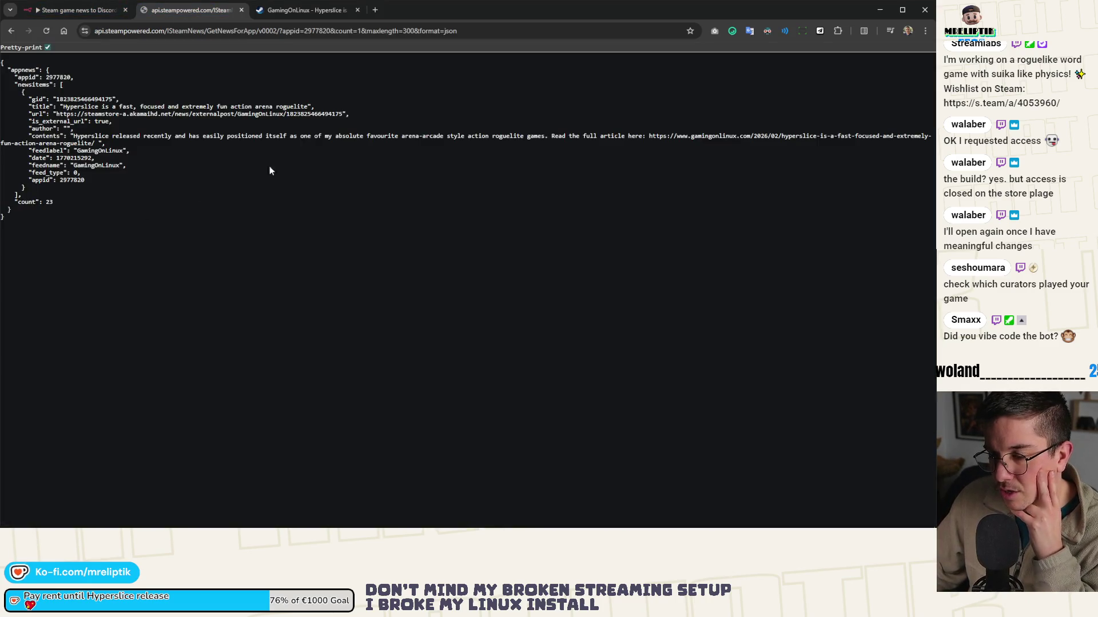
click(275, 13)
scroll(224, 212, up, 5)
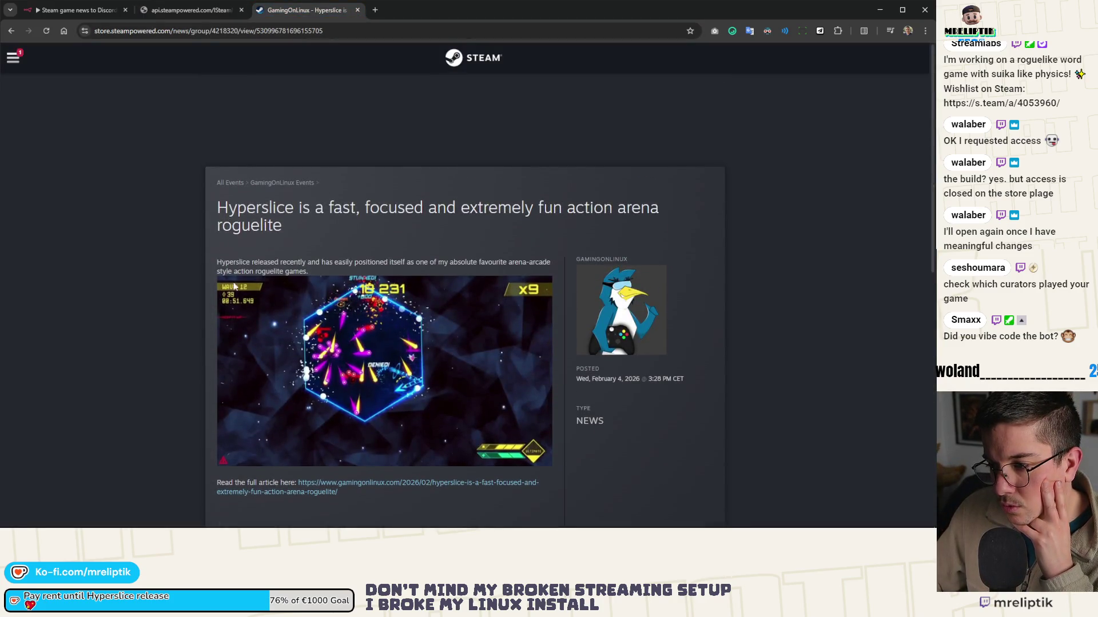
scroll(213, 300, down, 5)
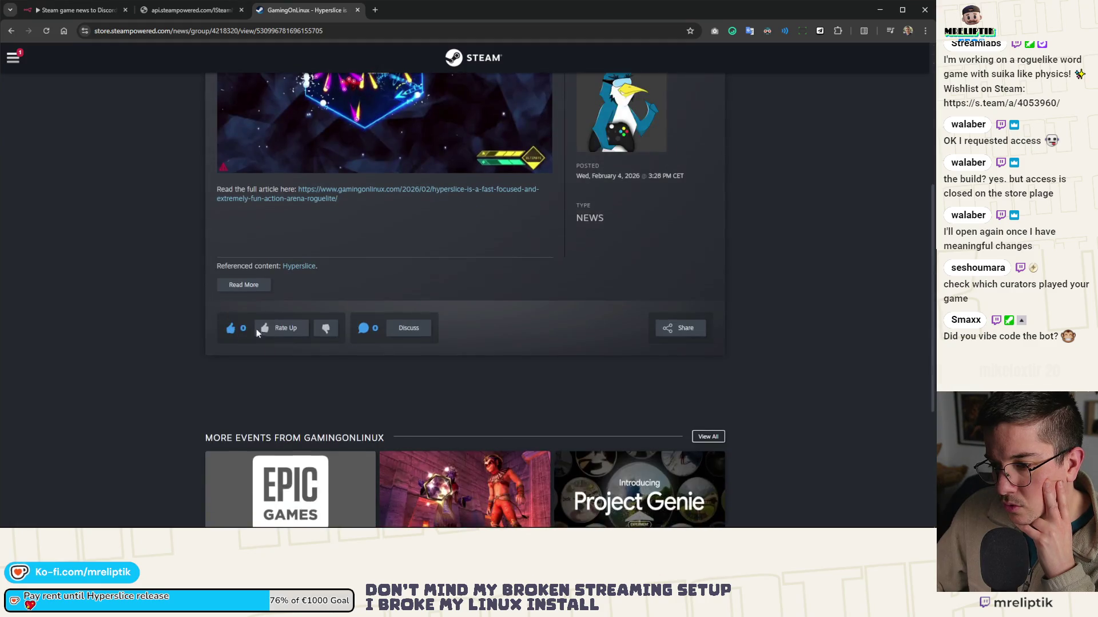
scroll(269, 324, up, 5)
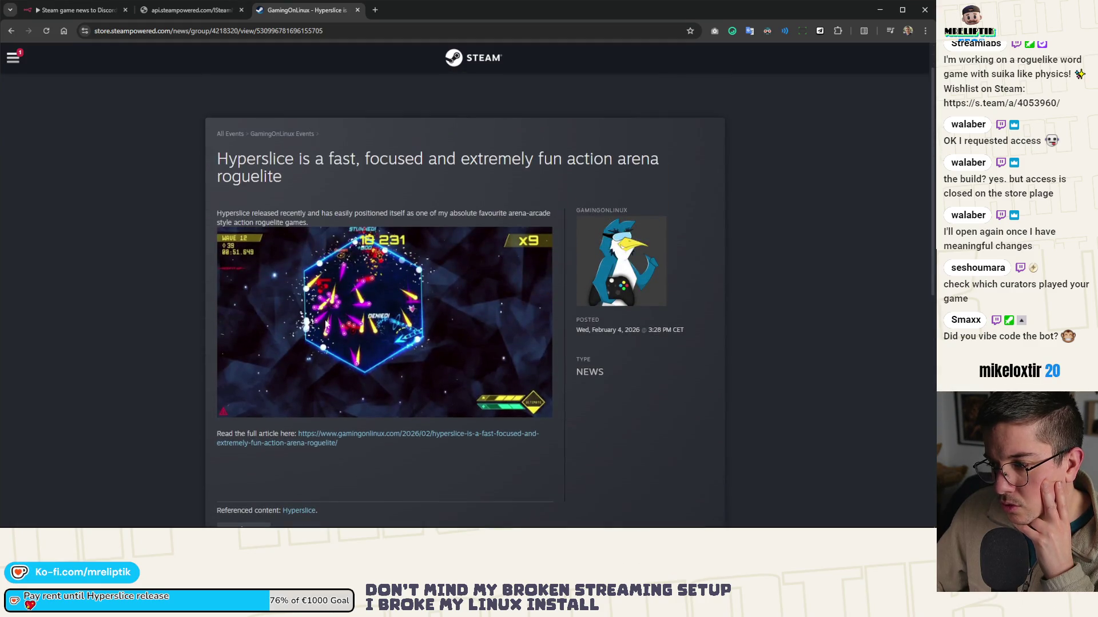
click(195, 12)
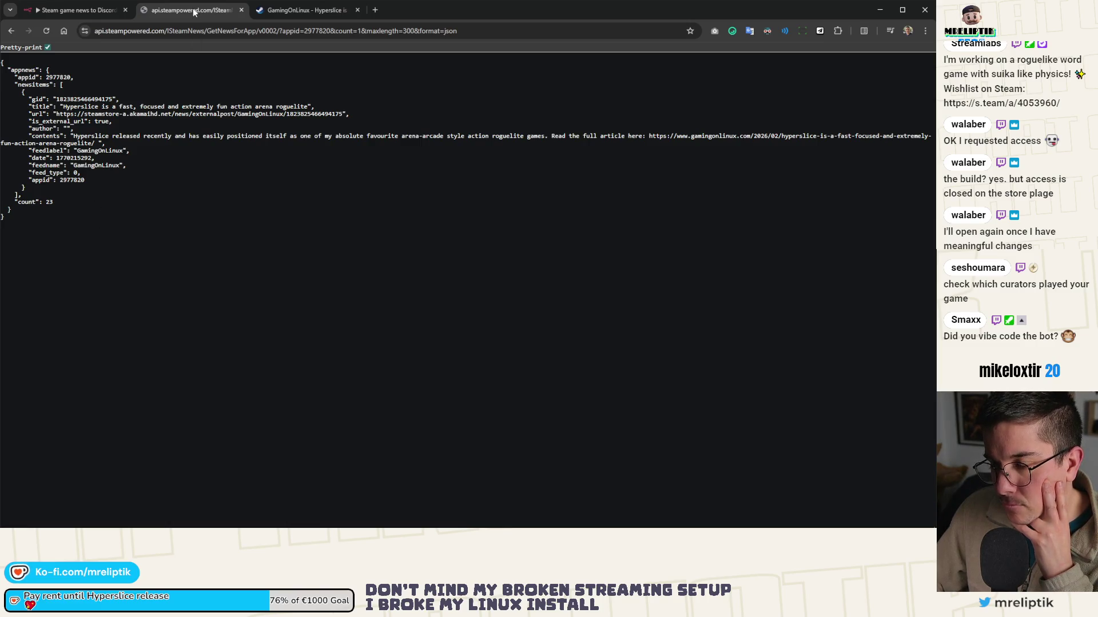
key(ctrl+w)
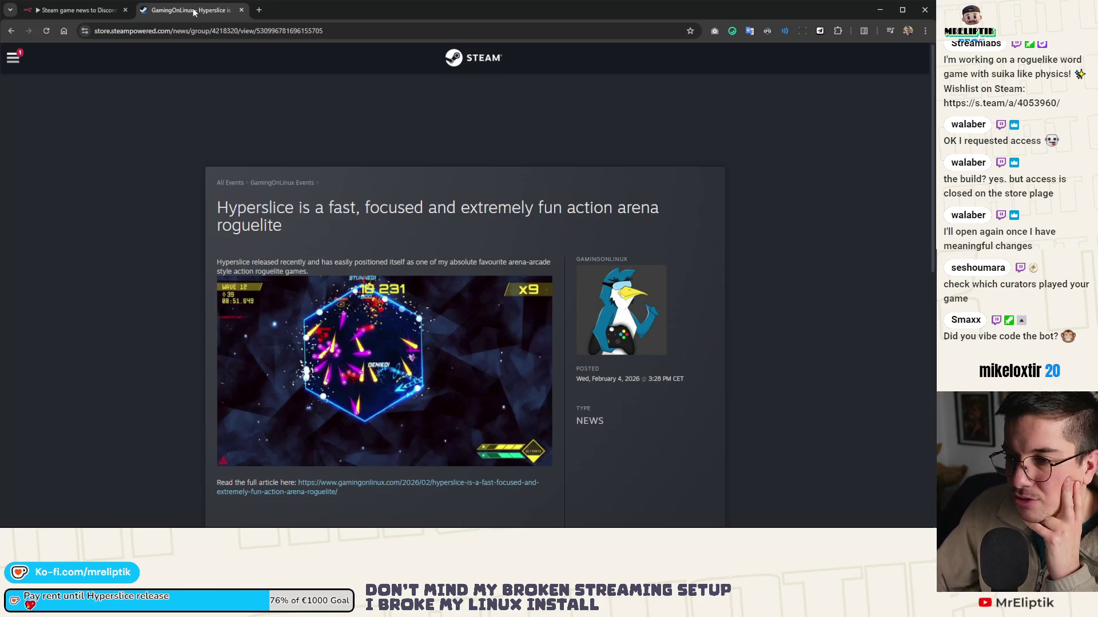
Scroll the Hyperslice news post and open its referenced Hyperslice store page.
scroll(317, 330, down, 3)
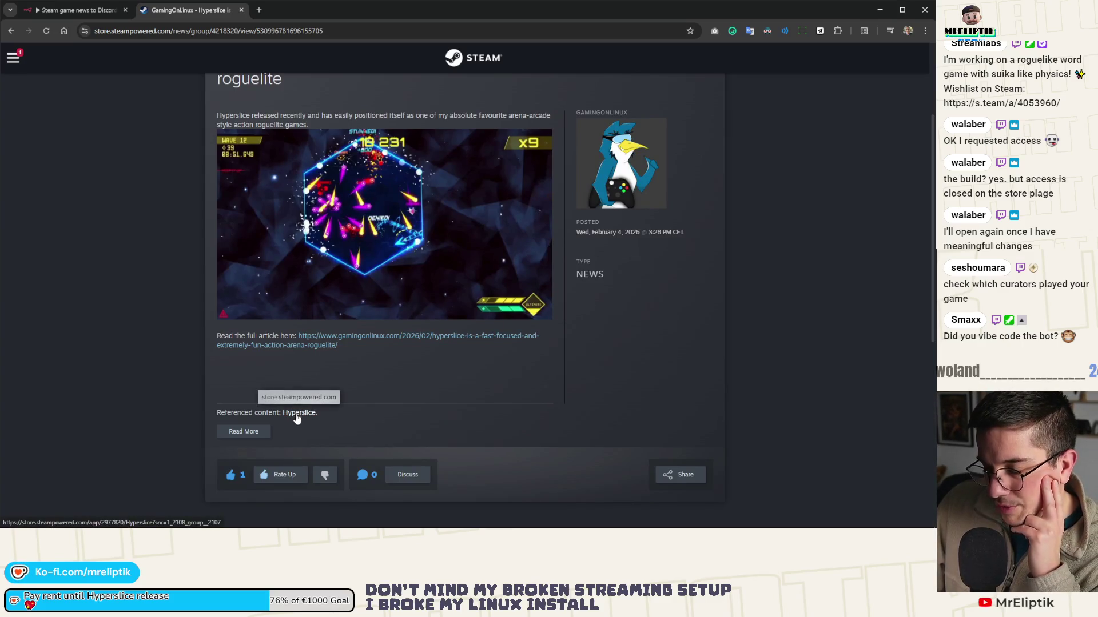
scroll(98, 198, up, 3)
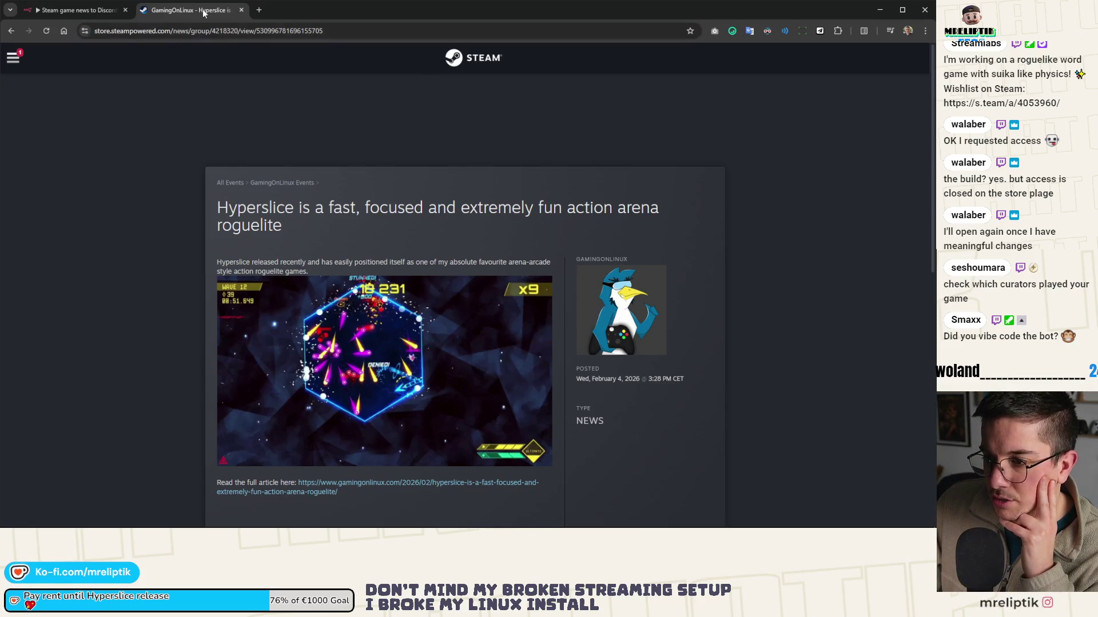
scroll(241, 510, down, 4)
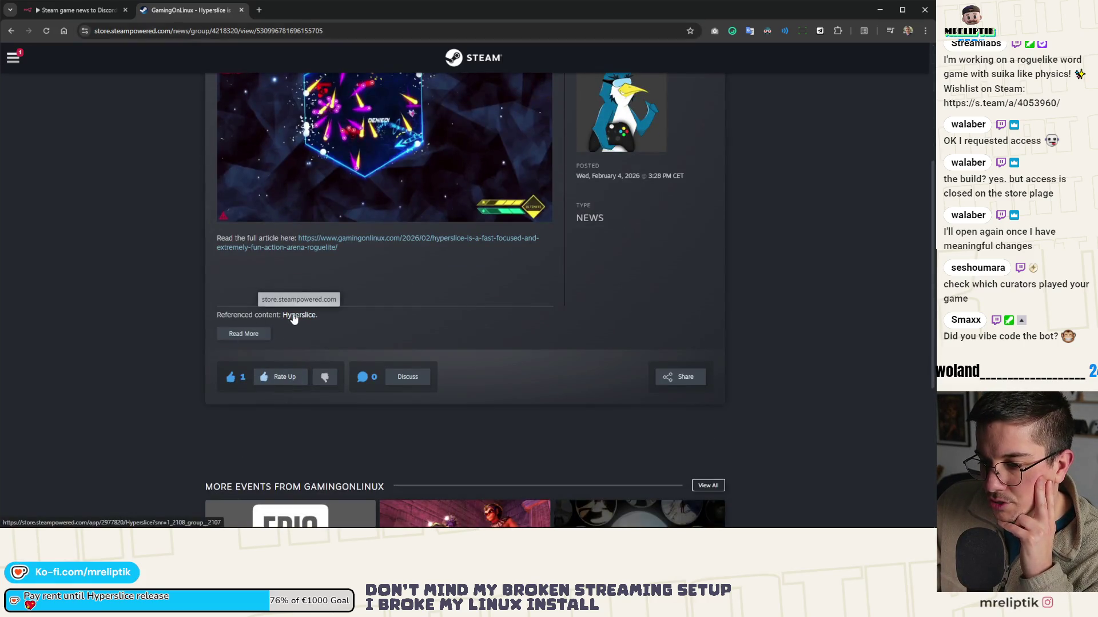
click(298, 316)
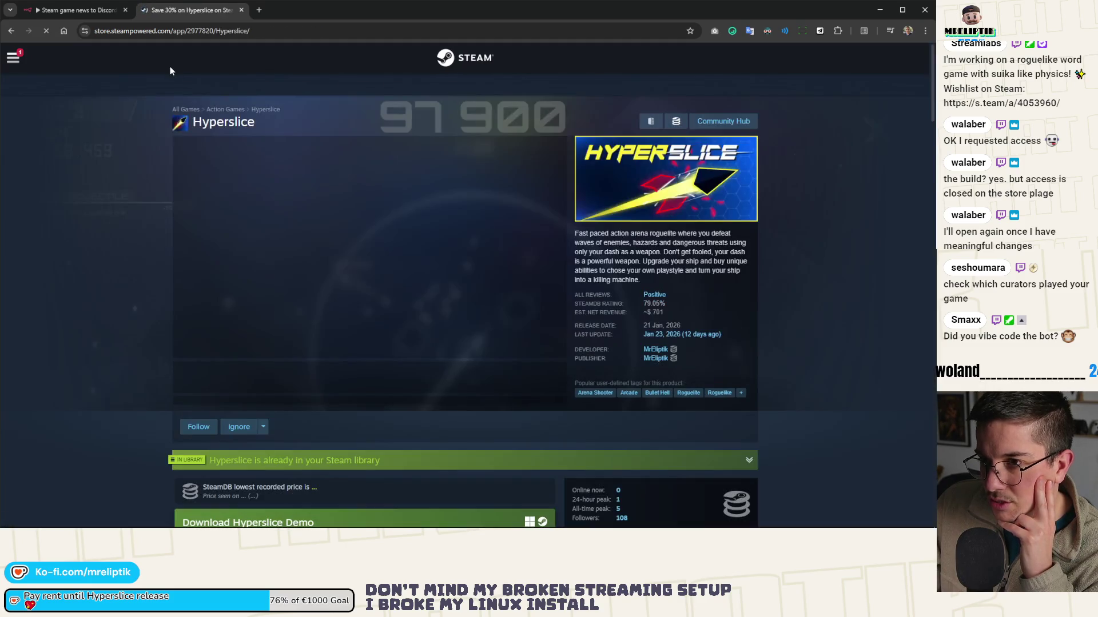
Scroll the Hyperslice store page, close its tab, and switch back to Godot.
scroll(158, 176, down, 4)
scroll(156, 84, down, 9)
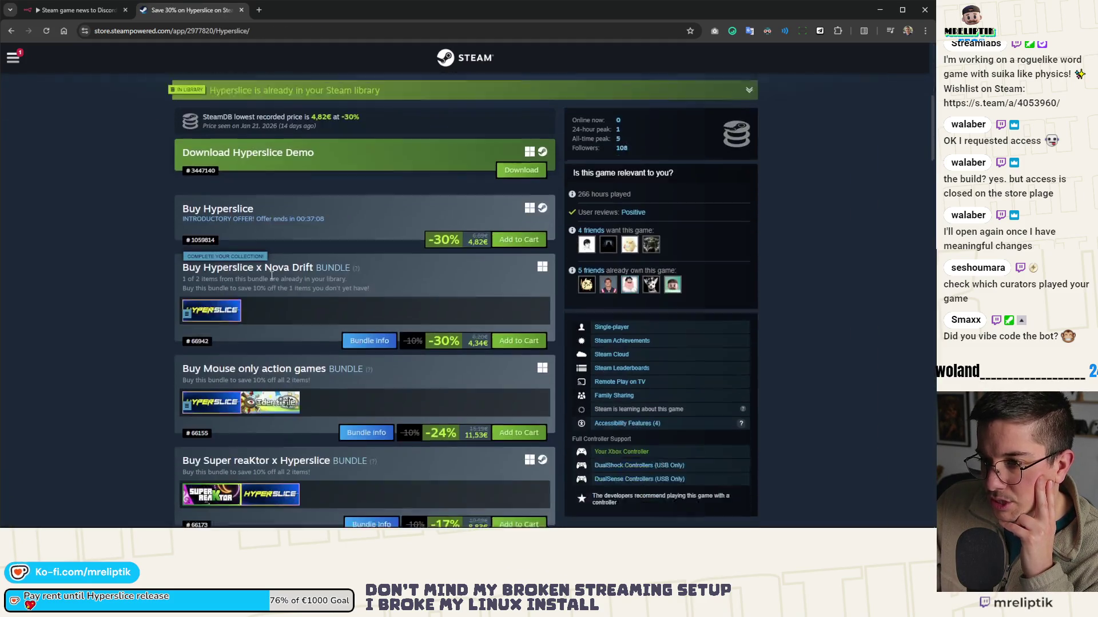
middle_click(149, 9)
key(alt+Tab)
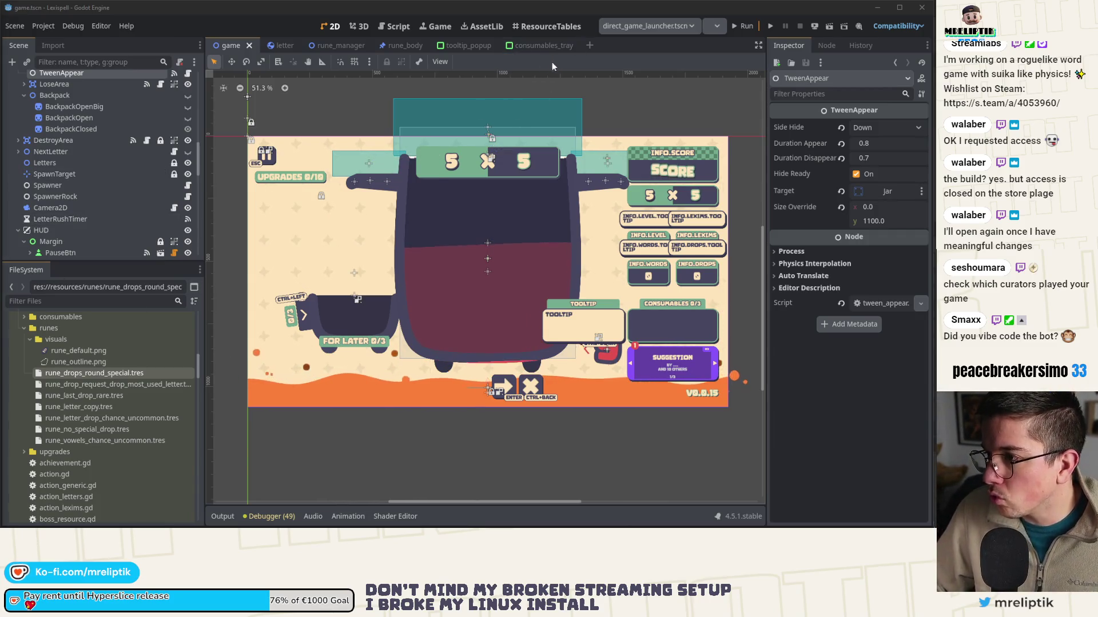
Widen the changed-files list in Source Control and review the rune_manager.gd diff.
key(alt+Tab)
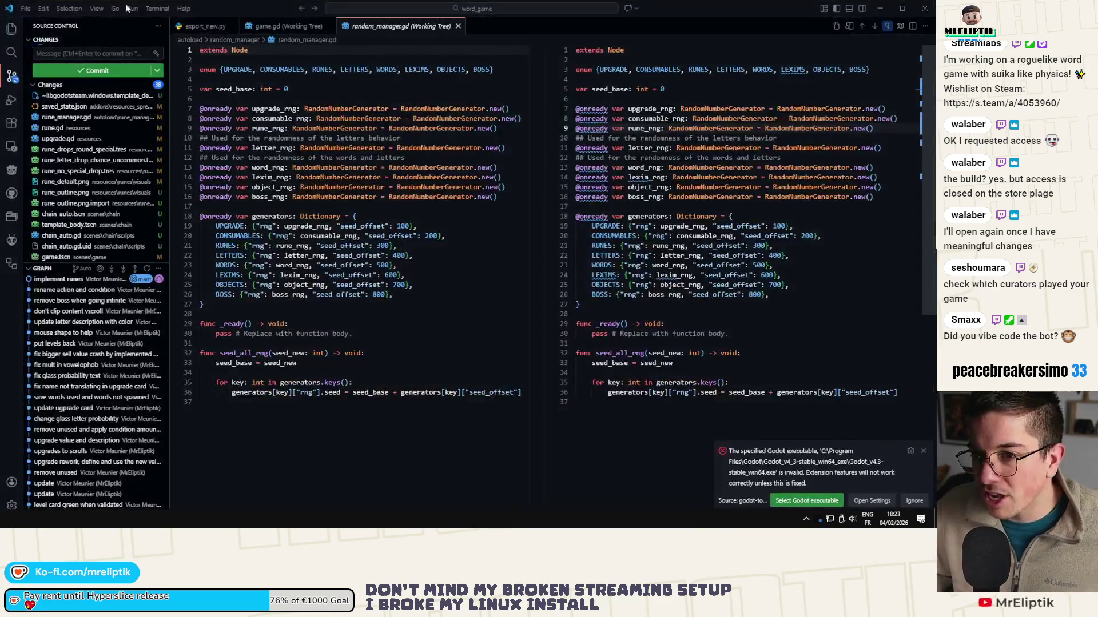
scroll(92, 198, down, 2)
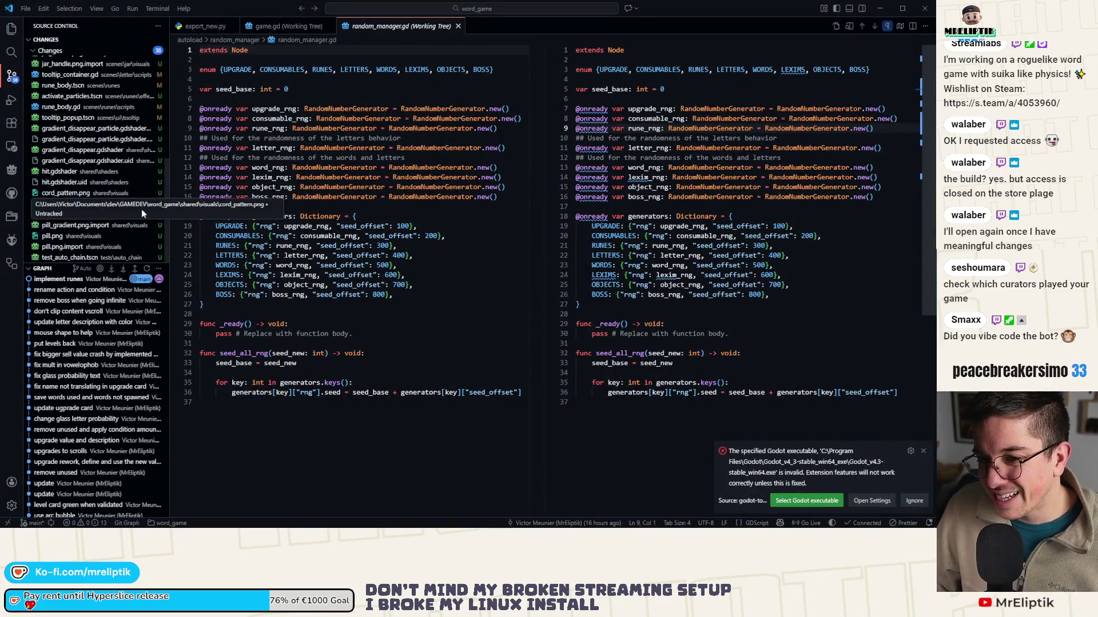
drag(171, 161, 196, 162)
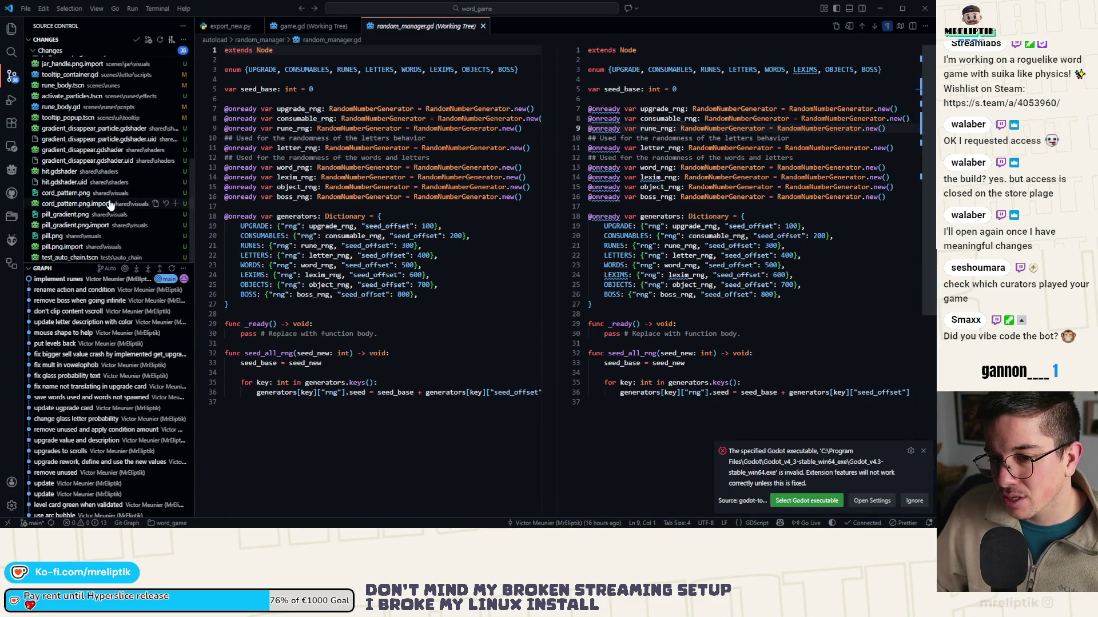
scroll(103, 209, up, 5)
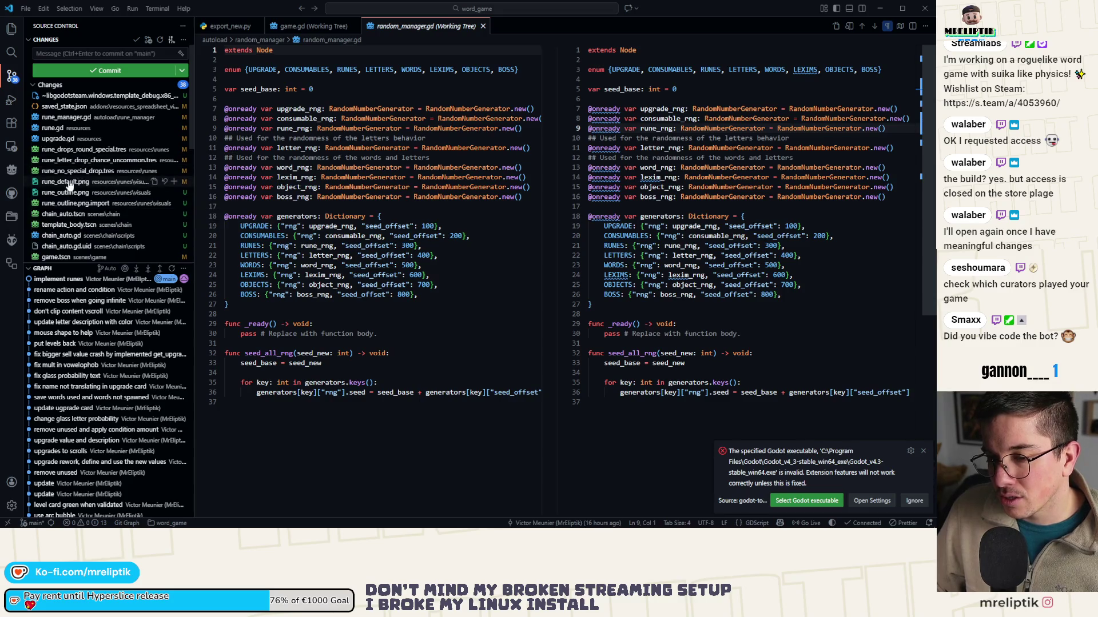
click(69, 118)
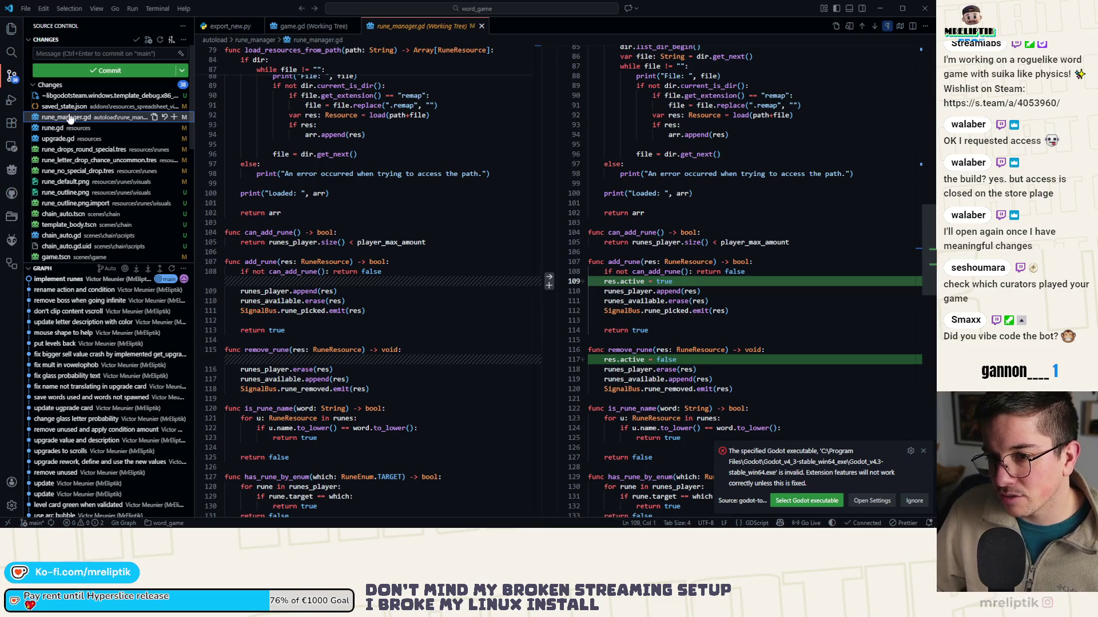
scroll(77, 171, down, 5)
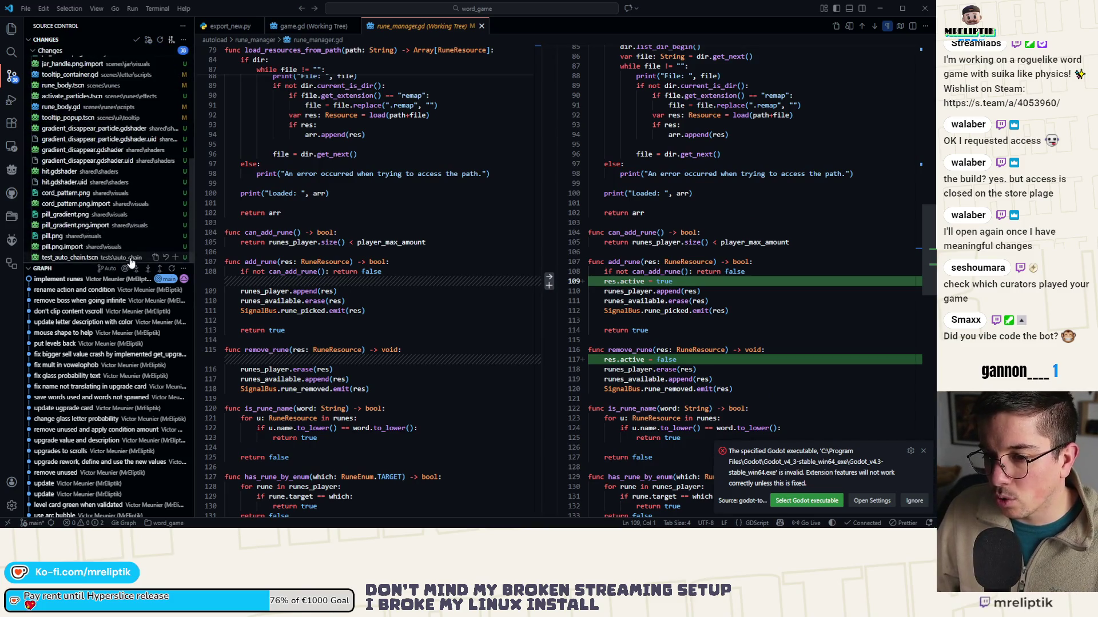
Stage test_auto_chain.tscn and all remaining changes, then commit with the message 'display runes'.
click(176, 258)
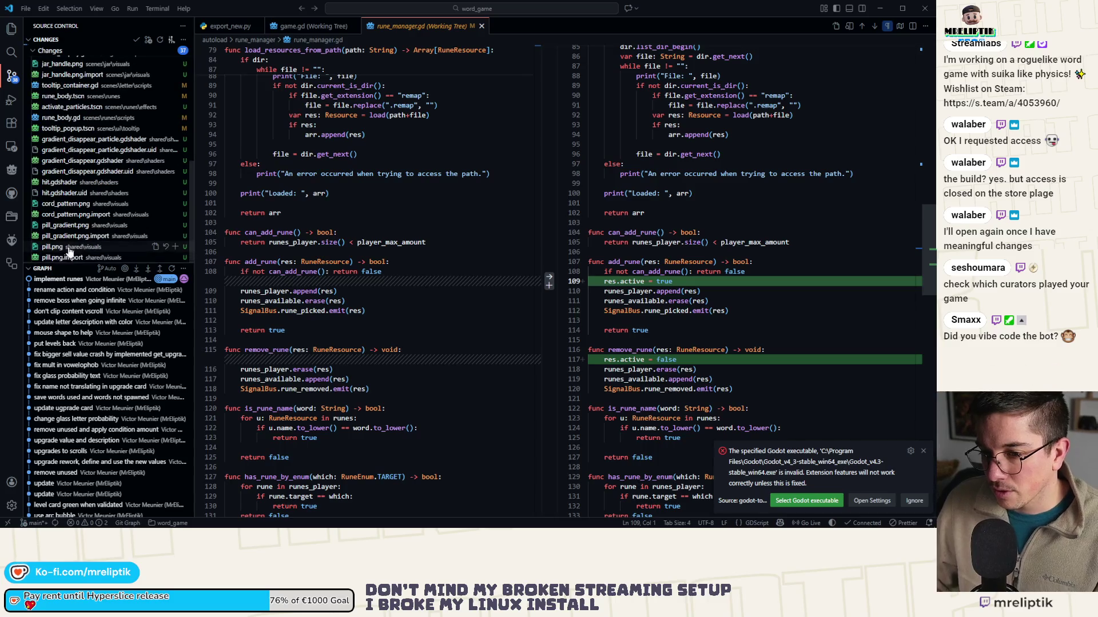
click(67, 247)
click(71, 139)
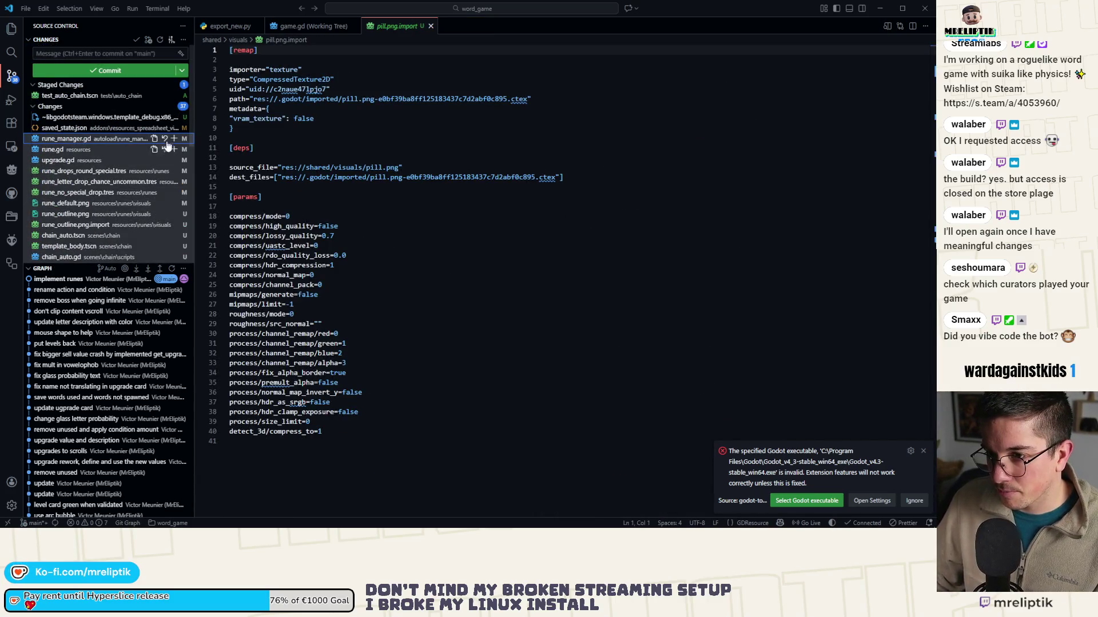
click(177, 139)
click(69, 54)
text(display runes)
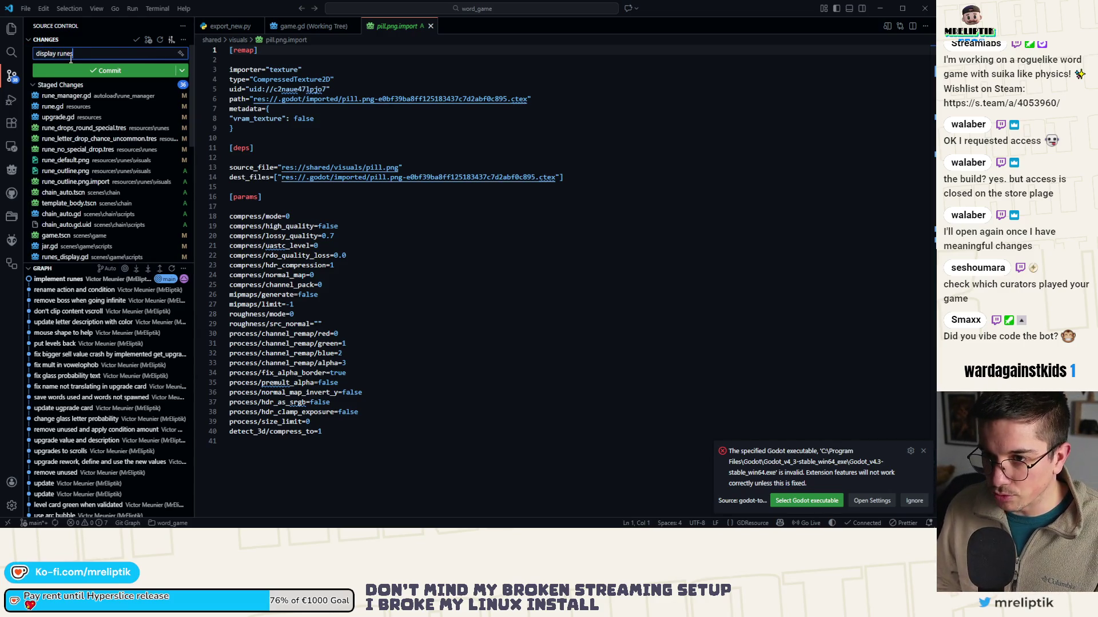
key(ctrl+Return)
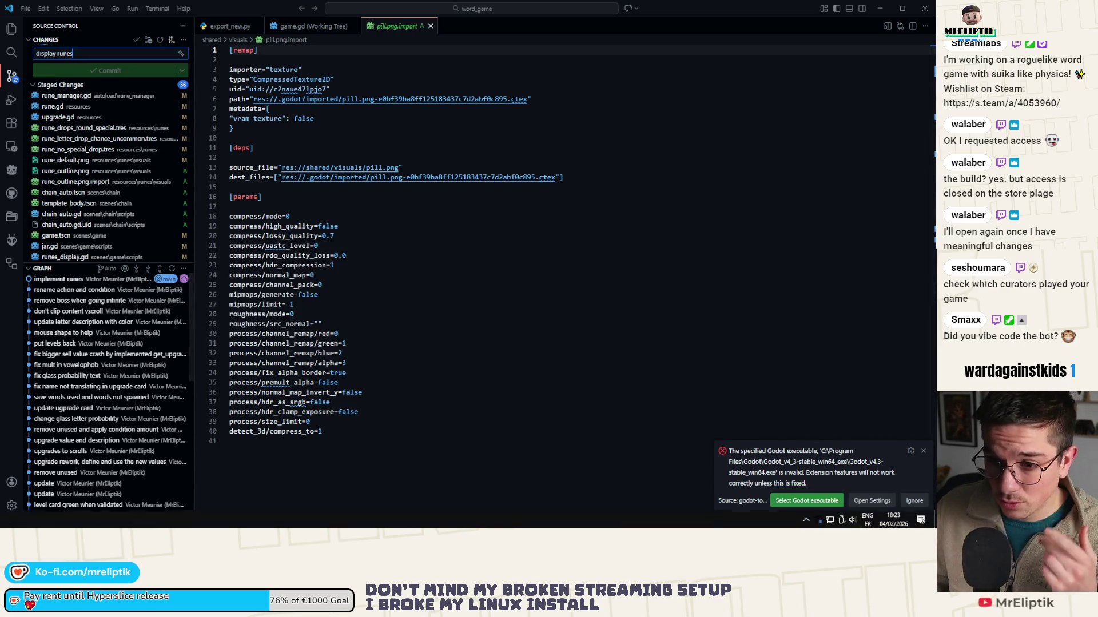
key(alt+Tab)
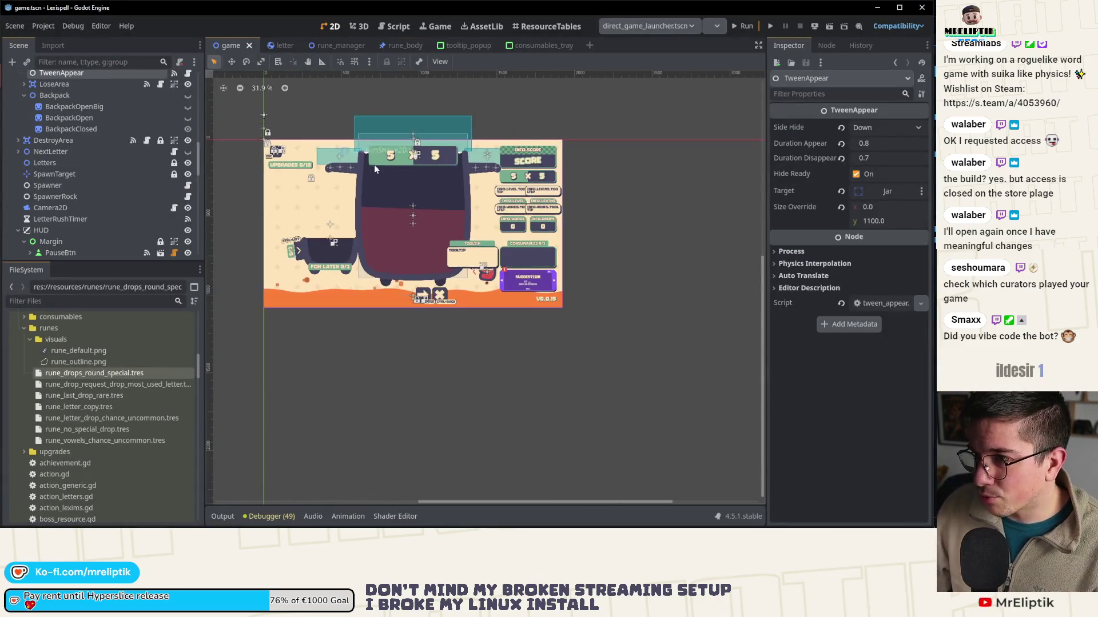
Make the Backpack node visible and inspect its BackpackOpenBig sprite.
scroll(371, 165, up, 5)
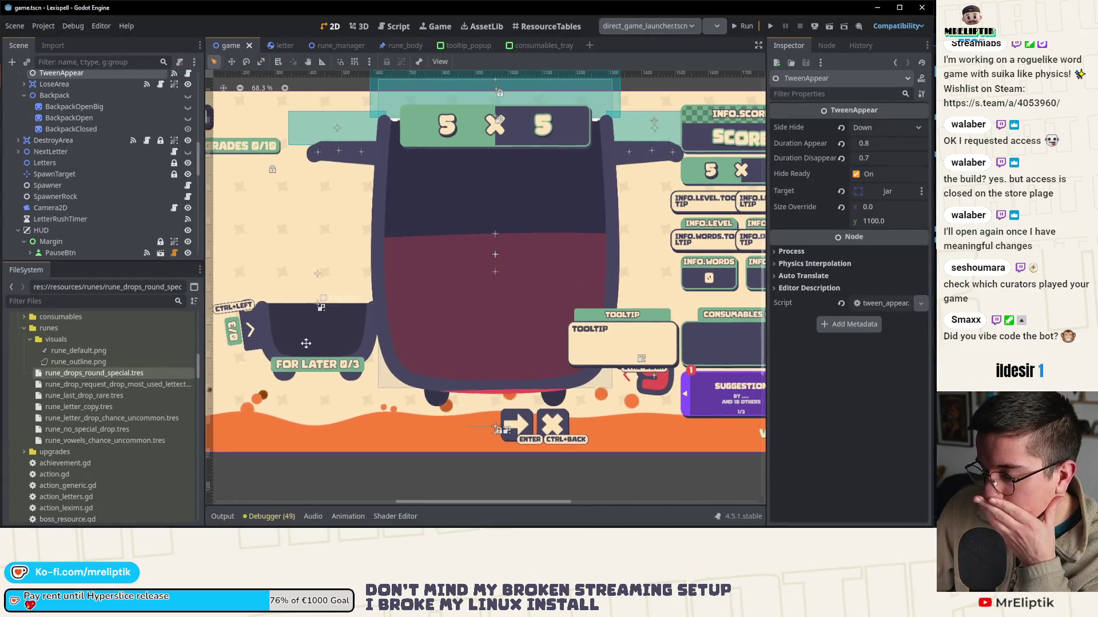
scroll(108, 184, up, 2)
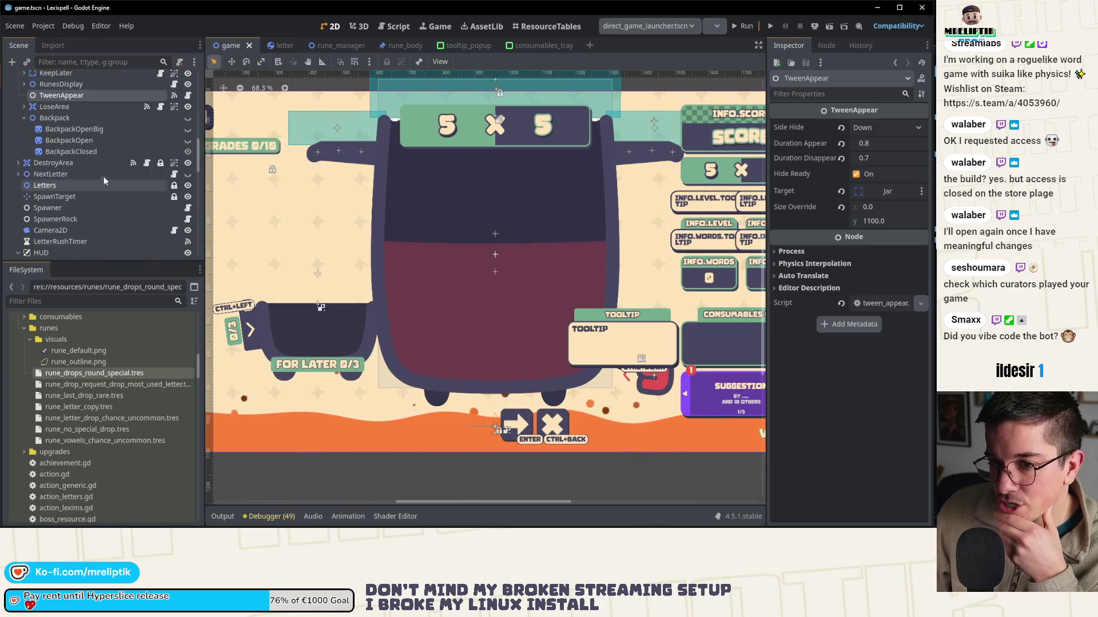
click(54, 118)
click(188, 117)
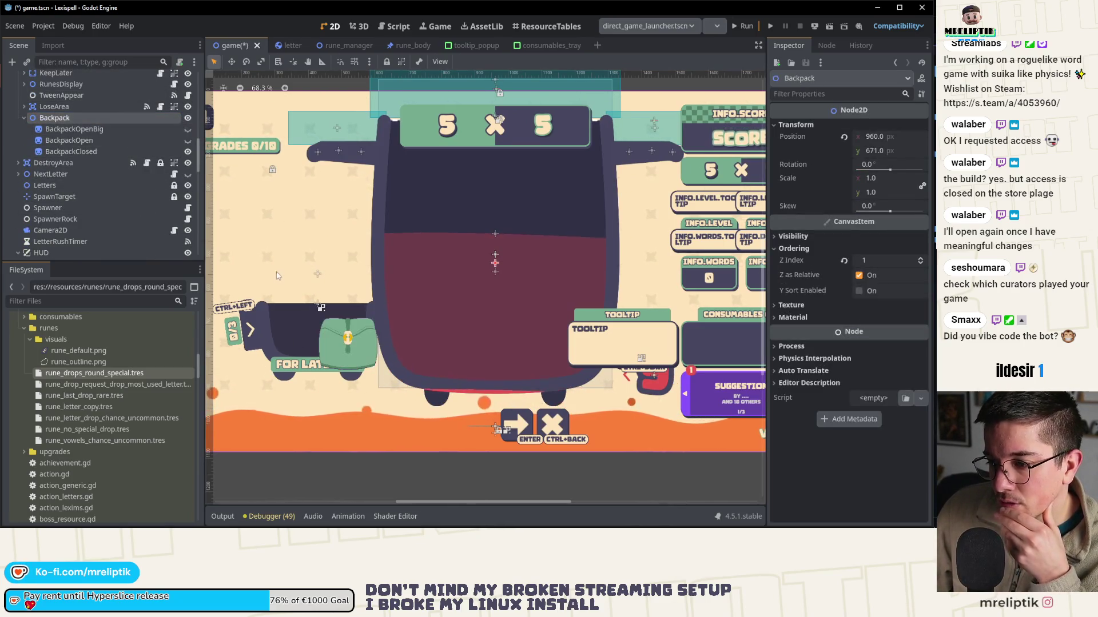
click(73, 129)
scroll(289, 325, up, 3)
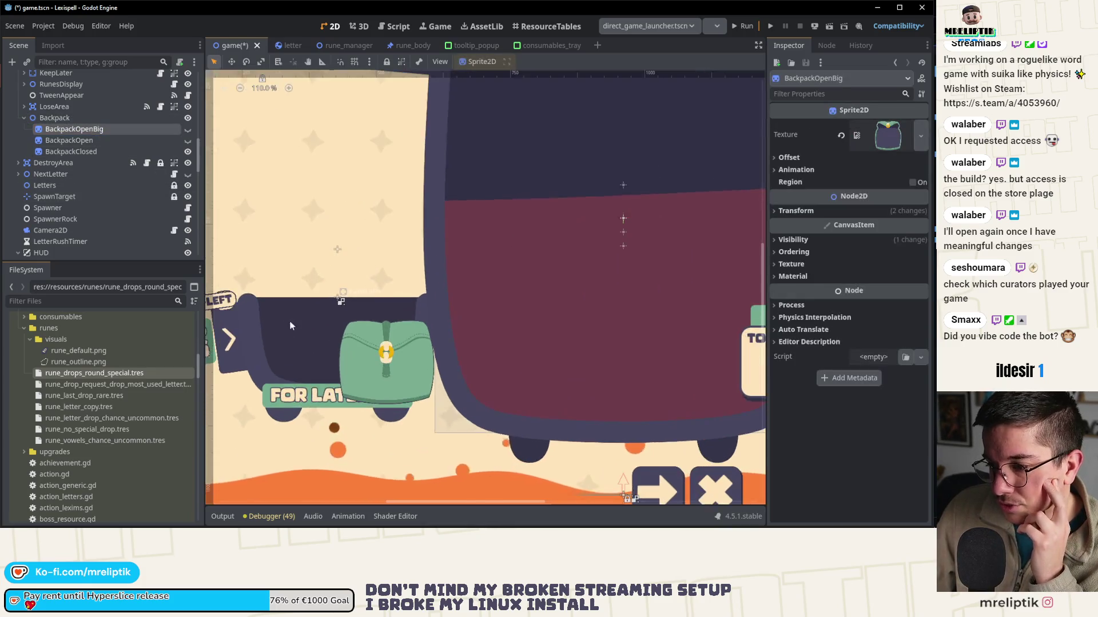
scroll(289, 326, down, 5)
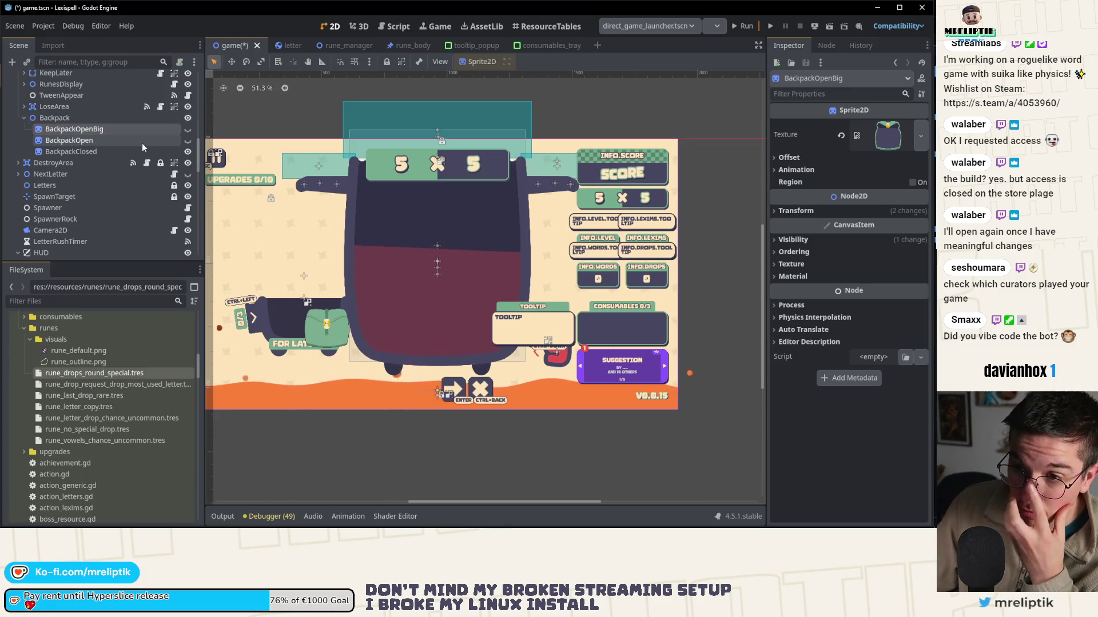
scroll(71, 136, up, 5)
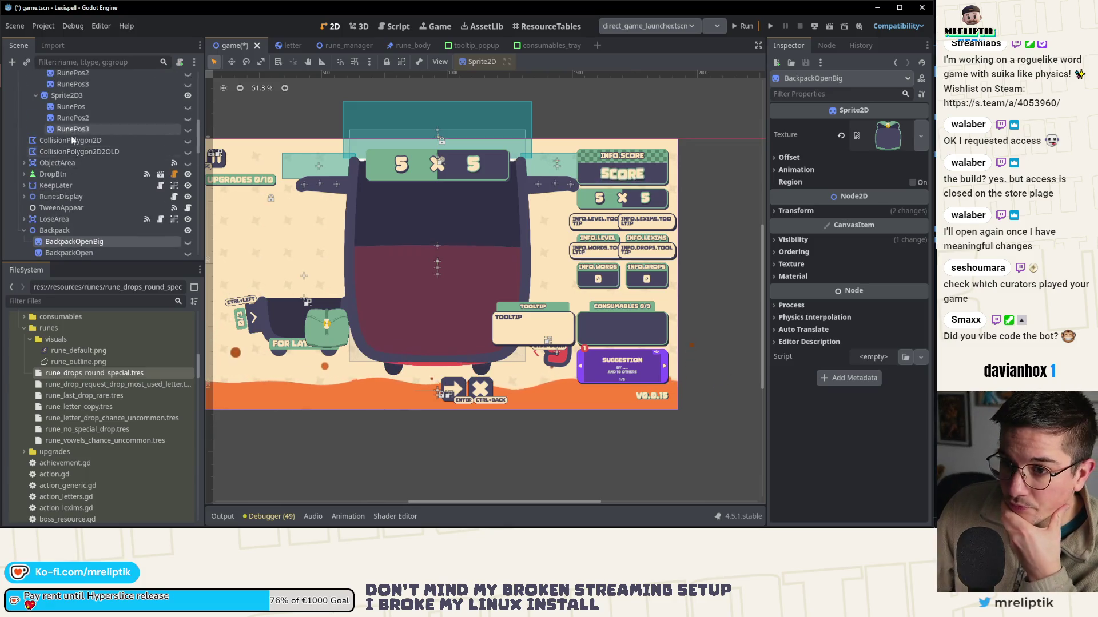
Inspect the KeepLater node and the closed backpack sprite, then switch to Affinity Designer.
click(54, 186)
click(24, 185)
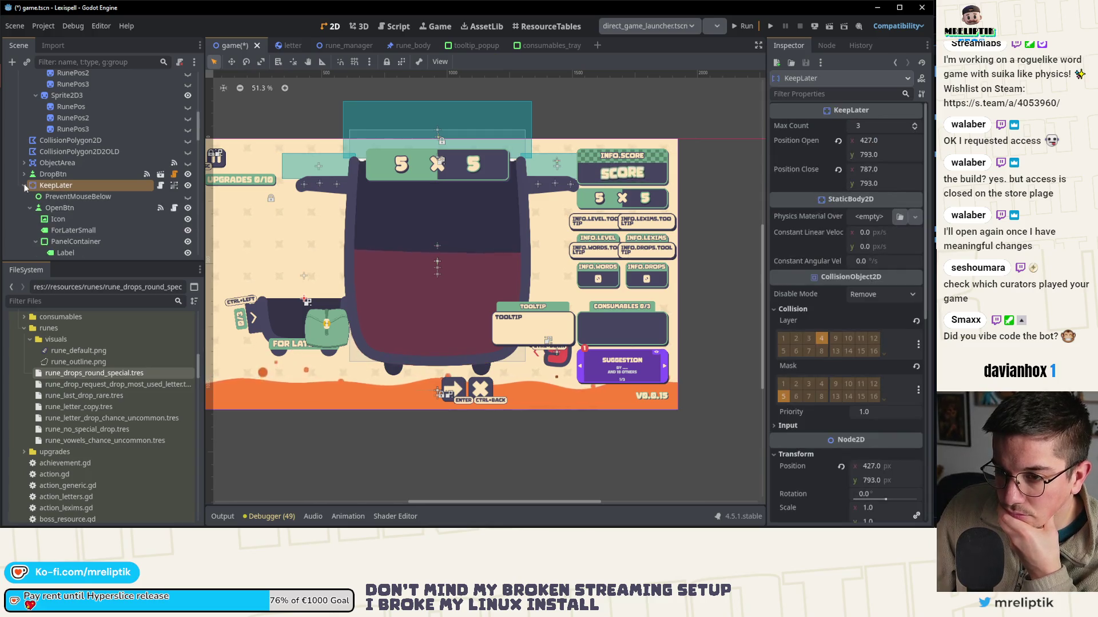
click(24, 185)
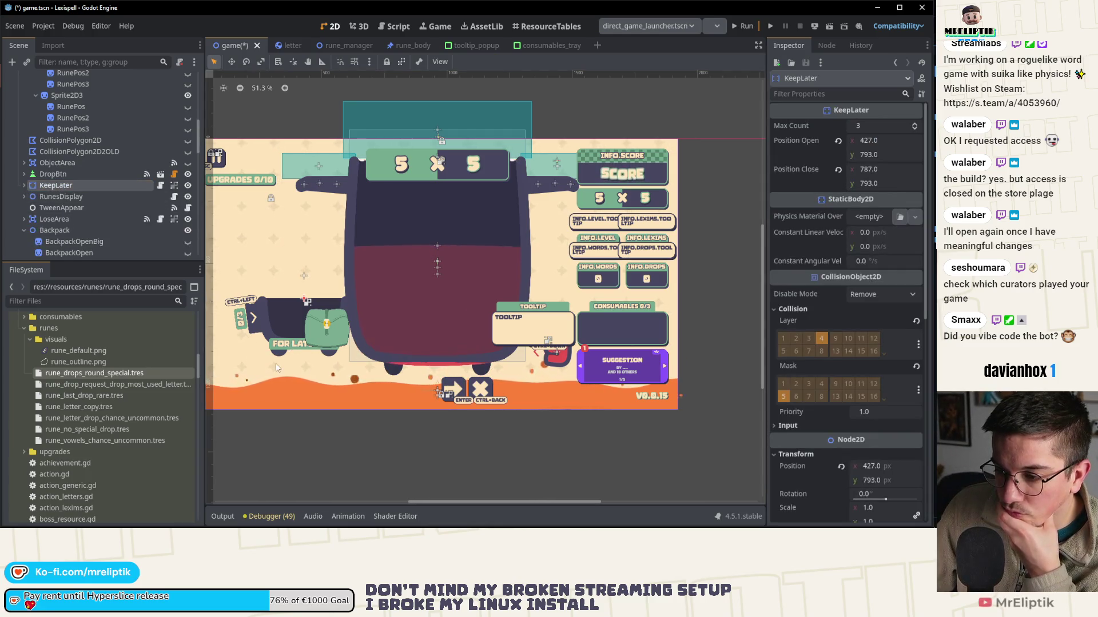
scroll(237, 343, up, 3)
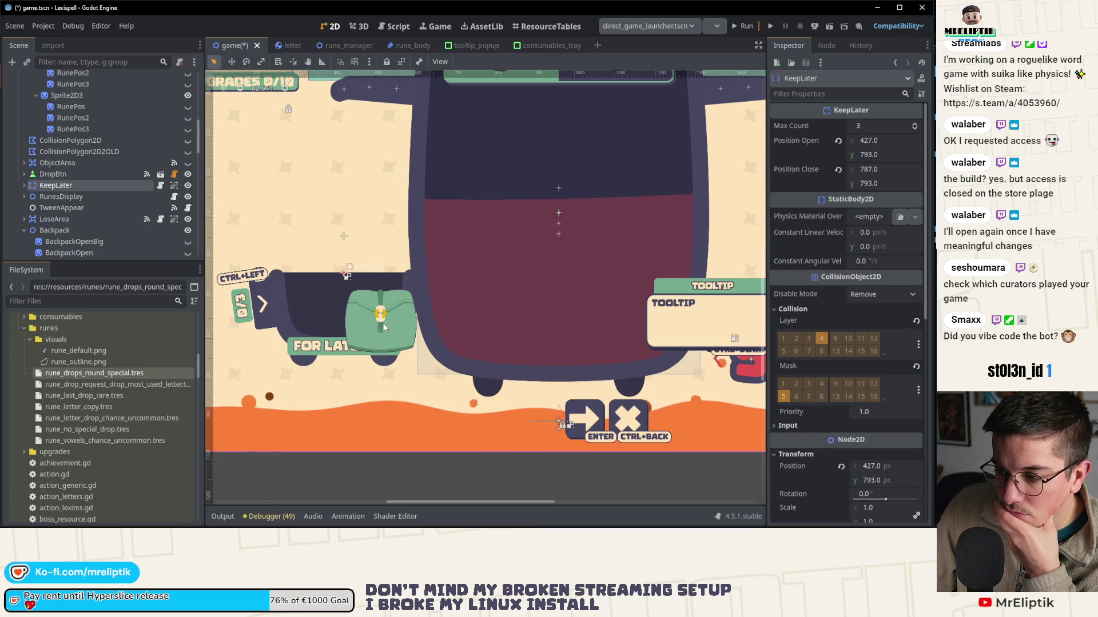
click(383, 324)
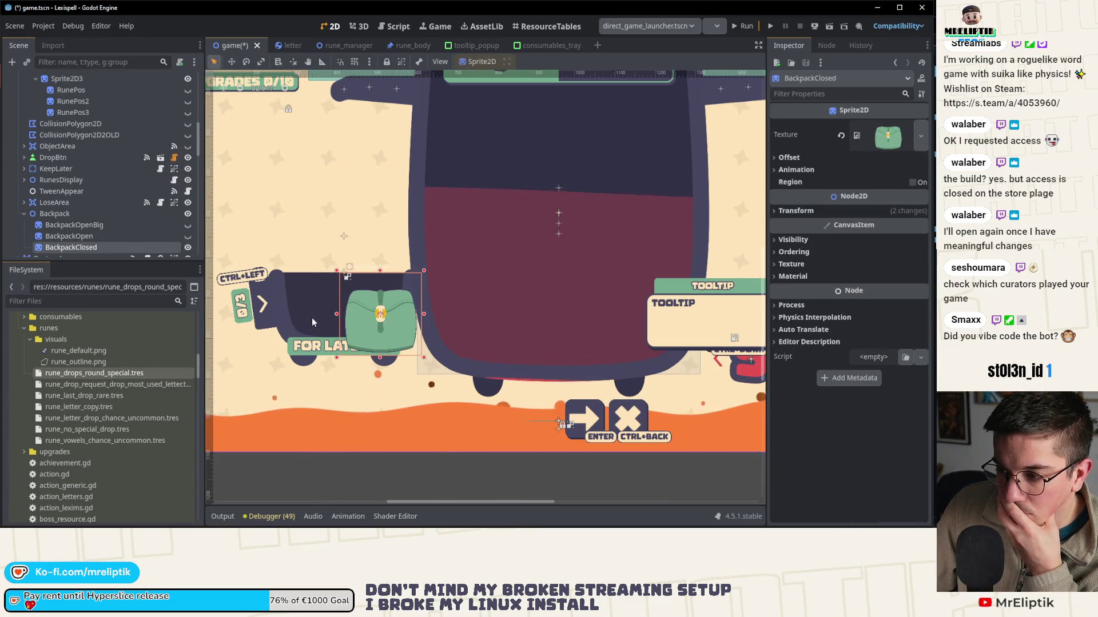
click(320, 346)
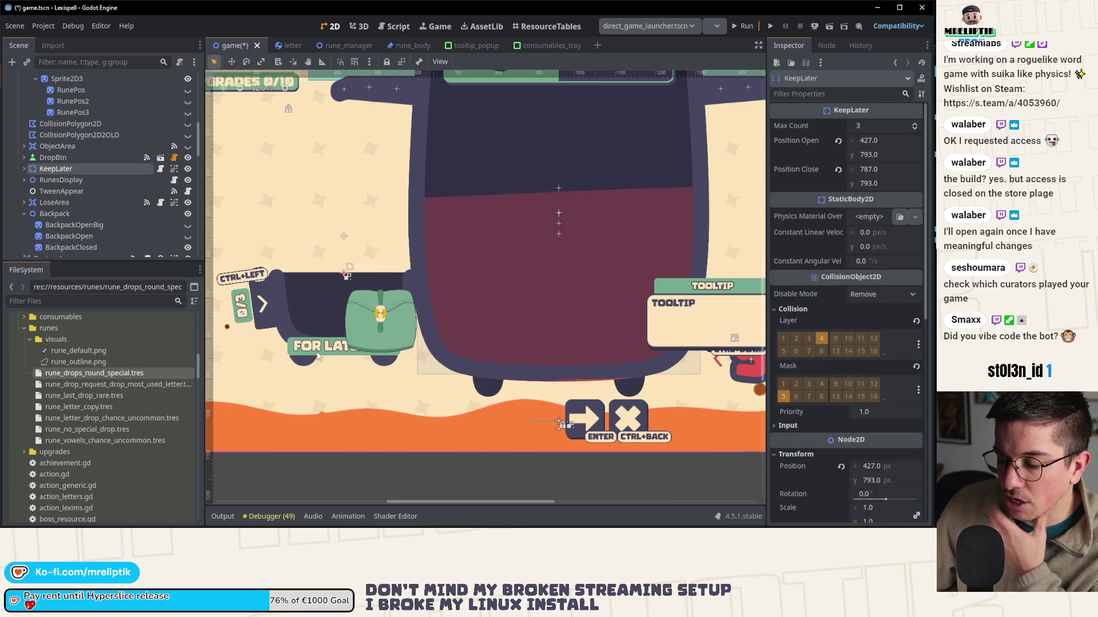
click(387, 349)
scroll(388, 349, up, 3)
scroll(394, 331, down, 4)
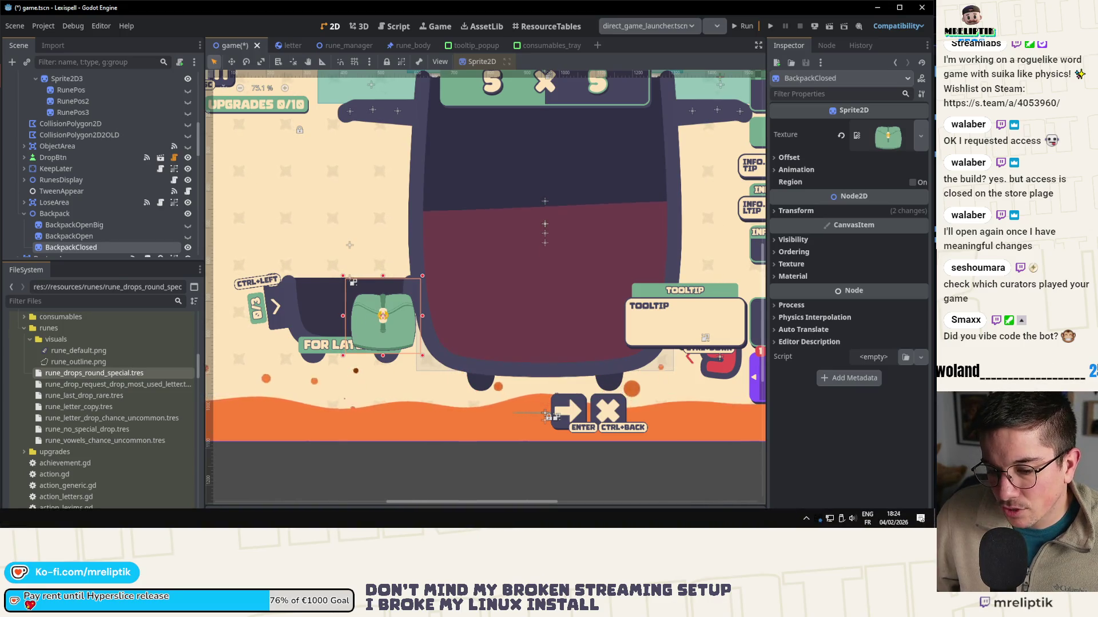
key(alt+Tab)
scroll(179, 280, down, 5)
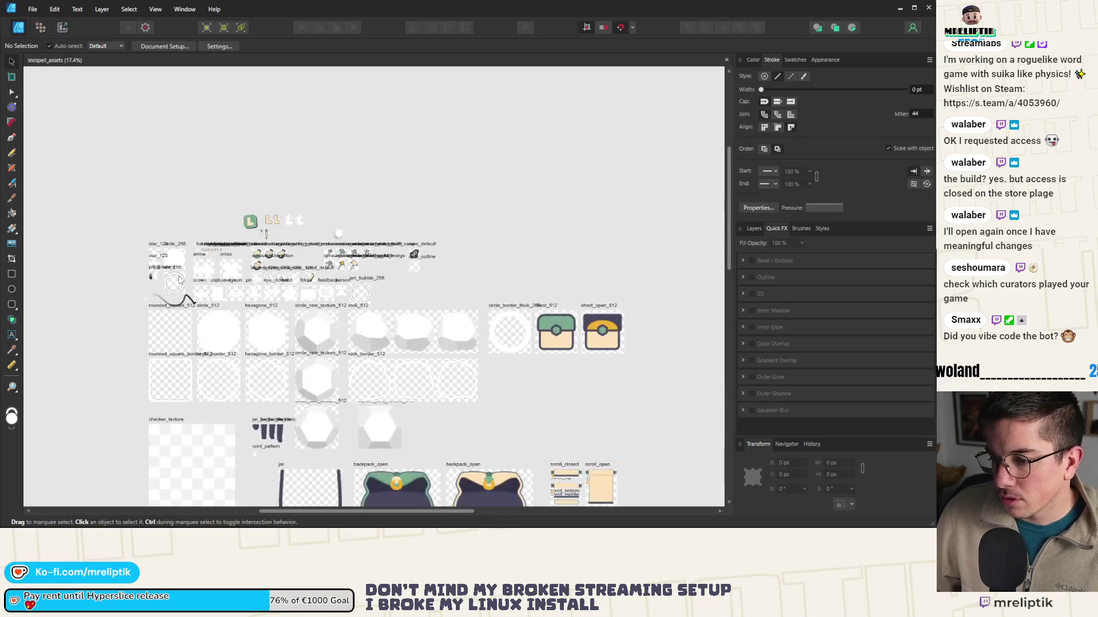
Zoom over the backpack sprites and check the 1024 px backpack_closed artboard, then return to Godot.
scroll(178, 280, up, 2)
scroll(257, 320, down, 2)
scroll(343, 401, down, 4)
scroll(306, 369, up, 5)
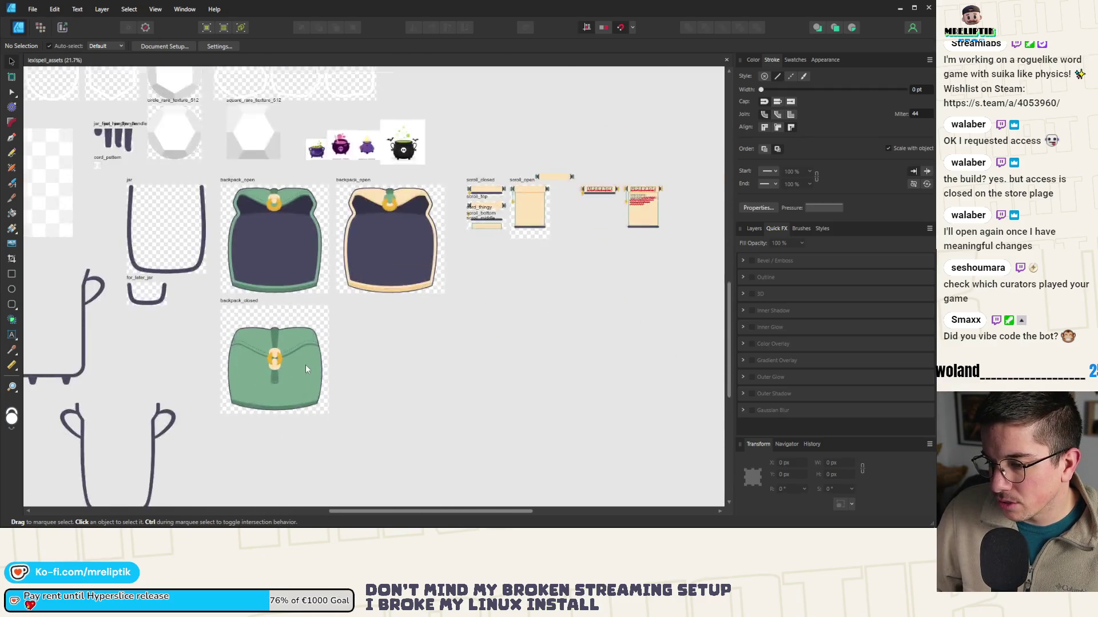
scroll(305, 369, up, 2)
click(149, 258)
scroll(108, 263, down, 3)
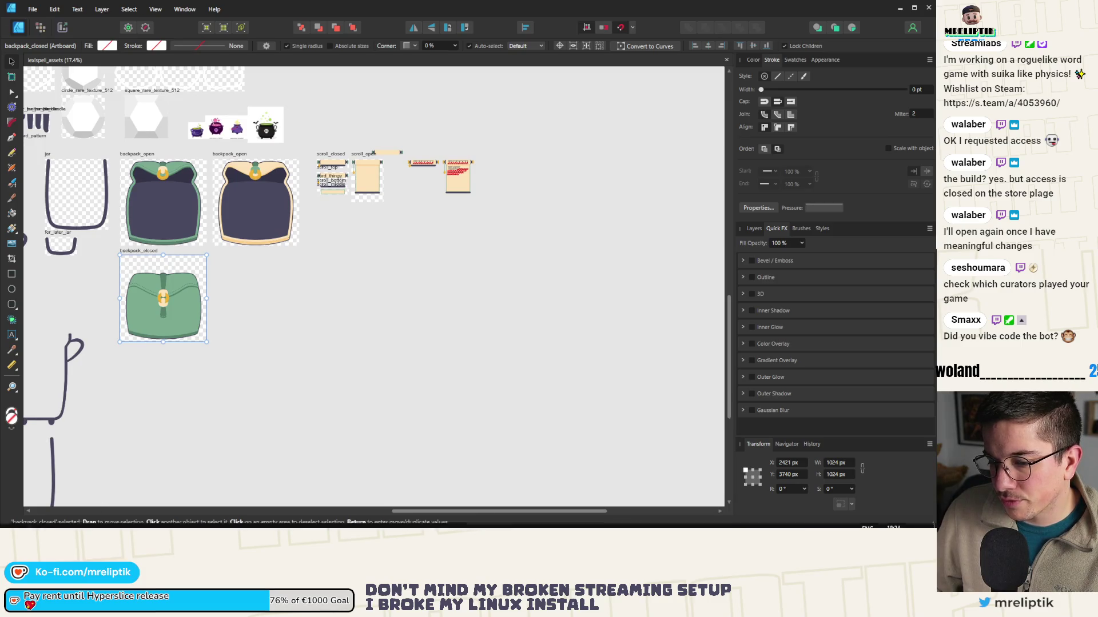
key(alt+Tab)
key(alt+Tab)
key(alt+Tab)
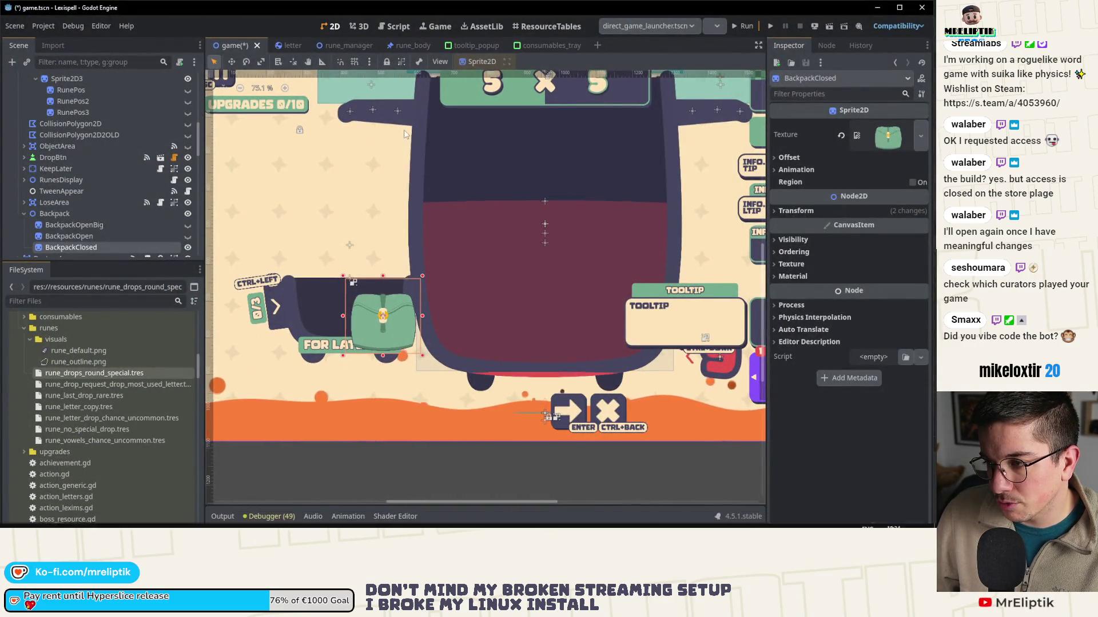
Flick the BackpackOpen sprite's visibility on and off repeatedly to compare, ending hidden.
scroll(256, 242, down, 1)
scroll(256, 242, up, 1)
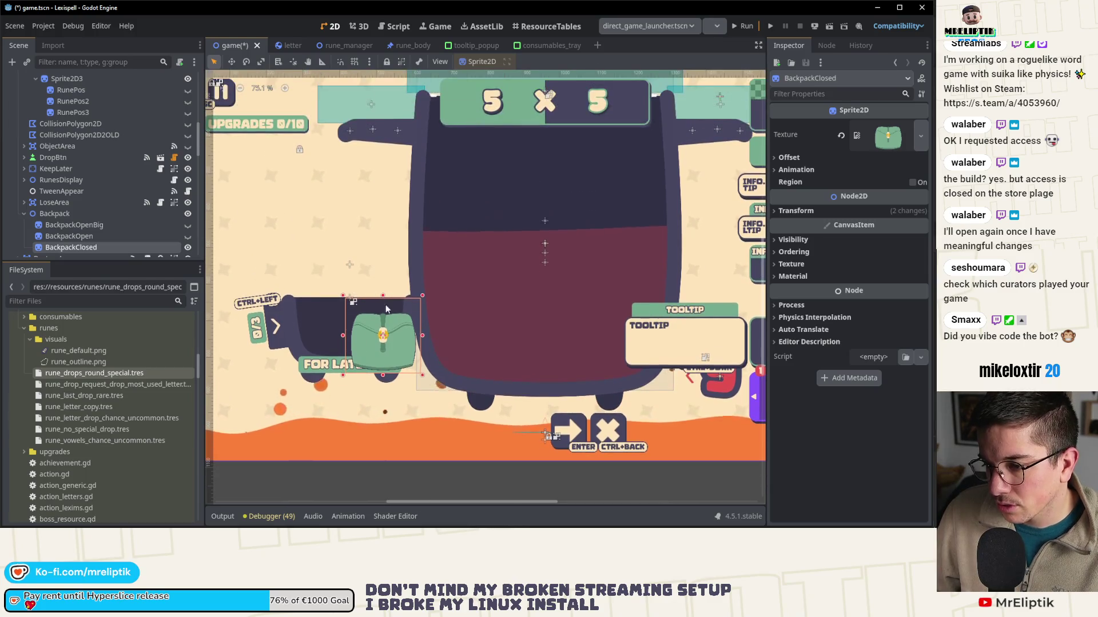
scroll(355, 351, up, 5)
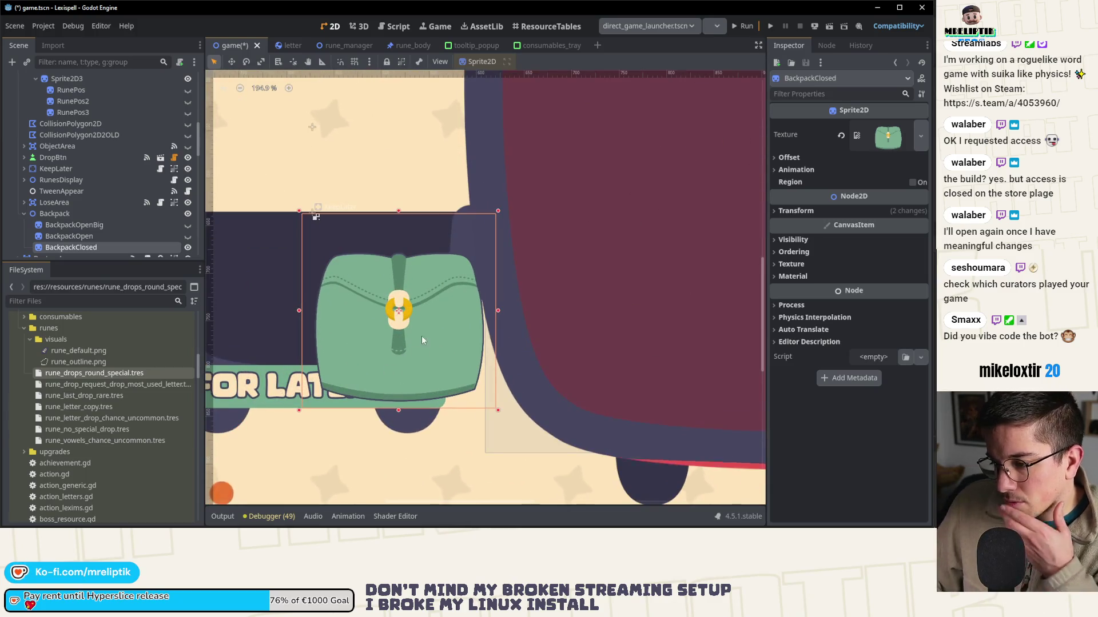
click(187, 236)
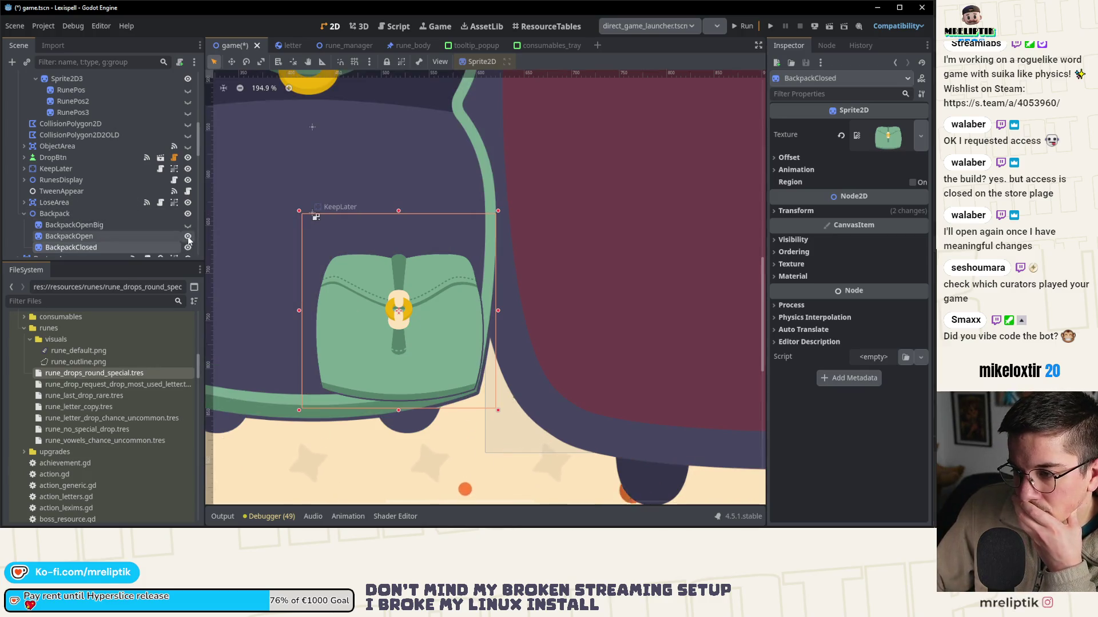
click(188, 236)
click(188, 236)
click(188, 236)
click(188, 236)
click(188, 236)
click(188, 236)
click(188, 236)
click(187, 236)
click(188, 236)
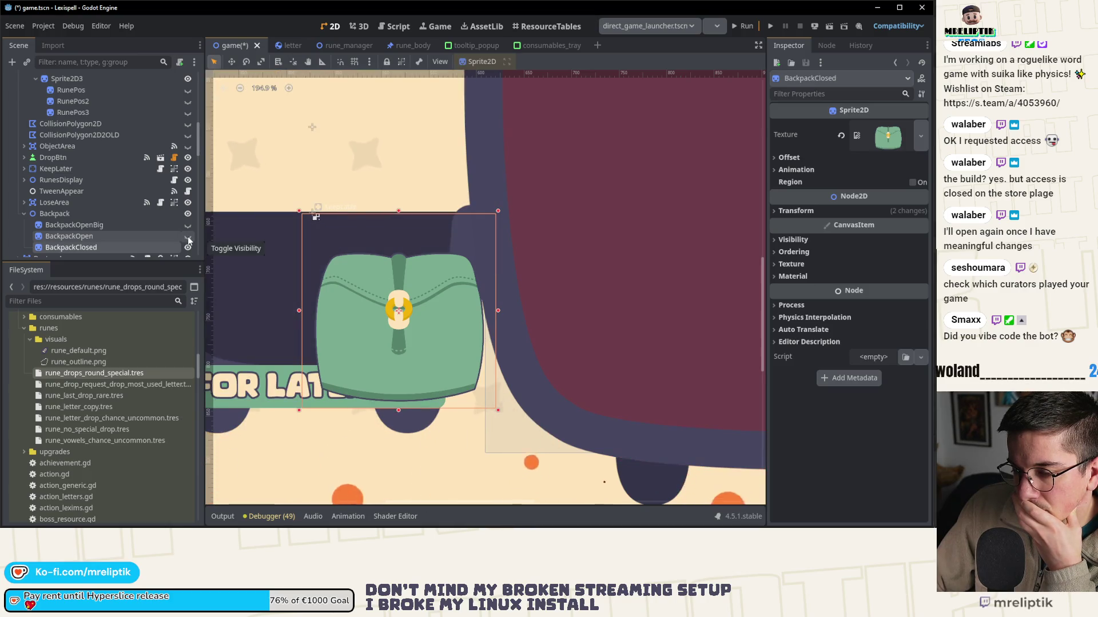
Select Backpack and BackpackClosed, then leave BackpackOpen visible behind the closed backpack.
scroll(324, 229, down, 7)
click(188, 237)
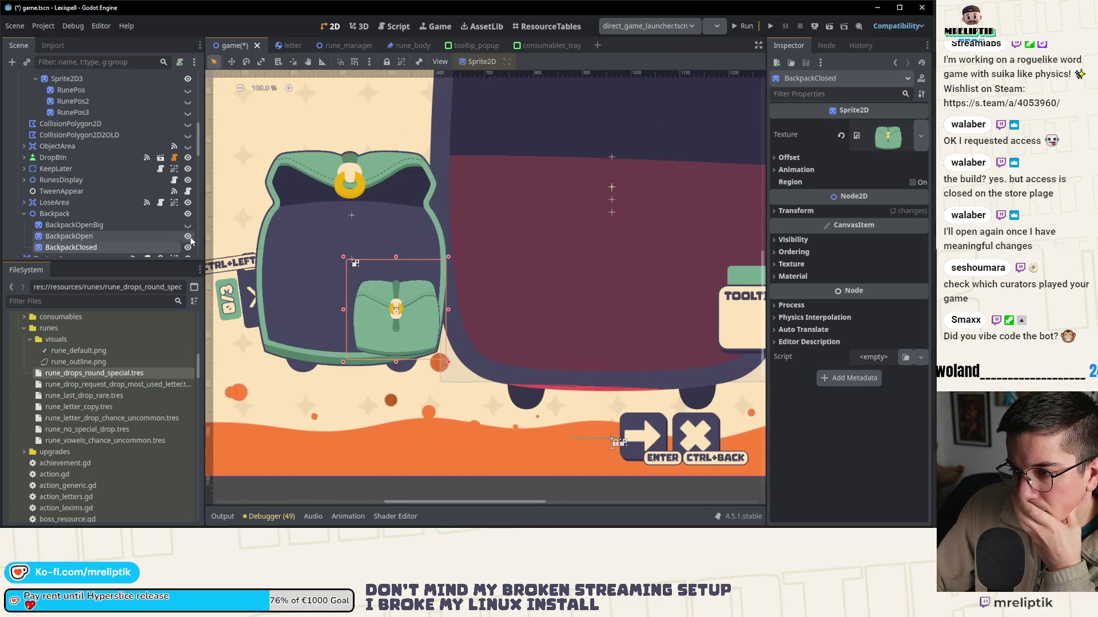
click(188, 237)
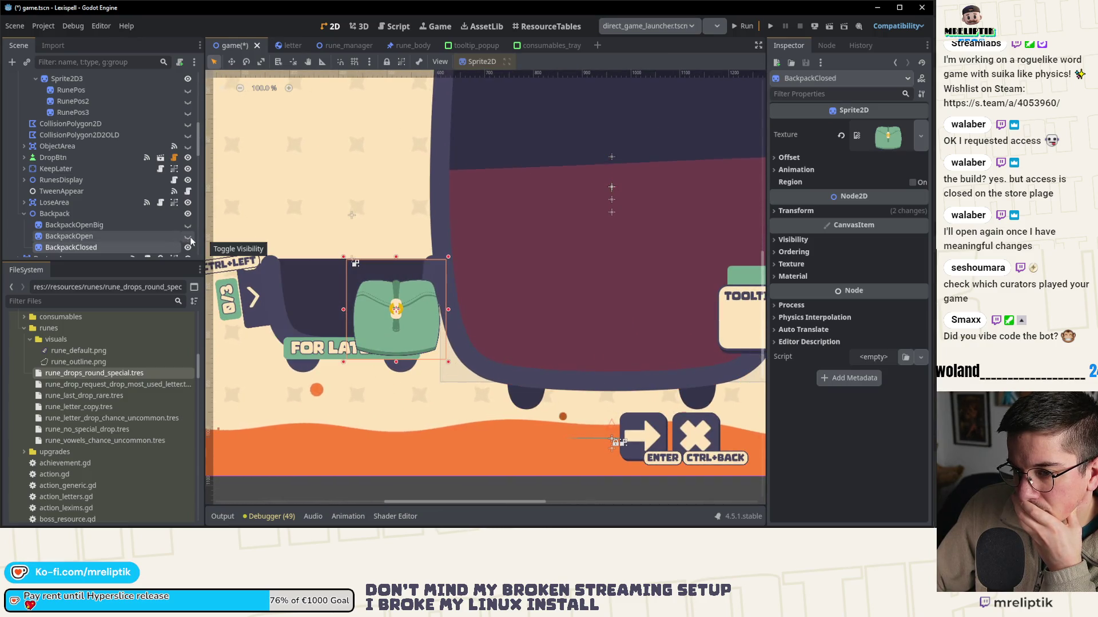
click(57, 214)
click(81, 248)
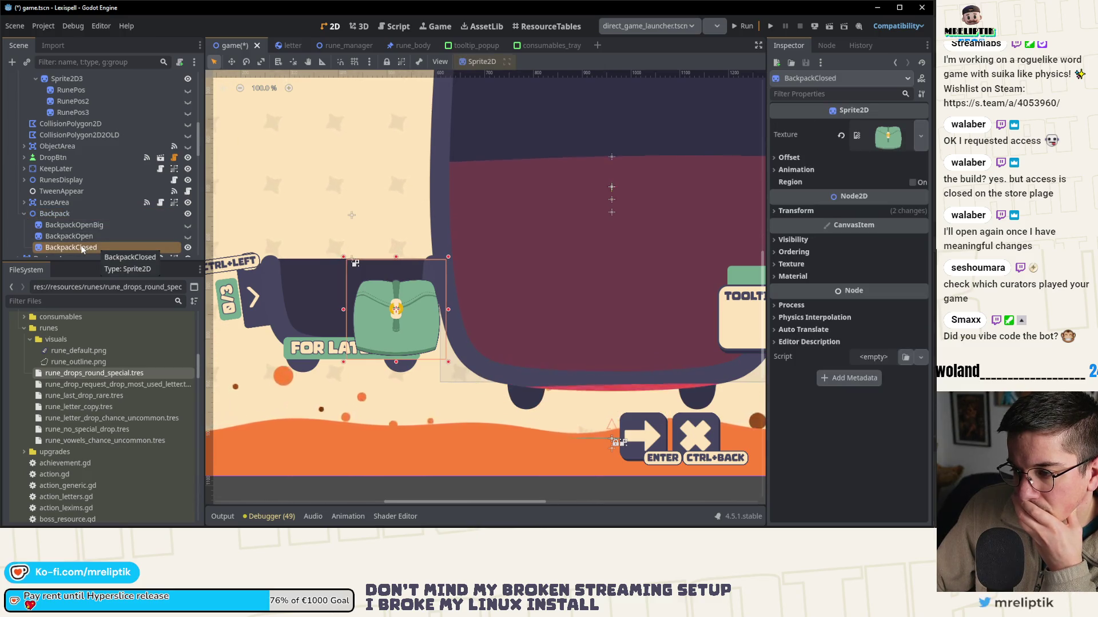
click(187, 237)
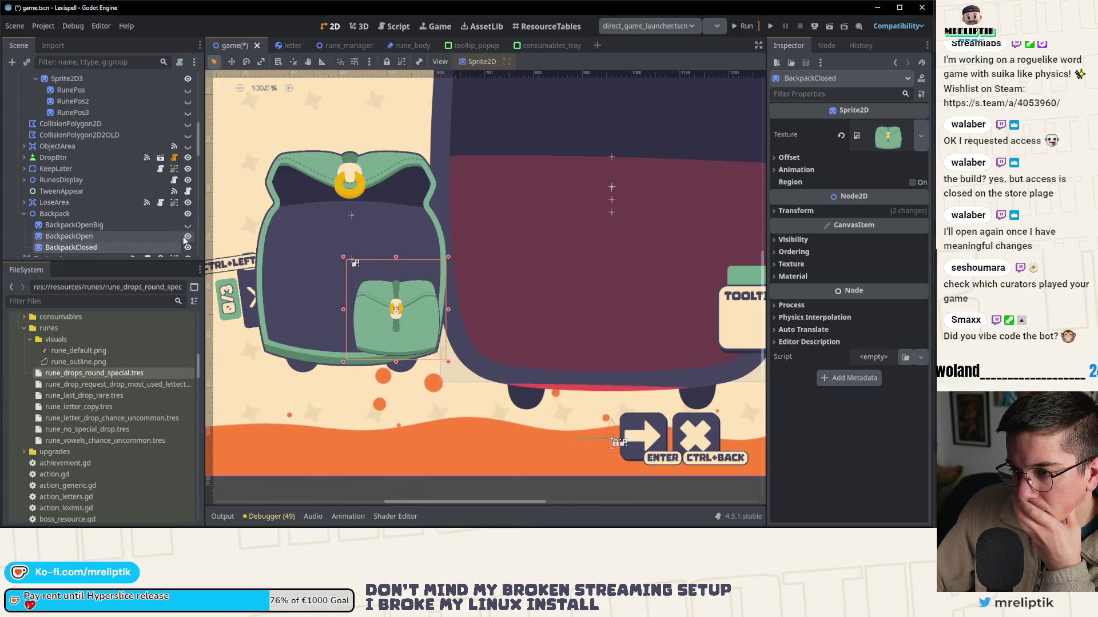
click(187, 236)
click(186, 238)
click(187, 237)
click(187, 237)
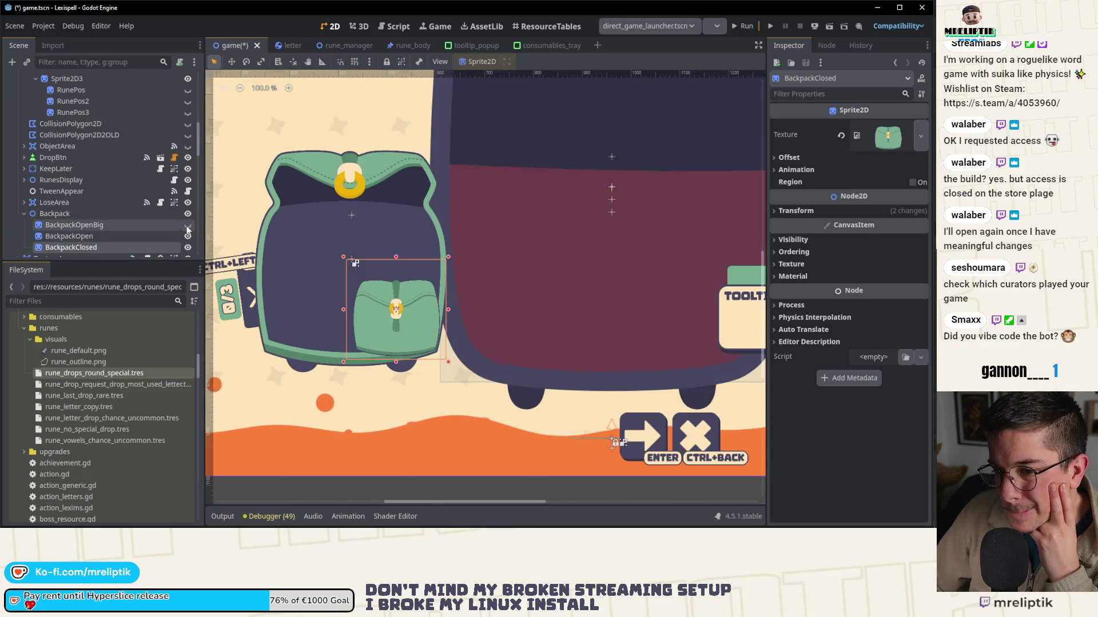
Zoom the 2D view to check the backpack and save the game scene.
scroll(452, 177, down, 6)
scroll(367, 232, up, 4)
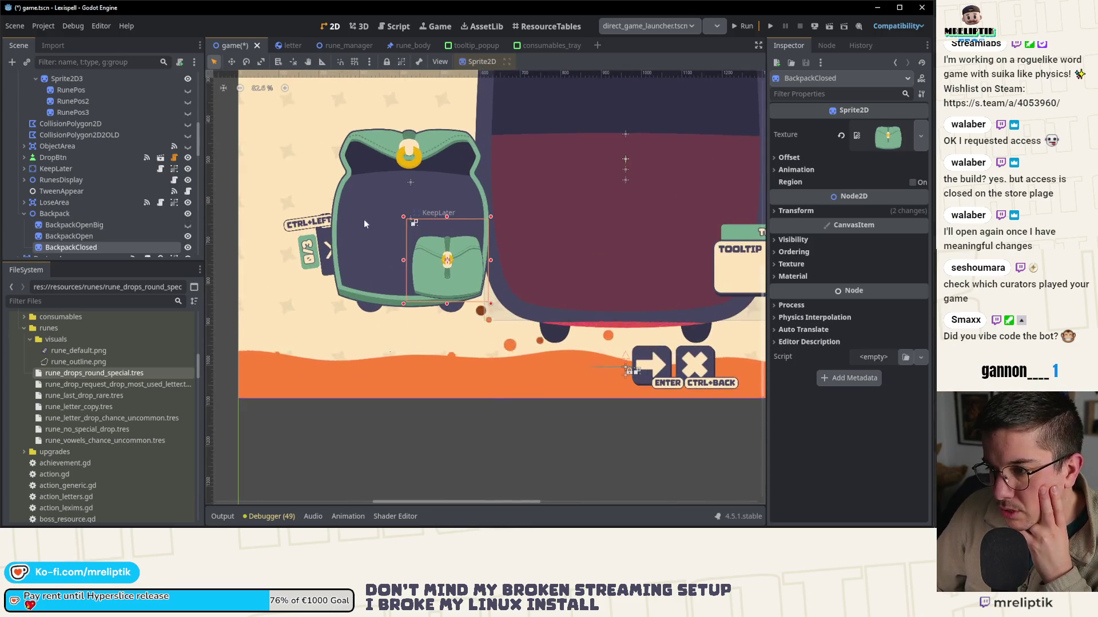
scroll(97, 217, down, 1)
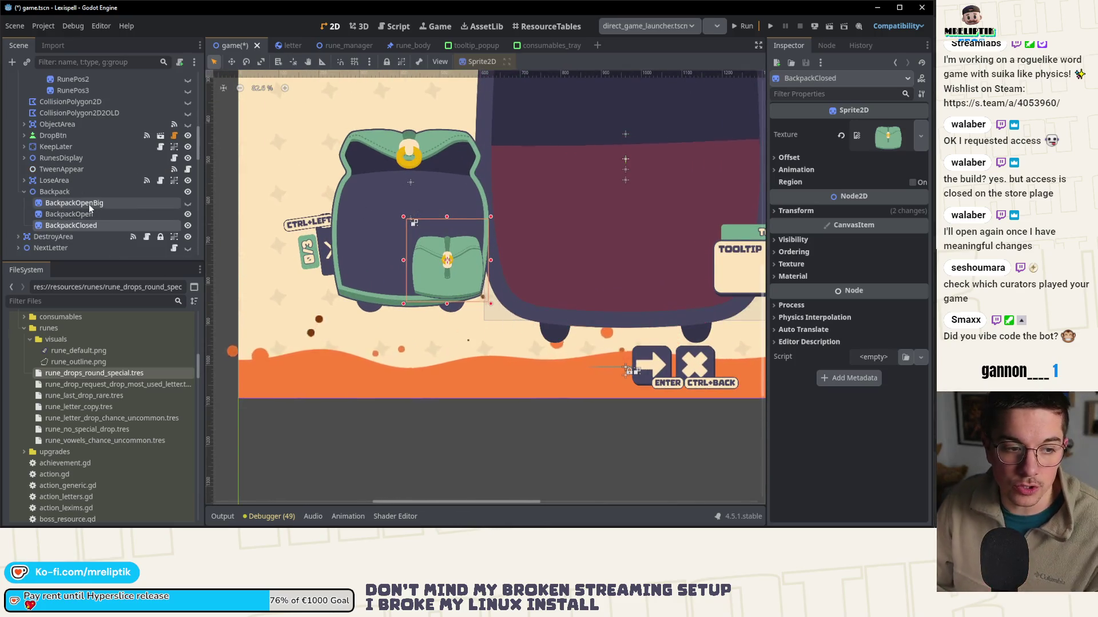
key(ctrl+s)
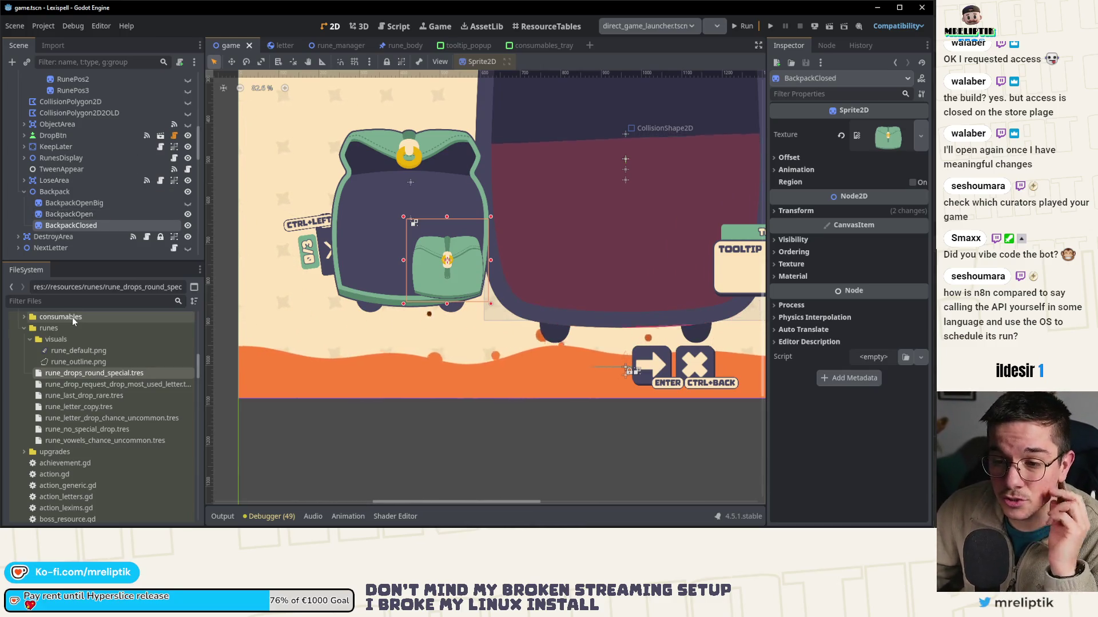
Select the Letters, BackpackClosed and then Backpack nodes in the Scene dock.
click(84, 256)
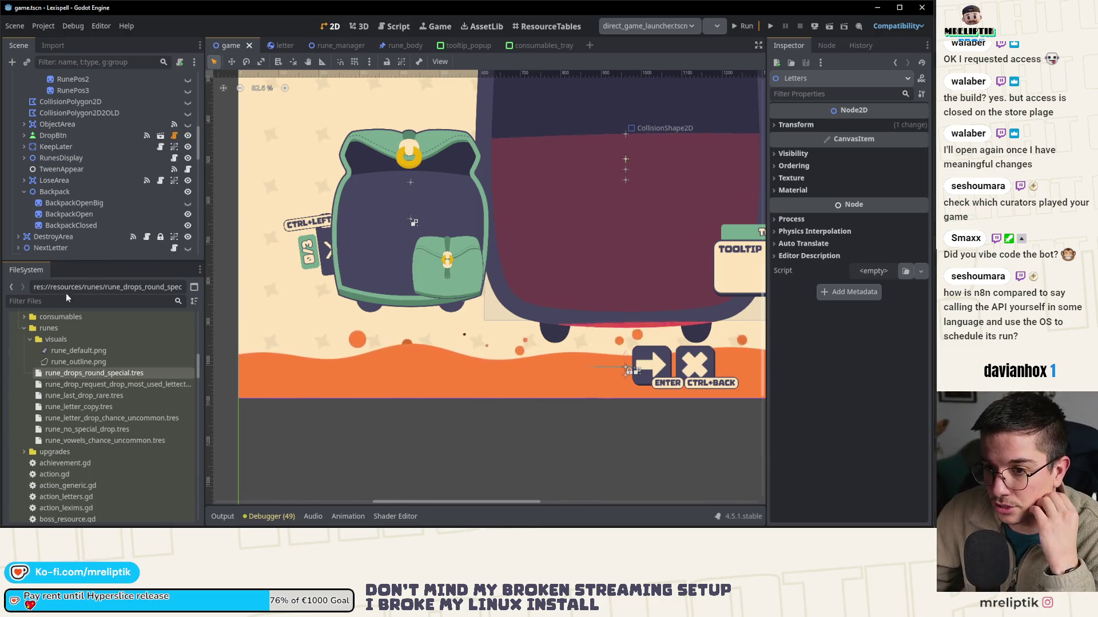
mouse_move(80, 526)
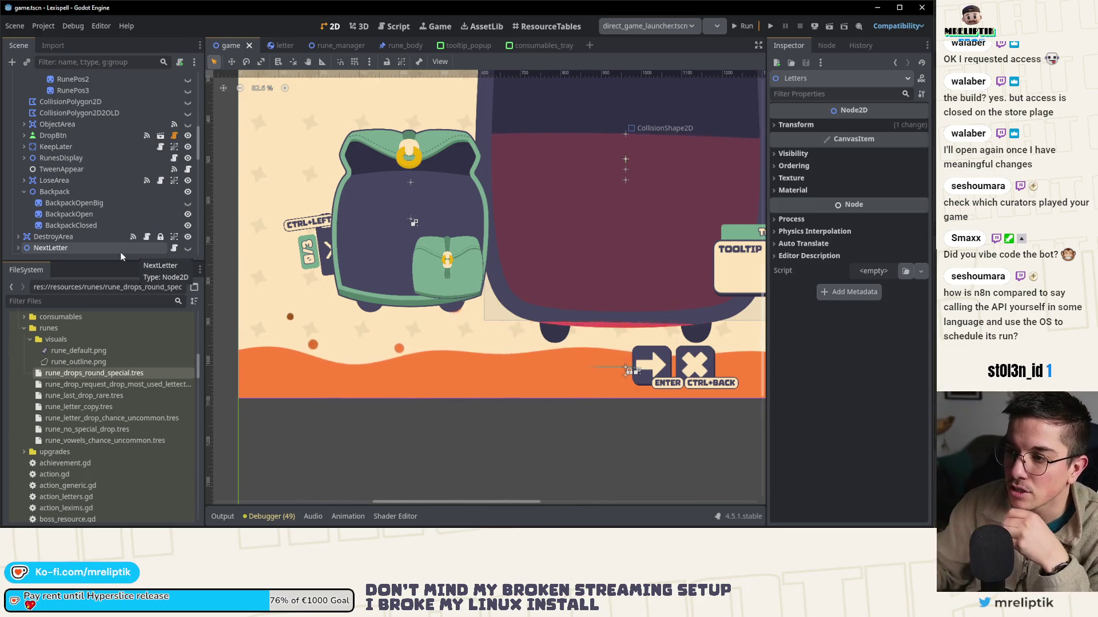
scroll(375, 258, up, 1)
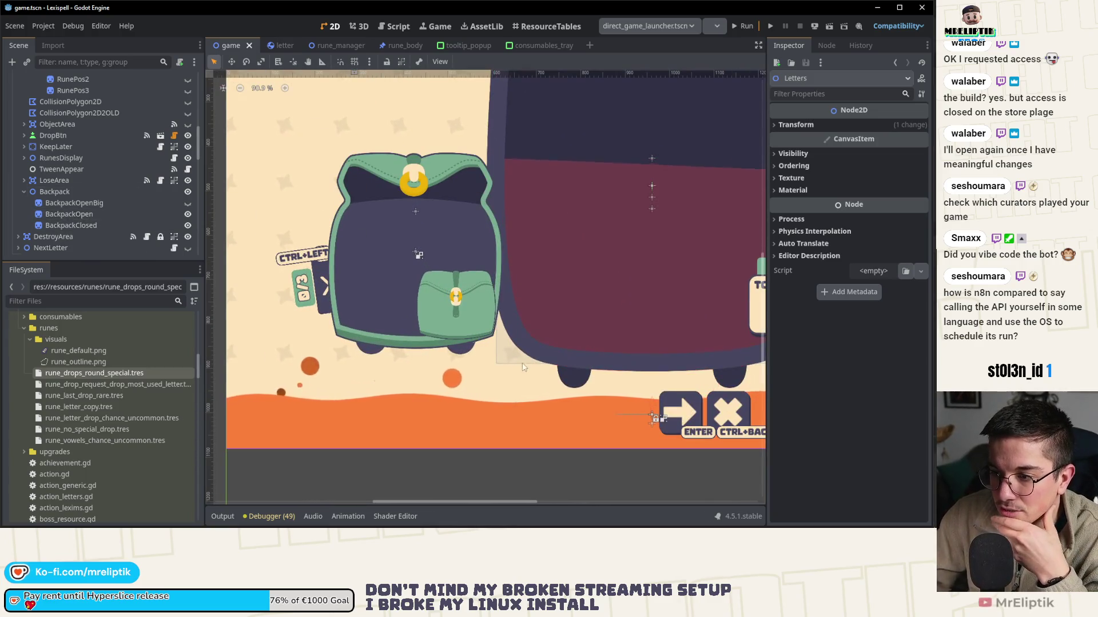
click(132, 225)
double_click(63, 191)
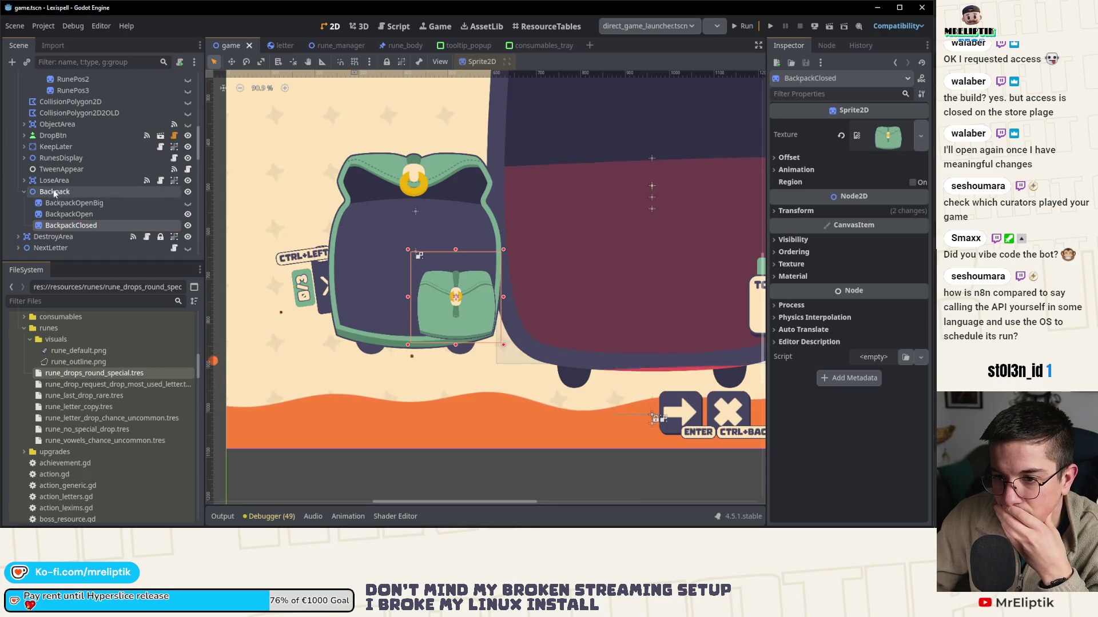
Choose Attach Script on Backpack and browse for the backpack.gd save location.
right_click(66, 194)
key(Escape)
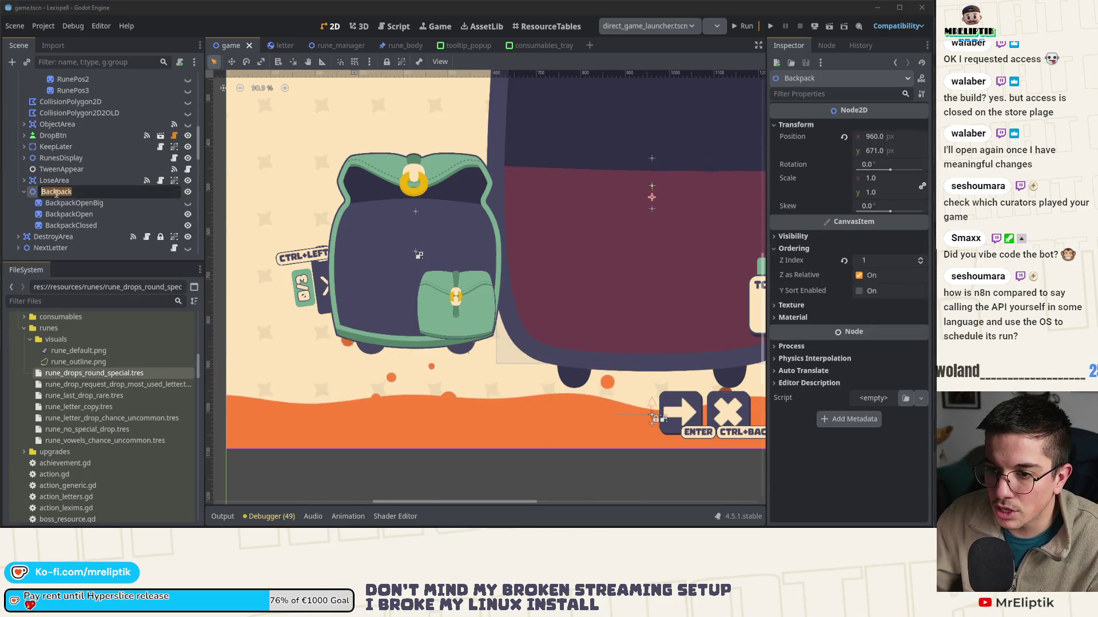
right_click(81, 187)
click(145, 293)
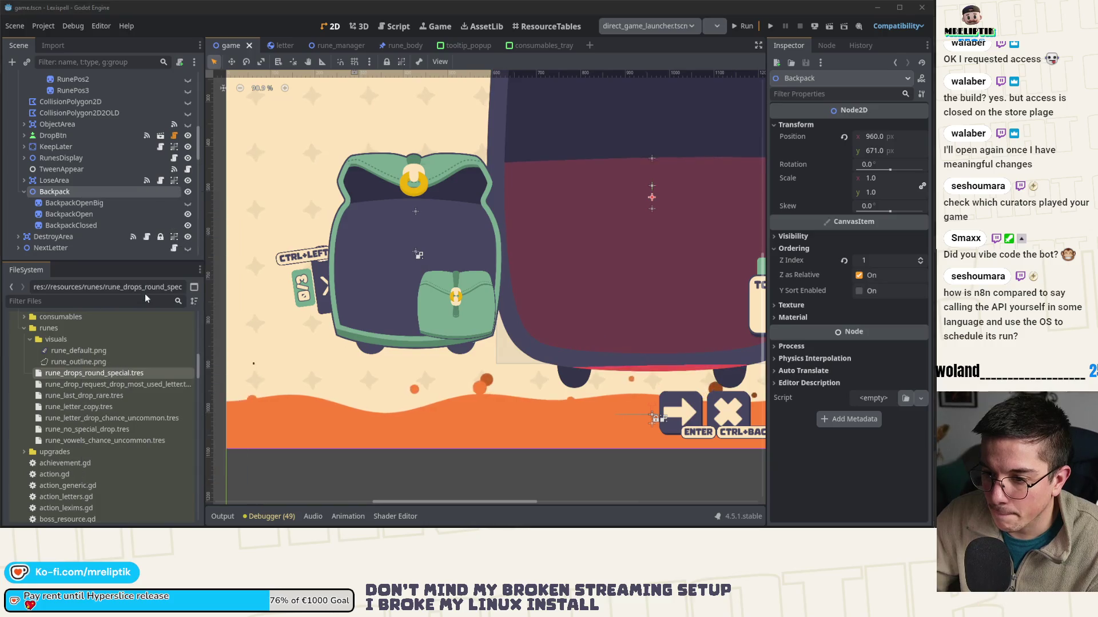
click(418, 252)
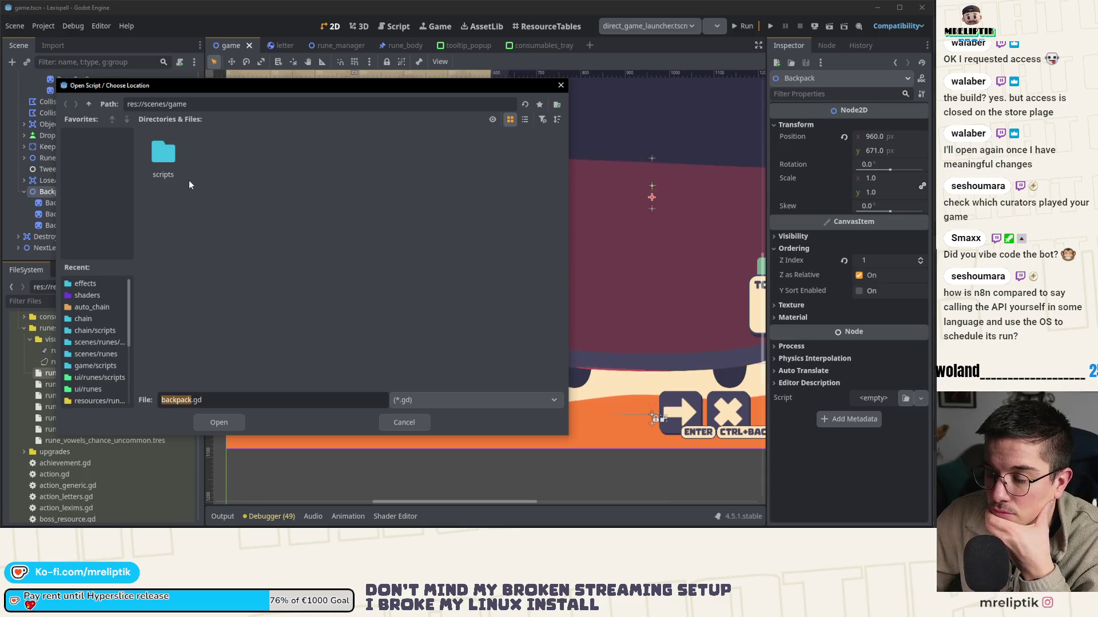
Create backpack.gd in res://scenes/game/scripts and attach it to Backpack.
double_click(163, 155)
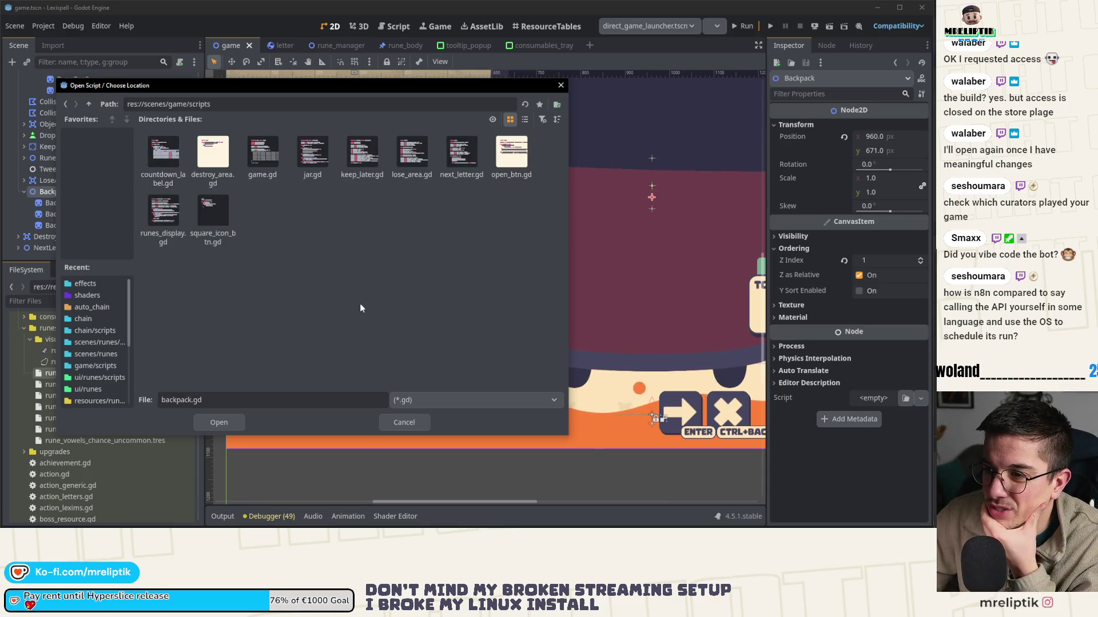
click(219, 423)
key(Return)
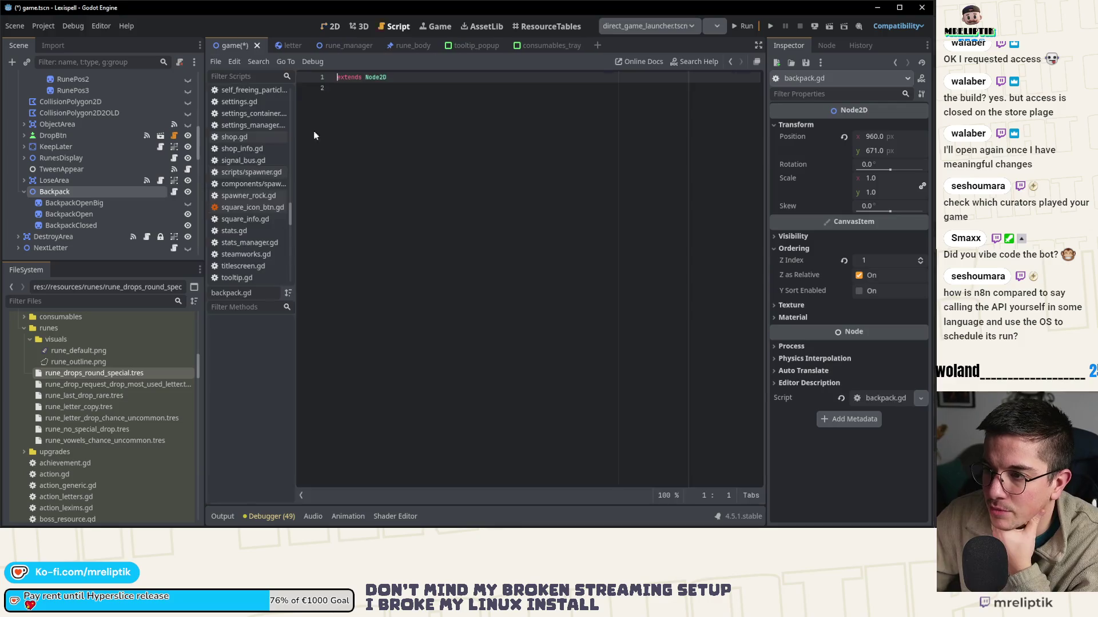
Declare class_name Backpack, correcting the 'BackPack' spelling, and save.
text(class_n)
key(Return)
text(BackPack)
key(ctrl+s)
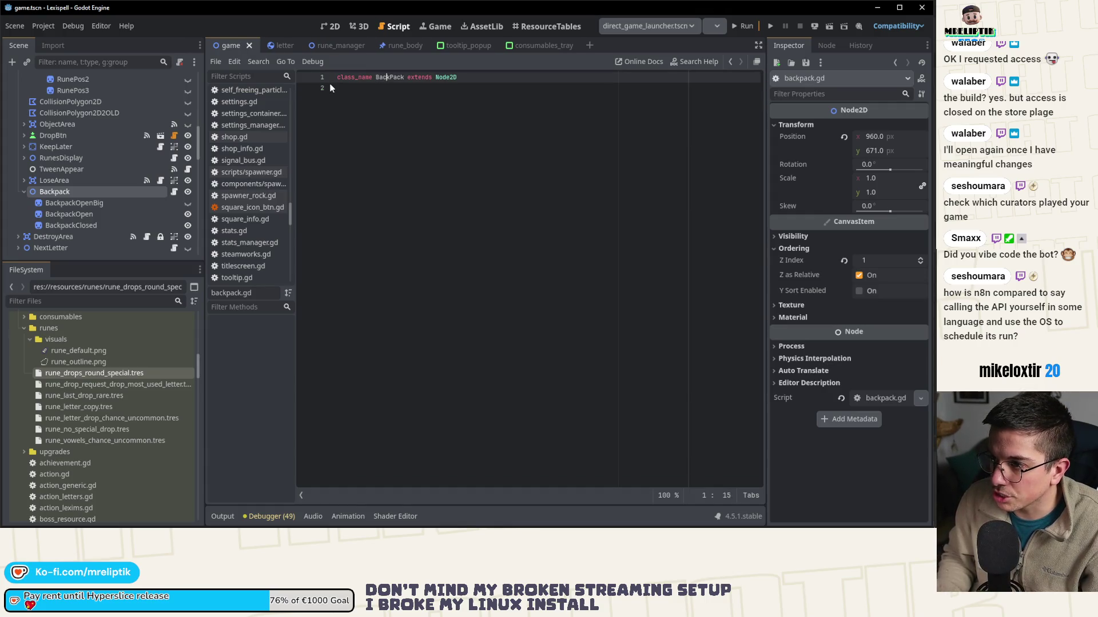
key(BackSpace)
key(BackSpace)
key(BackSpace)
text(p)
key(ctrl+s)
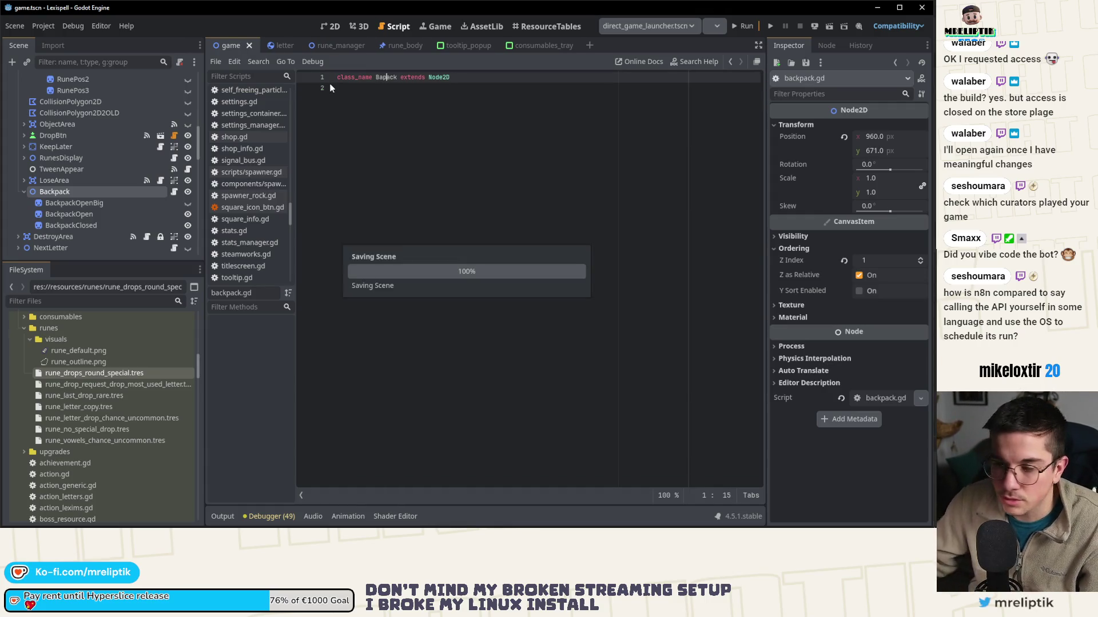
click(370, 110)
key(Return)
key(Up)
key(Up)
key(ctrl+Right)
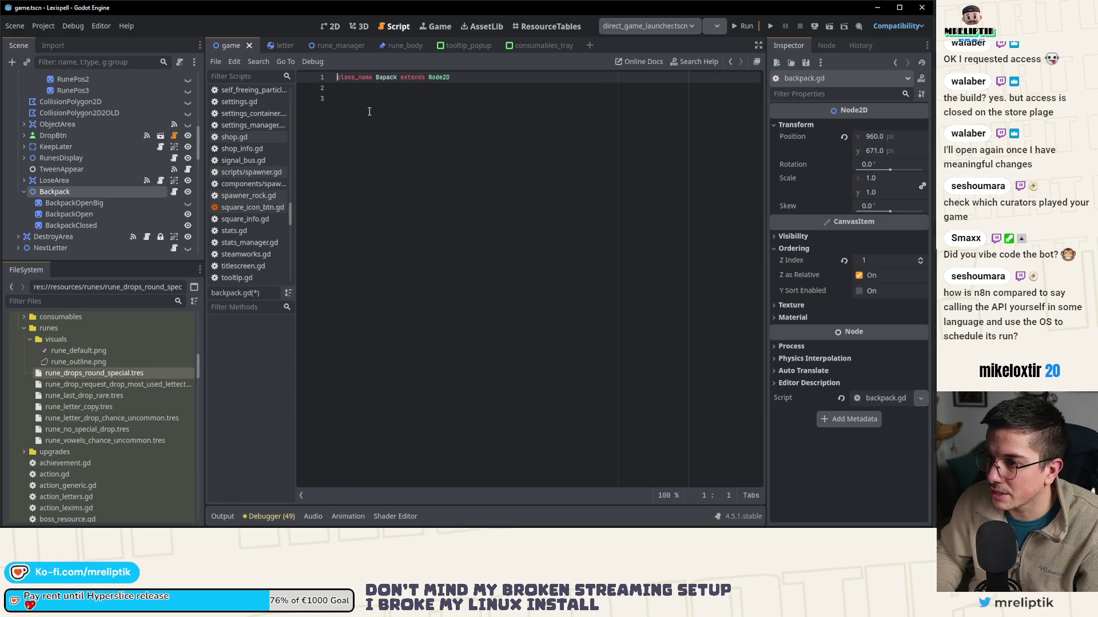
text(ck)
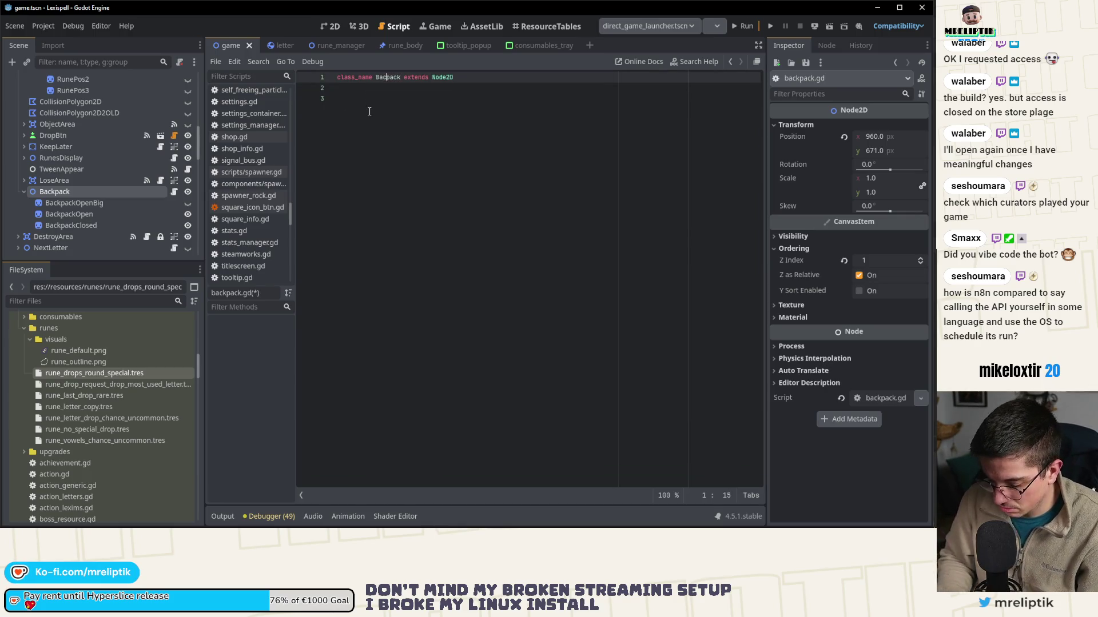
key(ctrl+s)
Add an empty _ready() function with pass, save, and insert blank lines above it.
key(Return)
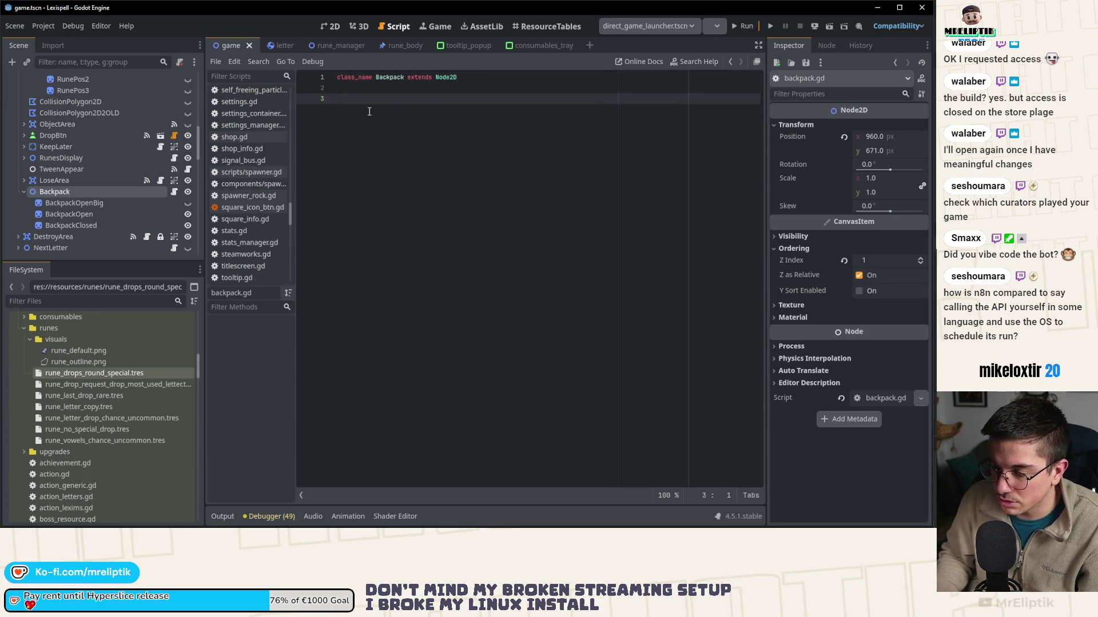
text(_rea)
key(Return)
key(Return)
text(pass)
key(ctrl+s)
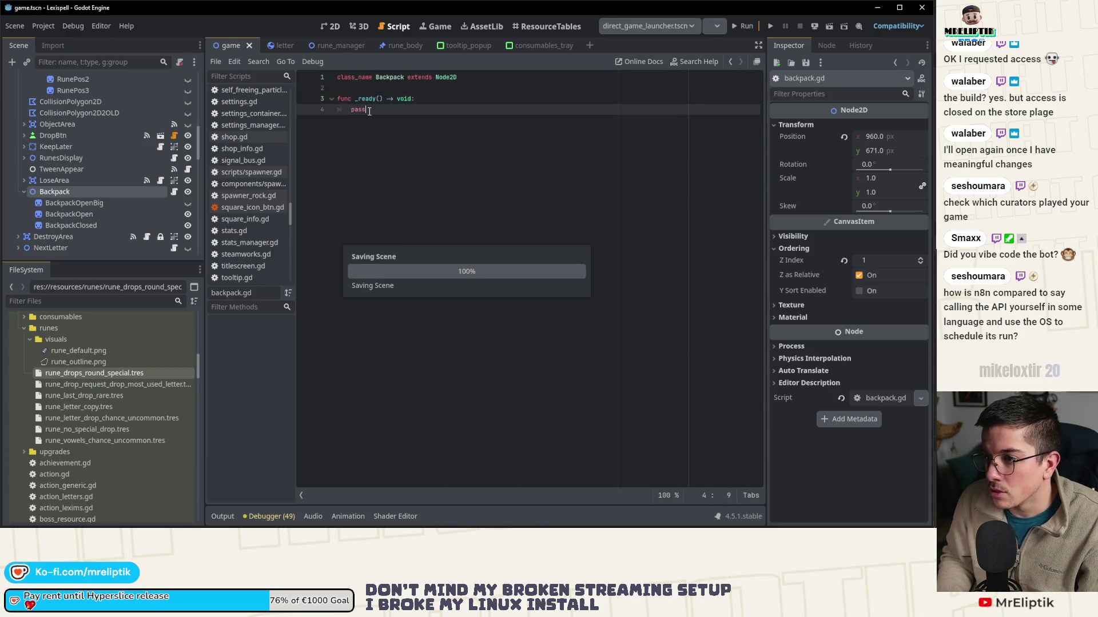
key(Up)
key(Up)
key(Return)
key(Return)
key(Up)
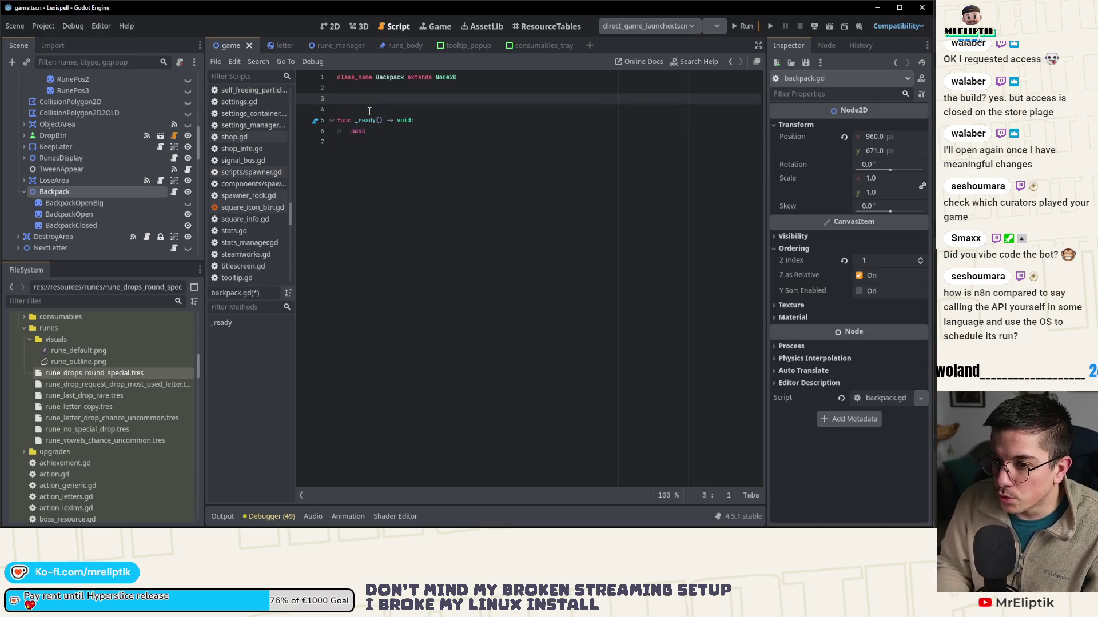
click(69, 215)
shift+click(88, 225)
mouse_move(88, 225)
mouse_down()
mouse_move(166, 200)
mouse_move(354, 101)
mouse_up()
click(361, 163)
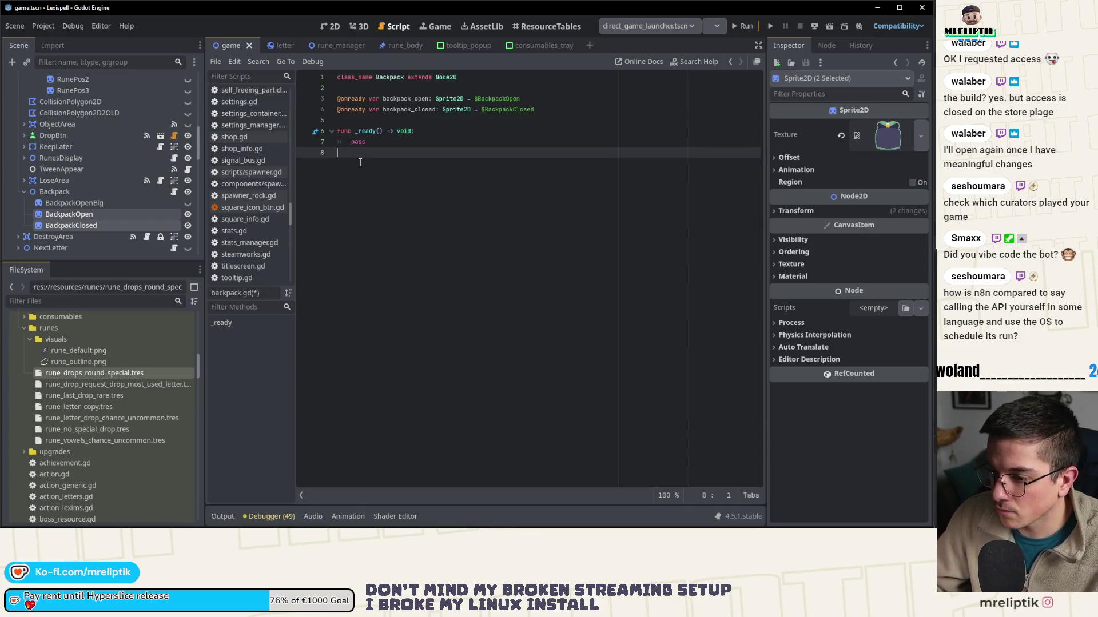
Add empty open() -> void and lose() -> void functions with pass, and save.
key(Return)
key(Return)
text(func open() -> v)
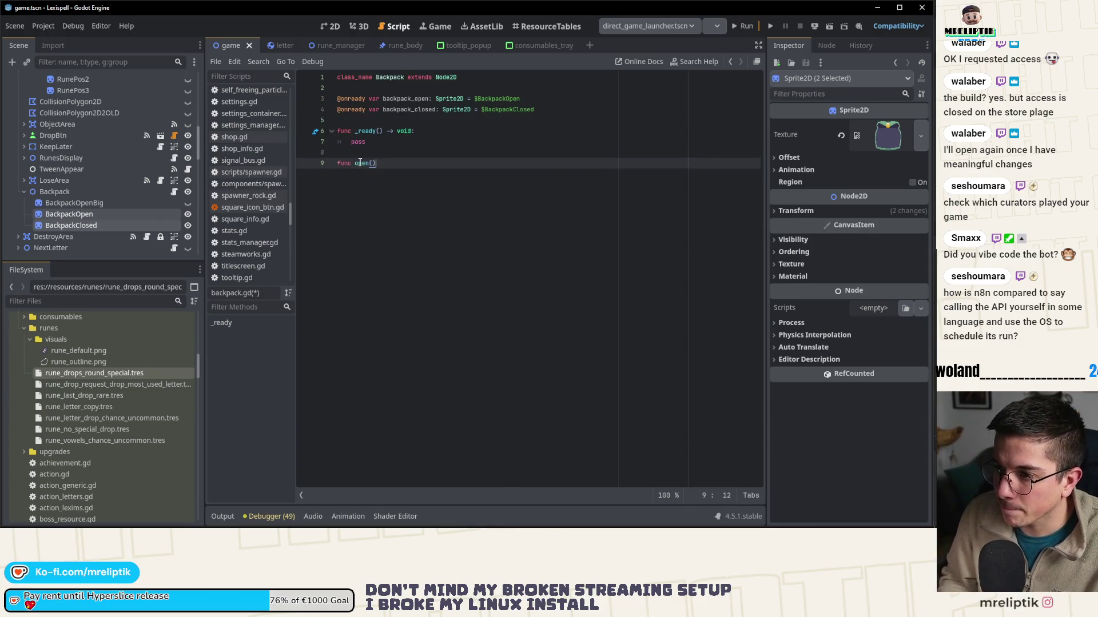
text(oid:)
key(Return)
text(pass)
key(Return)
key(Return)
key(BackSpace)
text(func lose() -)
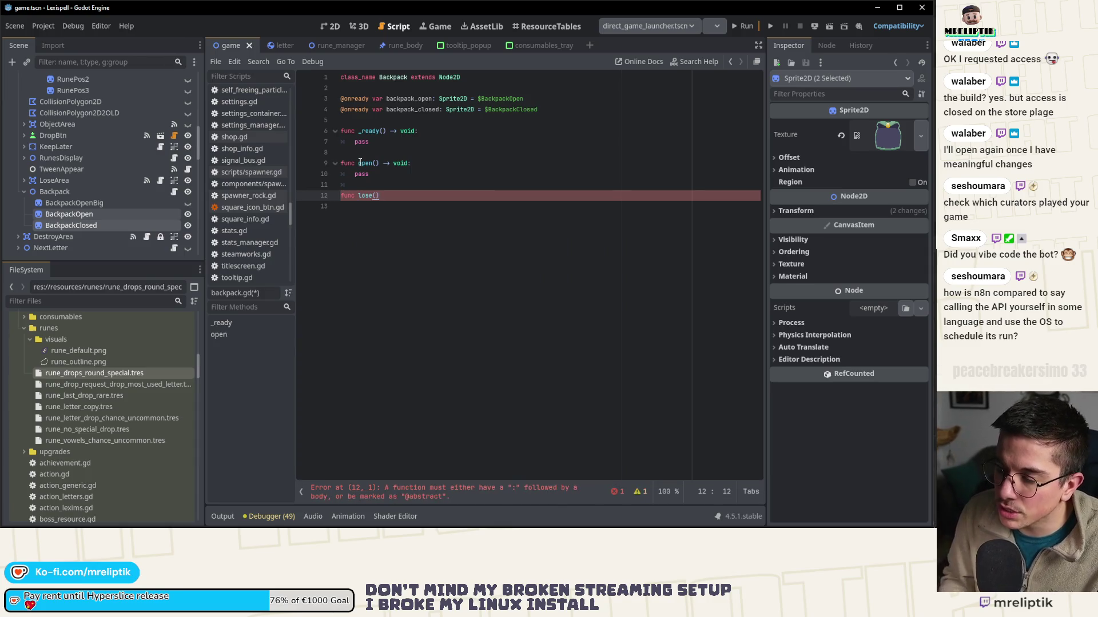
text(> void:)
key(Return)
text(pass)
key(ctrl+s)
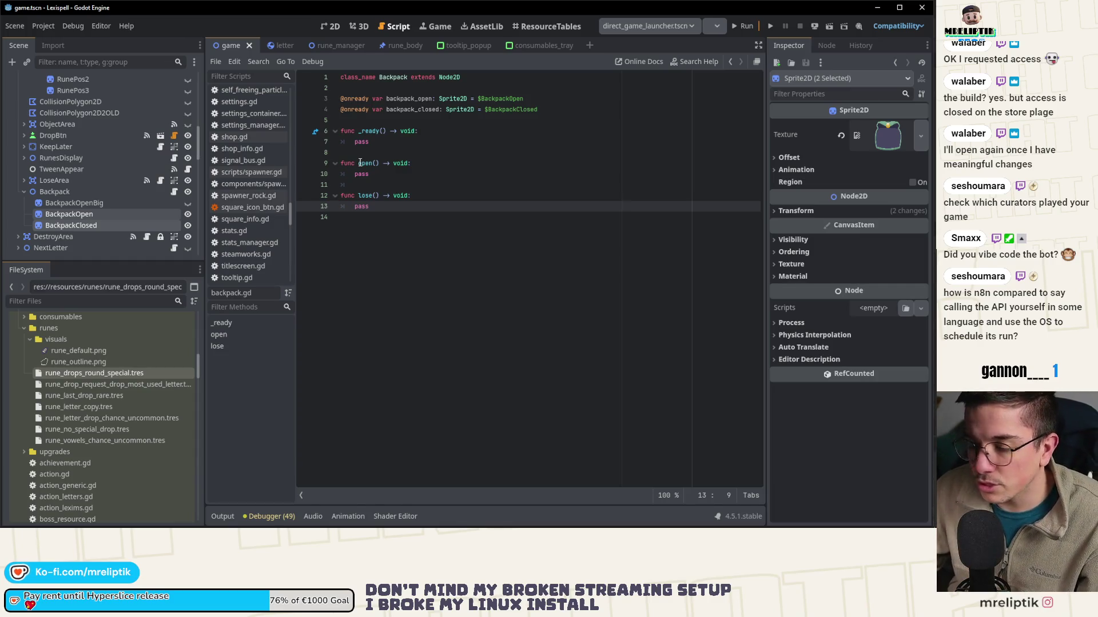
Add blank lines below the node references to make room for a new variable on line 6.
click(351, 154)
click(386, 121)
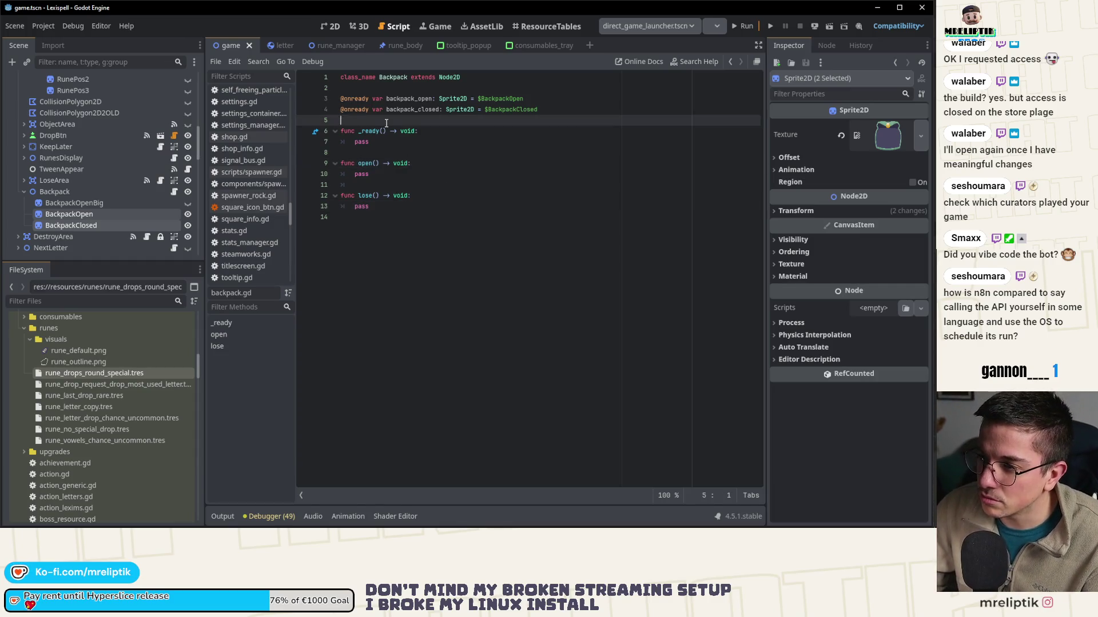
key(Return)
key(Return)
key(Up)
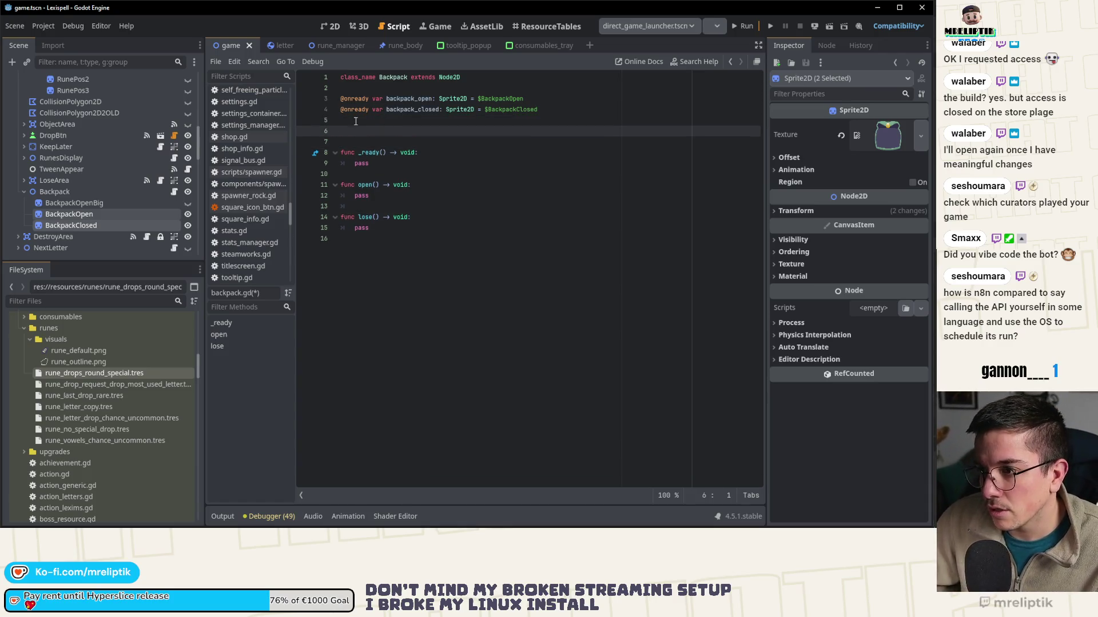
click(415, 99)
click(376, 121)
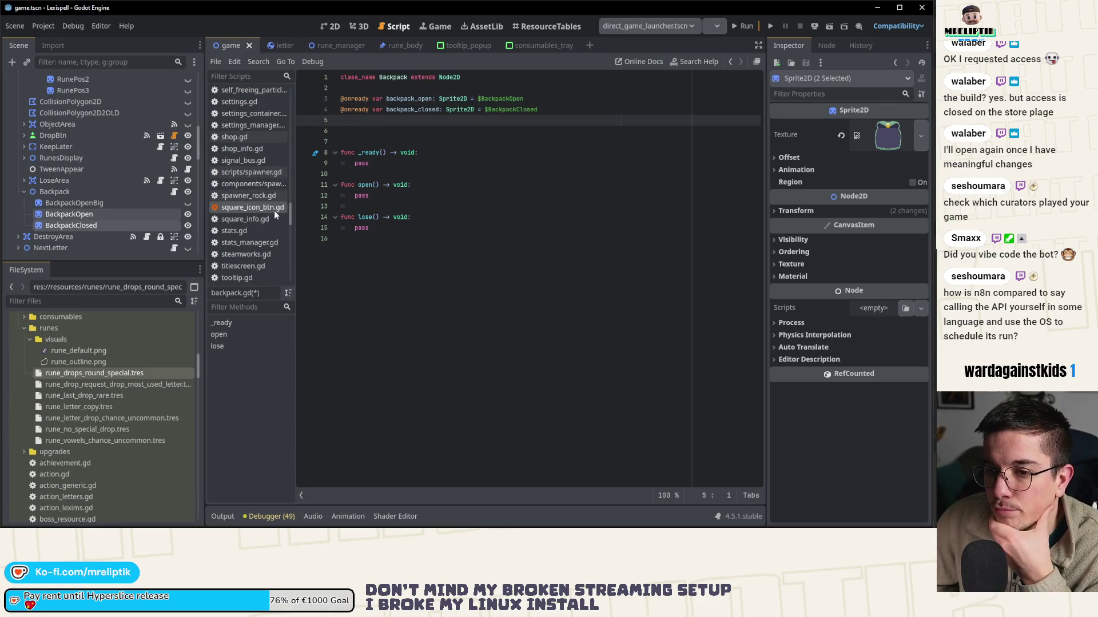
click(346, 130)
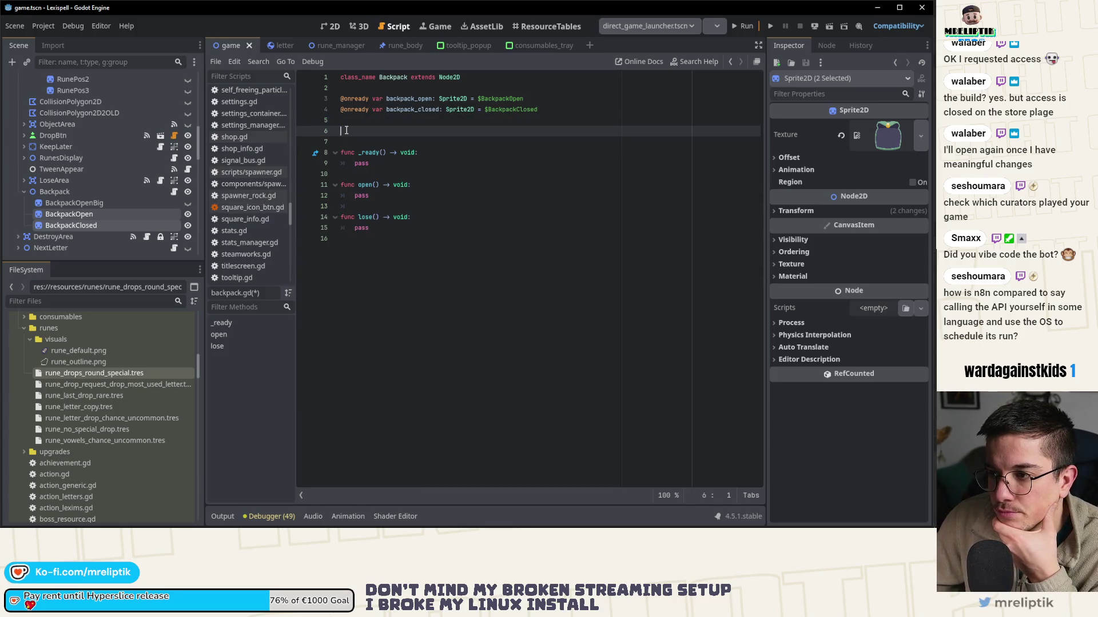
text(onread)
key(BackSpace)
key(BackSpace)
key(BackSpace)
text(@onrea)
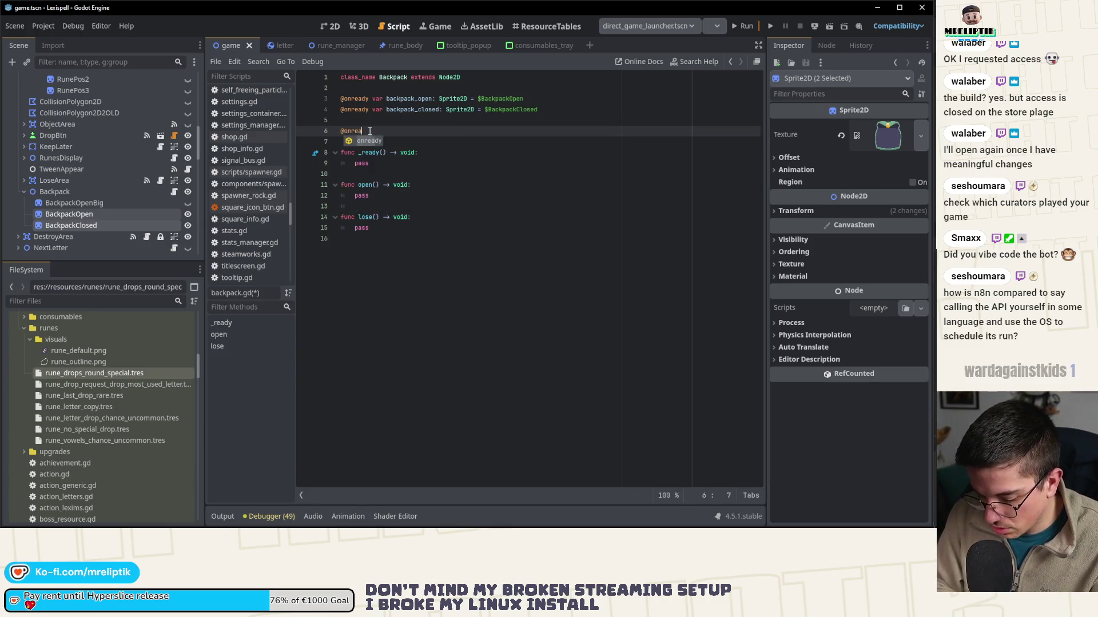
text(dy var backpack_o)
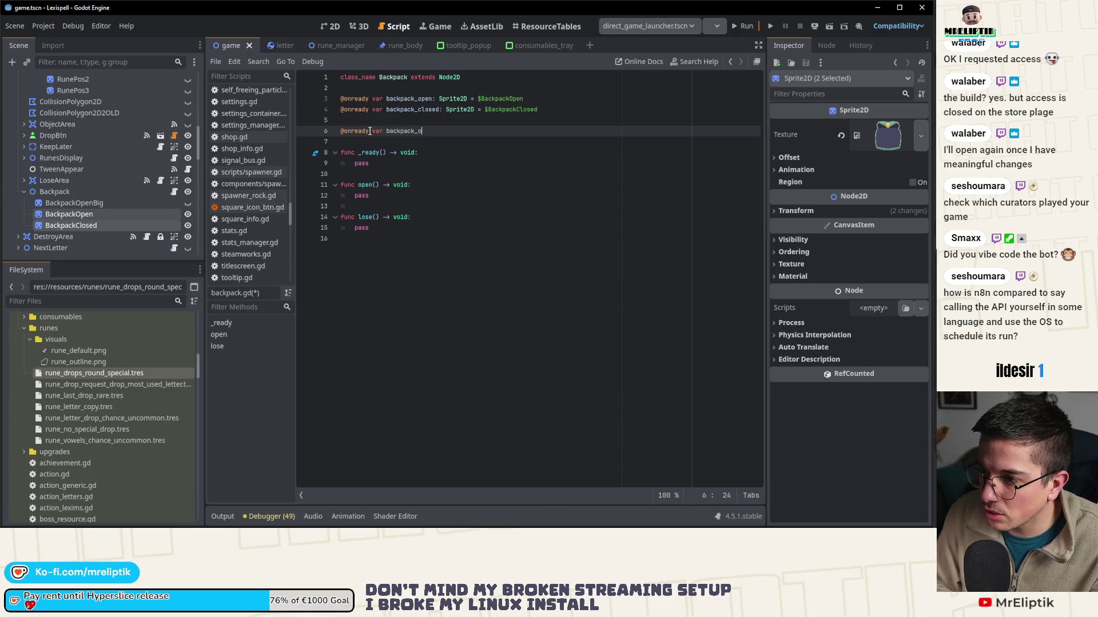
text(pen_)
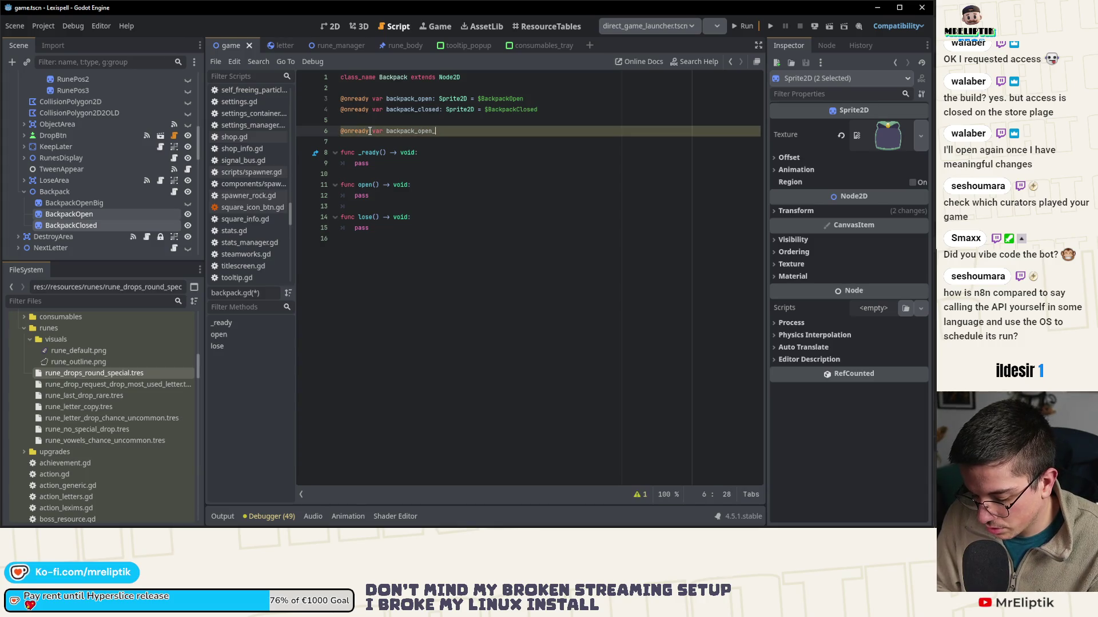
text(initial_pos:)
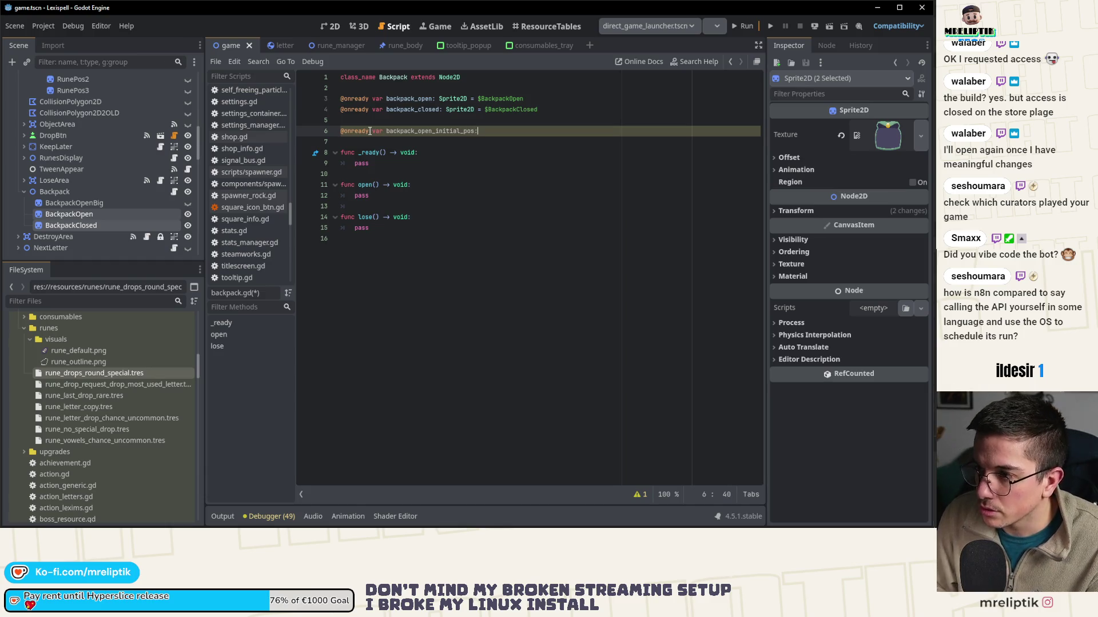
text( Vector2)
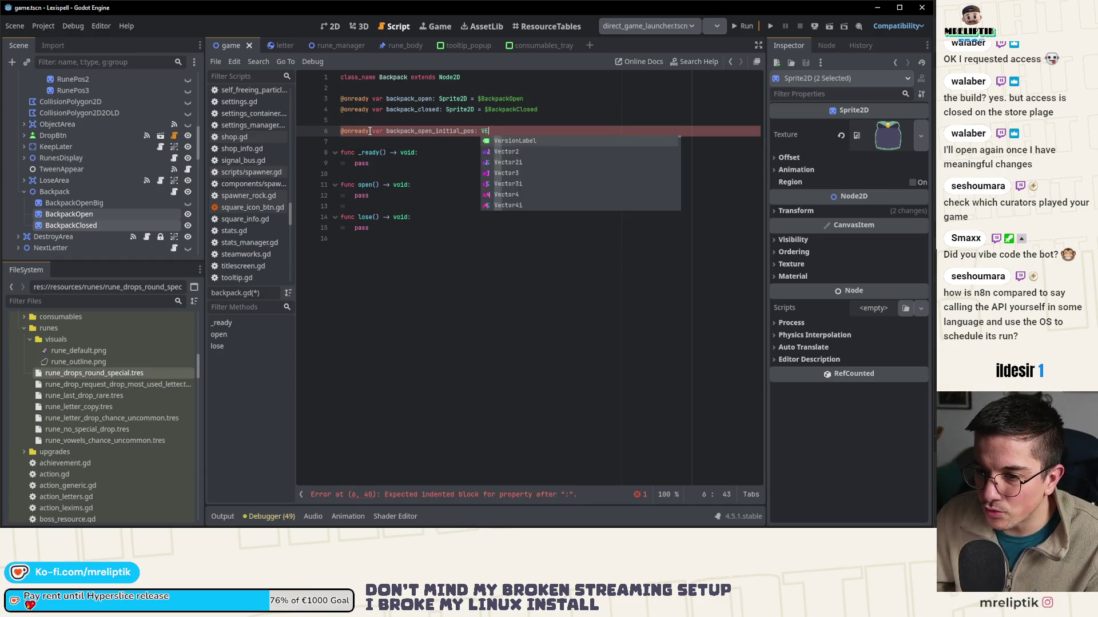
click(415, 98)
click(520, 134)
text(backpack_open.position)
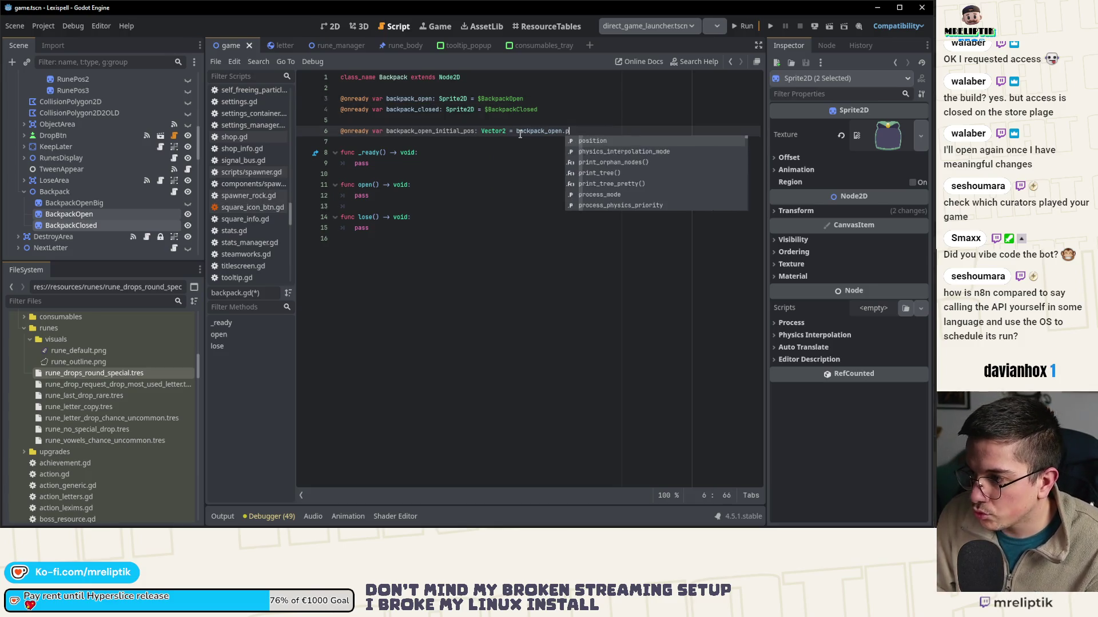
key(ctrl+s)
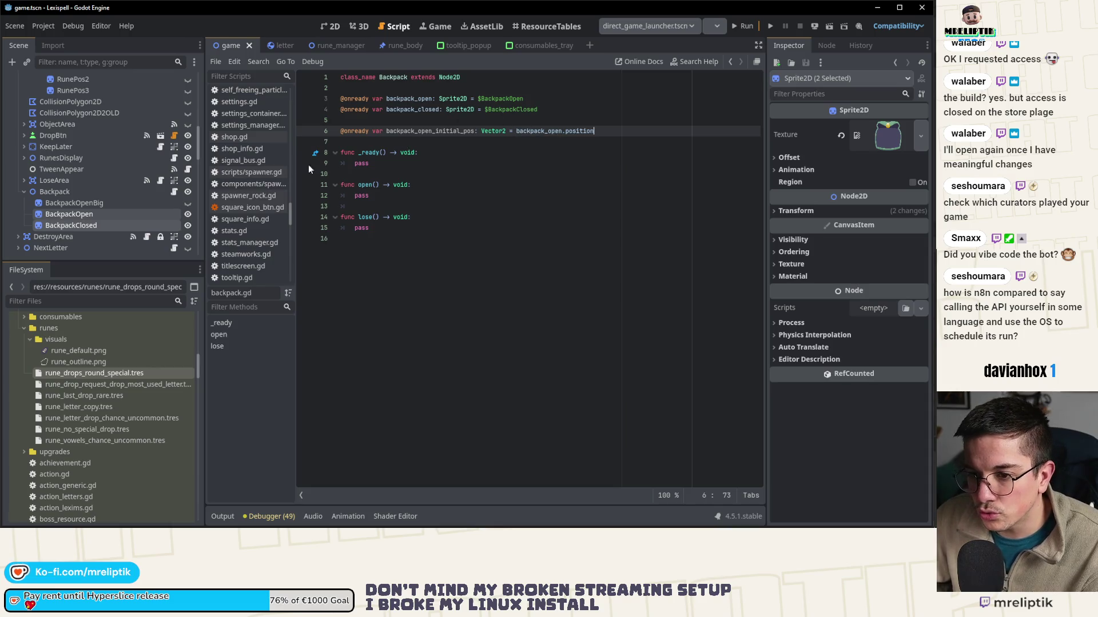
Inspect BackpackOpen's Transform properties in the 2D view.
click(85, 215)
click(335, 28)
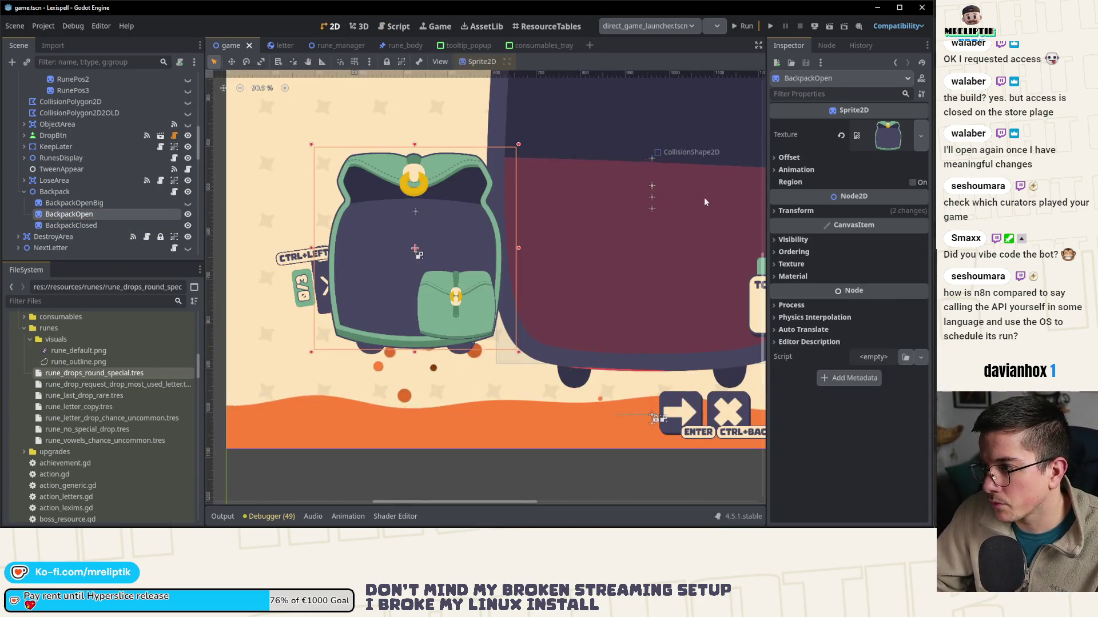
click(784, 212)
click(784, 212)
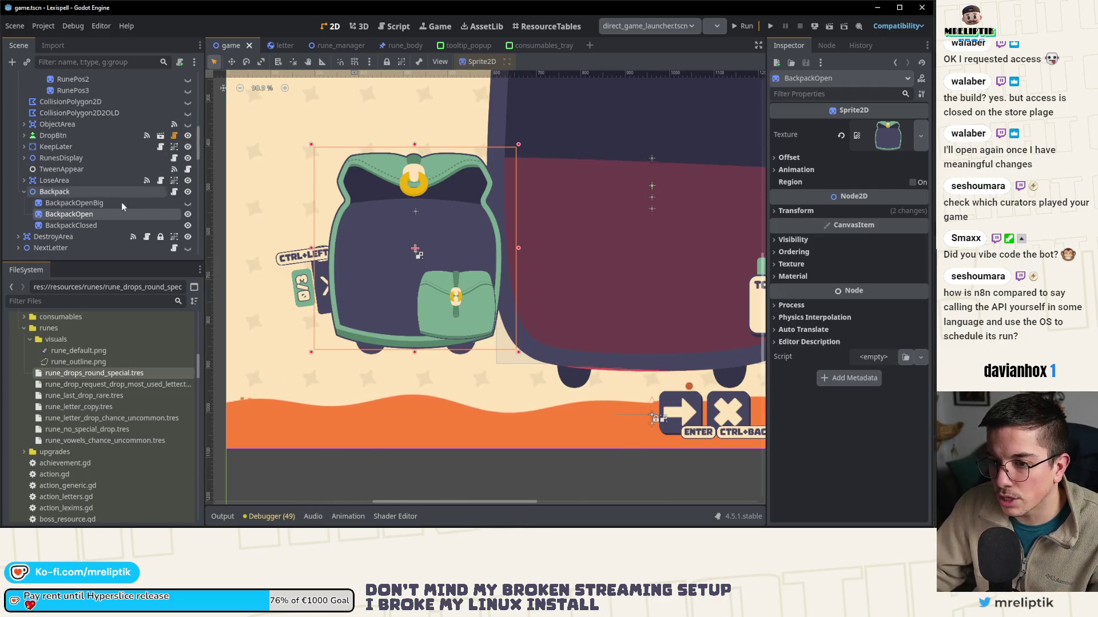
Duplicate the initial position line into an initial_scale variable set from scale.
click(173, 193)
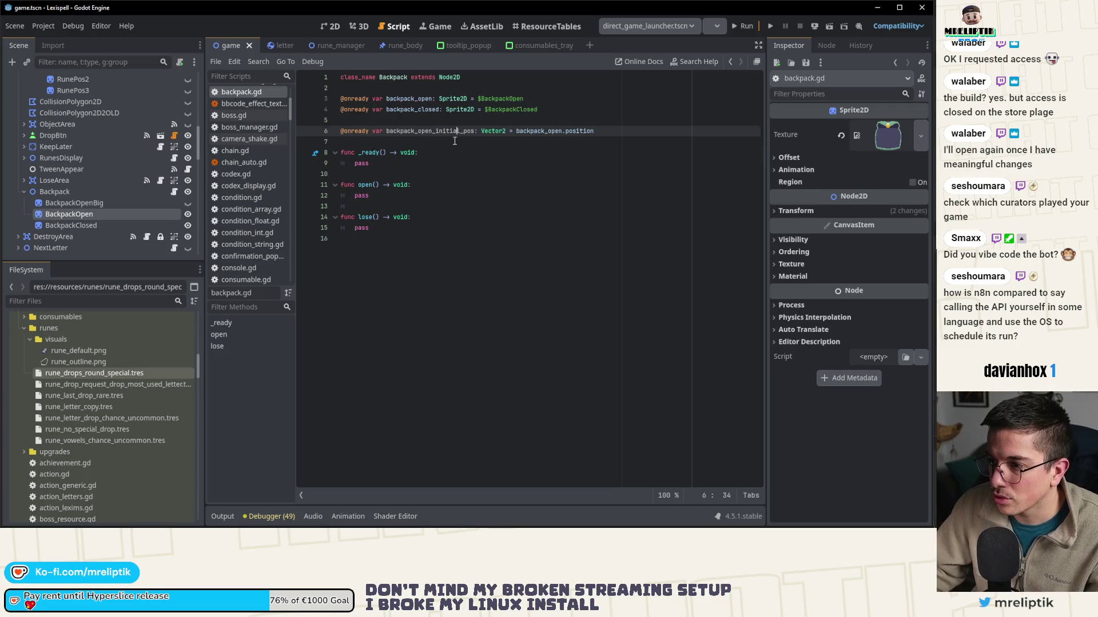
key(ctrl+d)
key(ctrl+Right)
key(BackSpace)
key(BackSpace)
key(BackSpace)
text(scale)
double_click(595, 142)
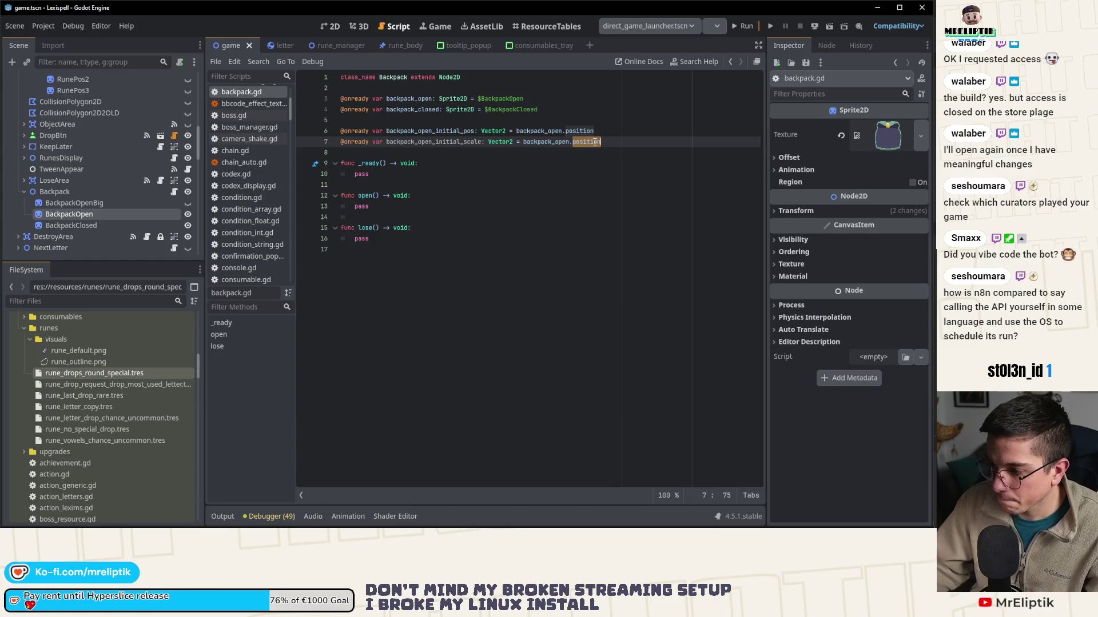
text(scale)
Add a tween_open: Tween variable below the class_name line and save.
click(366, 120)
click(366, 88)
key(Return)
key(Return)
key(Up)
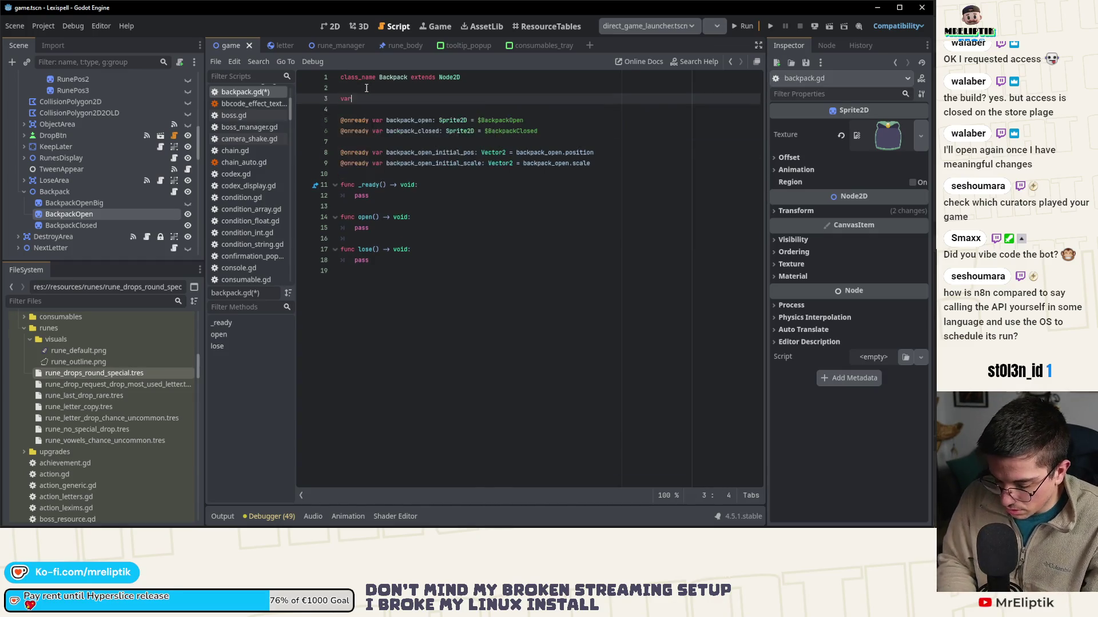
text(en_open: Twee)
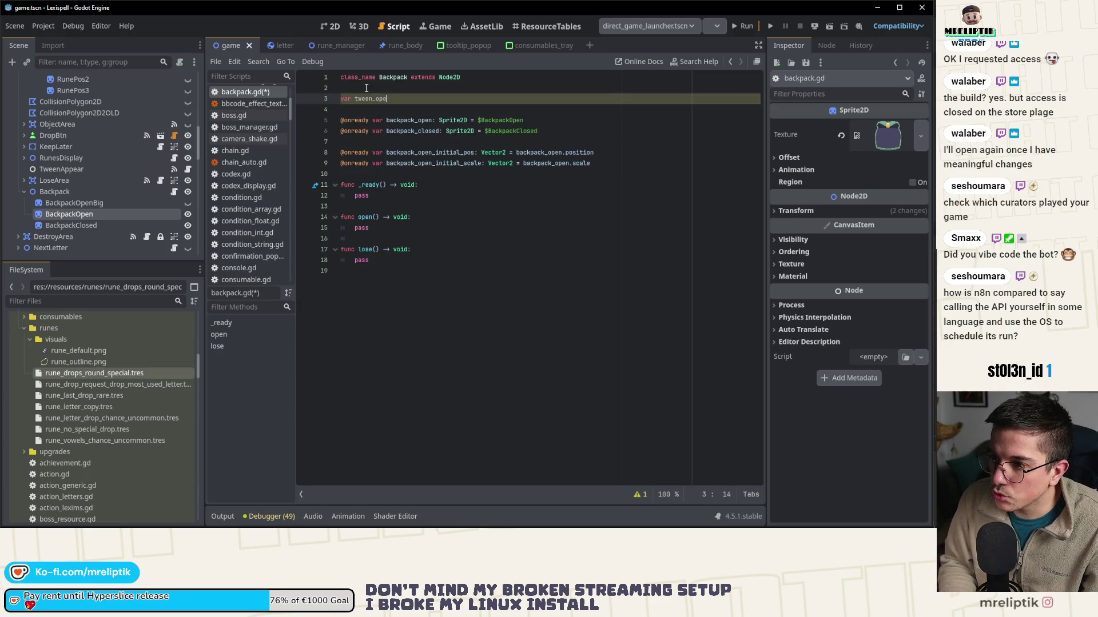
text(n)
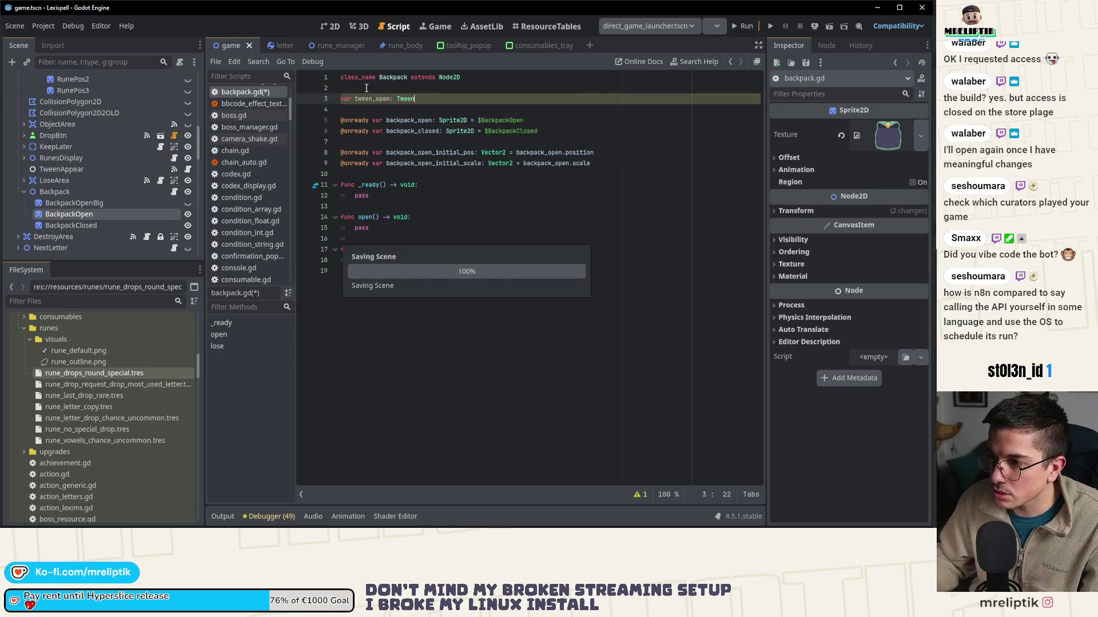
key(ctrl+s)
Replace pass in open() with the pasted tween setup code.
double_click(366, 227)
text(t)
key(BackSpace)
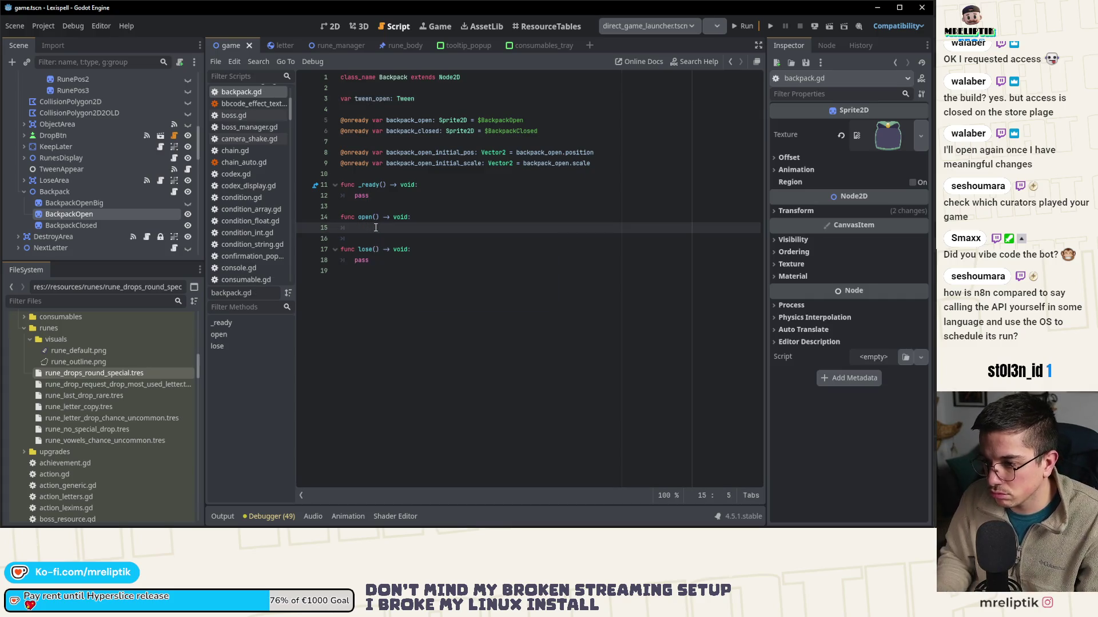
text(if tween and tween.is_running(): 		tween.kill() 	tween = create_tween().set_ease(Tween.EASE_IN_OUT).set_trans(Tween.TRANS_CUBIC))
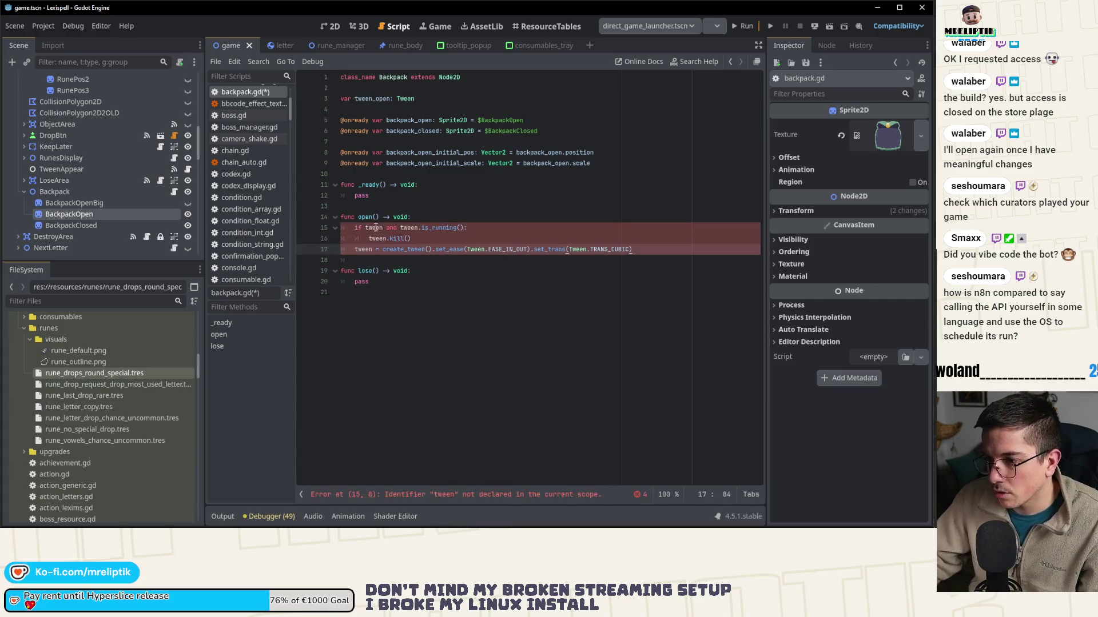
Replace every whole-word, case-matched 'tween' with 'tween_open' and save.
double_click(375, 228)
key(ctrl+r)
text(tween_op)
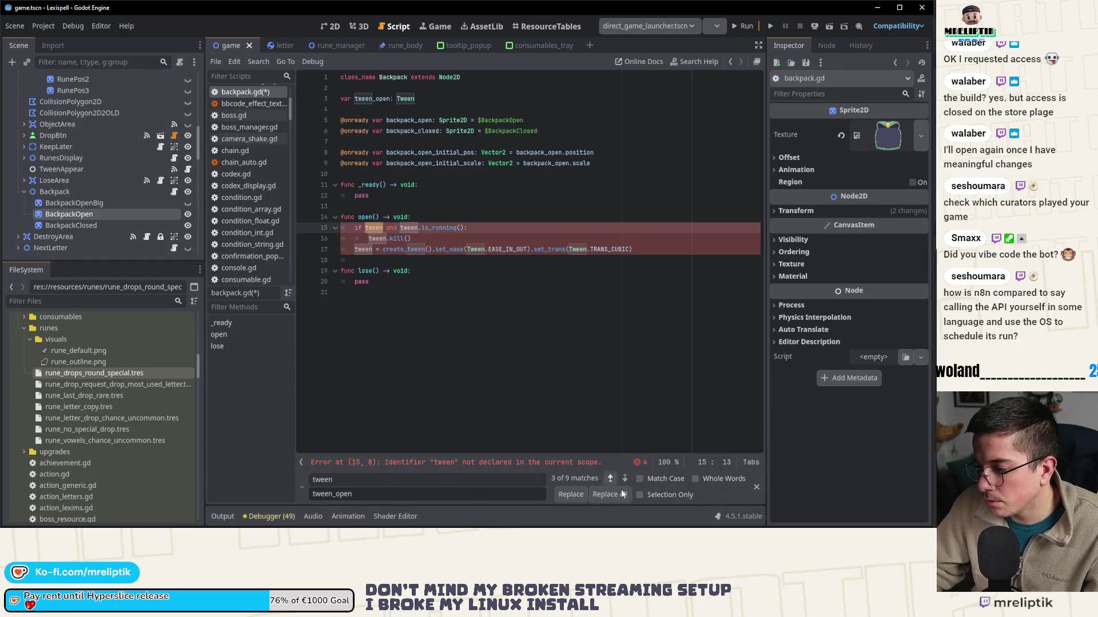
click(652, 480)
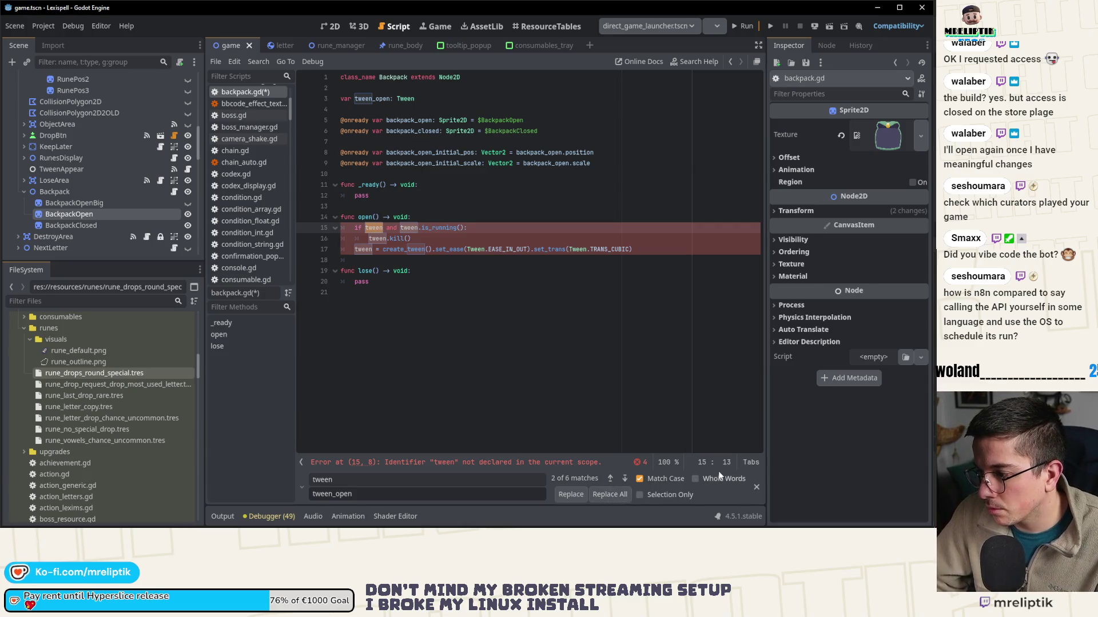
click(719, 478)
click(617, 495)
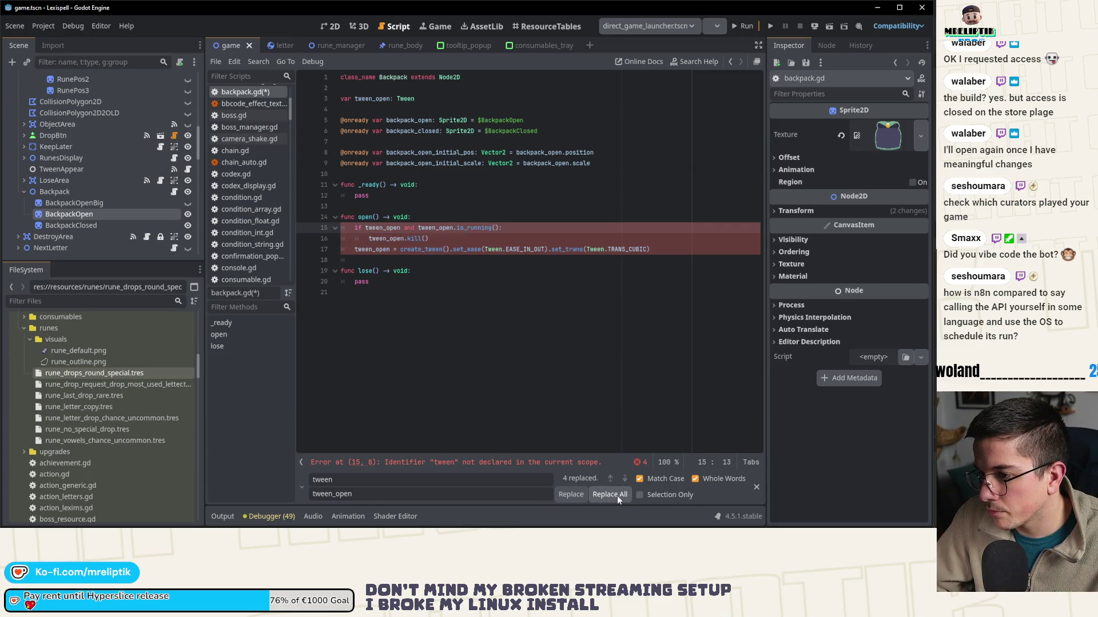
click(756, 487)
click(440, 320)
key(ctrl+s)
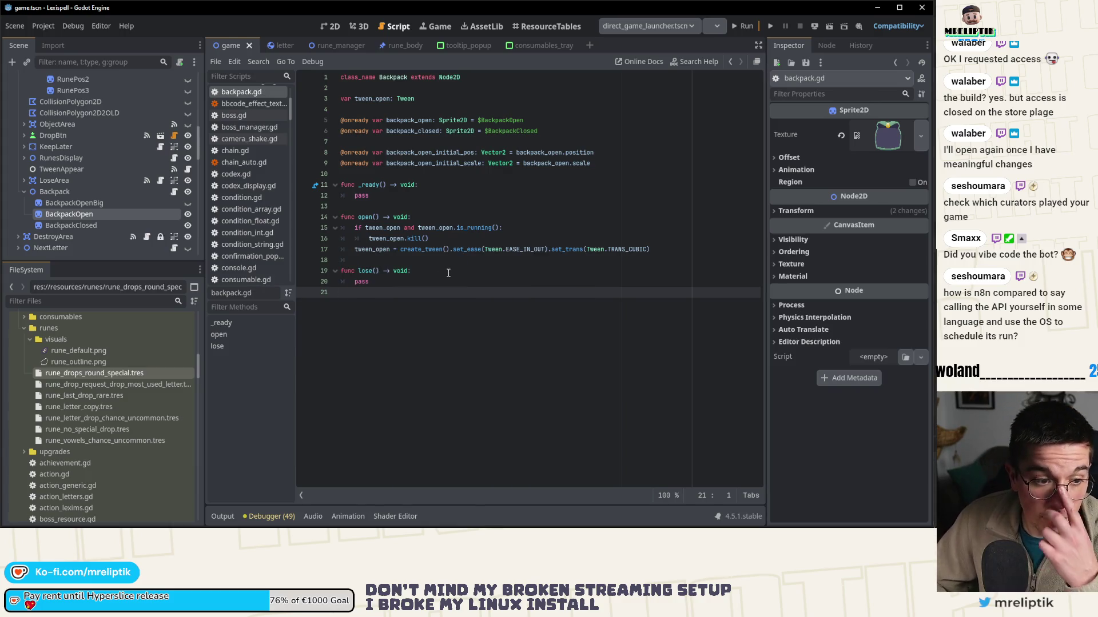
Insert a tween_open.tween_property call on a new line at the end of open().
mouse_move(446, 527)
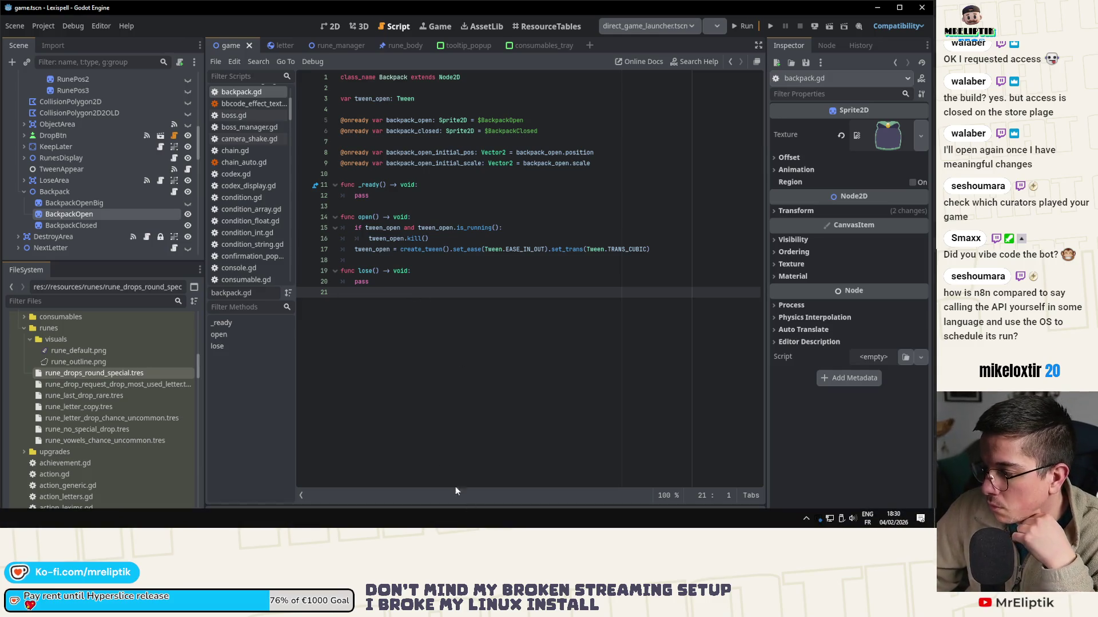
click(368, 282)
double_click(368, 281)
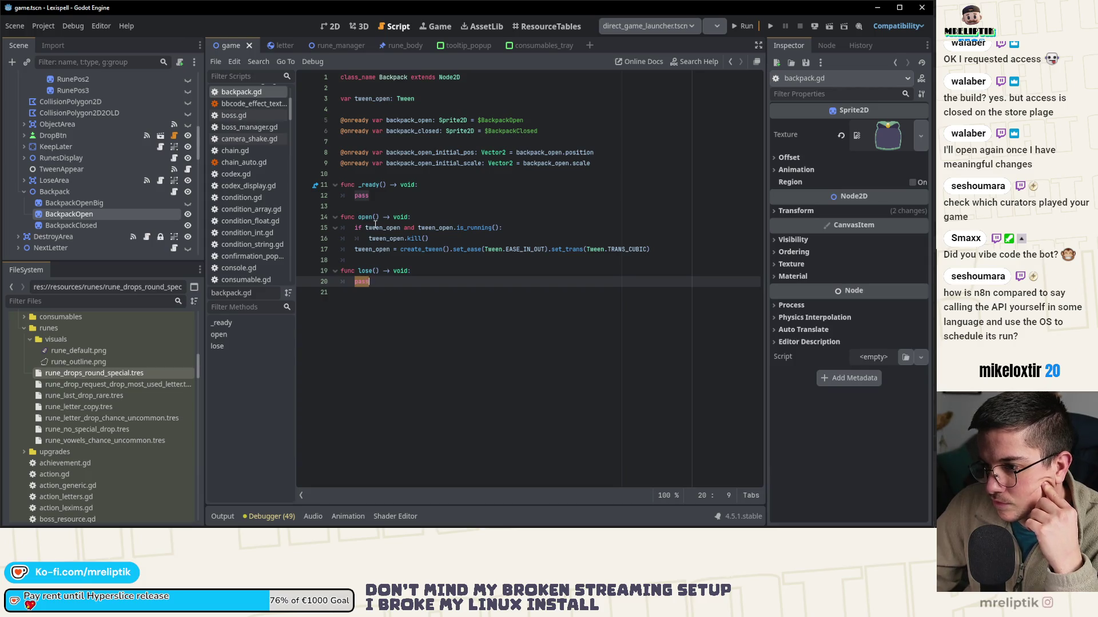
click(391, 259)
key(Return)
key(Up)
text(tween_open)
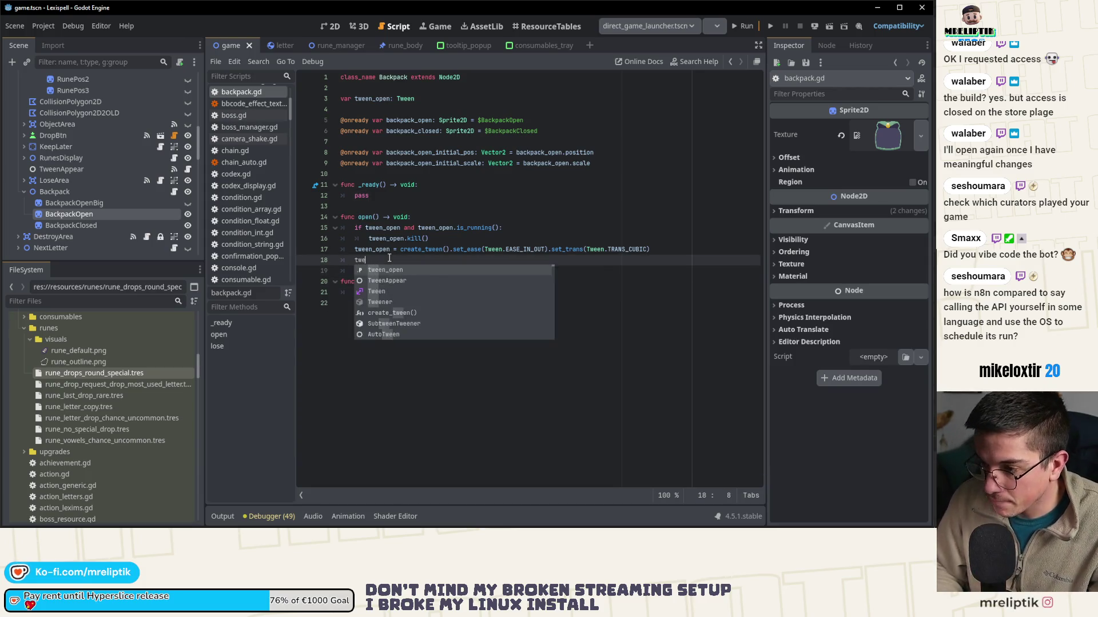
text(.tween_open.tw)
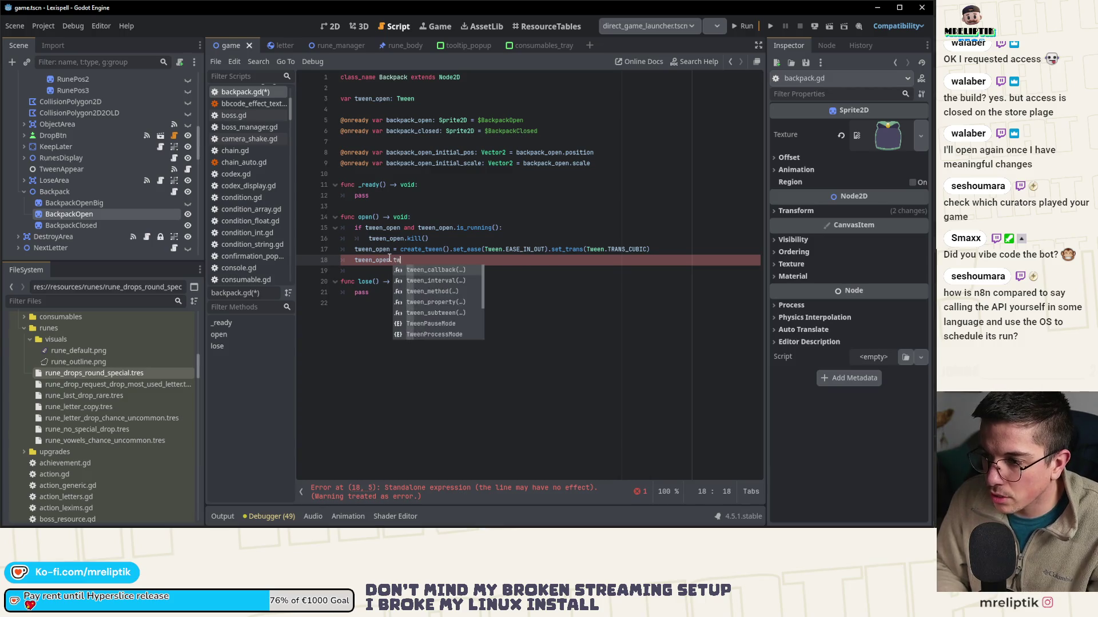
key(Down)
key(Down)
key(Down)
key(Return)
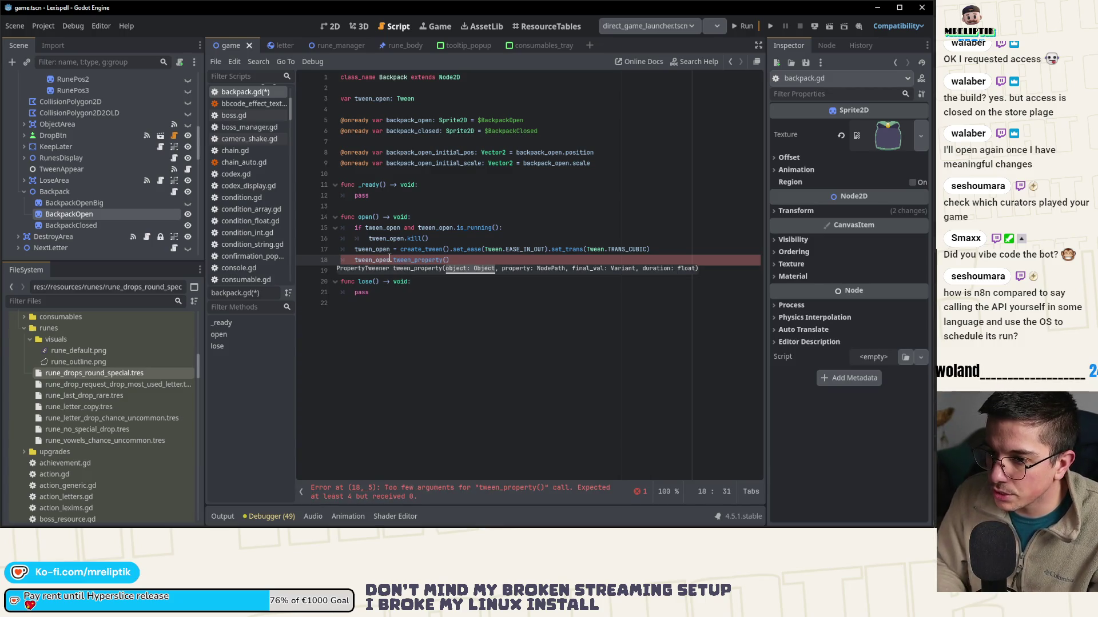
Pass backpack_closed as the tween target and begin renaming the initial position variable.
text(back)
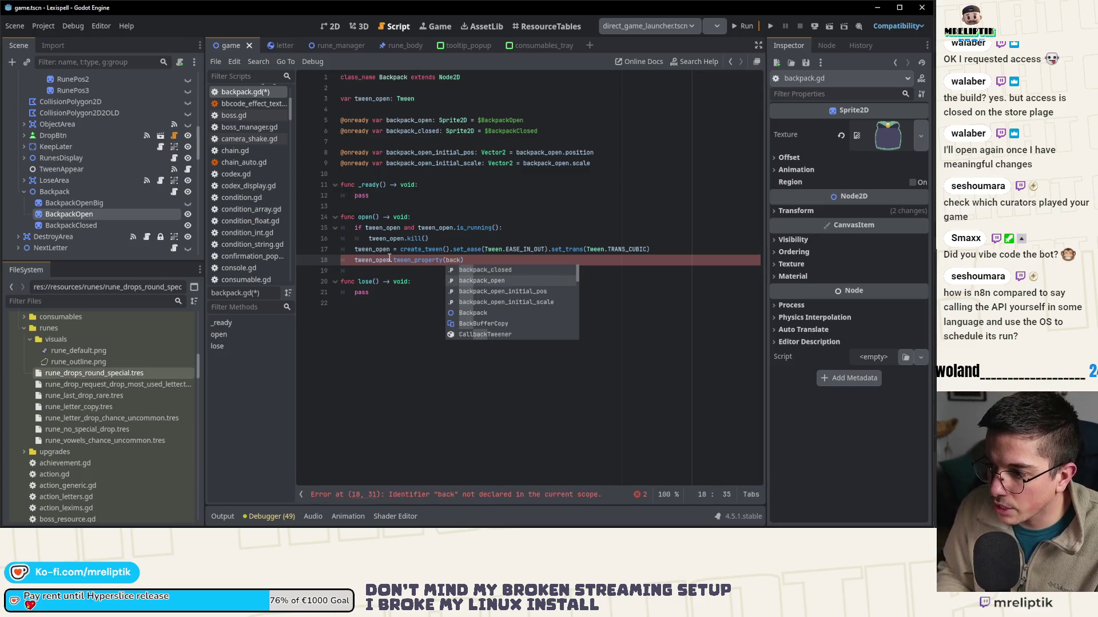
key(Up)
key(Return)
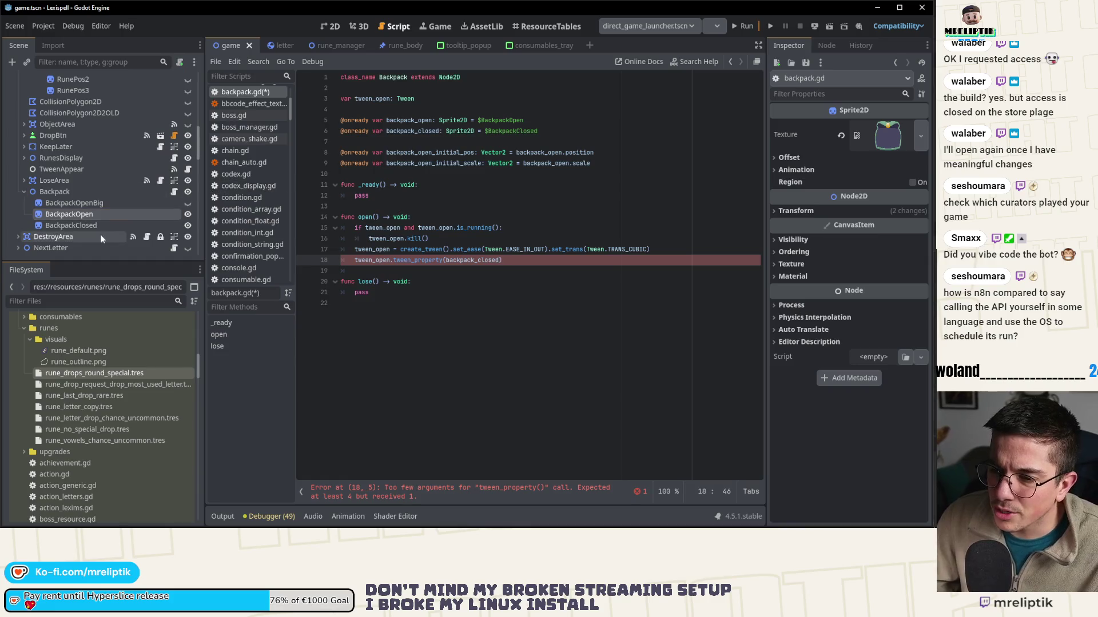
click(430, 152)
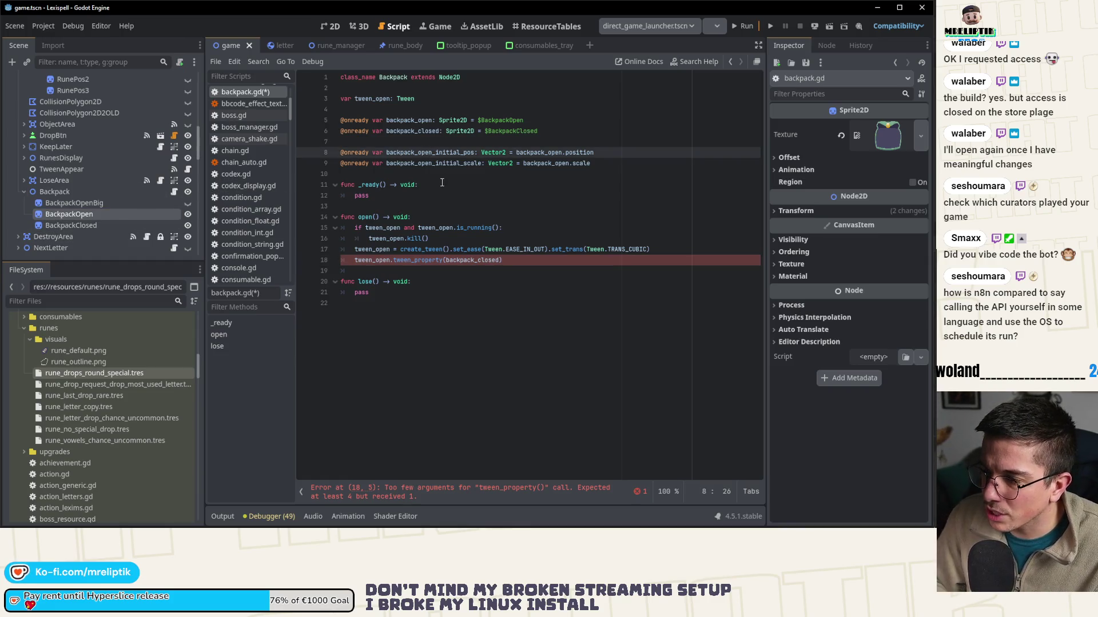
key(Delete)
key(Delete)
Rename the initial position and scale variables to backpack_closed_initial_pos and backpack_closed_initial_scale, then save.
key(BackSpace)
key(BackSpace)
key(BackSpace)
text(closed)
key(Down)
key(Left)
key(BackSpace)
key(BackSpace)
key(BackSpace)
key(BackSpace)
key(BackSpace)
text(closed)
key(ctrl+s)
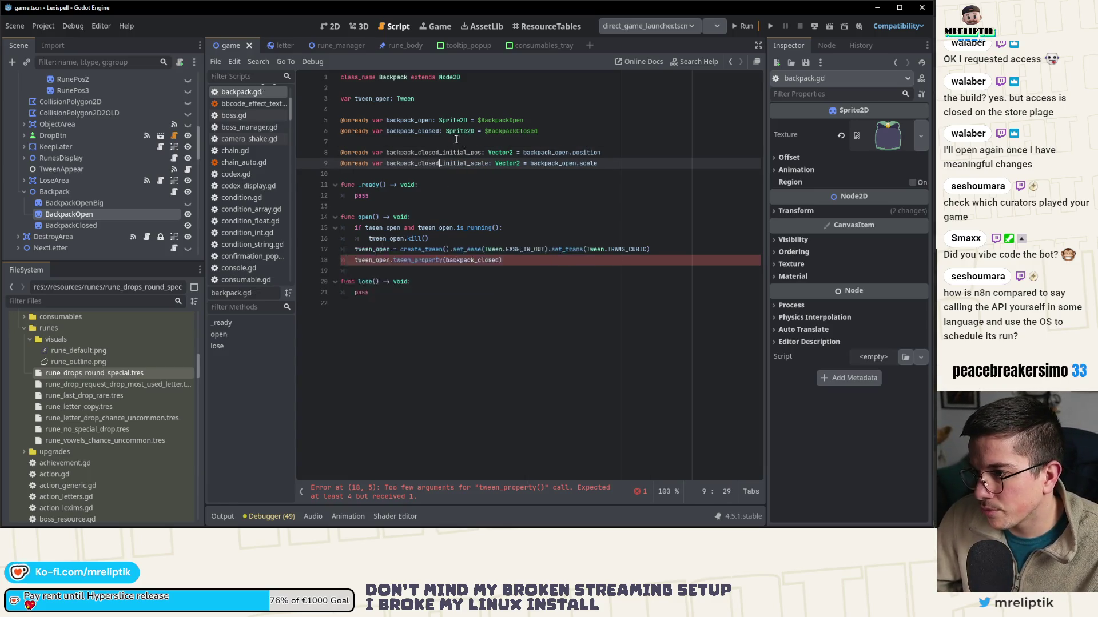
Make the initial position and scale variables read from backpack_closed instead of backpack_open.
double_click(413, 131)
key(ctrl+c)
double_click(546, 152)
key(ctrl+v)
click(552, 163)
double_click(552, 163)
key(ctrl+v)
Complete the tween_property call to tween "scale" to backpack_open.scale over 0.25 seconds.
click(499, 260)
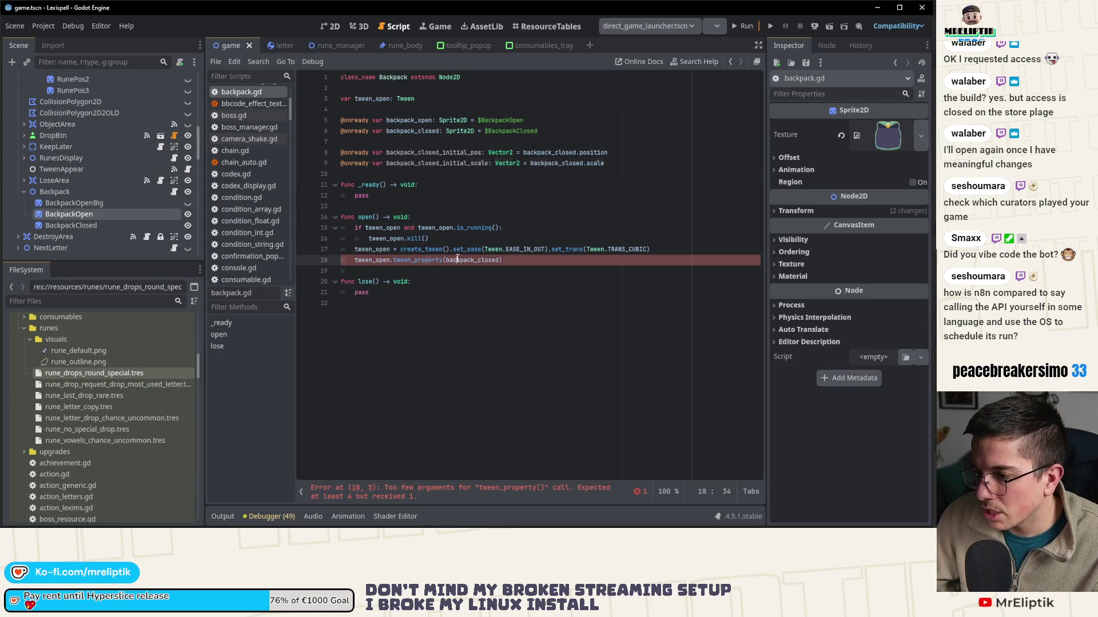
text(, "scale")
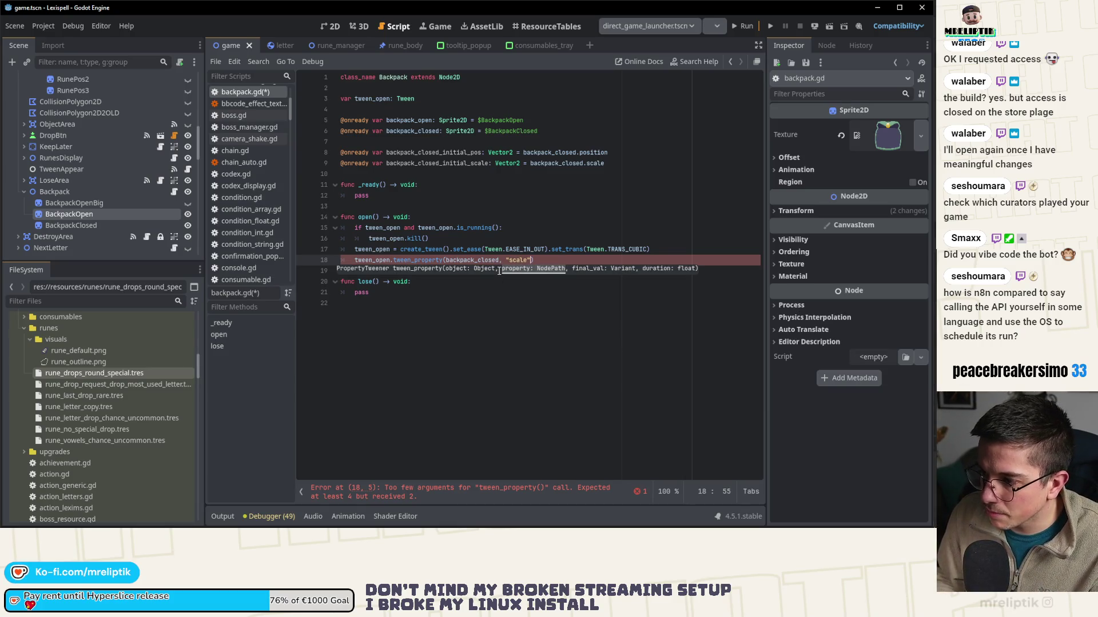
text(, b)
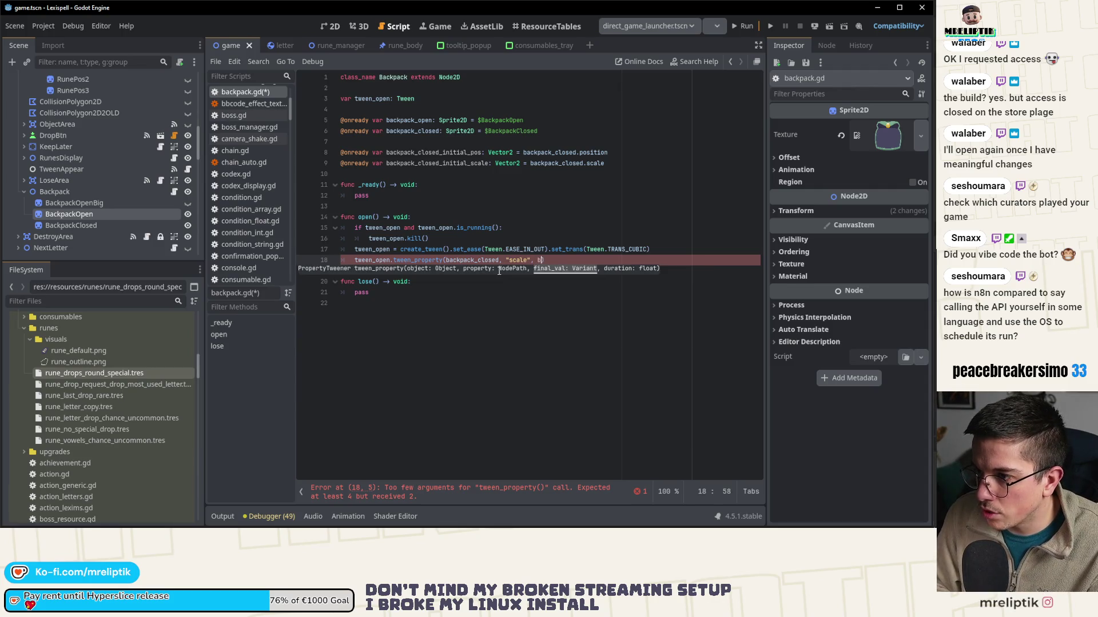
text(ack)
key(Return)
key(BackSpace)
key(BackSpace)
key(BackSpace)
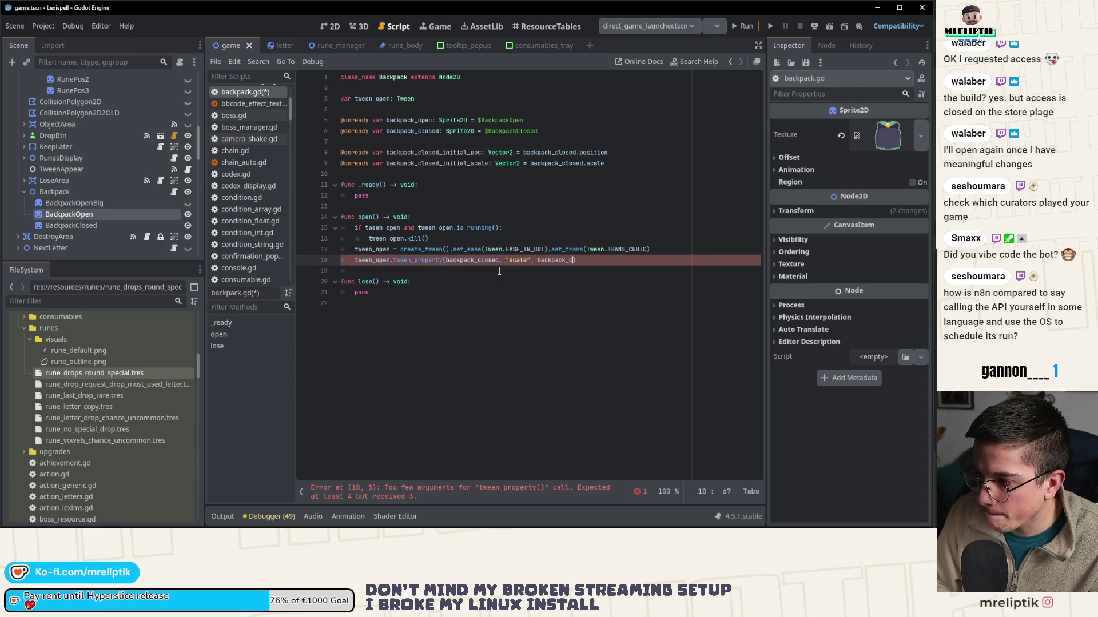
text(open.)
text(sc)
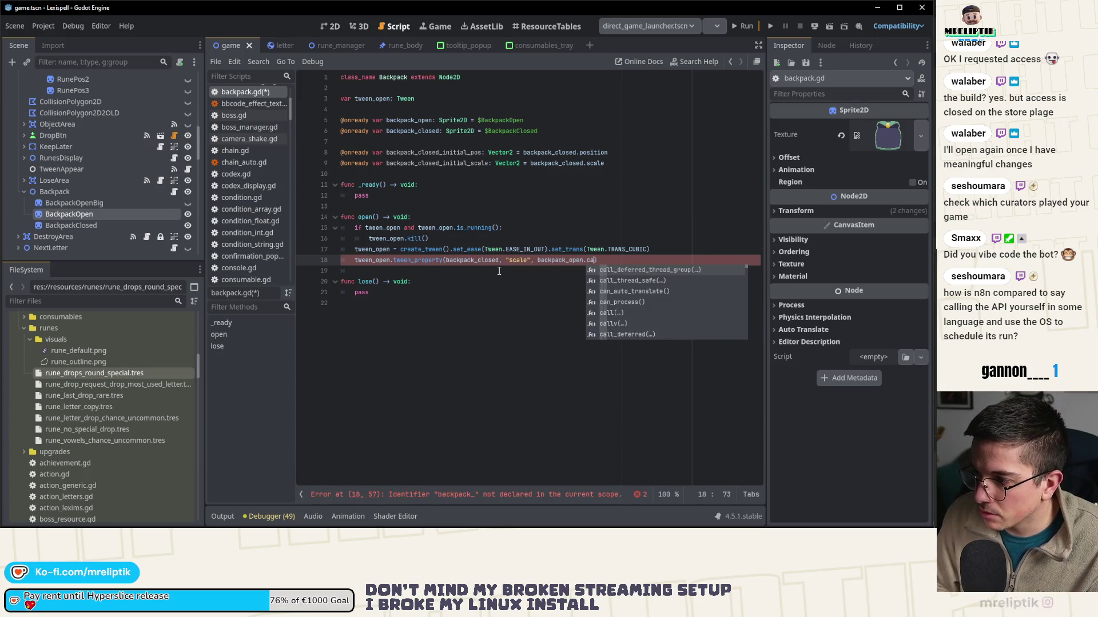
key(Return)
text(, )
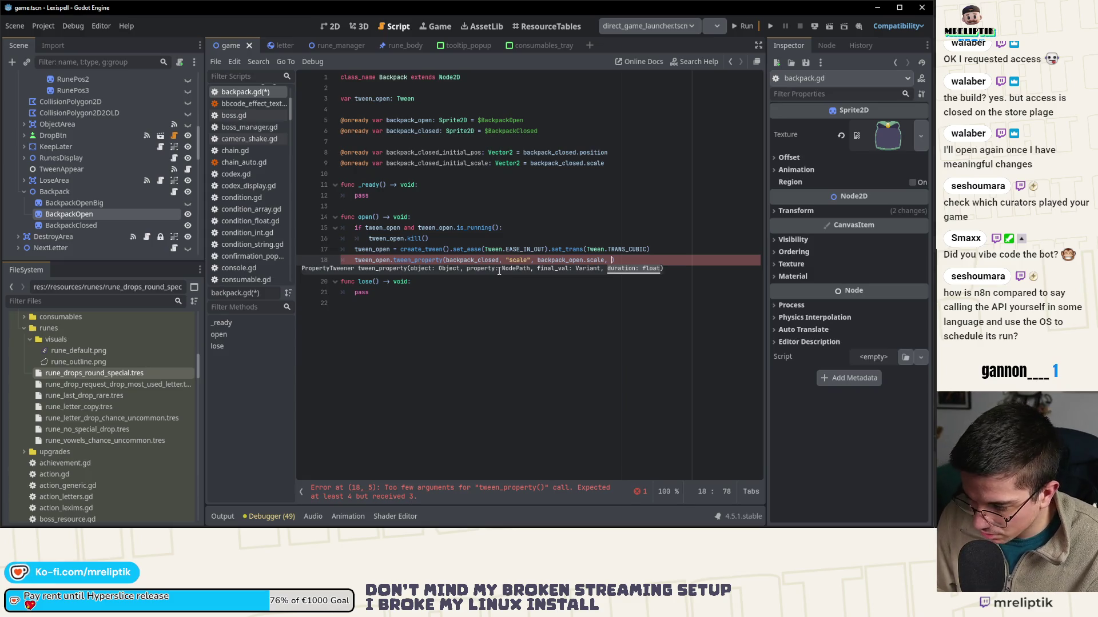
text(0.25)
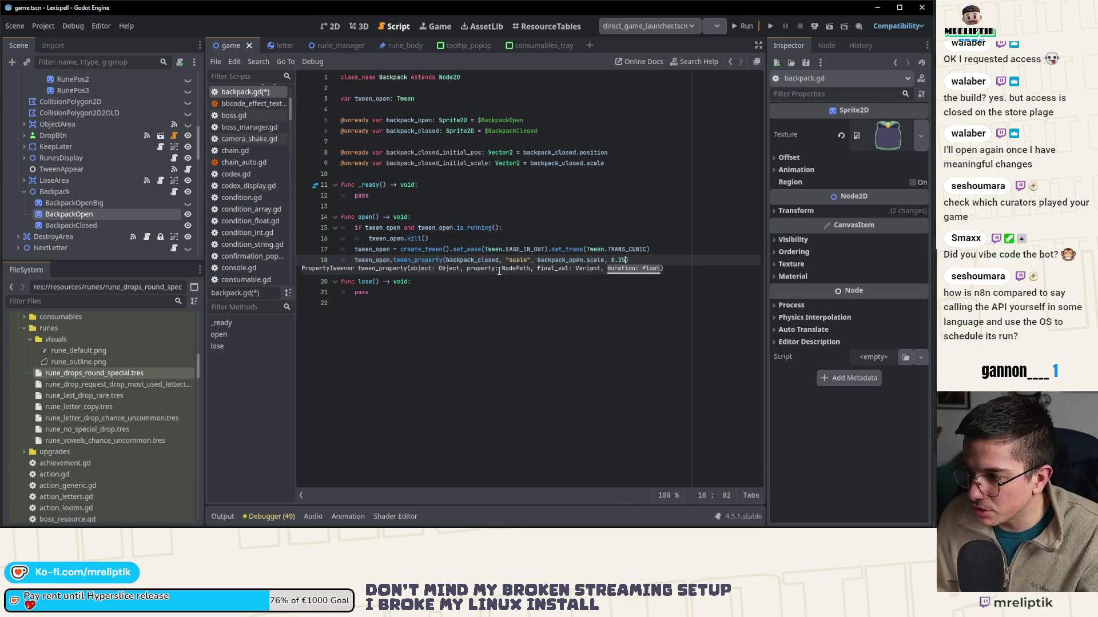
key(ctrl+s)
Add a parallel() tween_property line tweening "position" to backpack_open.position, and save.
key(ctrl+shift+d)
key(ctrl+Left)
key(ctrl+Left)
key(ctrl+Left)
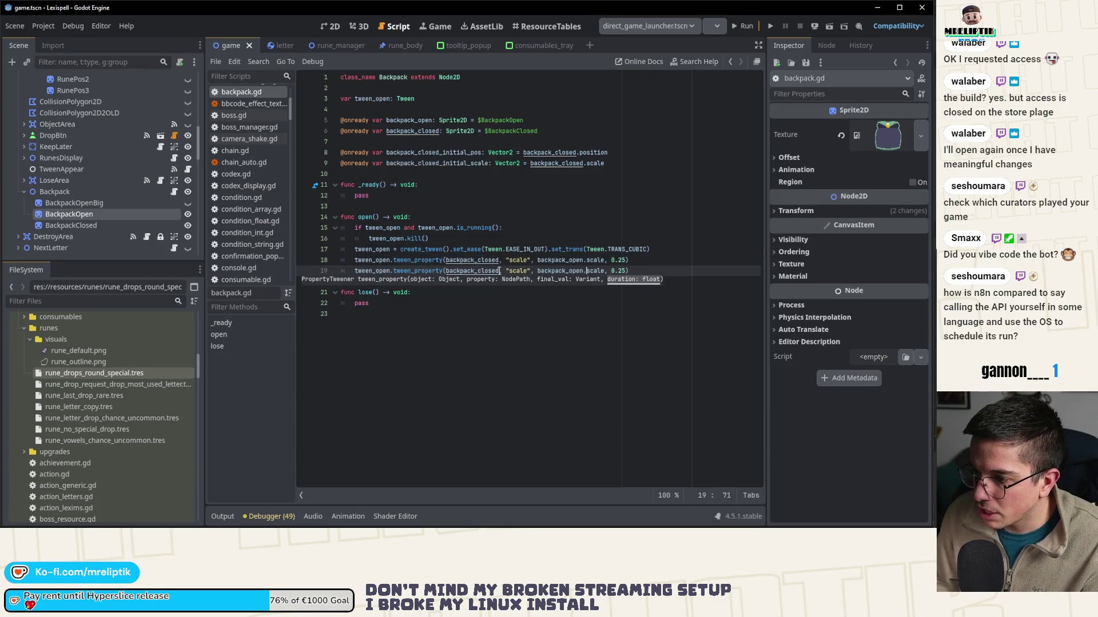
text(parallel().)
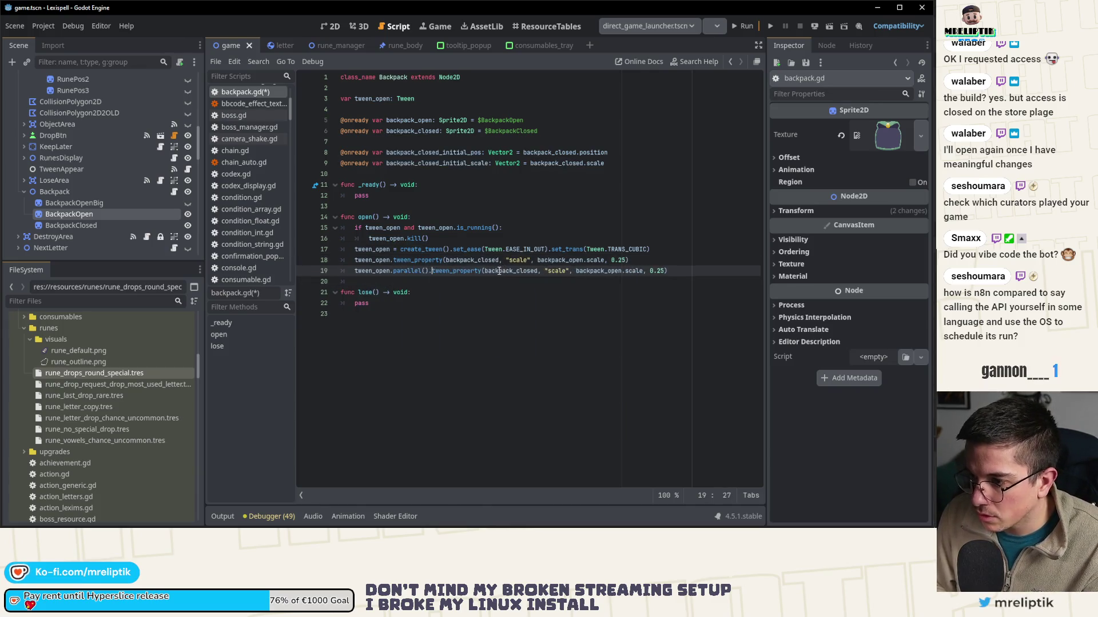
key(ctrl+s)
key(ctrl+Right)
key(ctrl+Right)
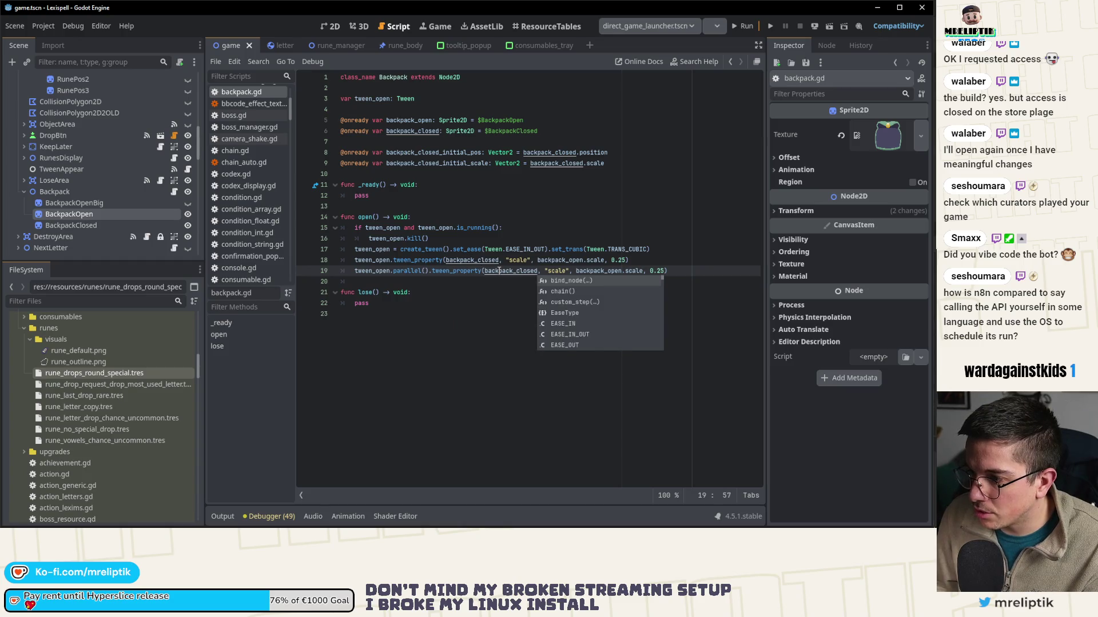
key(ctrl+Right)
key(ctrl+BackSpace)
text(posit)
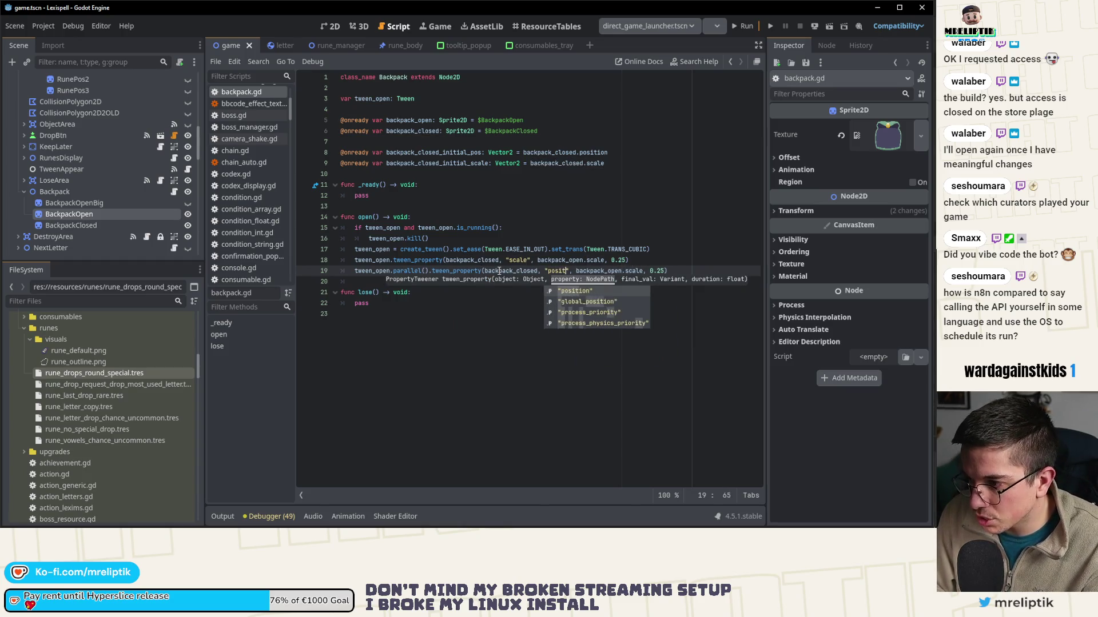
key(Return)
key(ctrl+Right)
key(ctrl+Right)
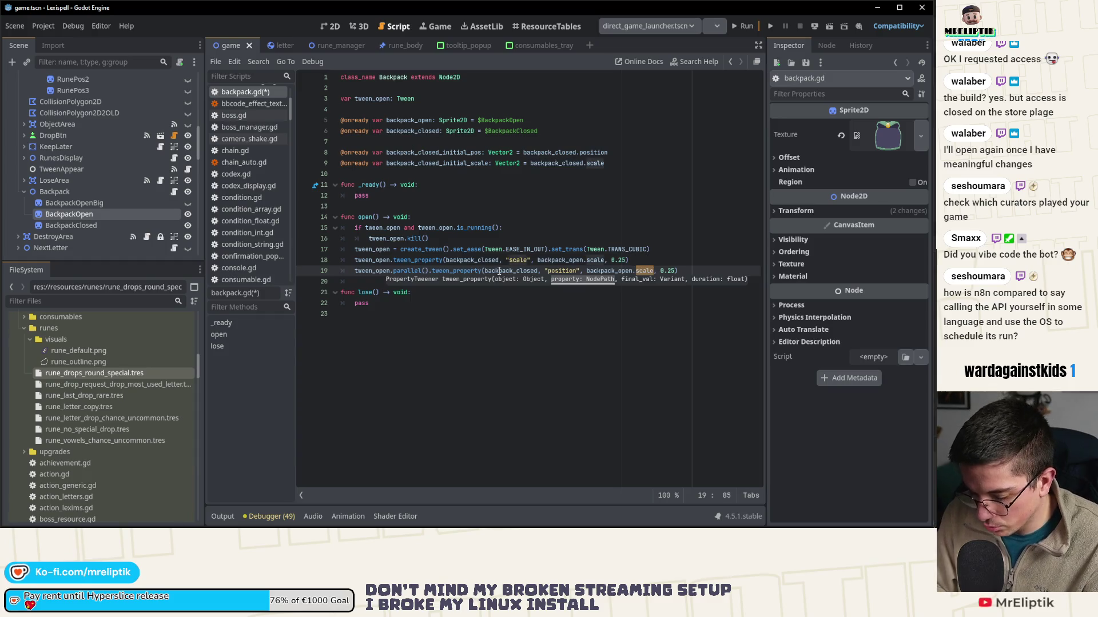
key(ctrl+Delete)
text(position)
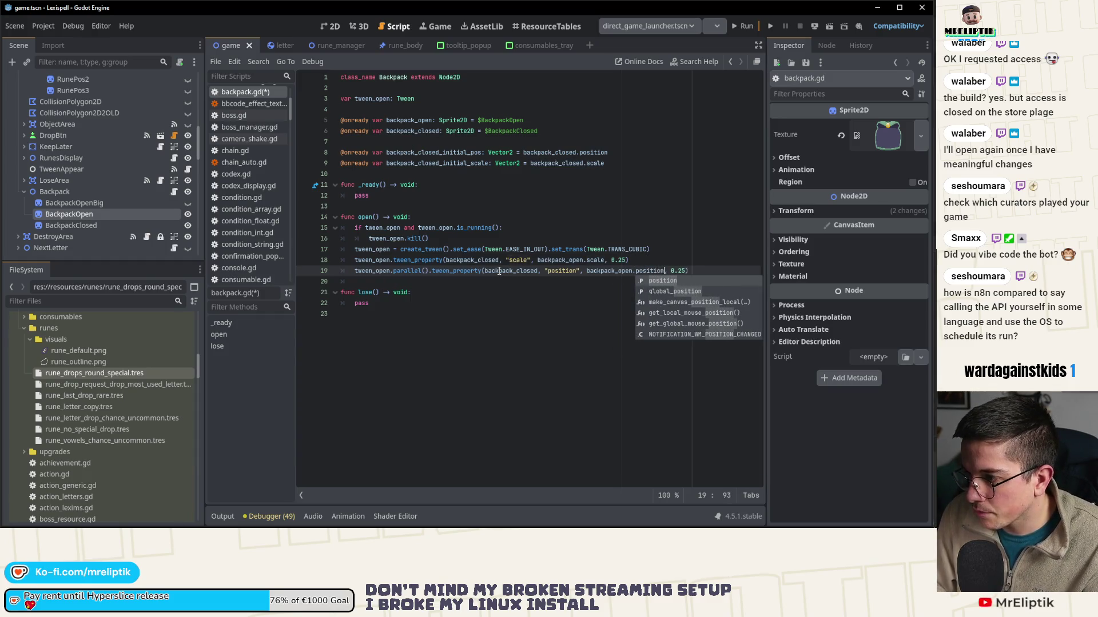
key(ctrl+s)
Change the tween's transition from TRANS_CUBIC to TRANS_BACK with EASE_OUT, and save.
key(Escape)
key(Up)
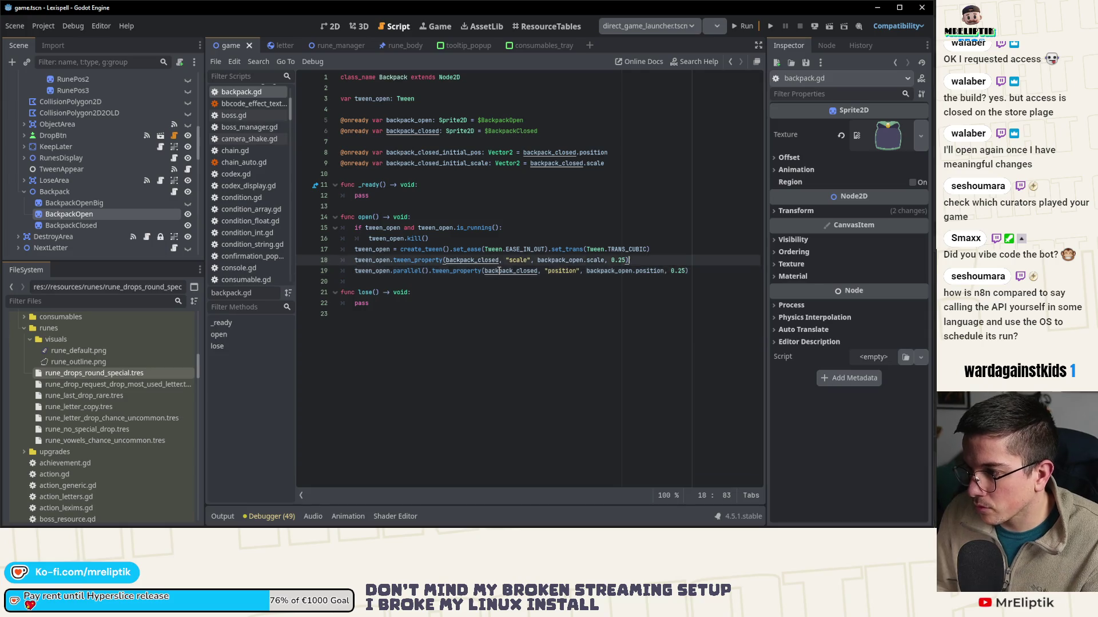
key(Up)
key(ctrl+Right)
key(ctrl+shift+Left)
text(TRAN)
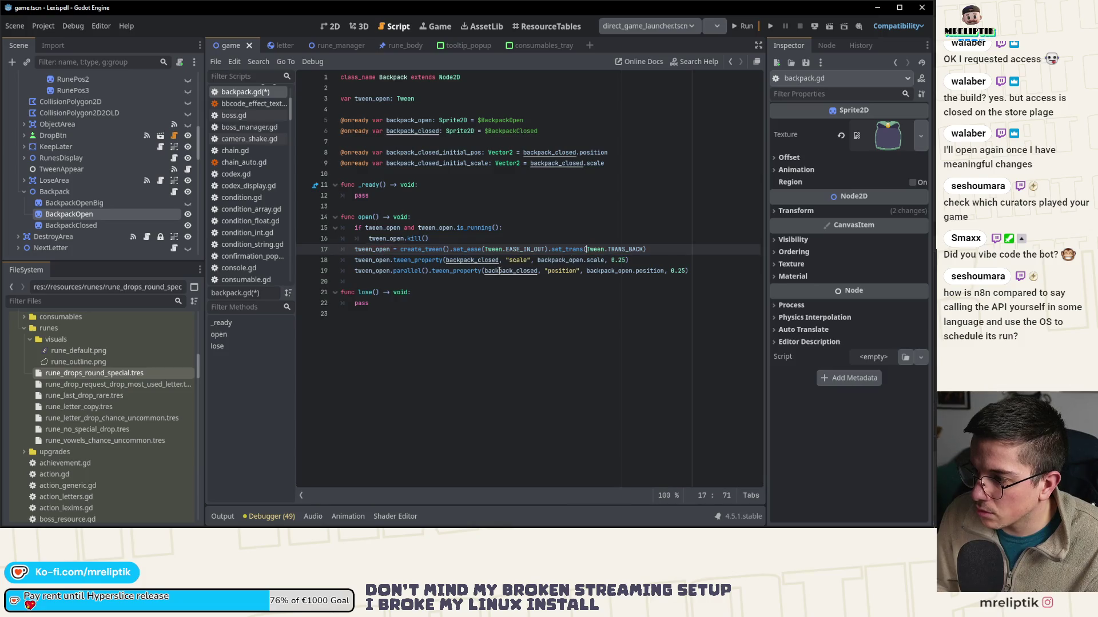
key(ctrl+Left)
key(ctrl+Left)
key(ctrl+Left)
text(EAS)
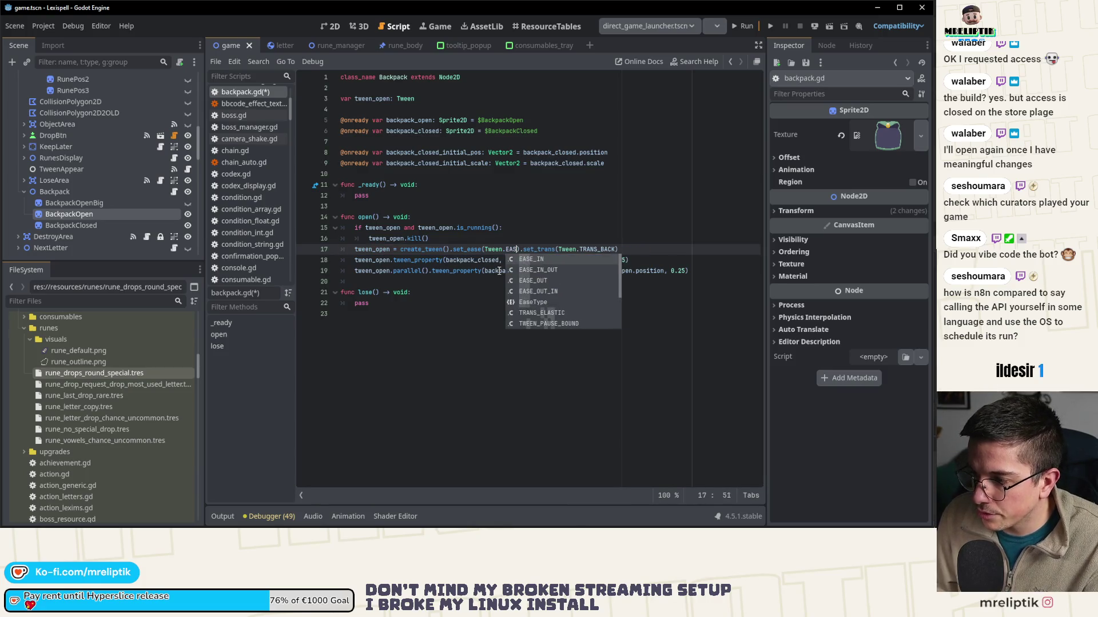
key(Return)
key(ctrl+s)
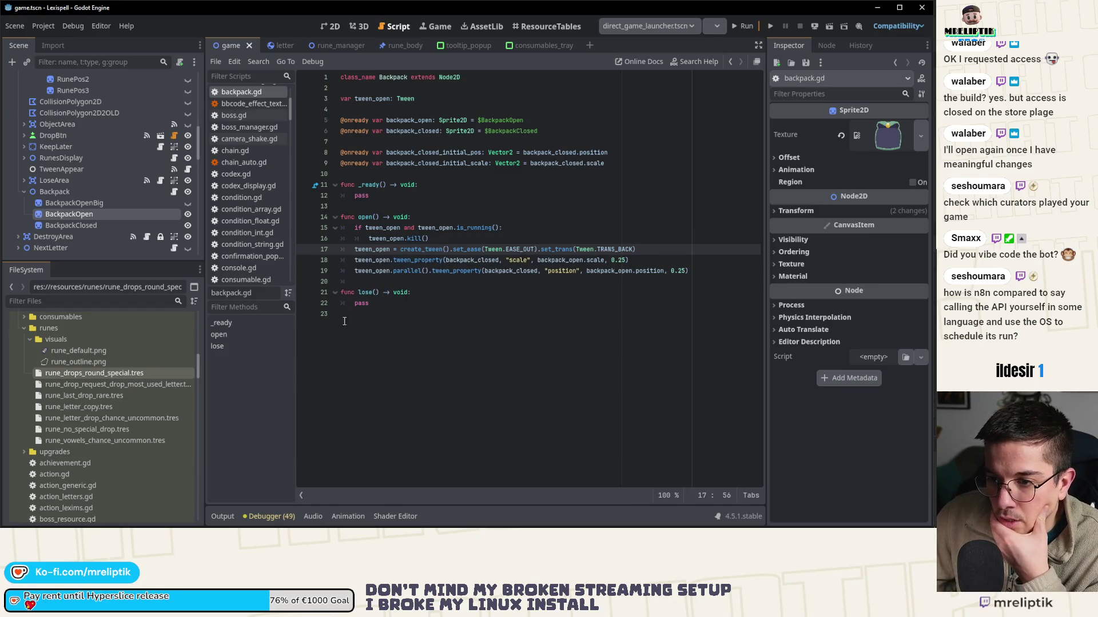
Add a blank line below the position tween line.
click(411, 271)
click(702, 275)
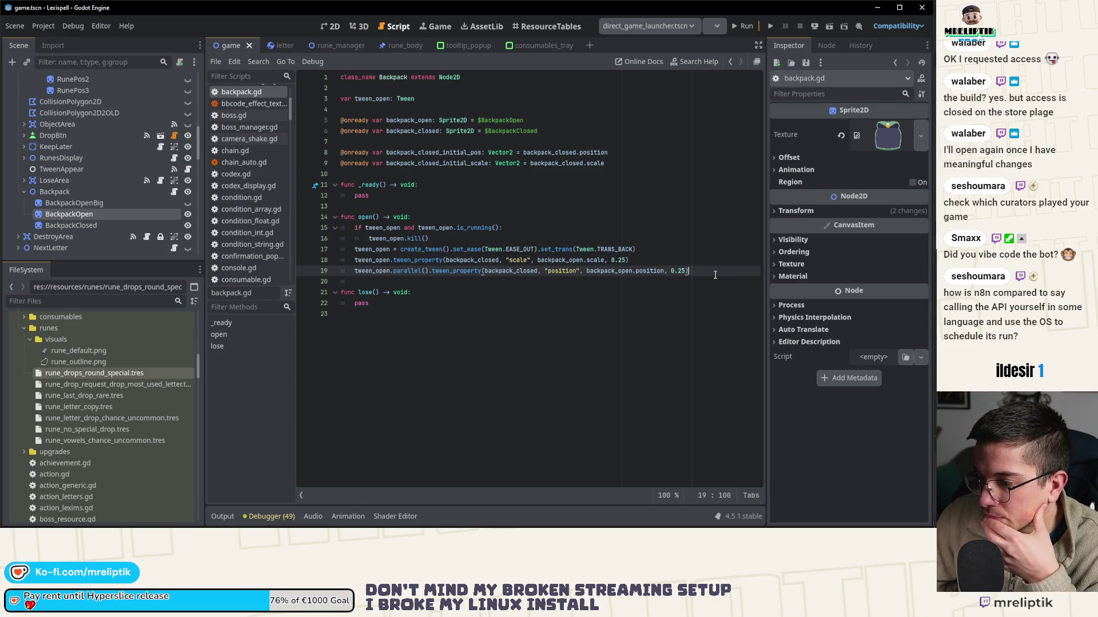
key(Return)
Add a tween_callback lambda that calls backpack_closed.hide() and backpack_open.show().
text(tween_open)
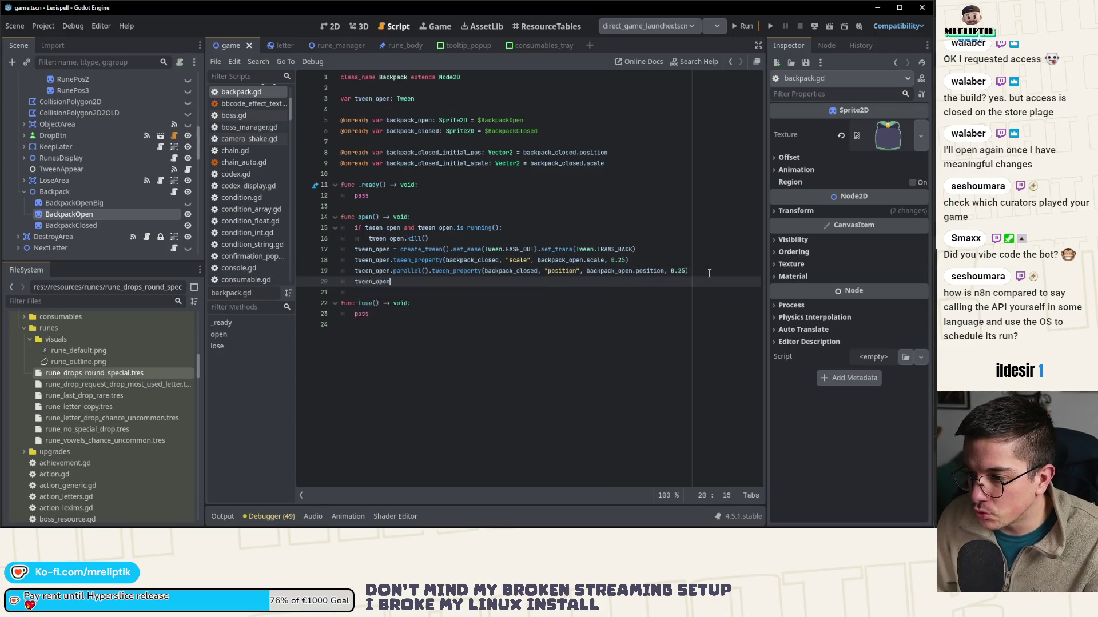
text(.twee)
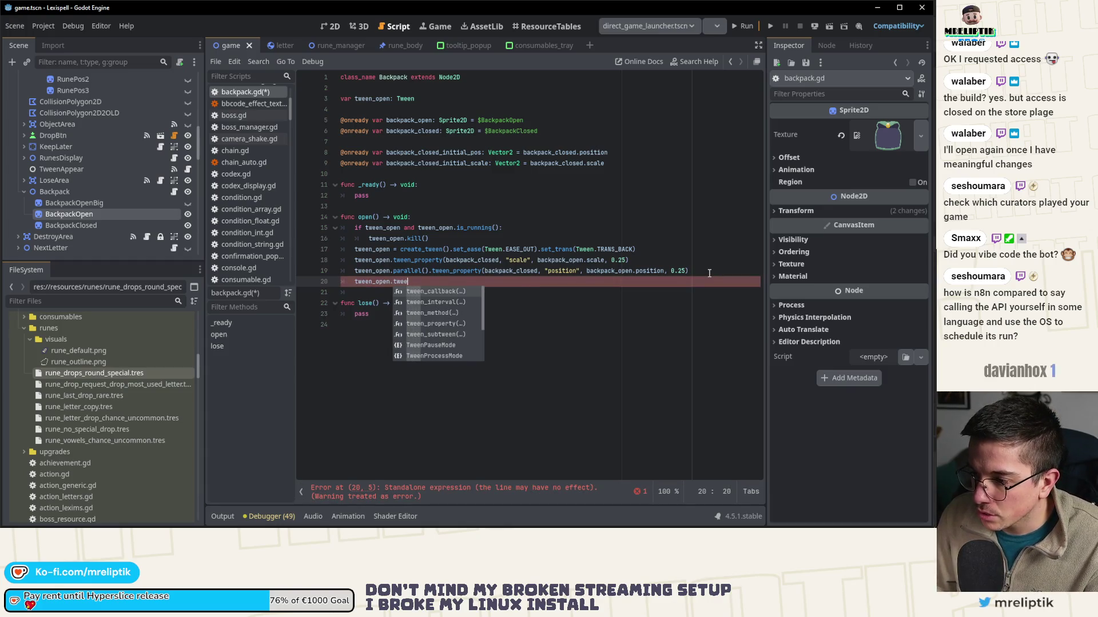
key(Return)
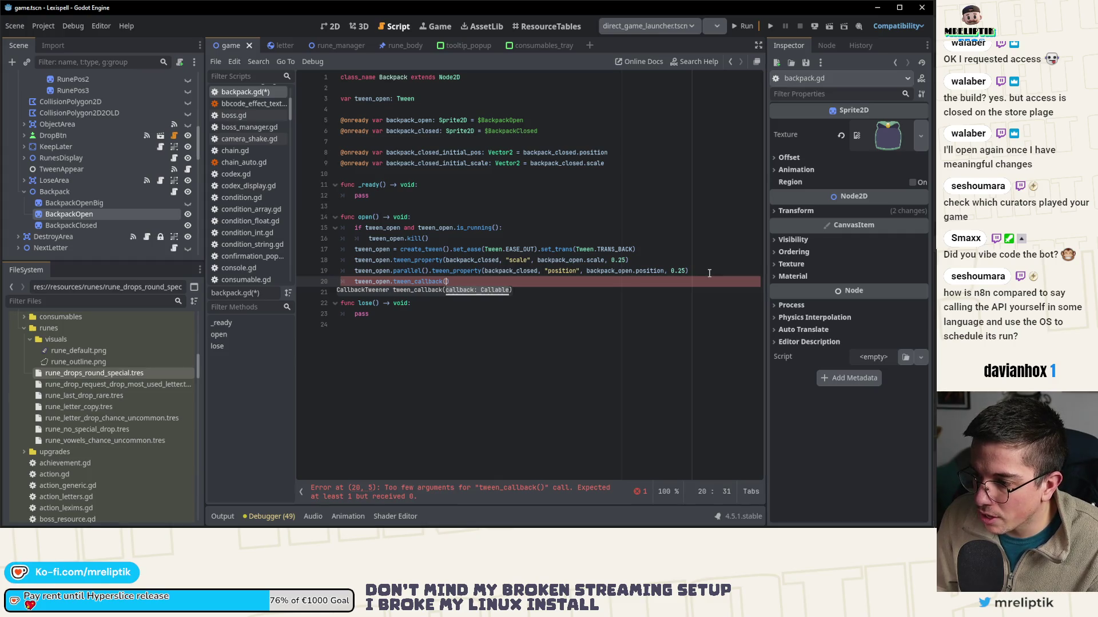
key(Return)
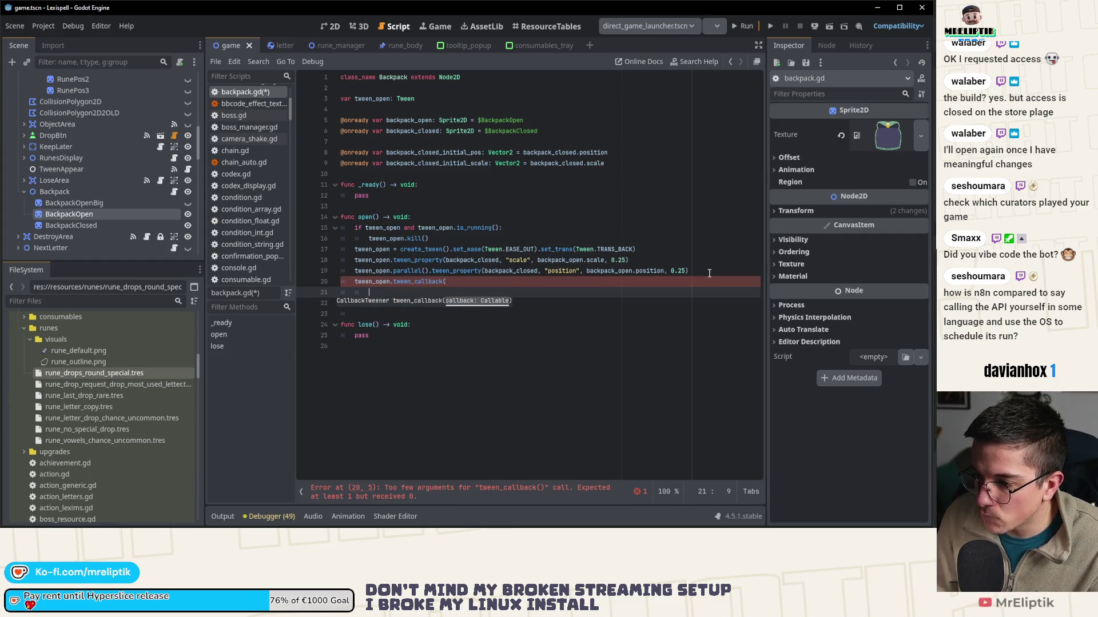
text(func()
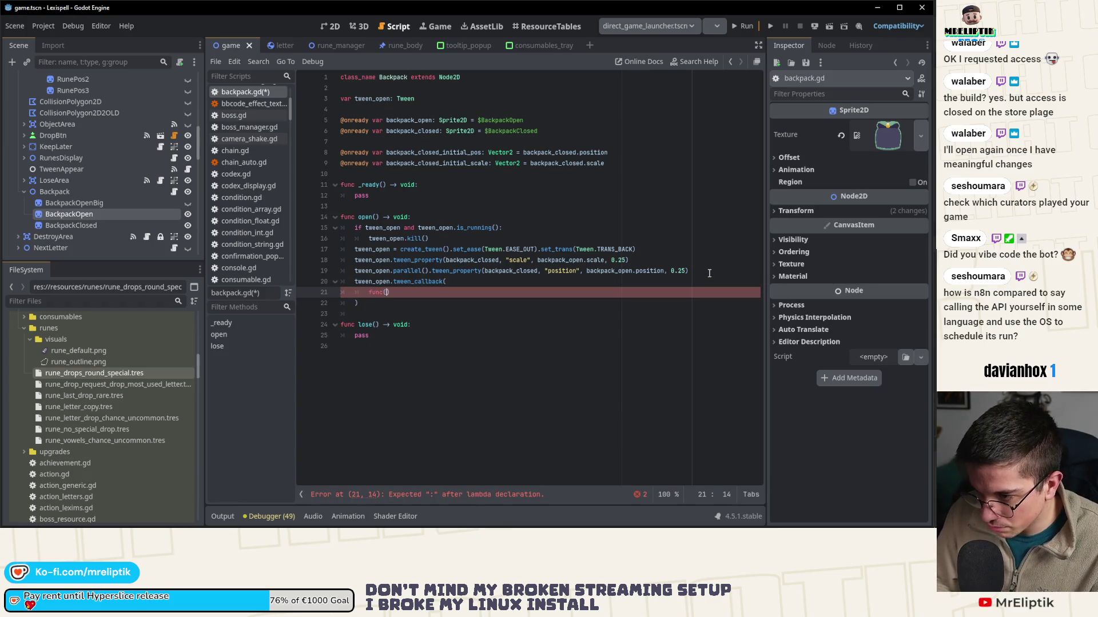
text() -> void:)
key(Return)
text(^p)
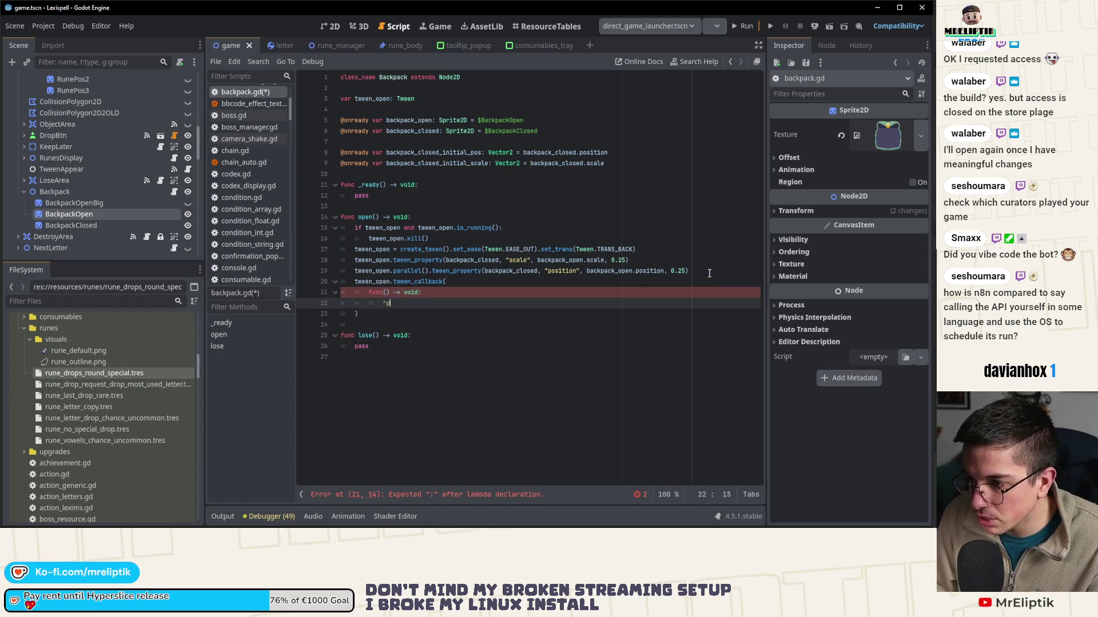
key(BackSpace)
text(back)
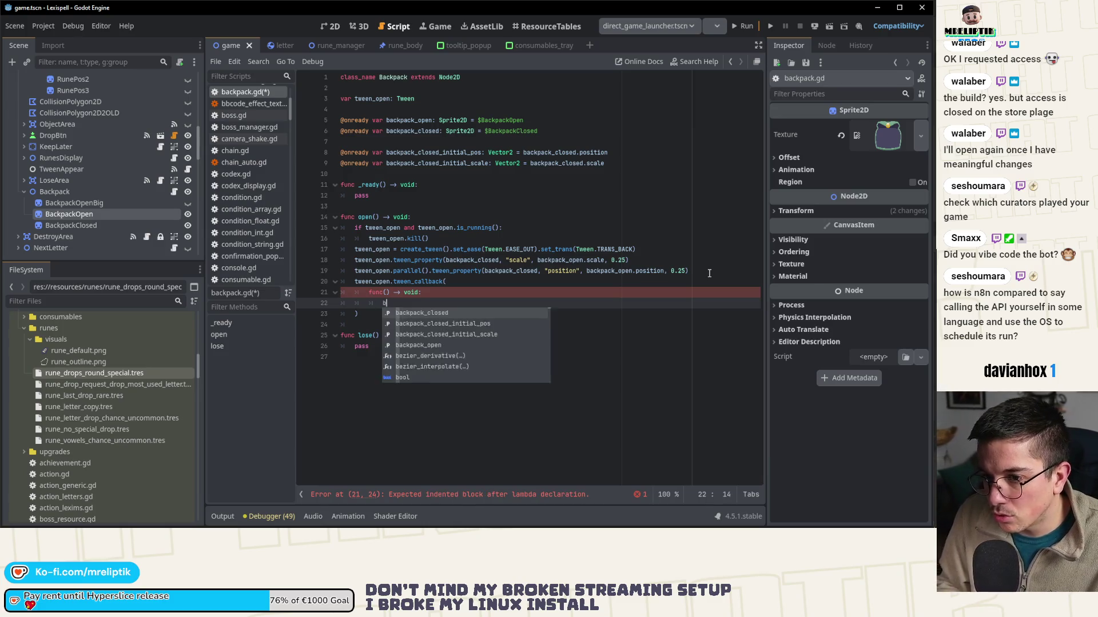
key(Return)
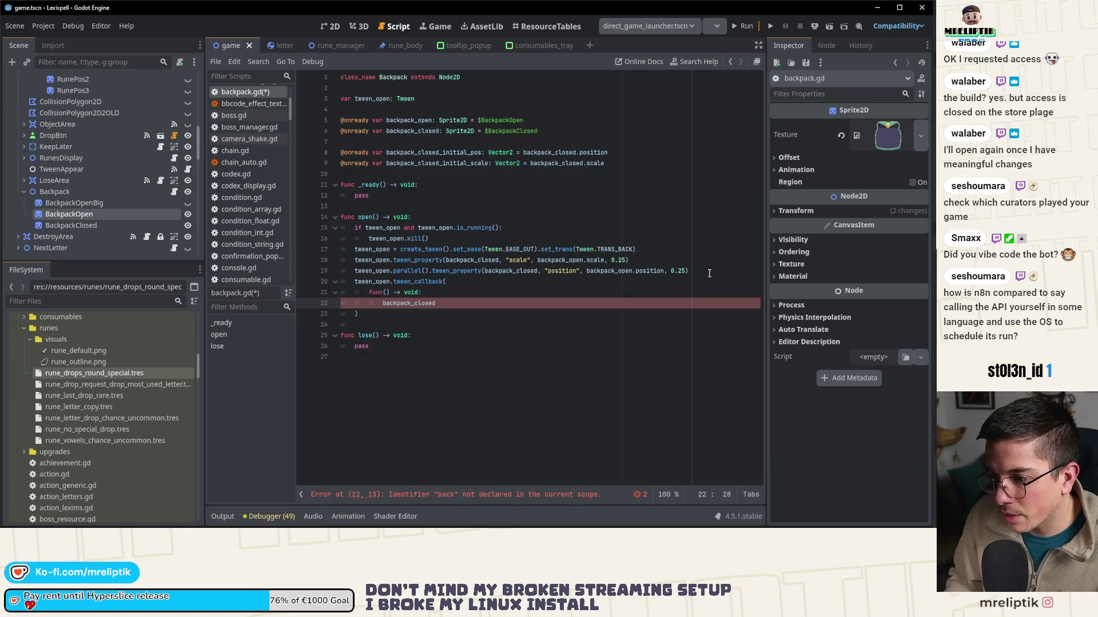
key(ctrl+shift+d)
key(BackSpace)
key(BackSpace)
key(BackSpace)
text(open.show()
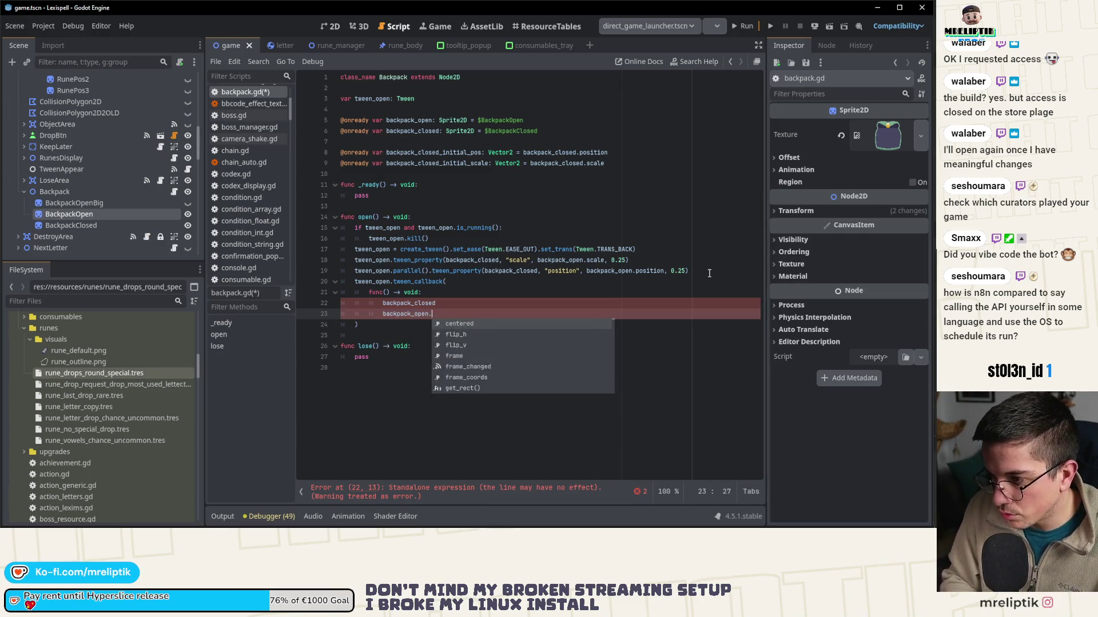
key(Up)
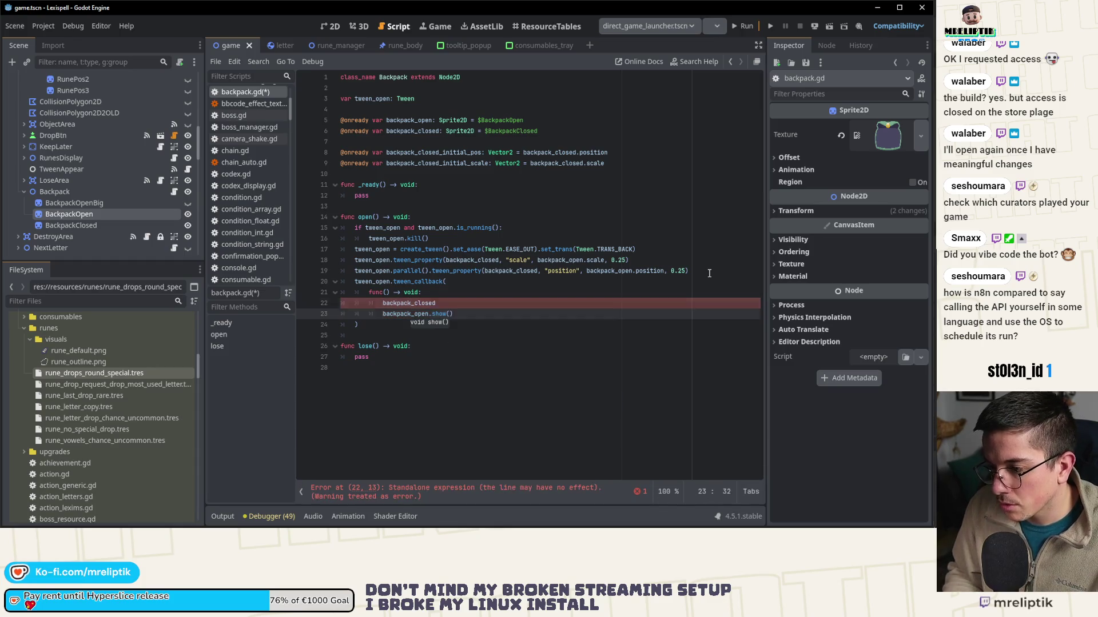
text(.hide()
key(Down)
key(Down)
Chain set_delay onto the callback and run it through parallel().
text(.set_de)
key(Return)
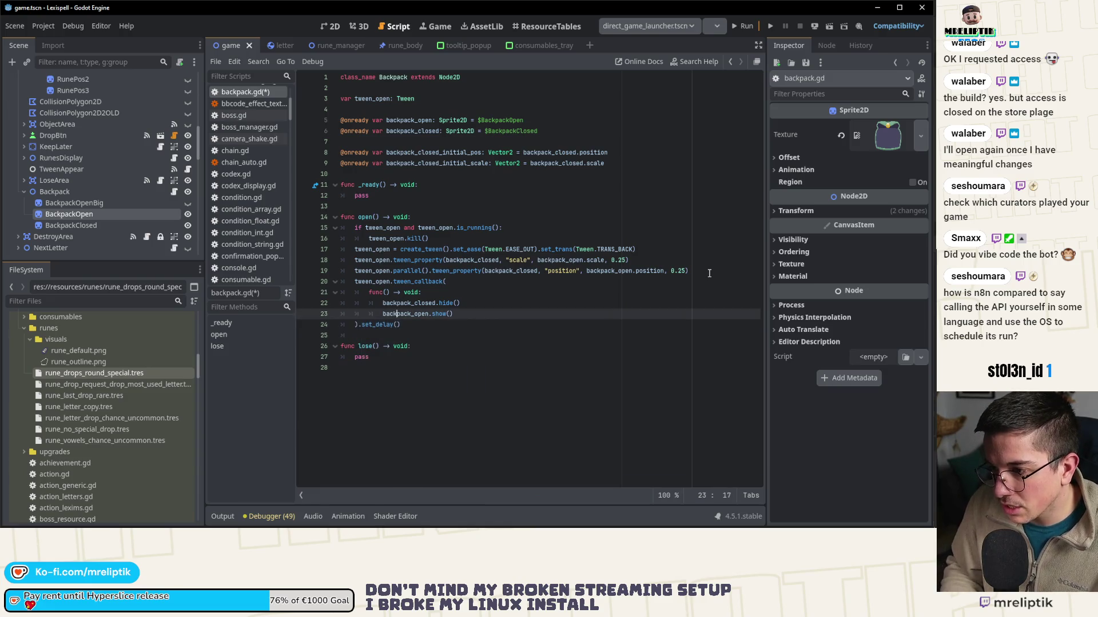
key(Up)
key(Up)
key(Up)
key(Left)
text(paral)
key(Return)
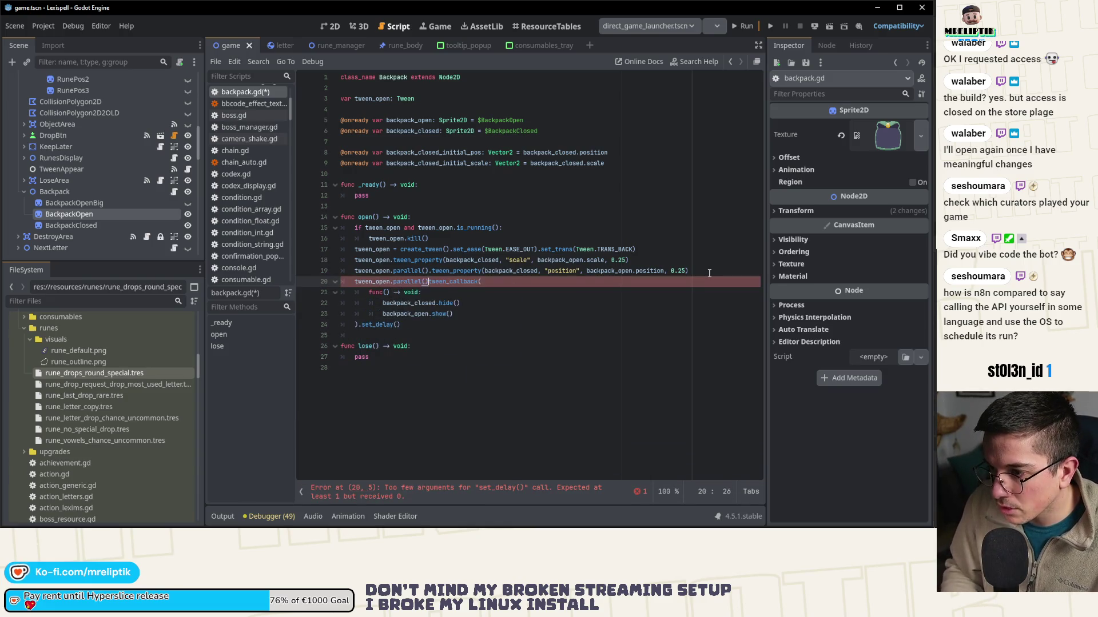
text(/.)
key(BackSpace)
key(BackSpace)
text(.)
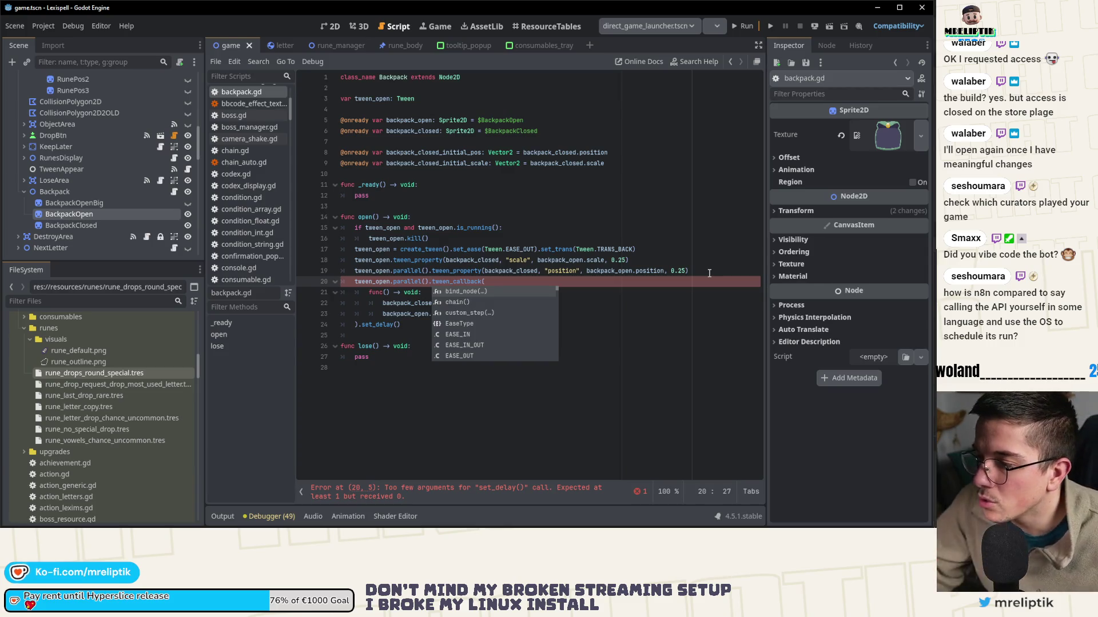
Duplicate the position tween as a parallel backpack_closed.scale tween, set the delay to 0.2, and save.
click(622, 270)
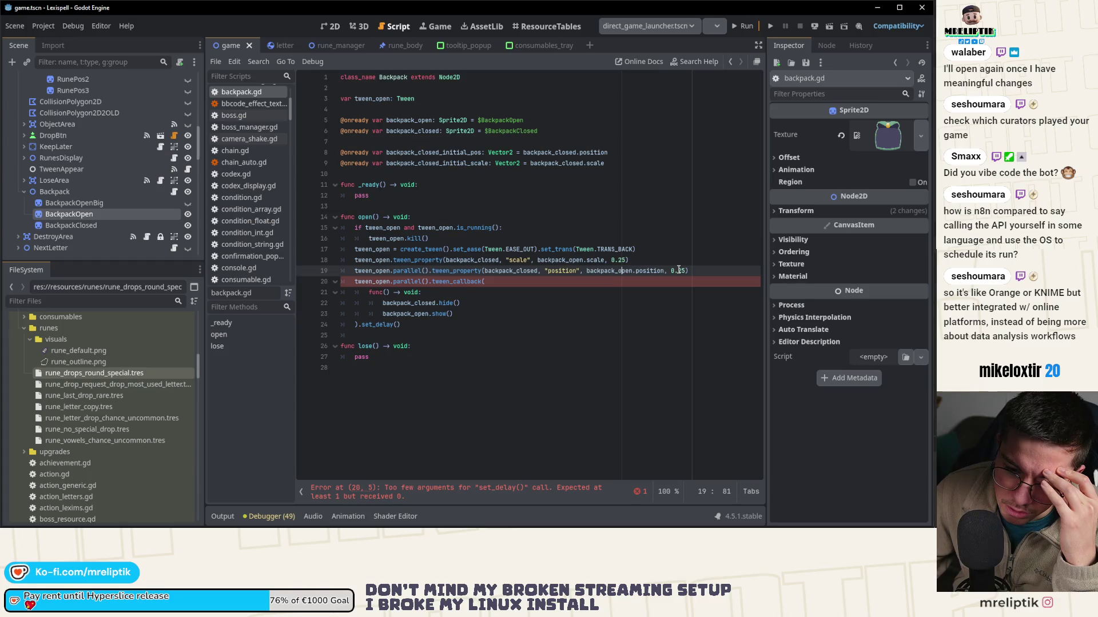
key(ctrl+shift+d)
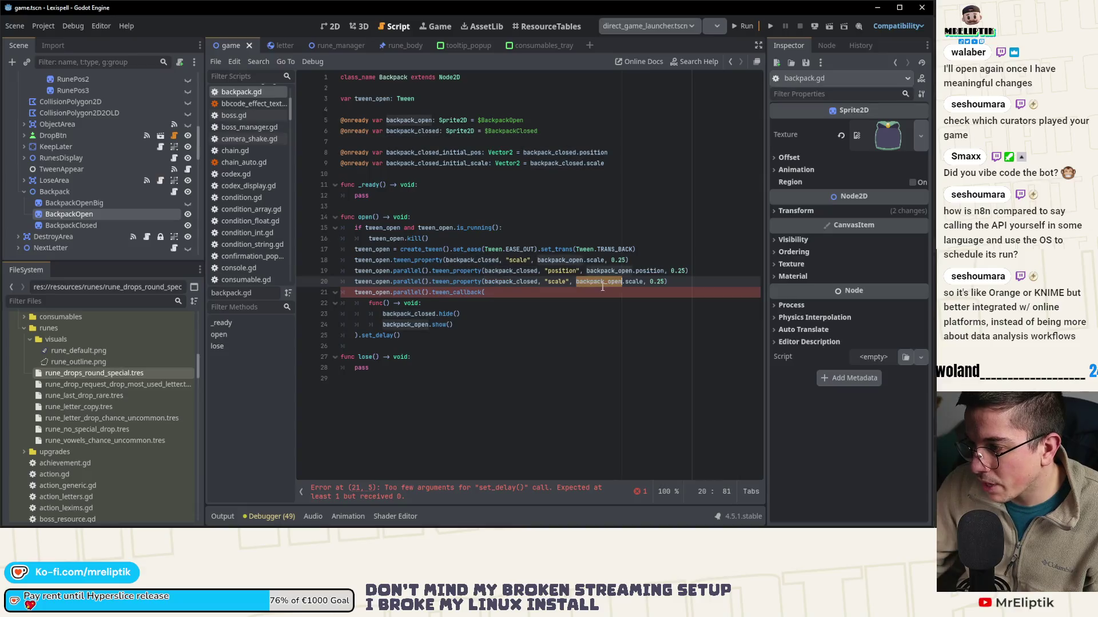
text(closed.scale)
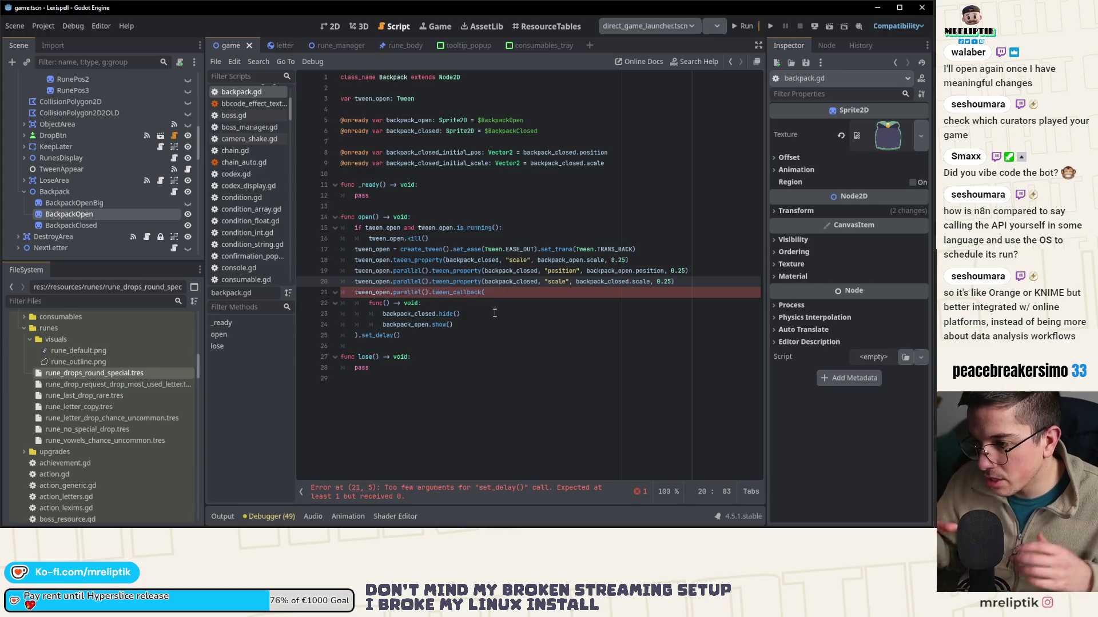
click(397, 336)
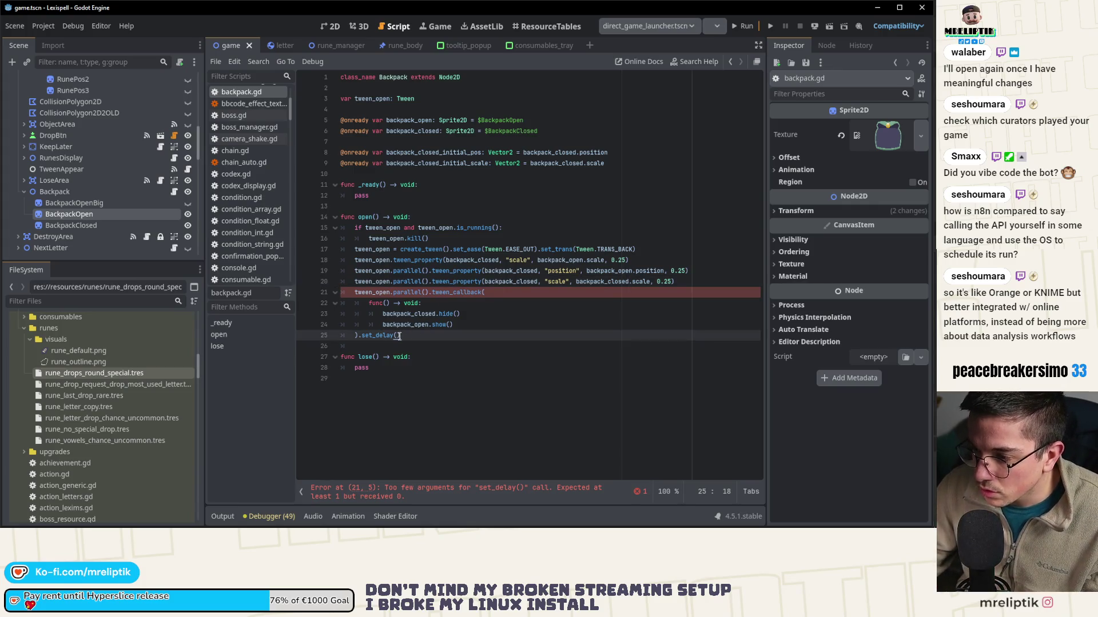
text(0.2)
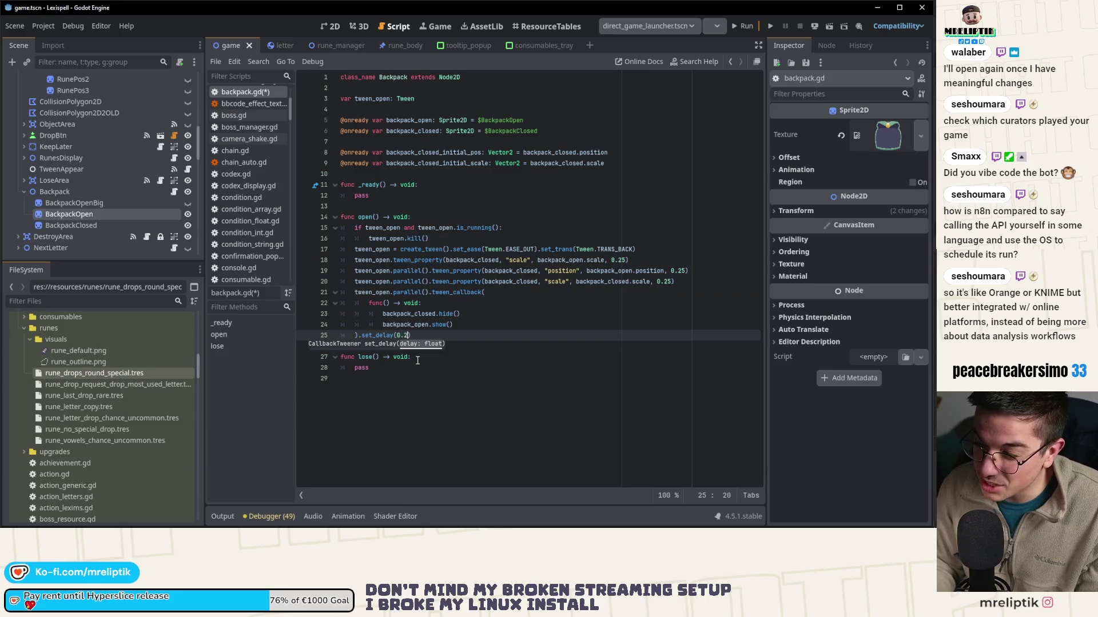
key(ctrl+s)
Select the whole body of open().
click(479, 343)
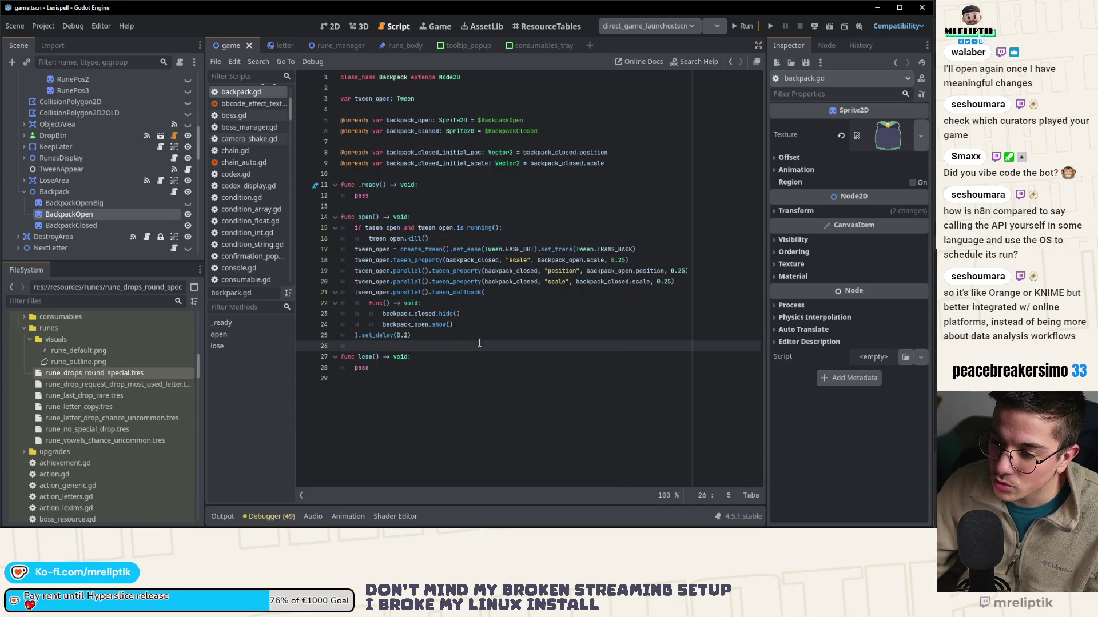
double_click(365, 218)
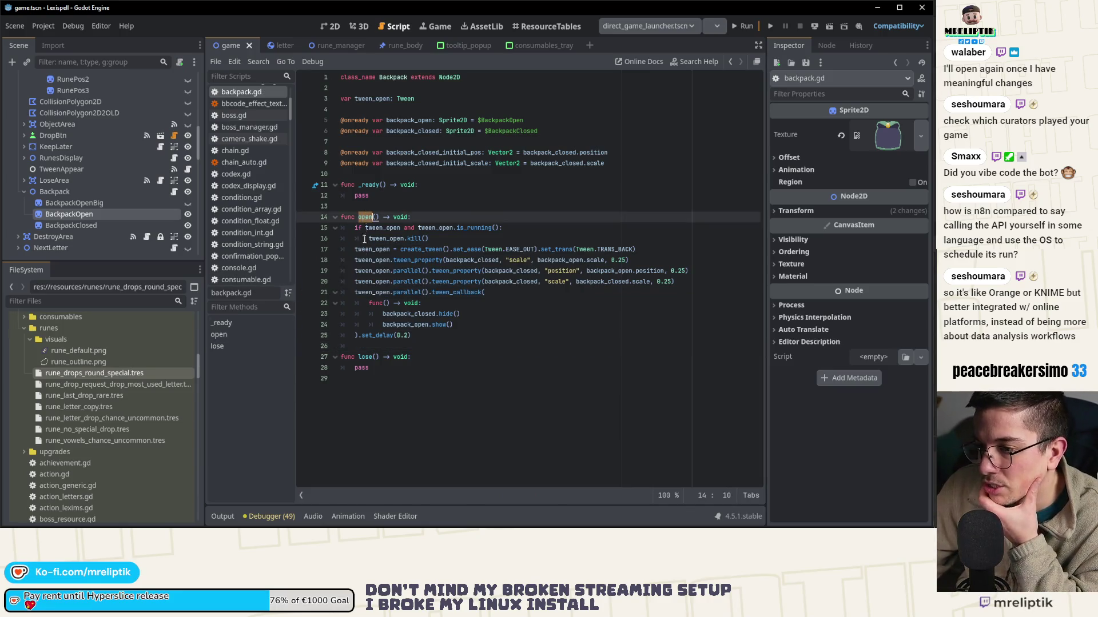
mouse_move(408, 344)
mouse_down()
mouse_move(389, 324)
mouse_move(354, 228)
mouse_up()
Replace pass in lose() with a copy of open()'s tween code.
key(ctrl+c)
double_click(362, 368)
key(ctrl+v)
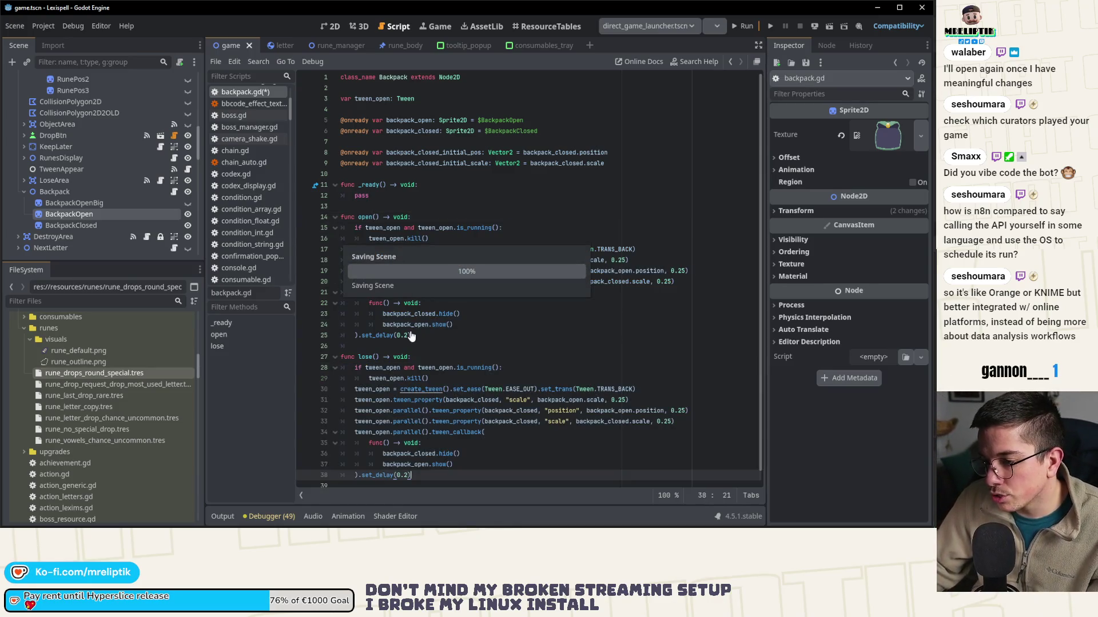
double_click(467, 390)
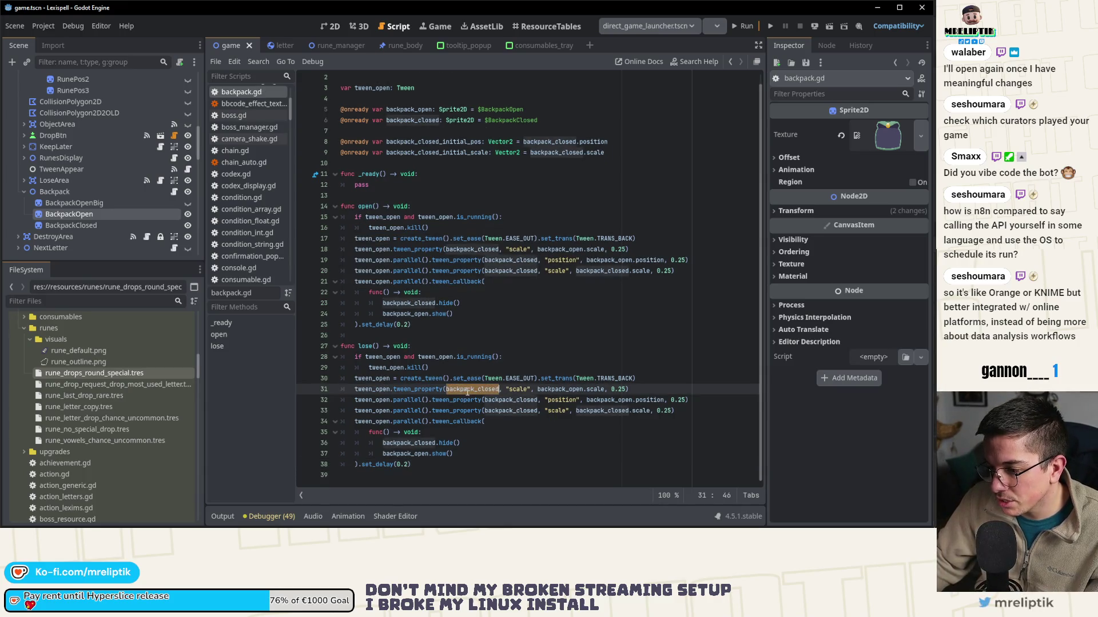
click(464, 421)
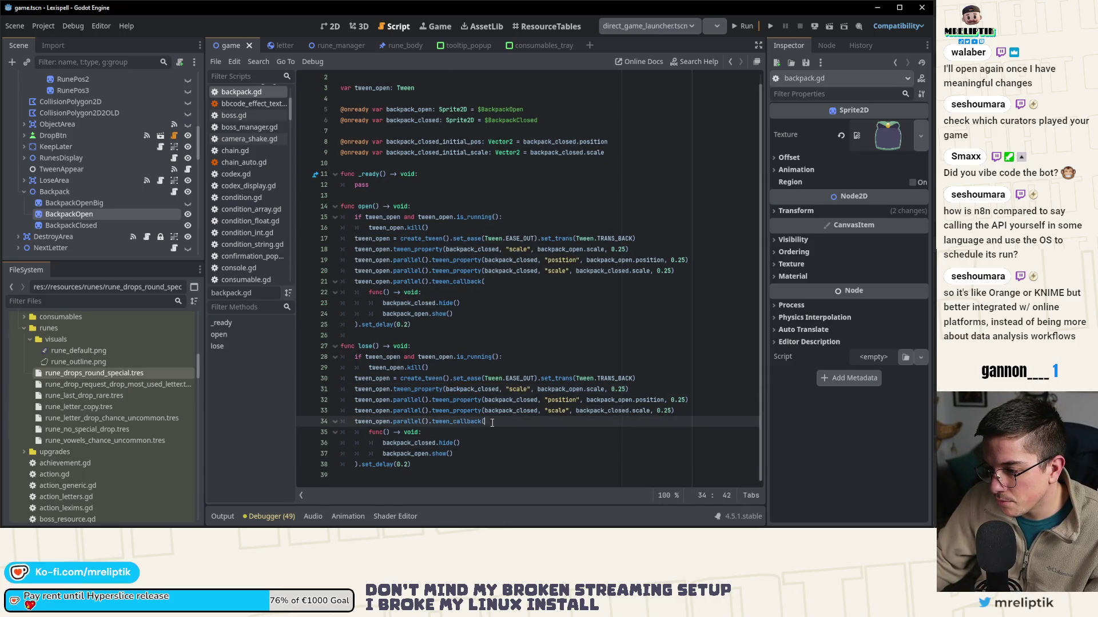
click(407, 410)
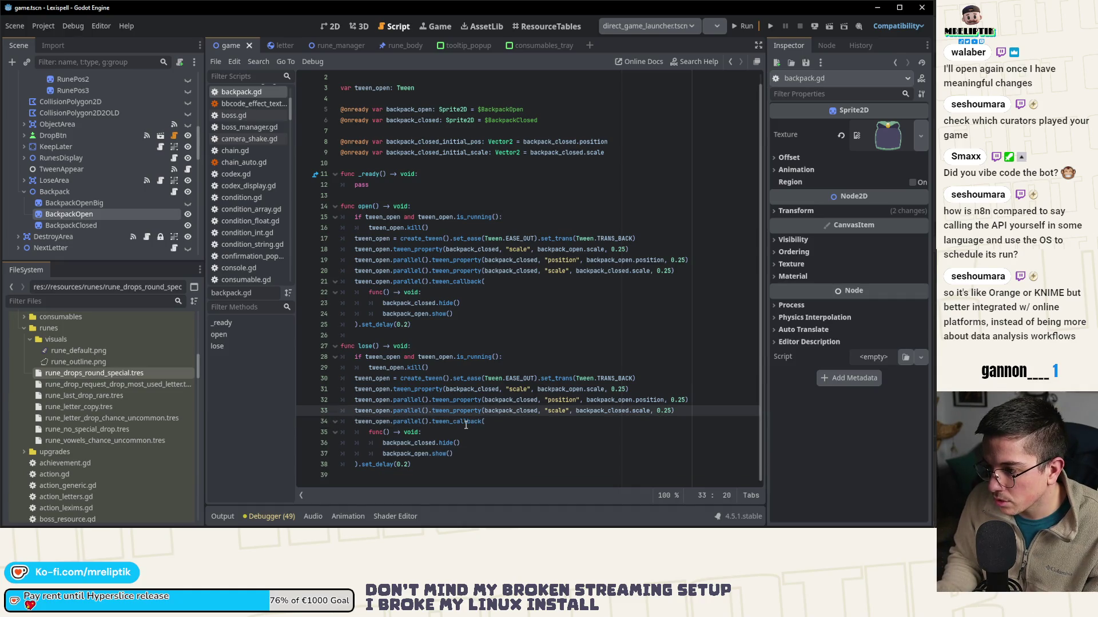
Retarget open()'s parallel scale tween from backpack_closed to backpack_open.
double_click(510, 270)
text(back)
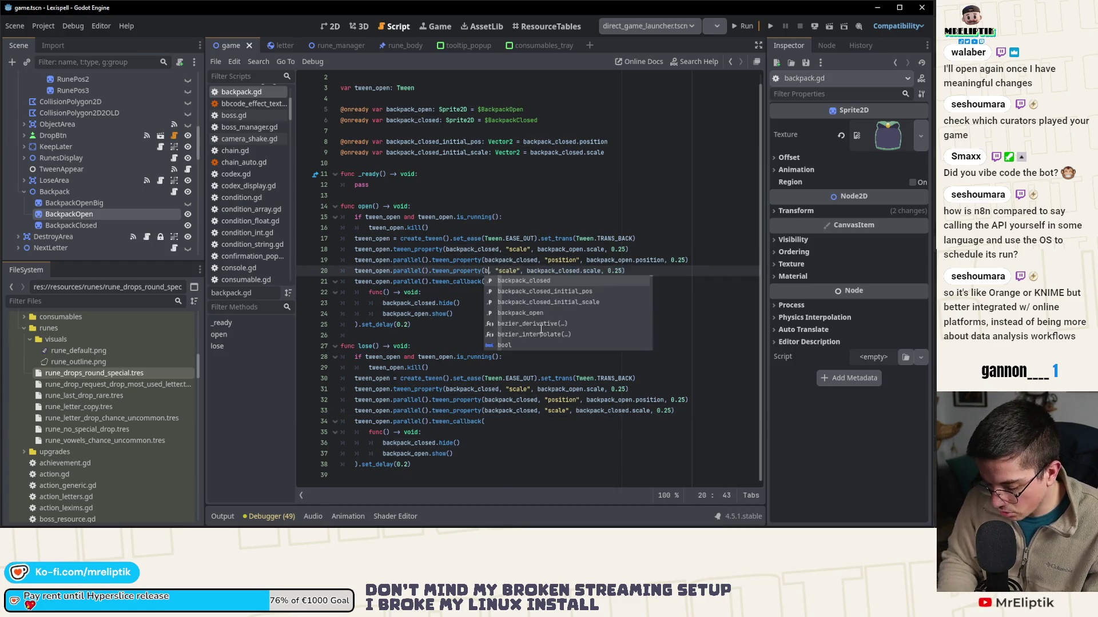
key(Down)
key(Down)
key(Down)
key(Return)
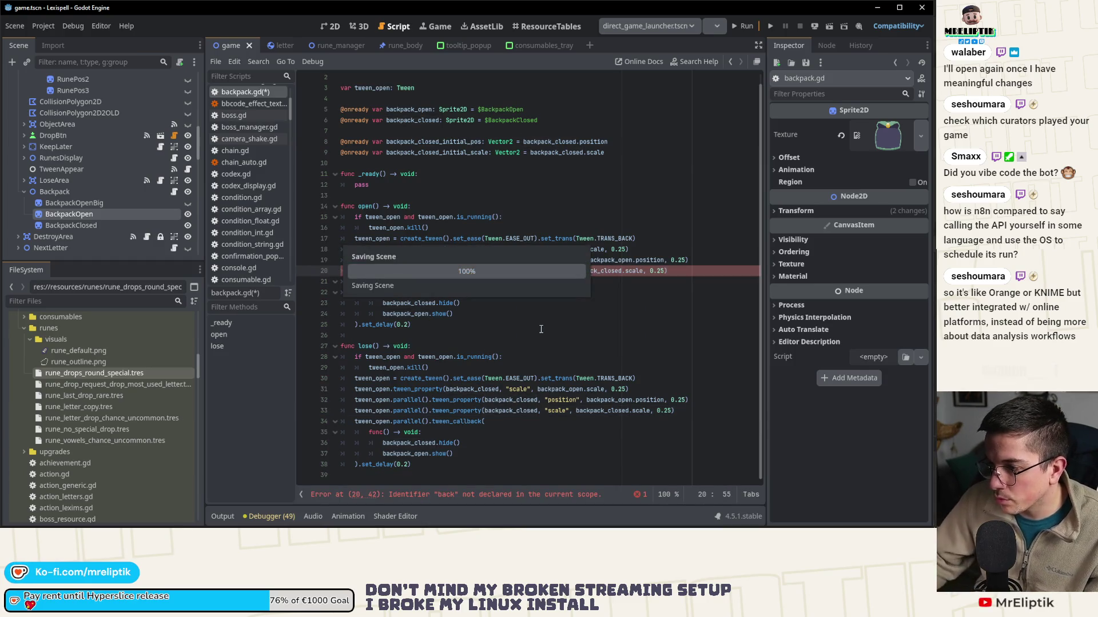
Change lose()'s first scale tween to target backpack_open instead of backpack_closed.
click(502, 410)
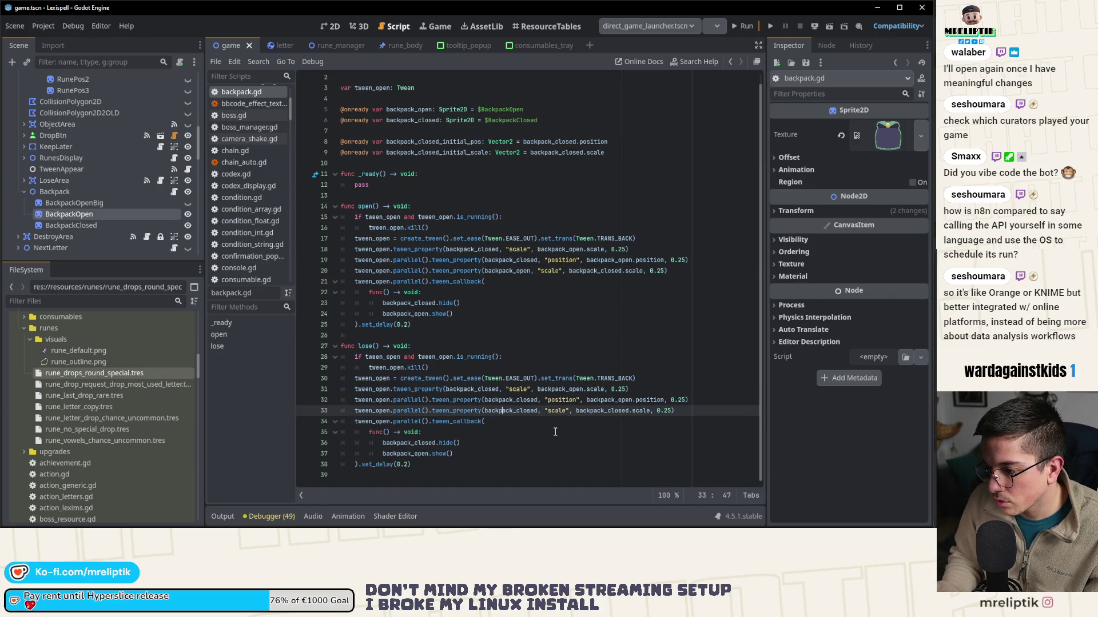
key(Up)
key(Up)
key(ctrl+shift+Left)
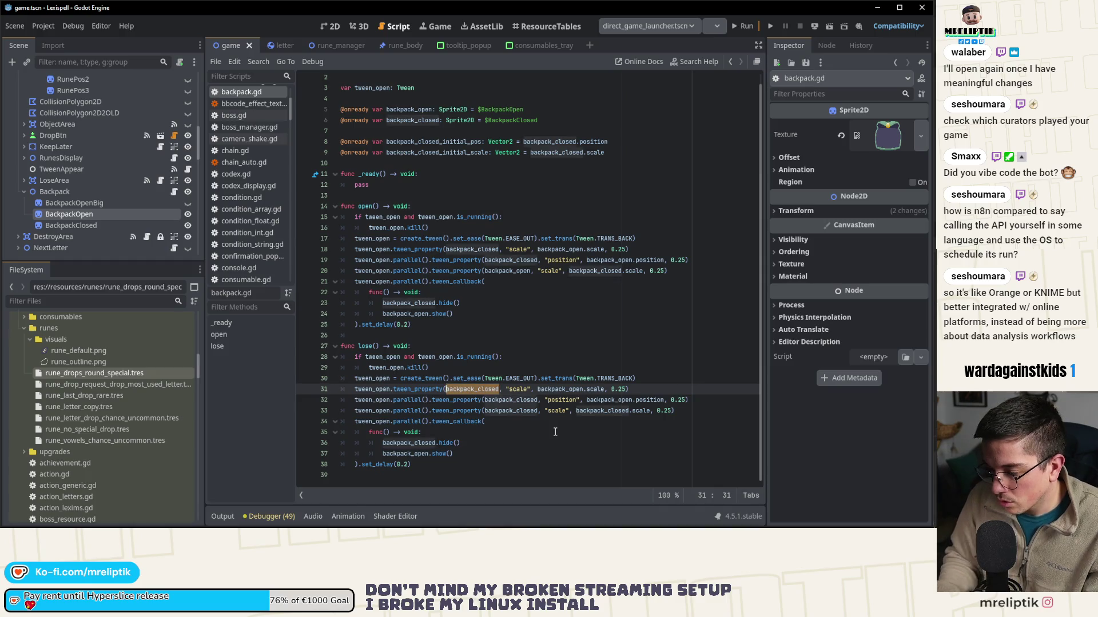
text(back)
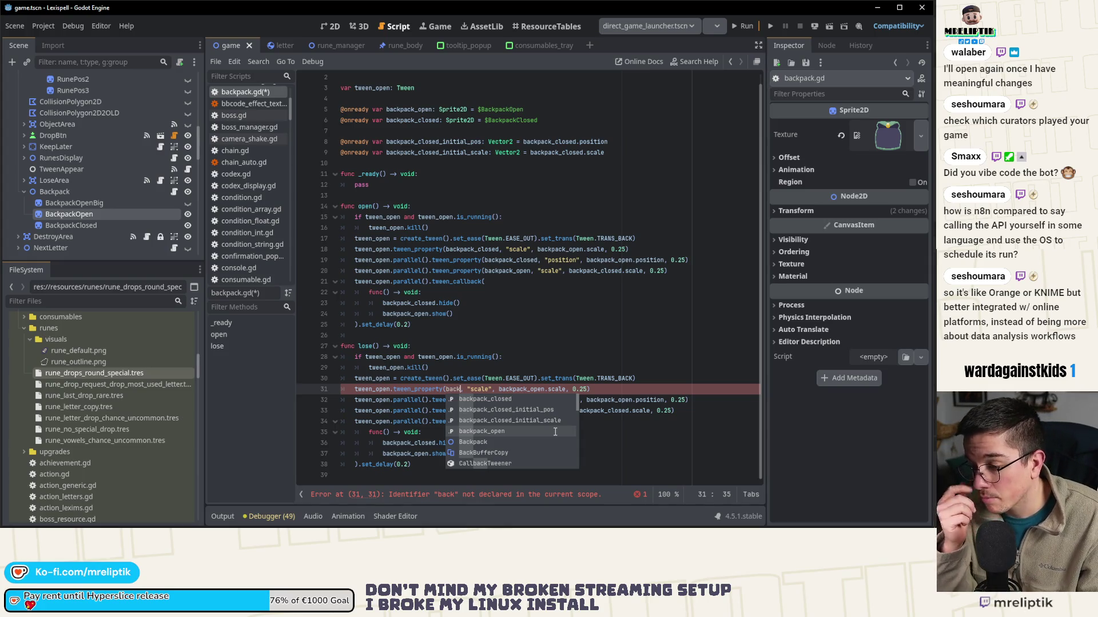
click(555, 432)
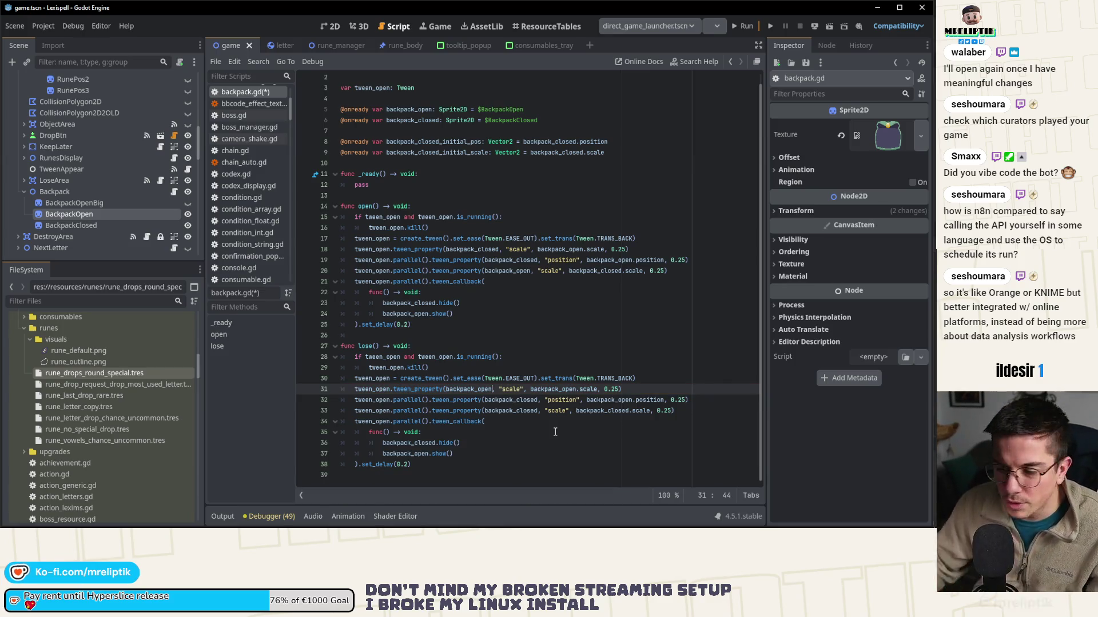
click(446, 369)
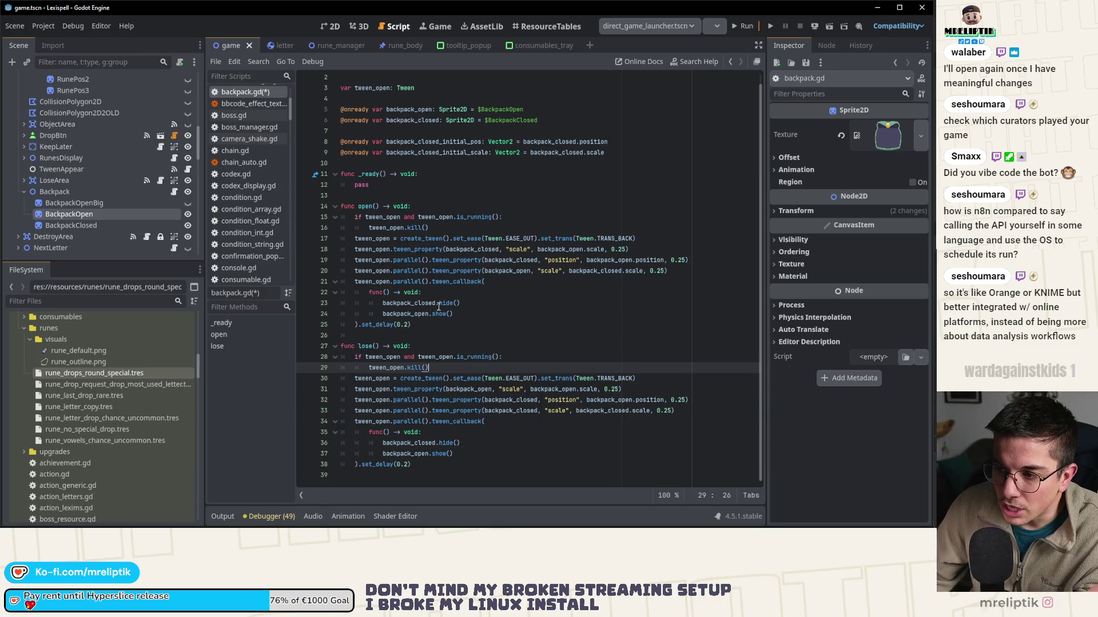
click(512, 306)
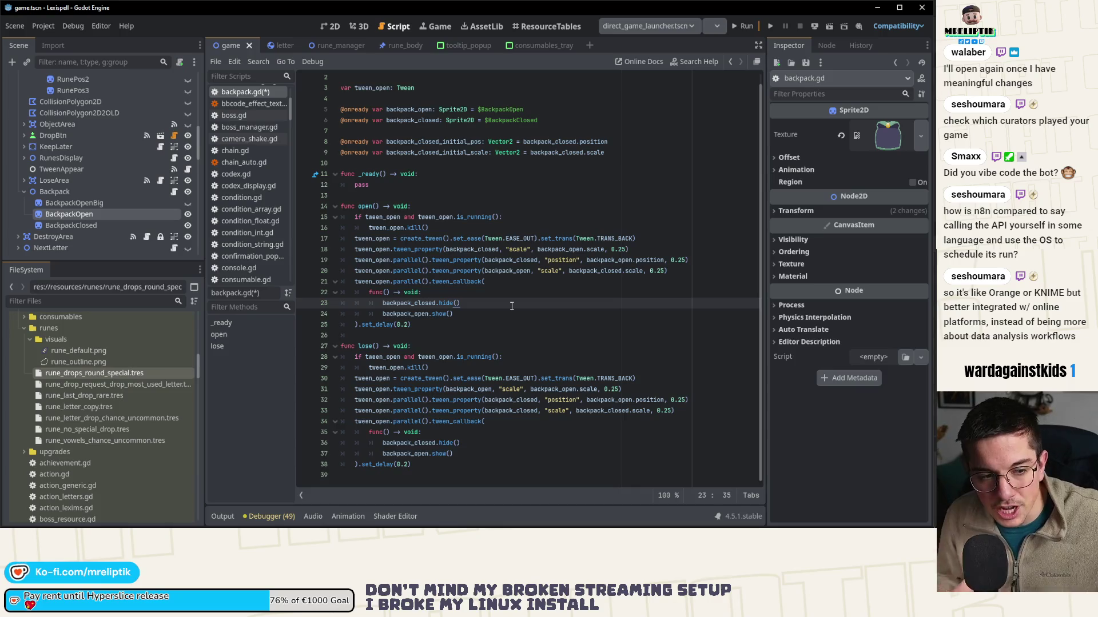
click(586, 293)
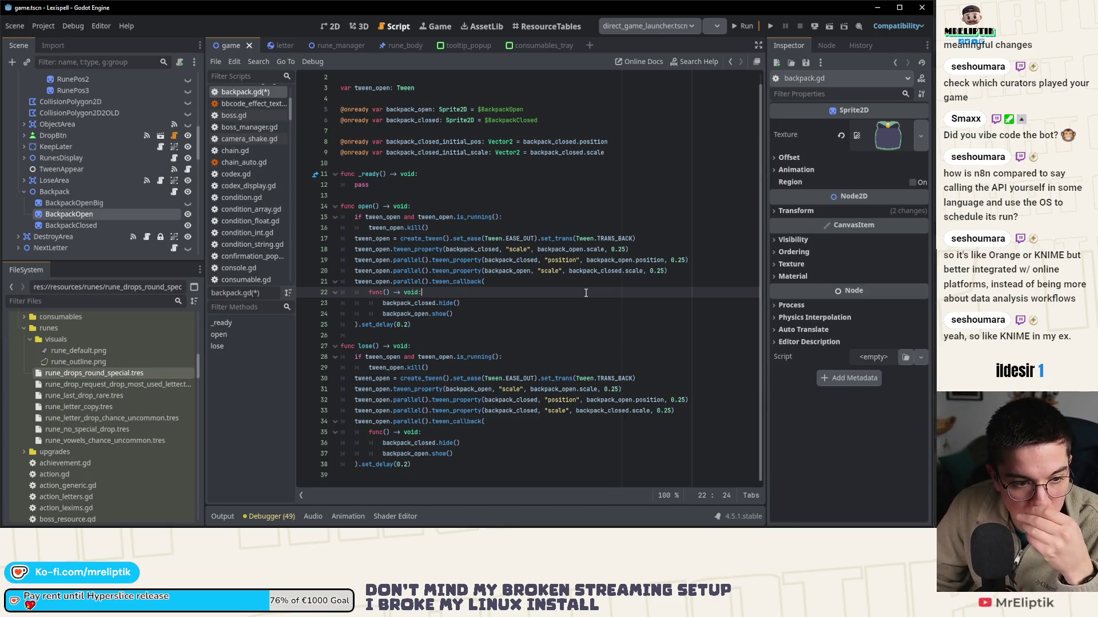
click(457, 321)
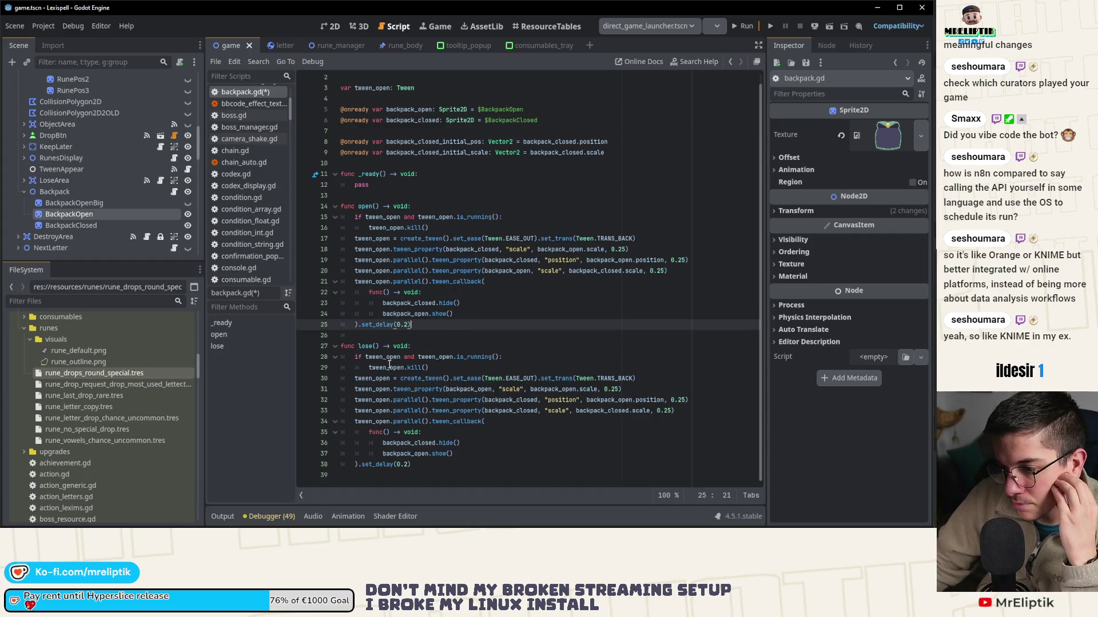
click(411, 378)
drag(435, 464, 313, 344)
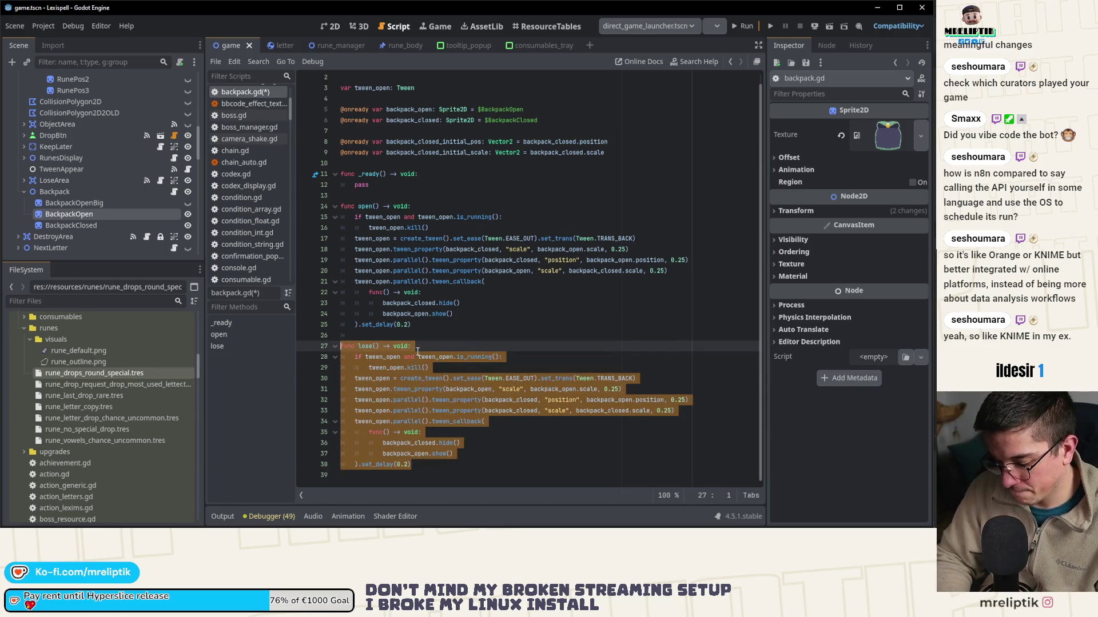
click(433, 325)
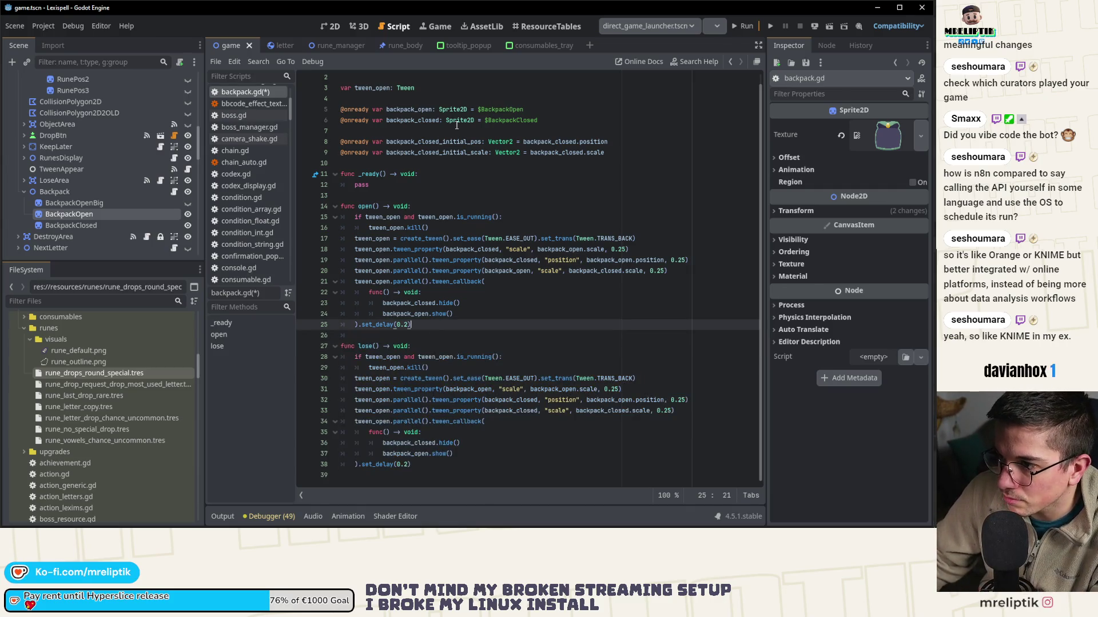
click(398, 142)
click(399, 133)
key(Return)
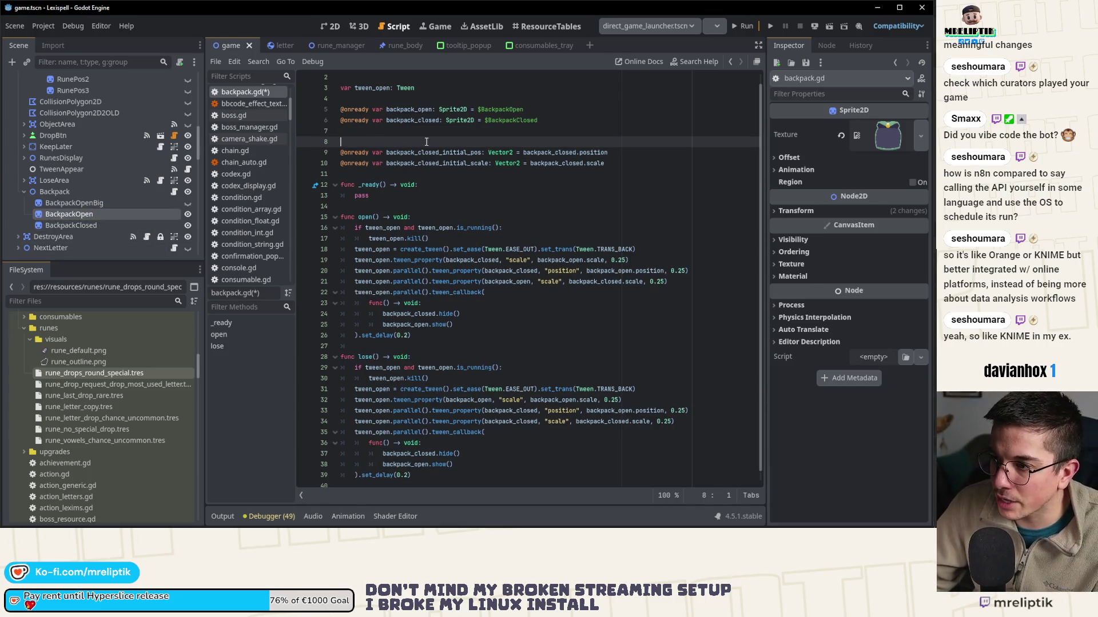
Duplicate the backpack_closed_initial_pos and backpack_closed_initial_scale declarations.
click(538, 153)
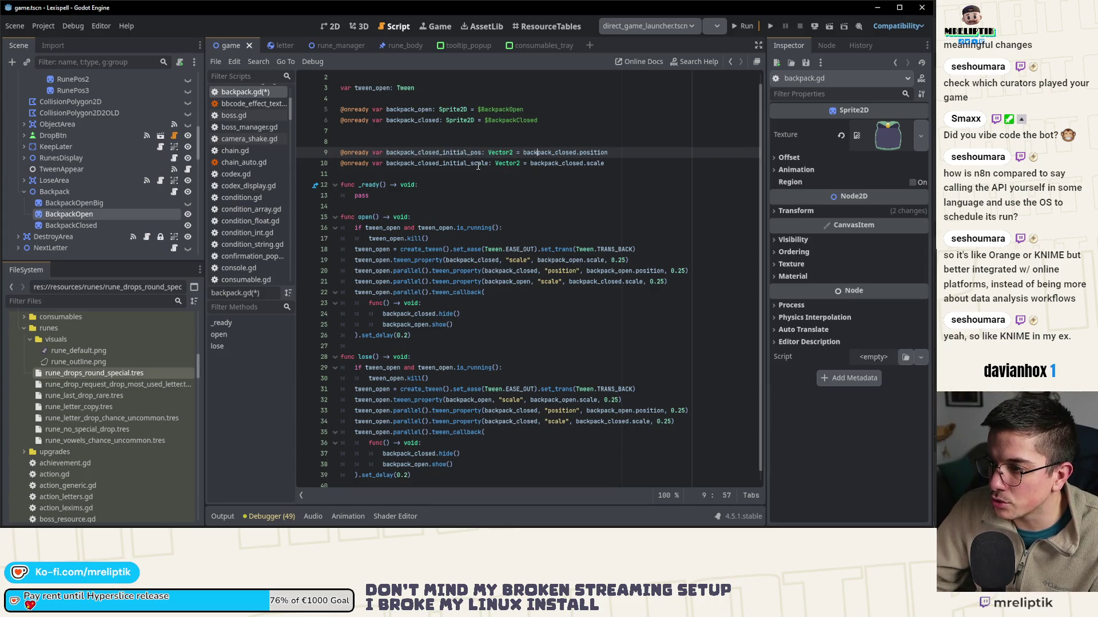
key(ctrl+shift+d)
key(Down)
key(ctrl+shift+d)
key(alt+Up)
key(alt+Up)
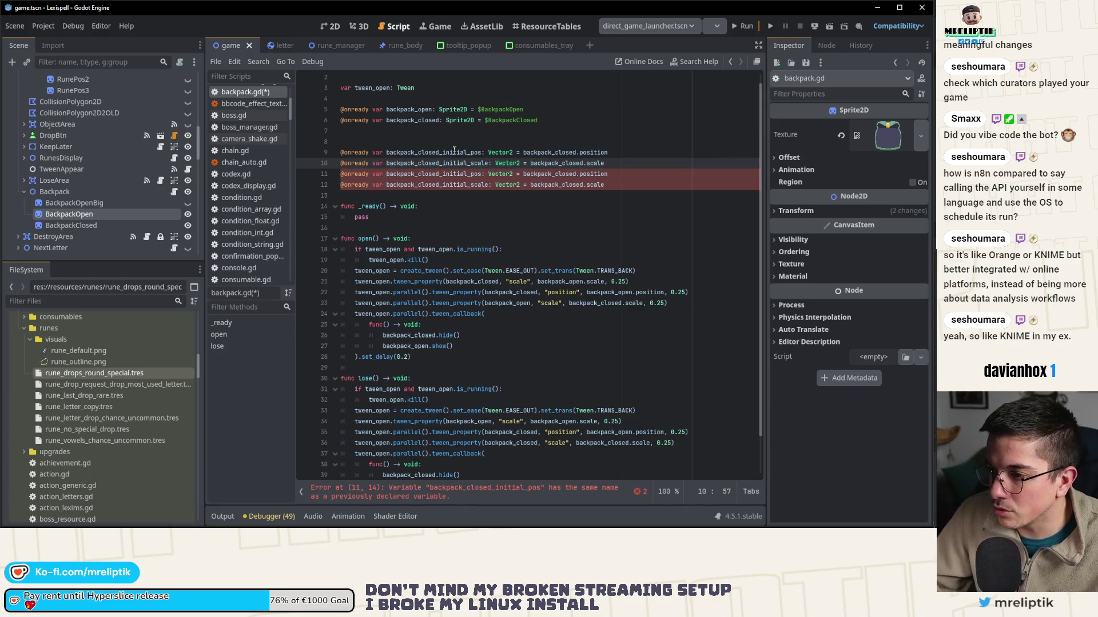
Rename the copies to backpack_open_initial_pos and backpack_open_initial_scale, reading from backpack_open.
click(440, 155)
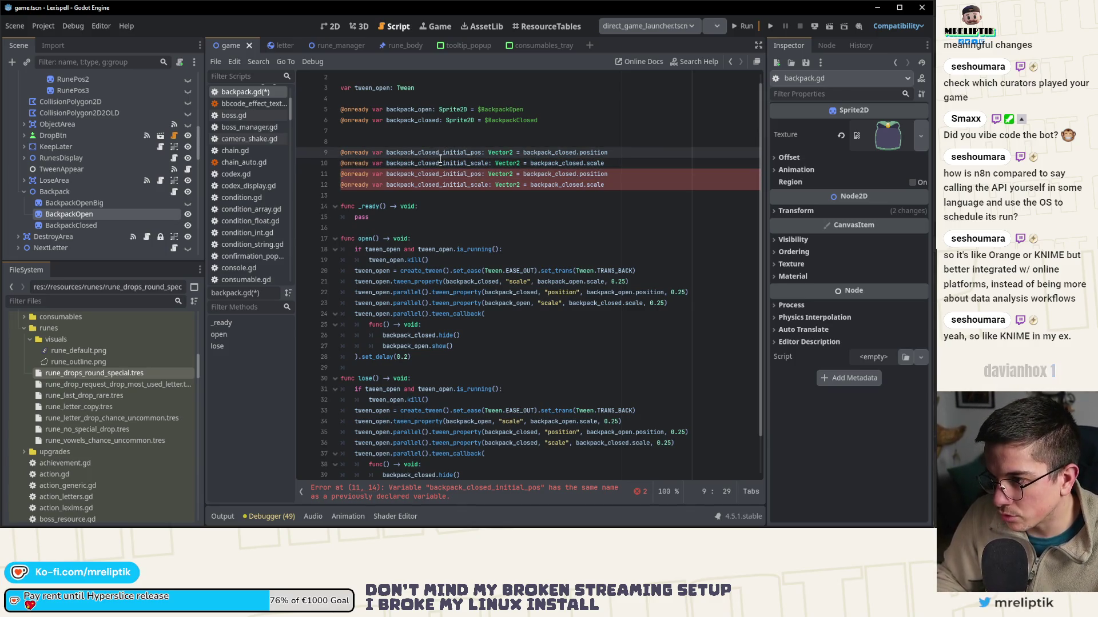
alt+click(439, 164)
key(ctrl+shift+Left)
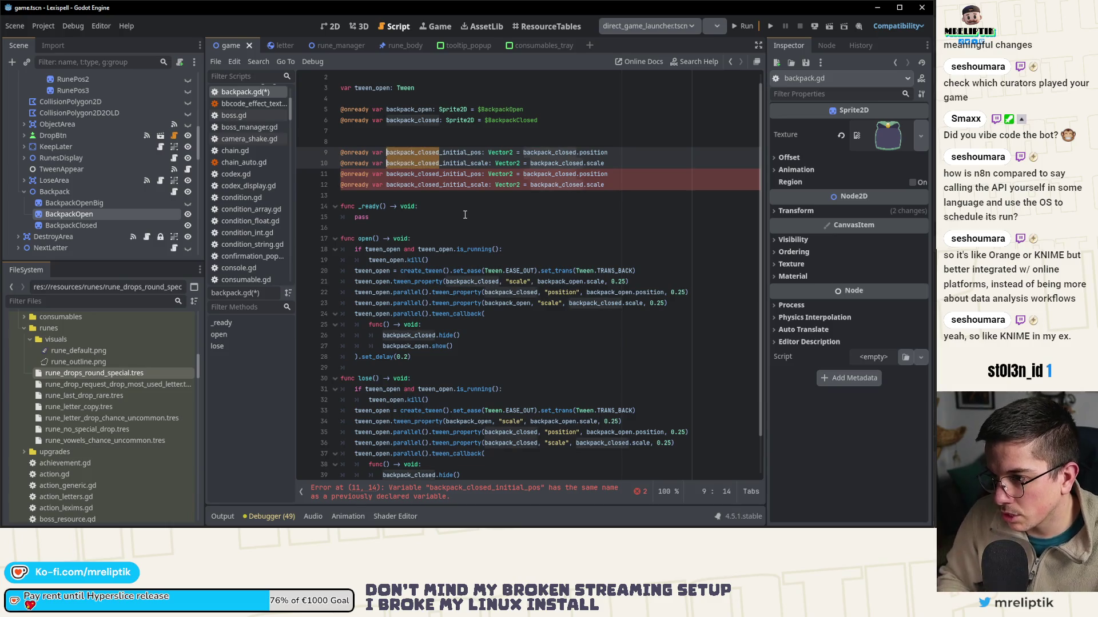
key(Right)
key(BackSpace)
key(BackSpace)
key(BackSpace)
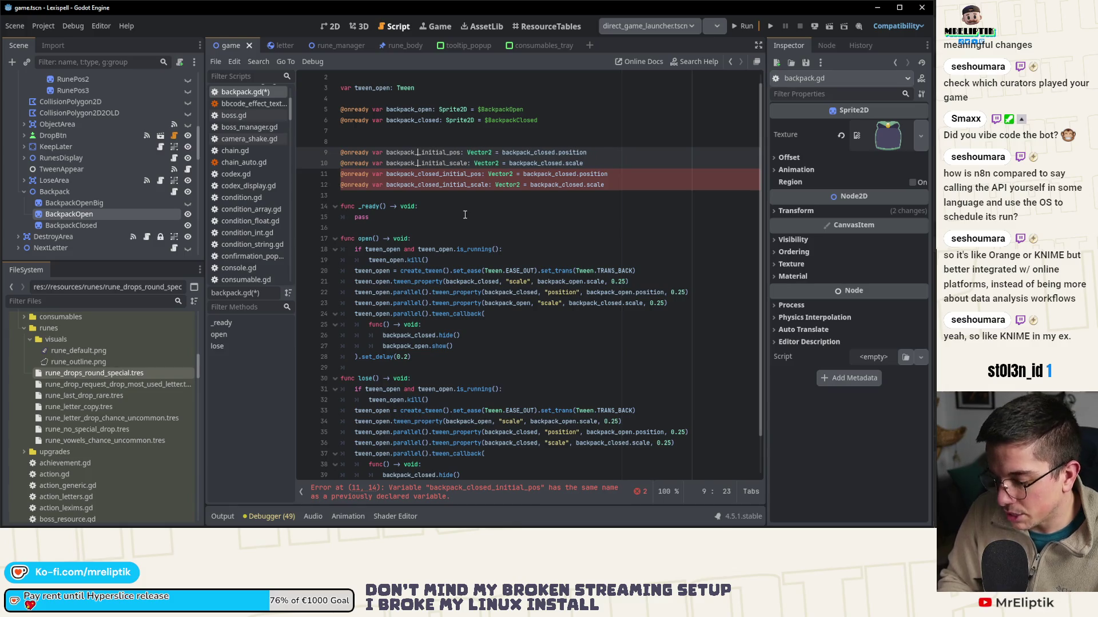
text(open)
key(BackSpace)
key(BackSpace)
key(BackSpace)
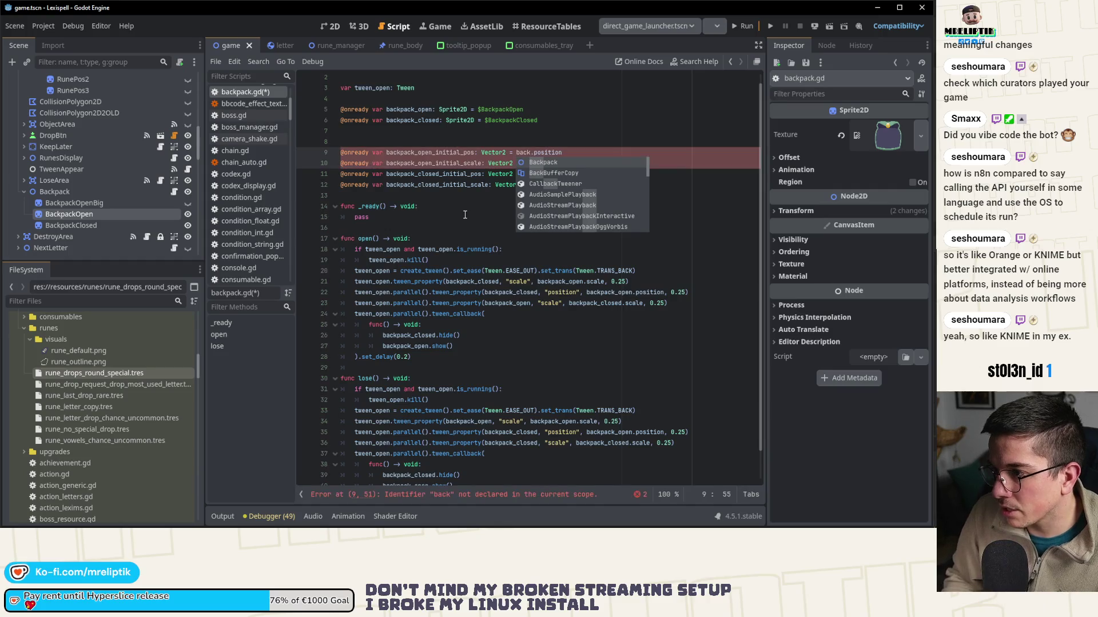
text(pack)
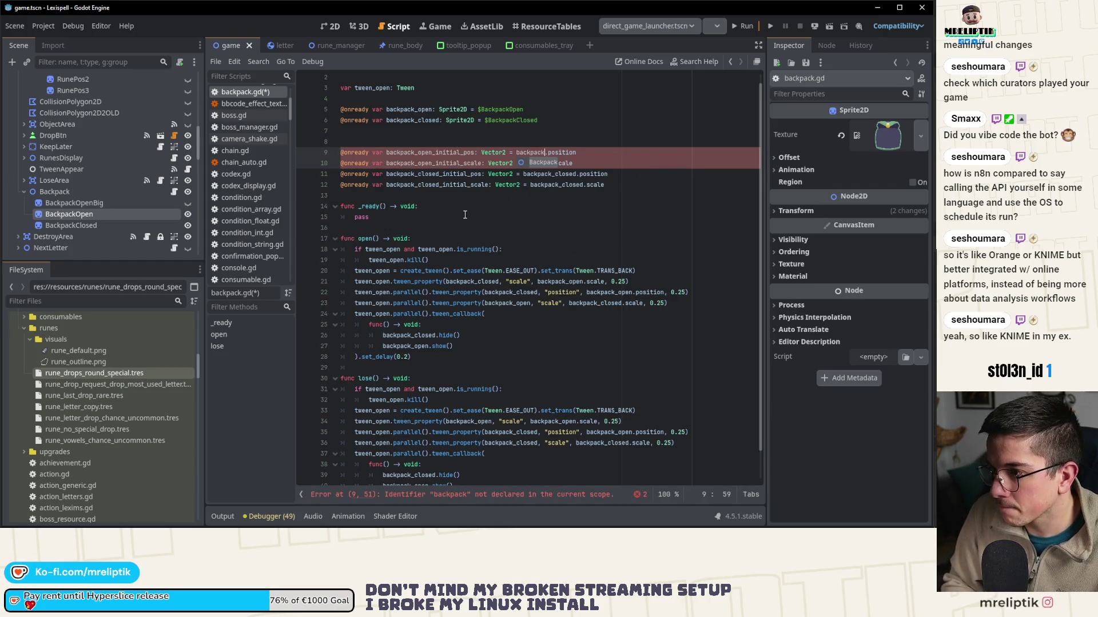
text(_)
text(n)
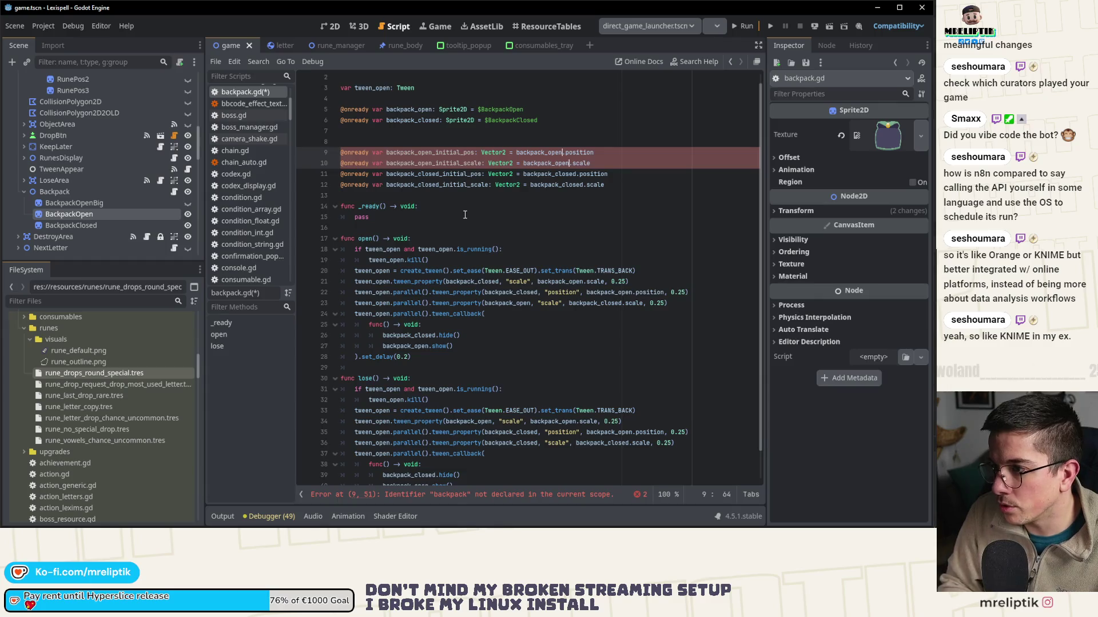
click(490, 184)
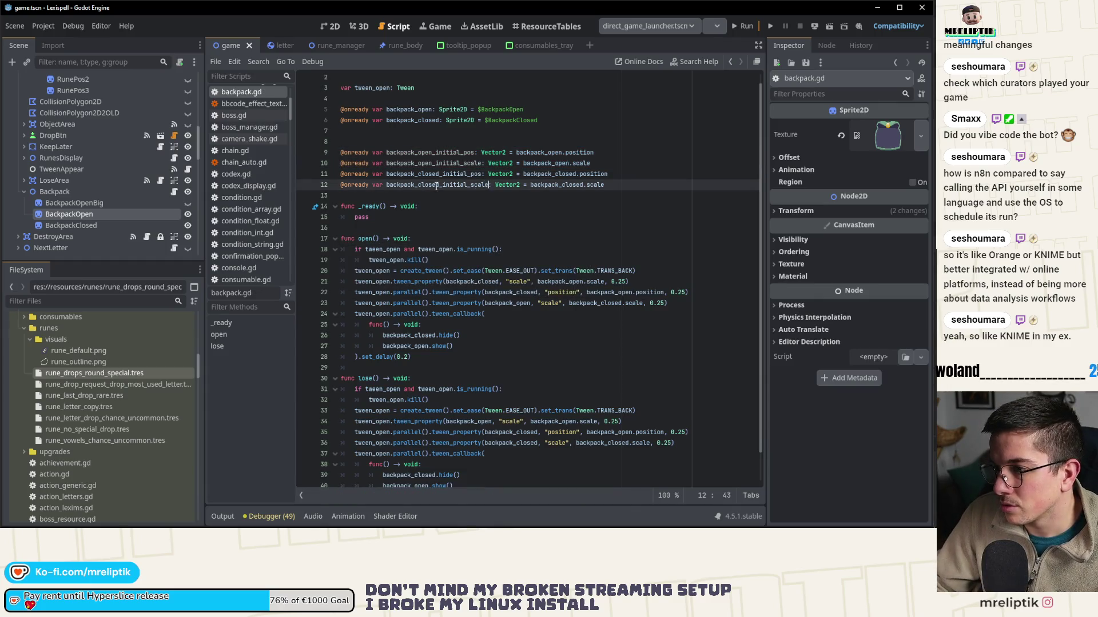
double_click(430, 152)
scroll(486, 321, down, 1)
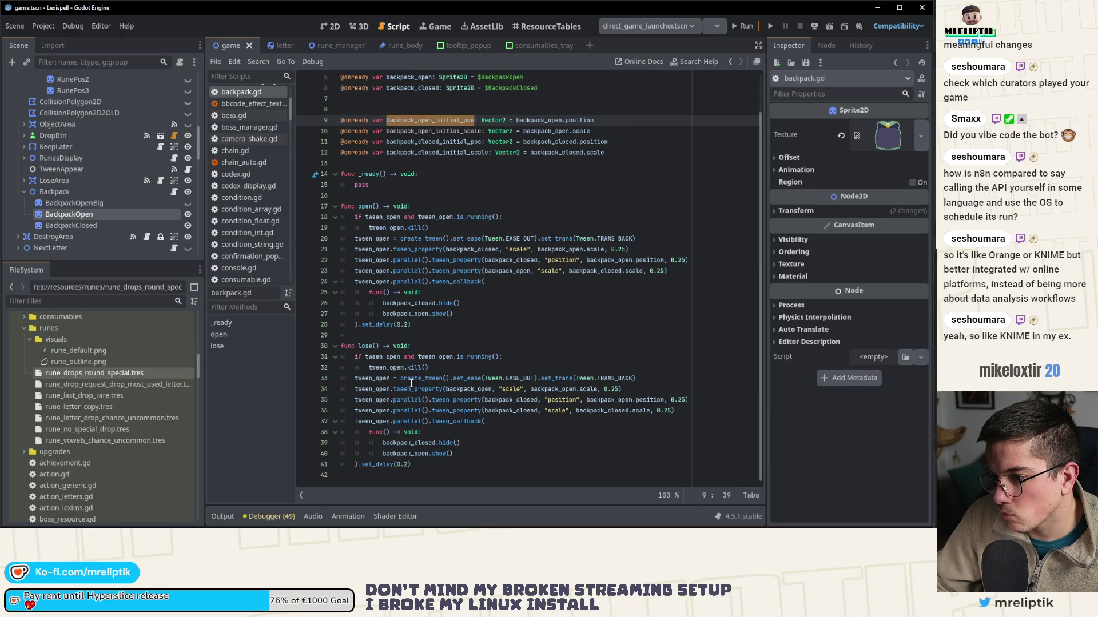
Add backpack_closed.position = backpack_closed_initial_pos inside open()'s callback.
click(480, 321)
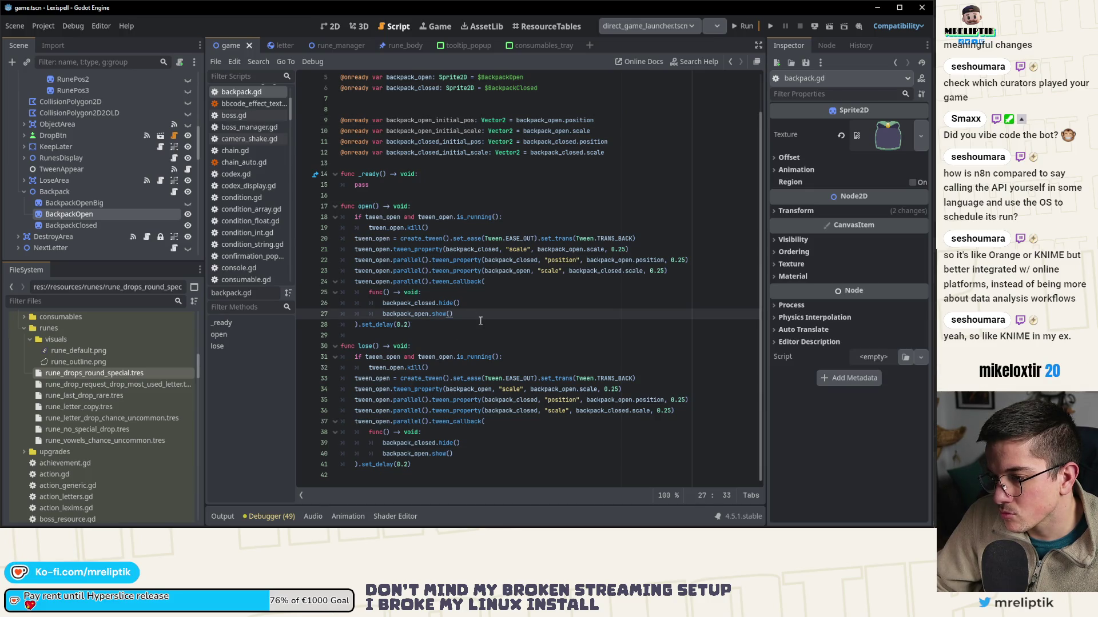
key(Return)
text(backpack_closed.p)
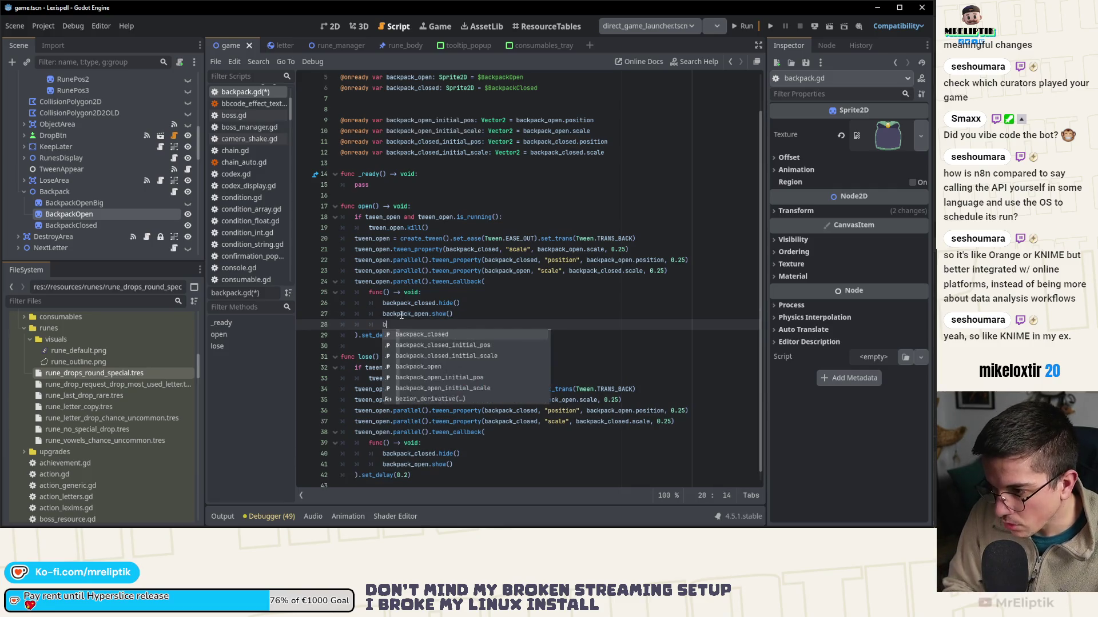
key(Return)
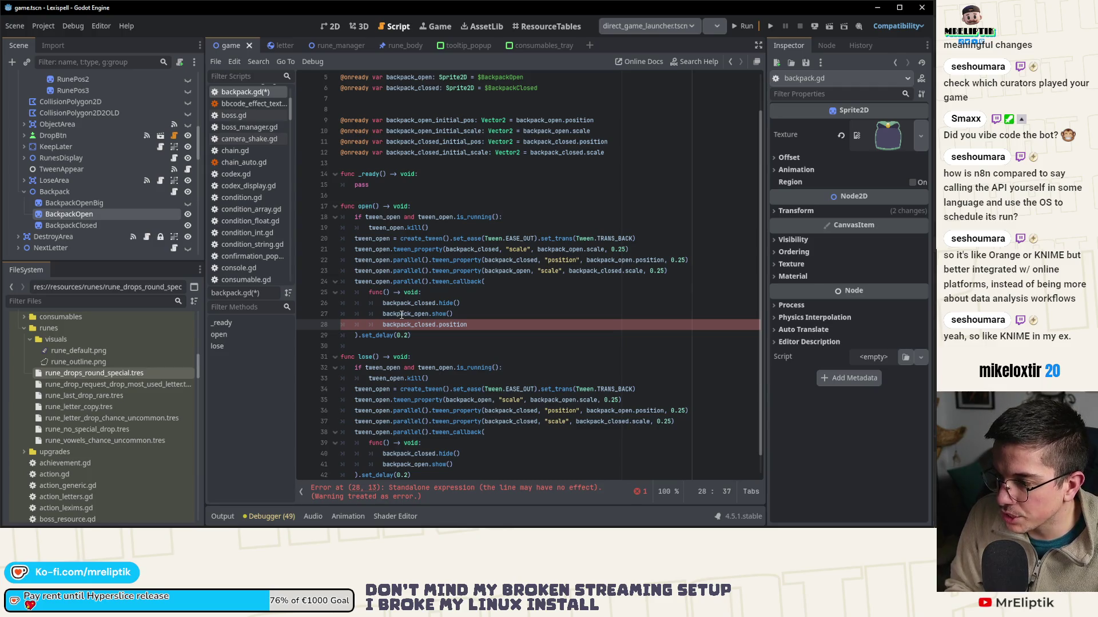
text(= back)
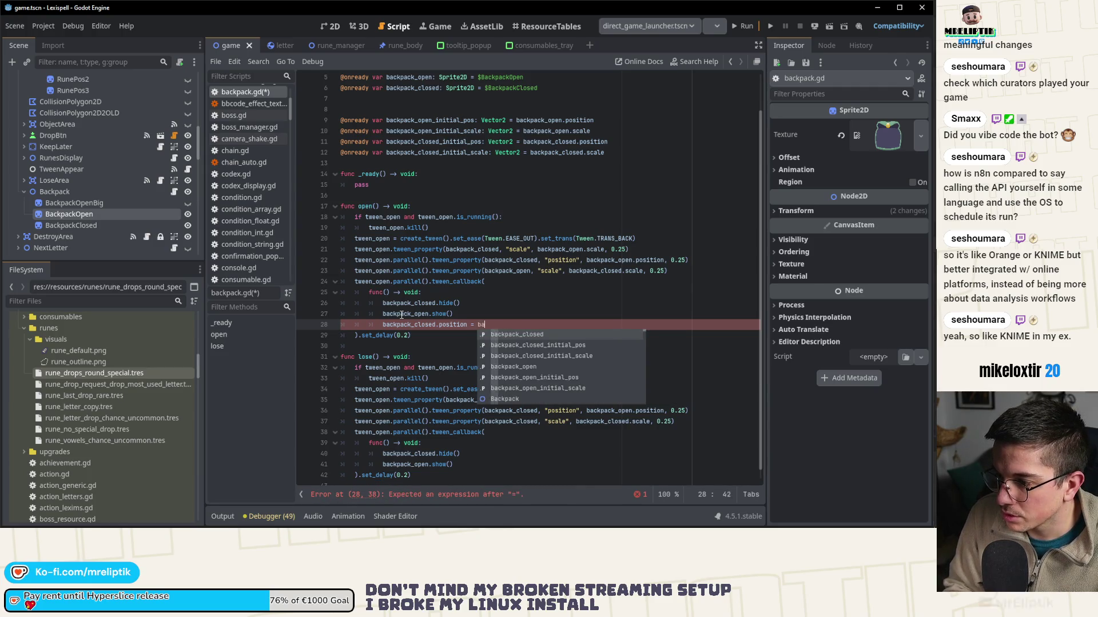
key(Down)
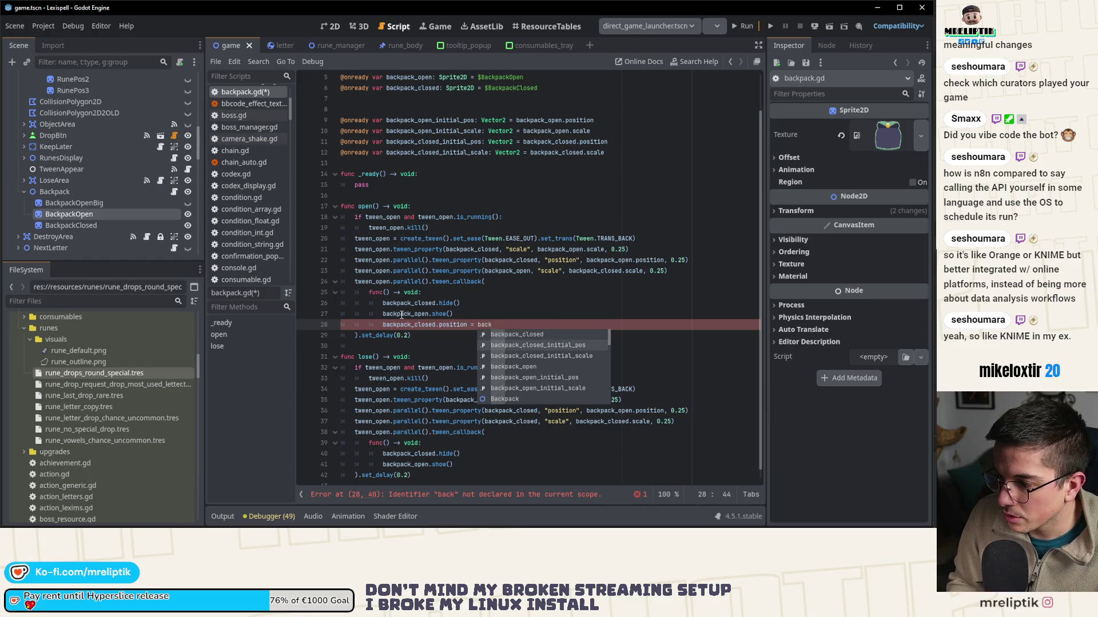
key(Return)
Add backpack_closed.scale = backpack_closed_initial_scale below it and save the script.
key(ctrl+shift+d)
key(BackSpace)
key(BackSpace)
key(BackSpace)
text(s)
key(Return)
key(ctrl+Left)
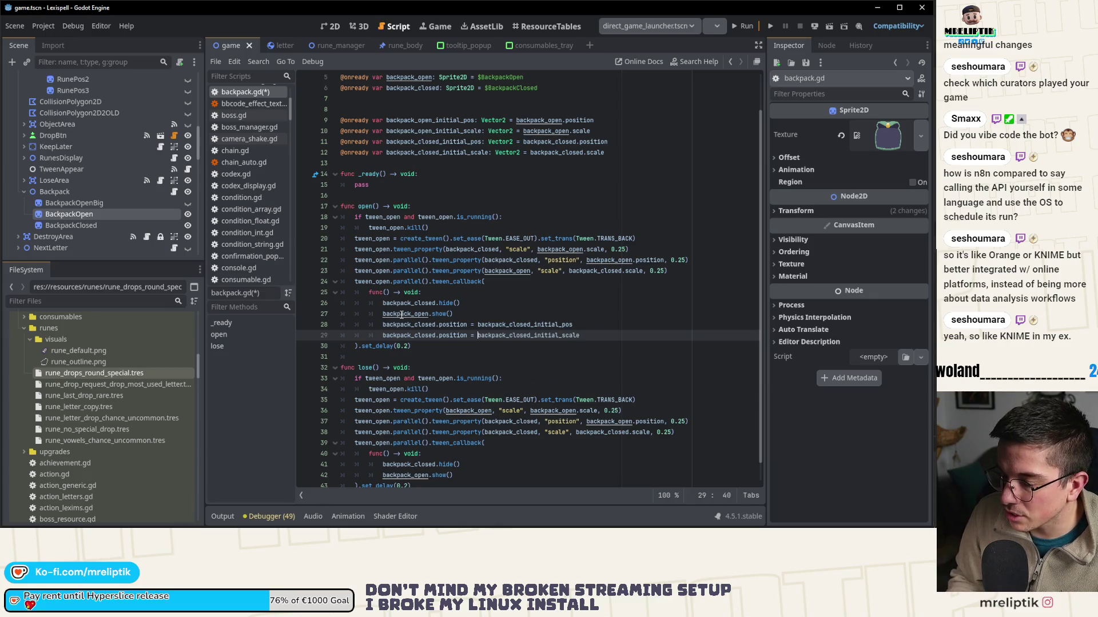
key(ctrl+Right)
key(ctrl+Right)
key(ctrl+shift+Right)
text(scale)
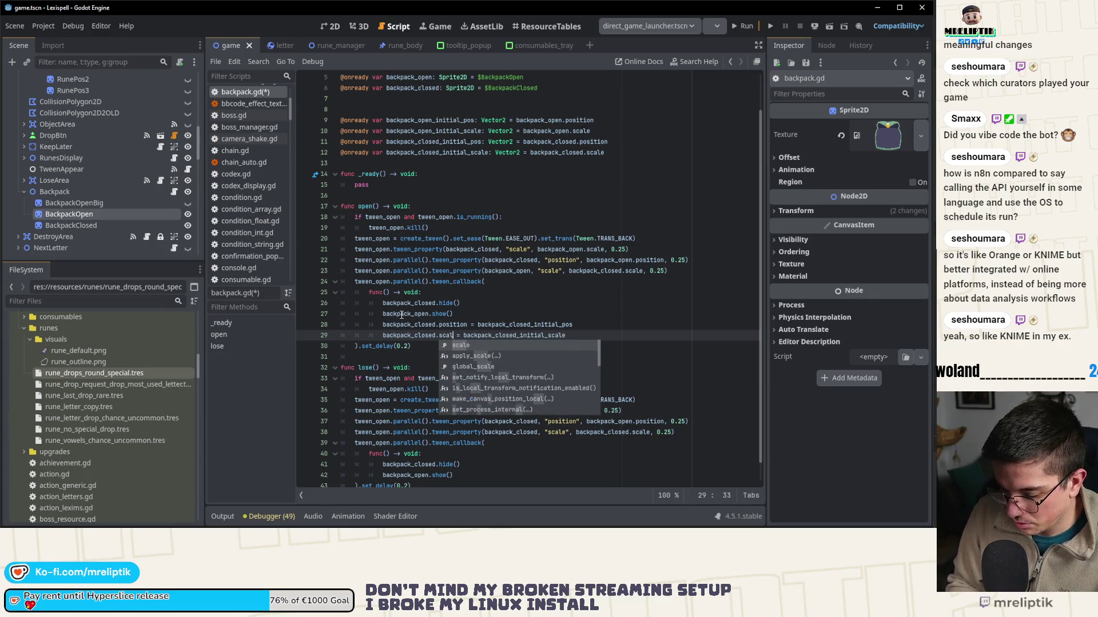
key(ctrl+s)
click(412, 313)
scroll(405, 372, down, 1)
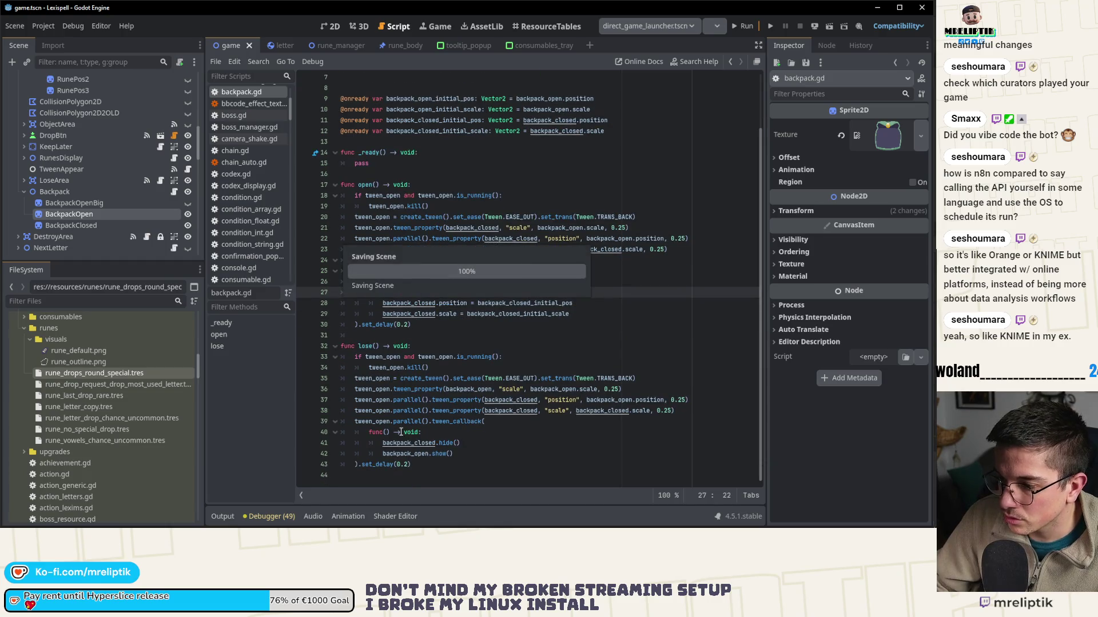
Paste the two reset lines into lose() and make them reset backpack_open's initial position and scale.
drag(383, 304, 569, 314)
key(ctrl+c)
click(482, 452)
key(Return)
key(ctrl+v)
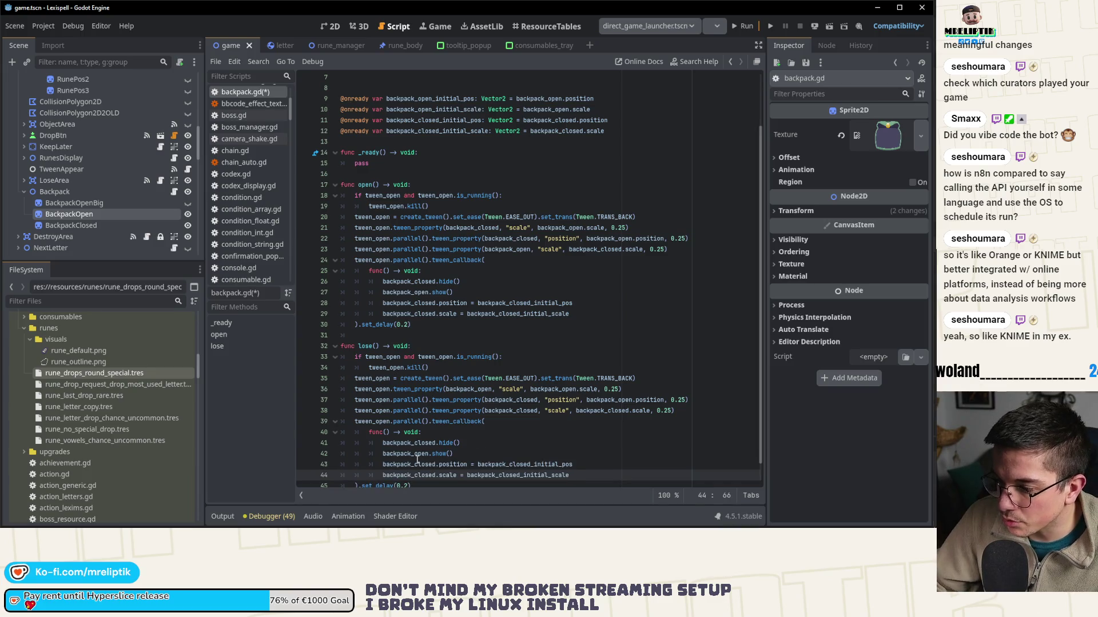
double_click(409, 464)
text(backpack_open)
double_click(411, 475)
text(backpack_open)
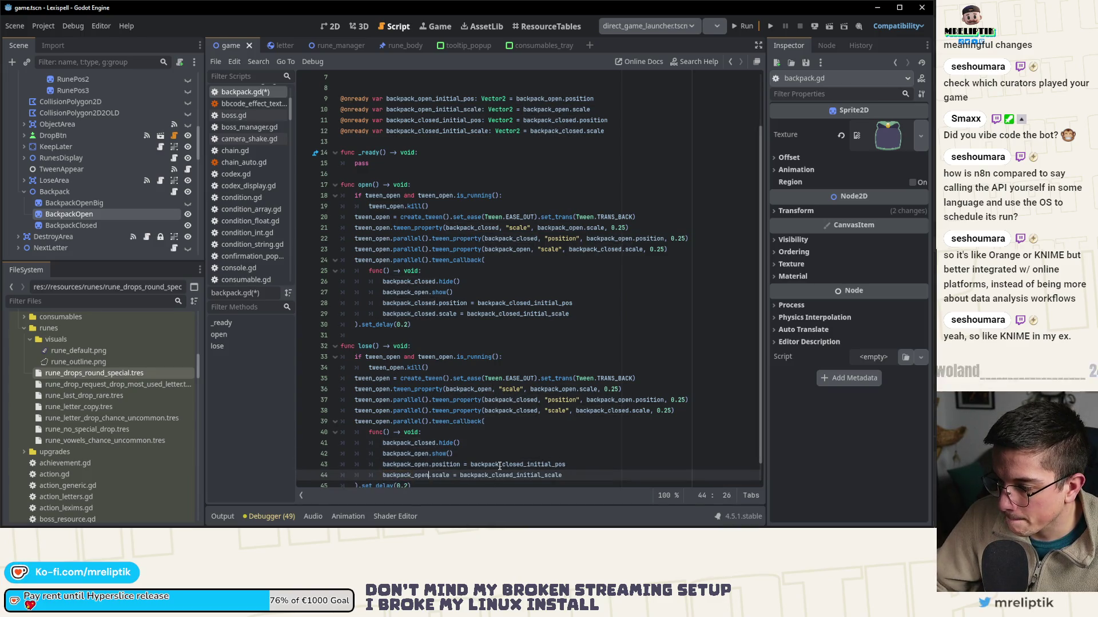
double_click(500, 464)
click(524, 464)
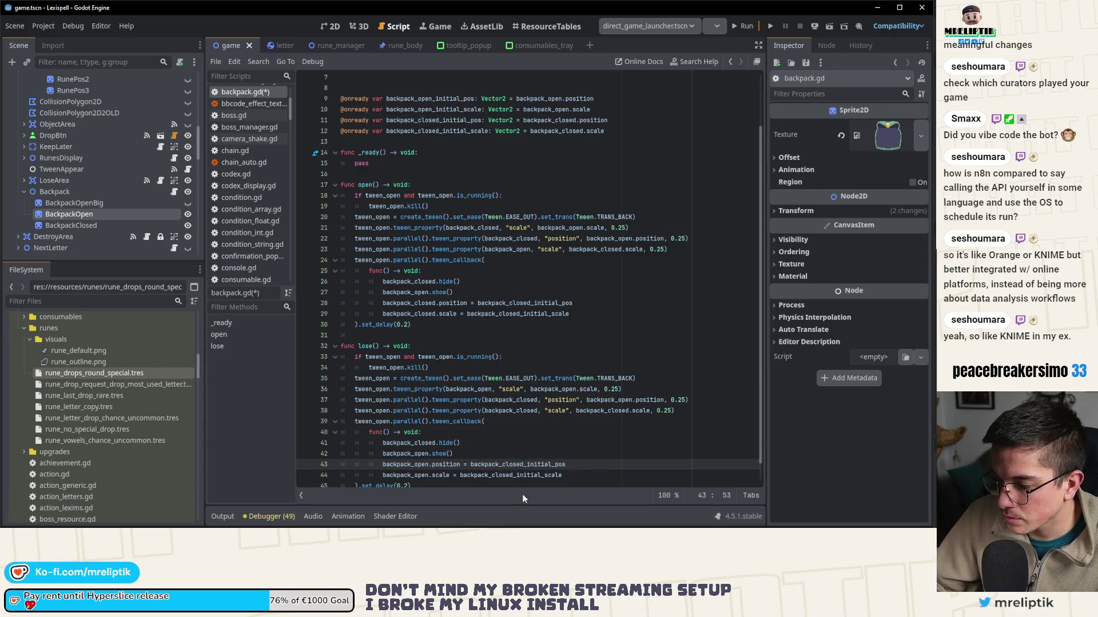
alt+click(513, 475)
key(BackSpace)
key(BackSpace)
key(BackSpace)
key(BackSpace)
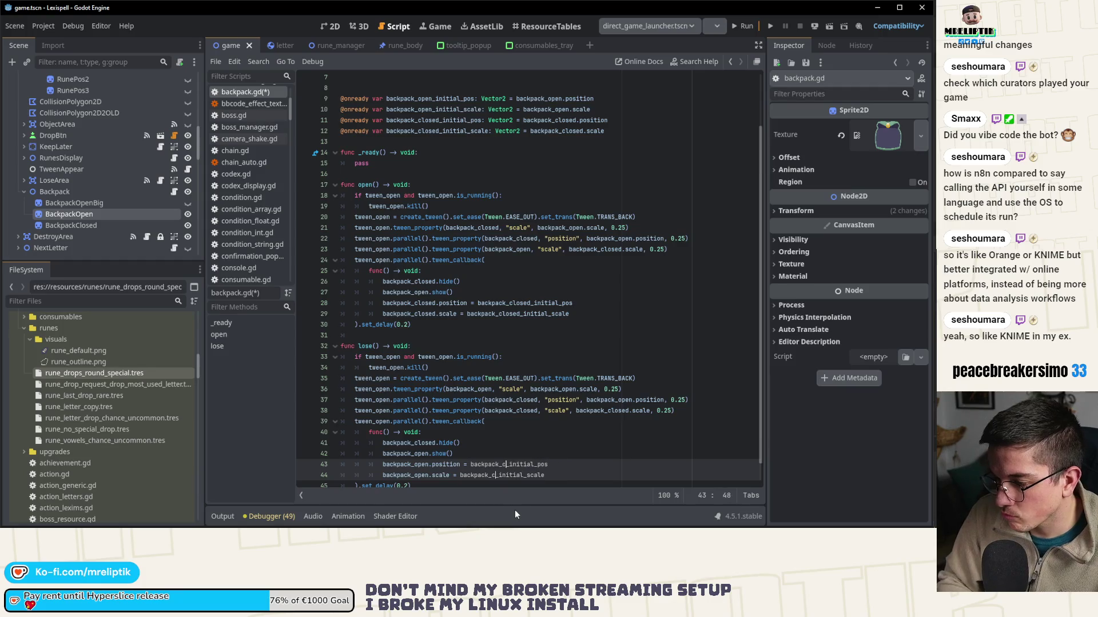
text(open)
key(ctrl+s)
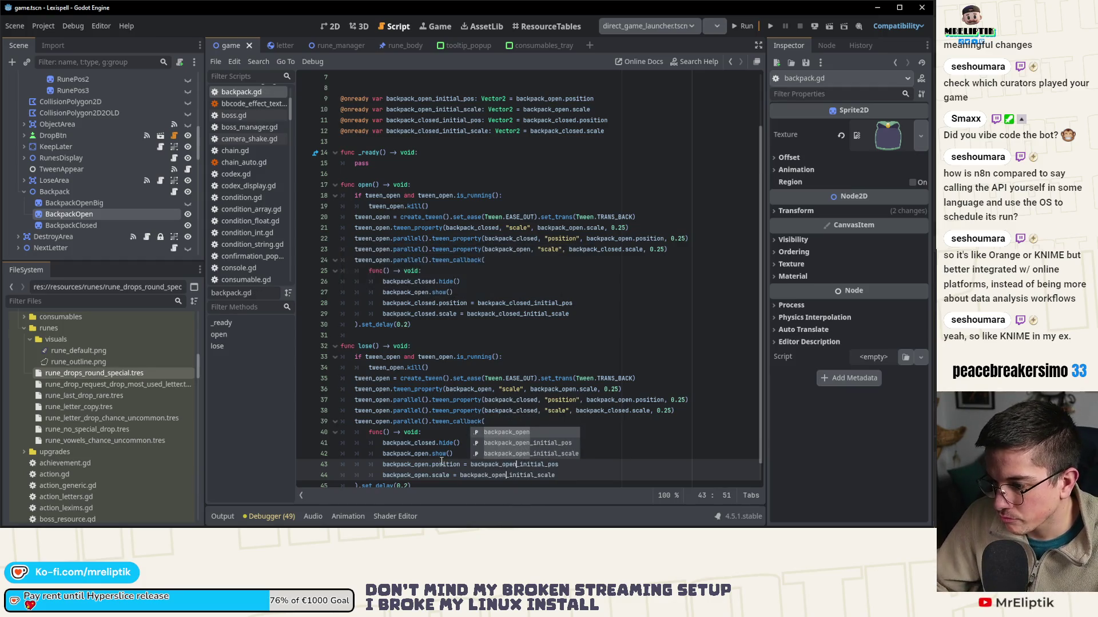
Swap the calls in lose() to show backpack_closed and hide backpack_open, then save.
click(438, 464)
scroll(403, 433, down, 1)
click(409, 421)
double_click(449, 422)
text(show)
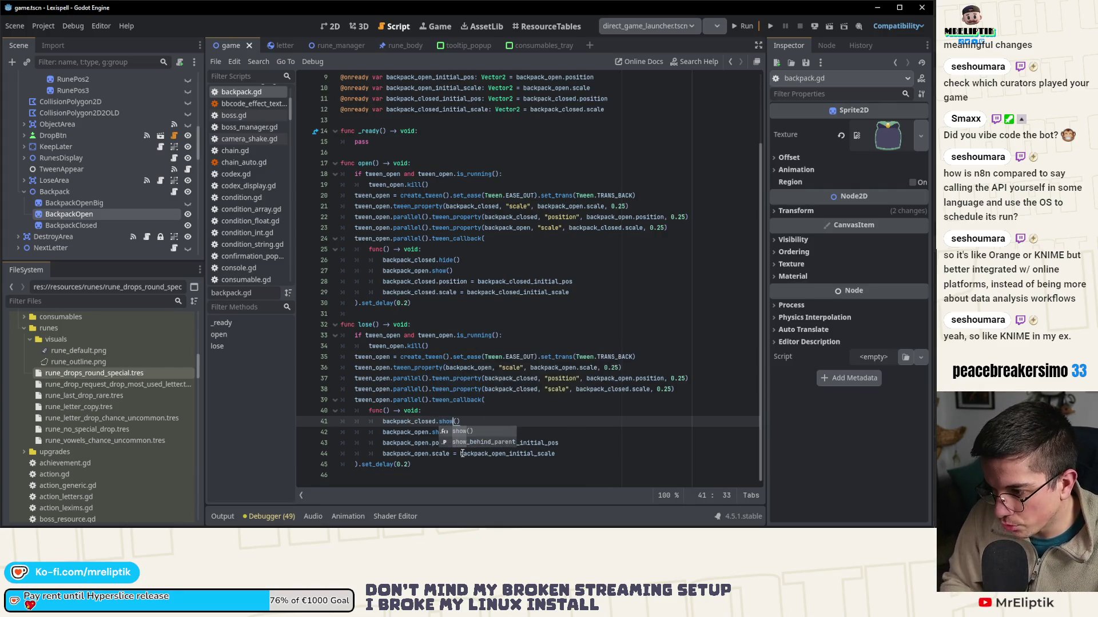
key(Return)
key(Down)
key(ctrl+shift+Left)
text(hide)
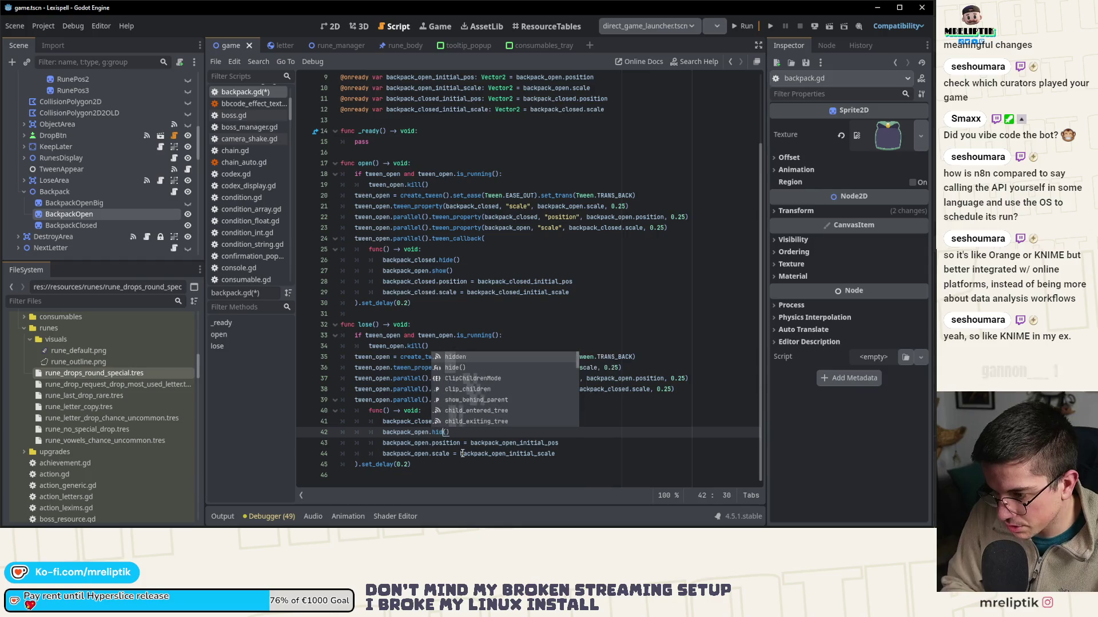
key(Return)
key(ctrl+s)
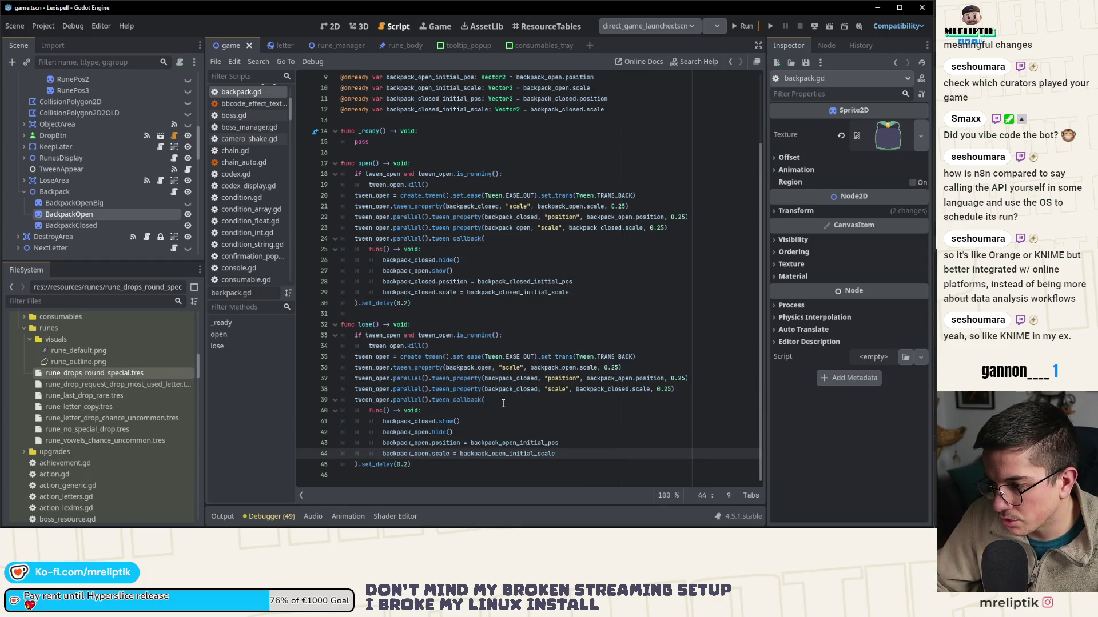
Point lose()'s position tween at backpack_open and use backpack_open's scale as open()'s tween value.
double_click(460, 368)
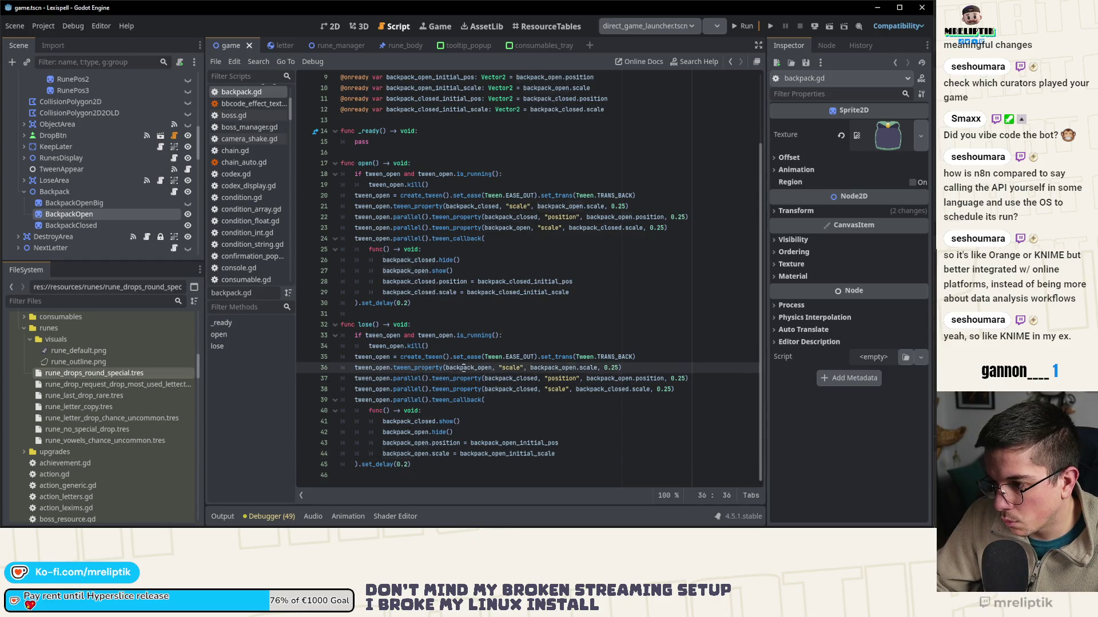
key(ctrl+c)
double_click(506, 378)
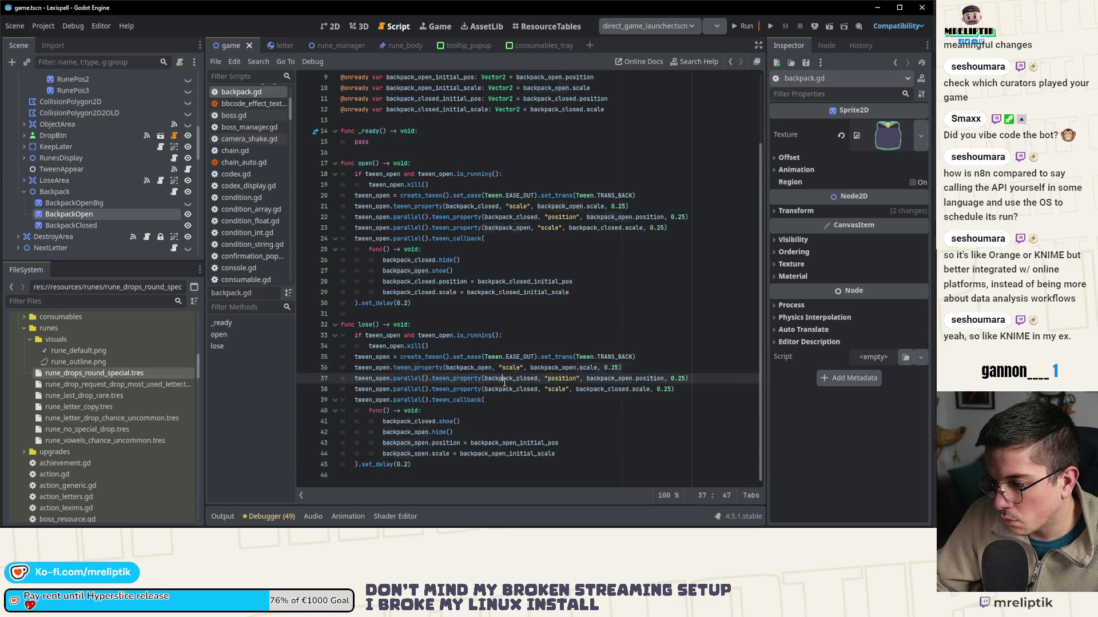
key(ctrl+v)
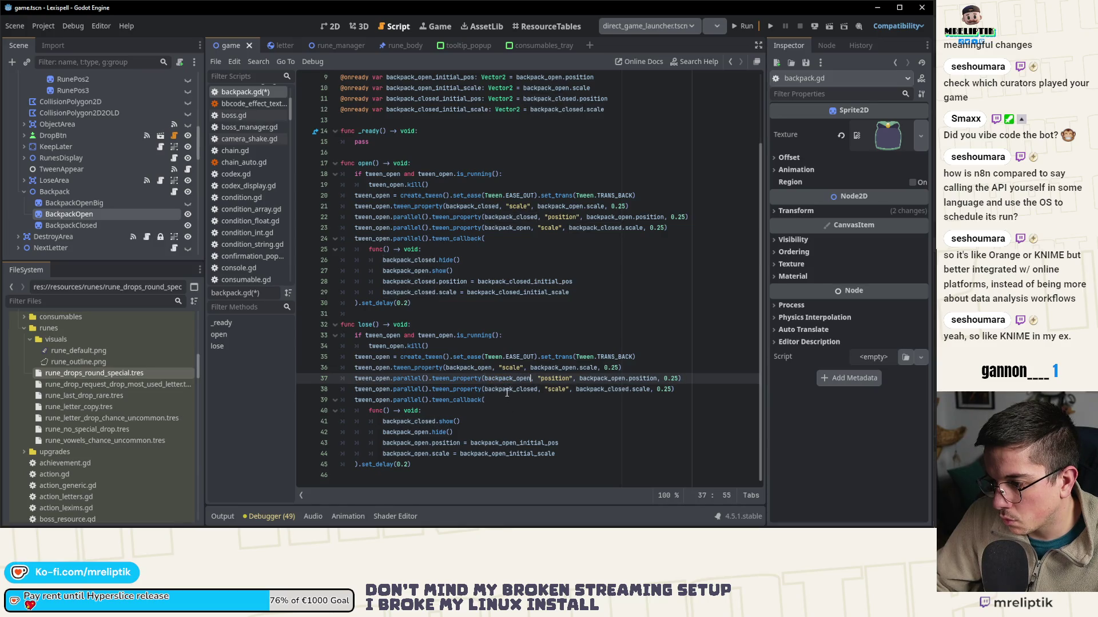
double_click(595, 391)
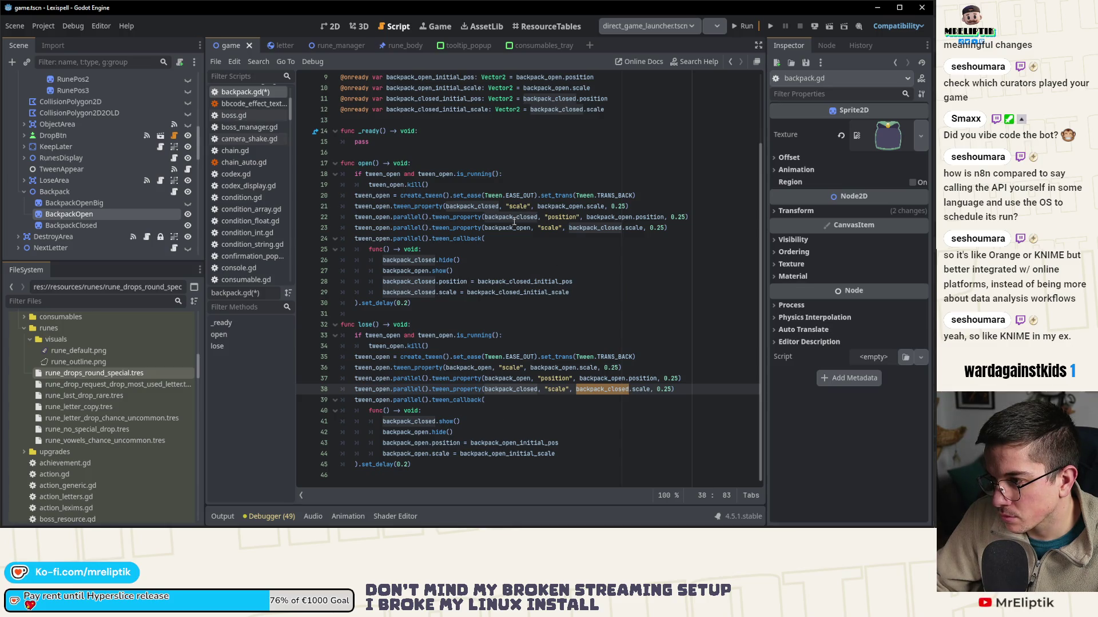
double_click(595, 228)
text(backpack_open)
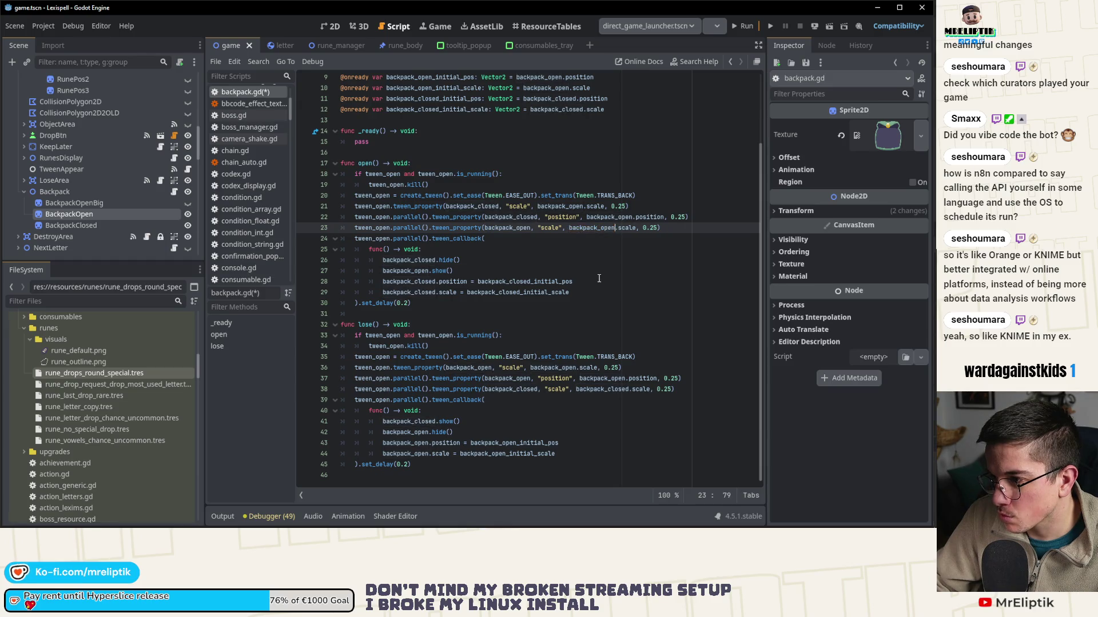
key(ctrl+s)
Tween backpack_open in lose() to backpack_closed's scale and backpack_closed.position, then save.
double_click(503, 229)
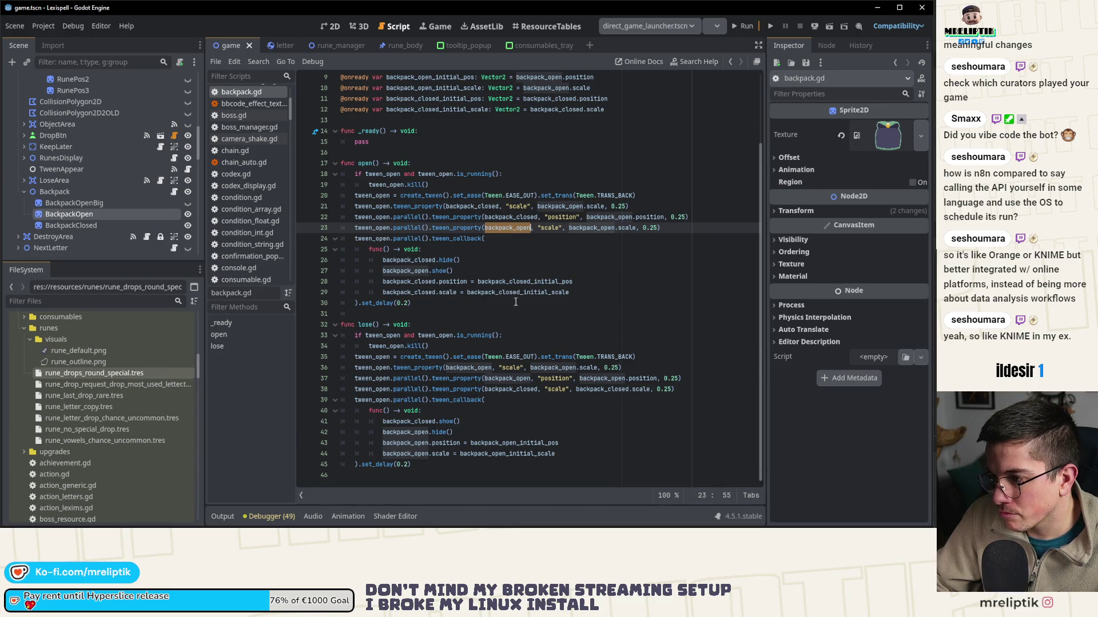
click(577, 398)
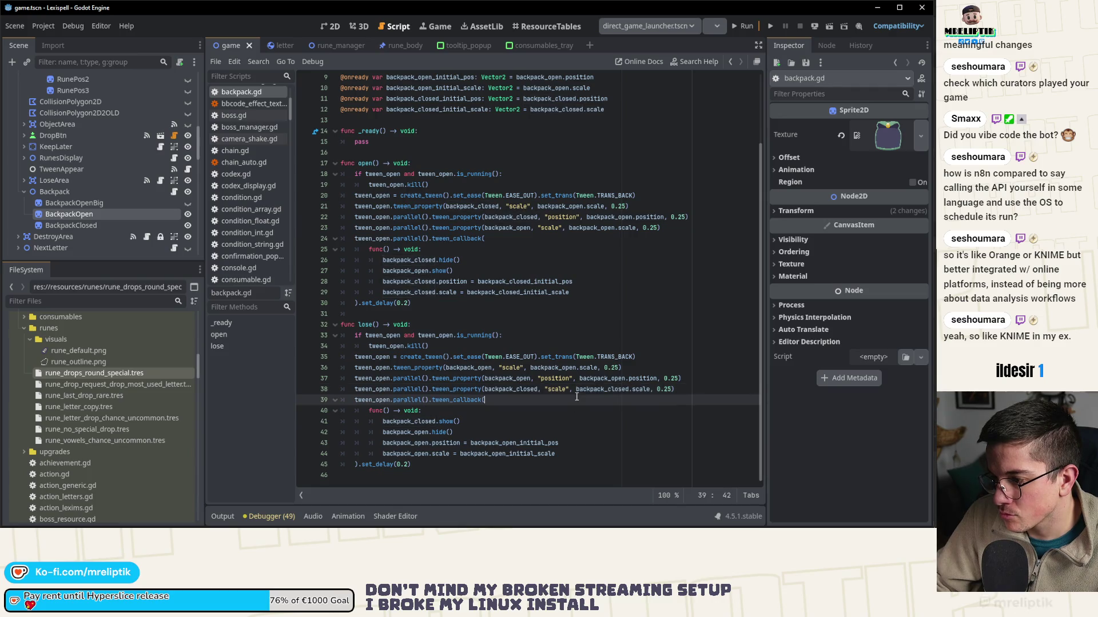
click(506, 378)
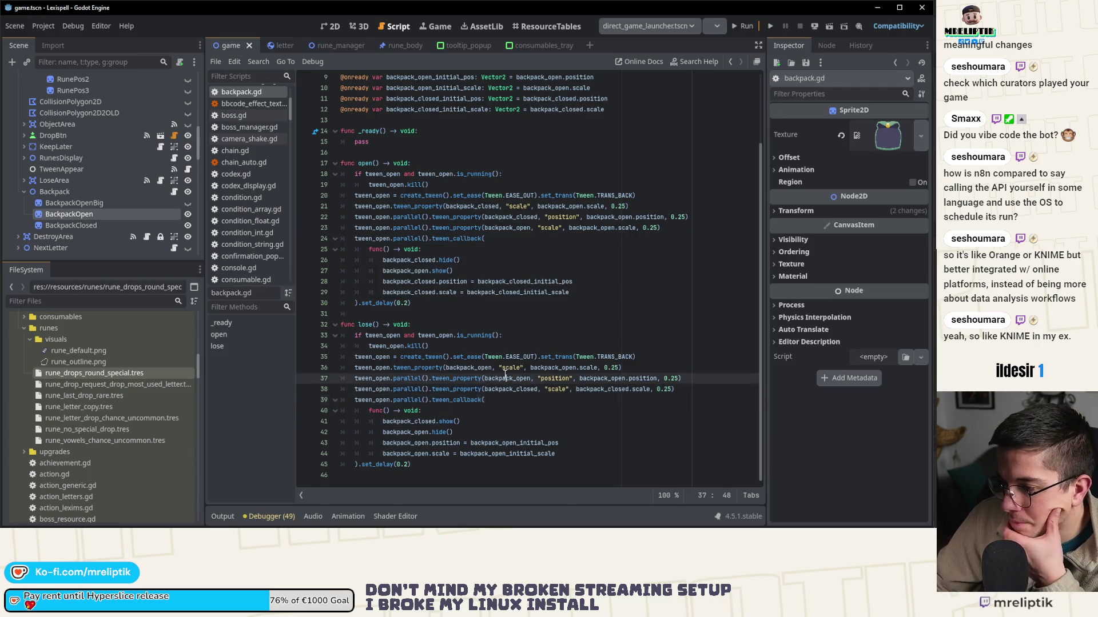
double_click(505, 377)
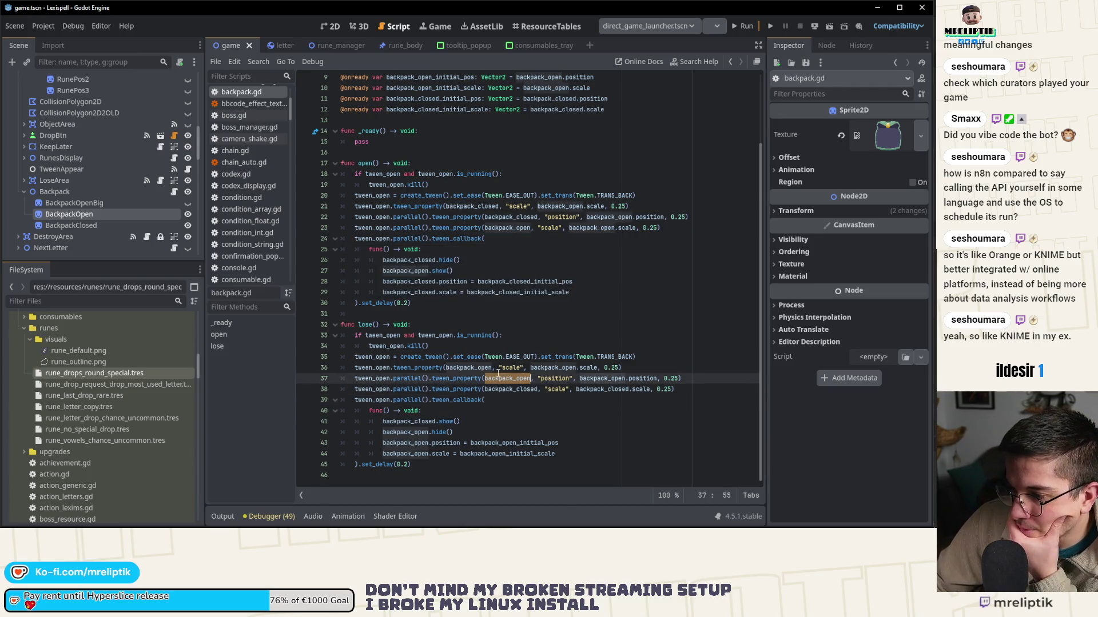
double_click(459, 369)
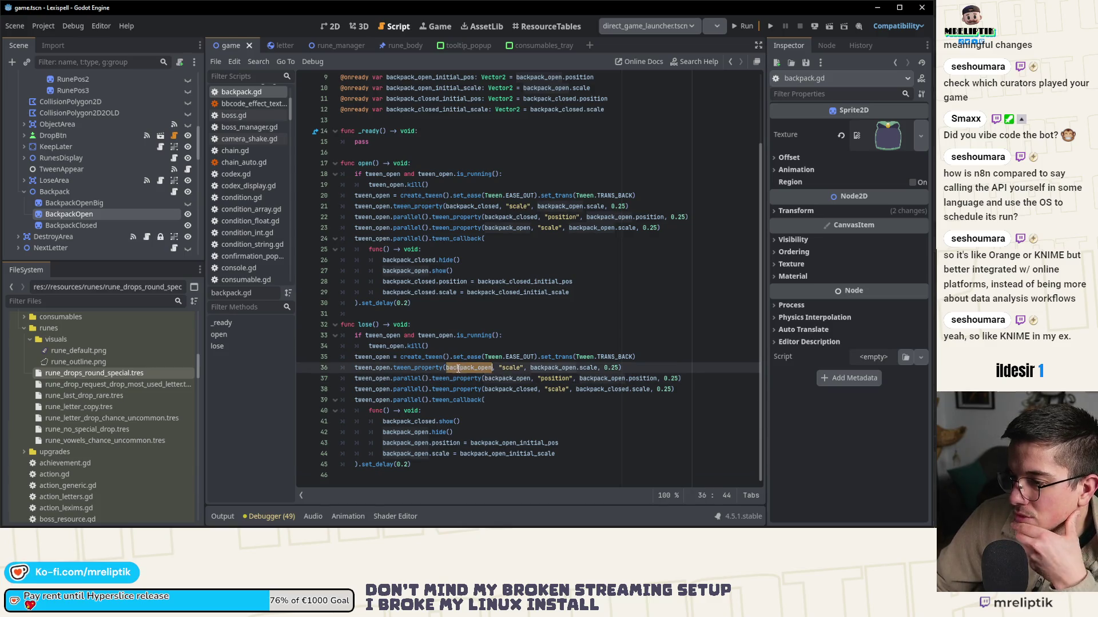
double_click(554, 367)
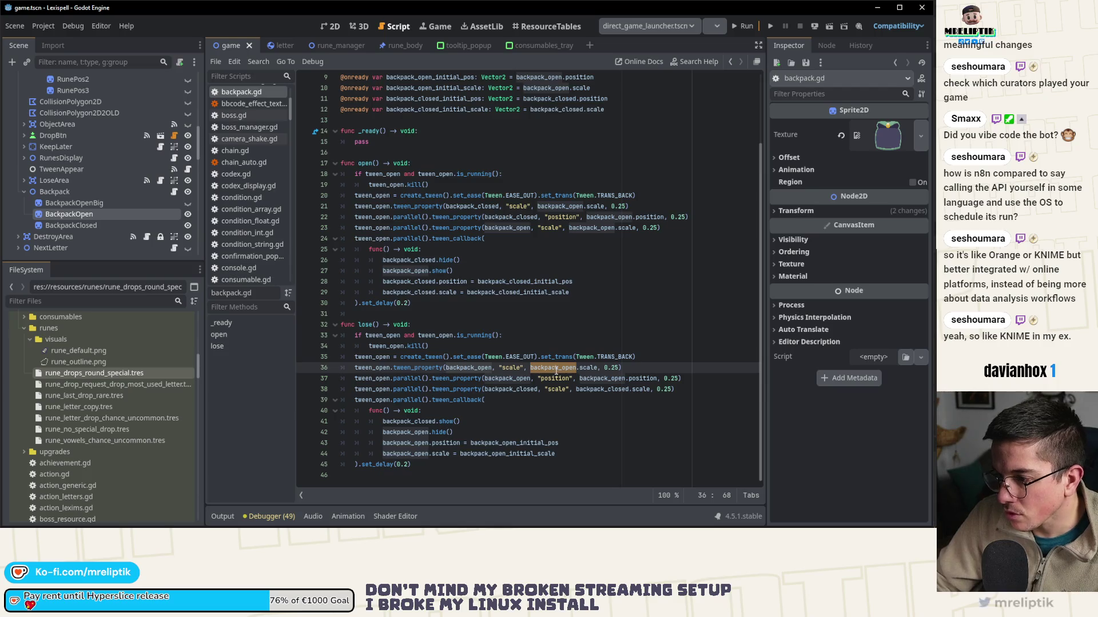
text(backpack_closed)
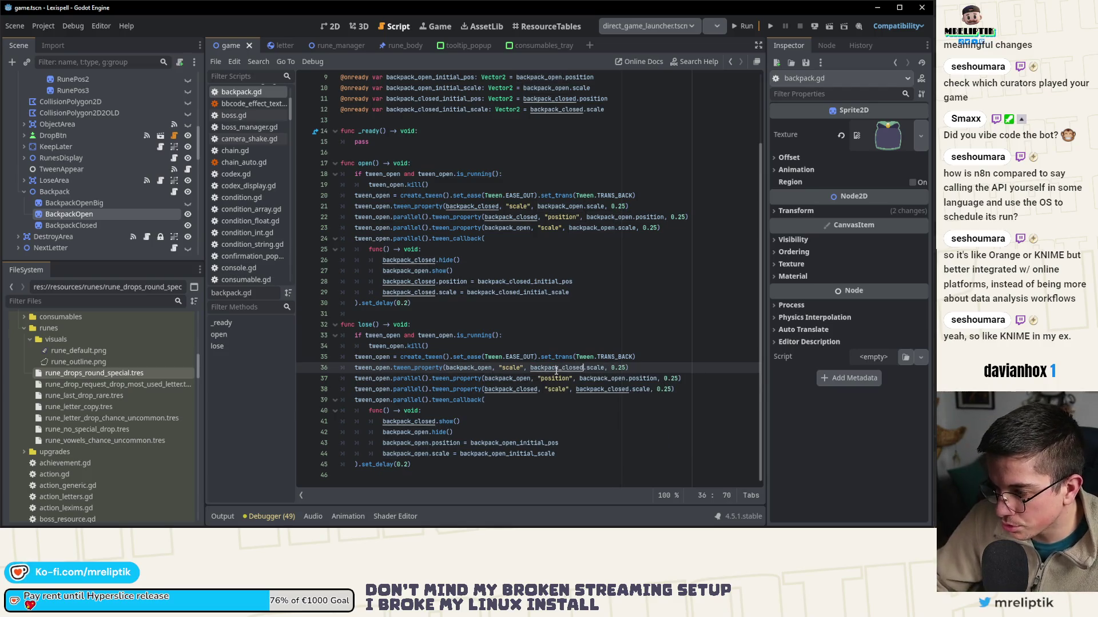
double_click(551, 369)
double_click(479, 367)
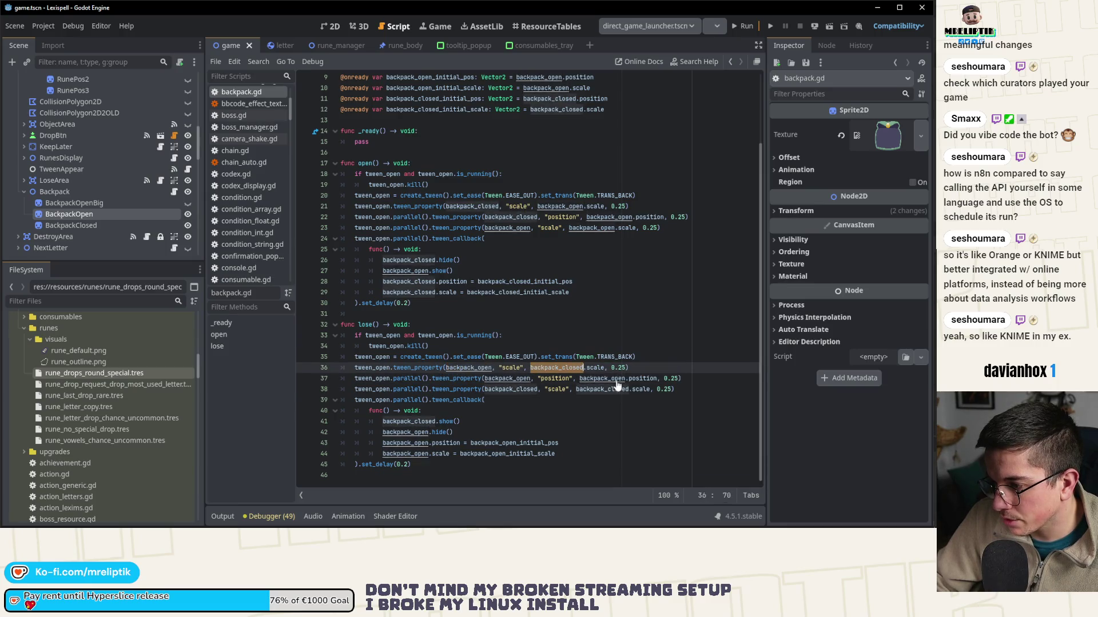
double_click(595, 379)
key(ctrl+v)
key(ctrl+s)
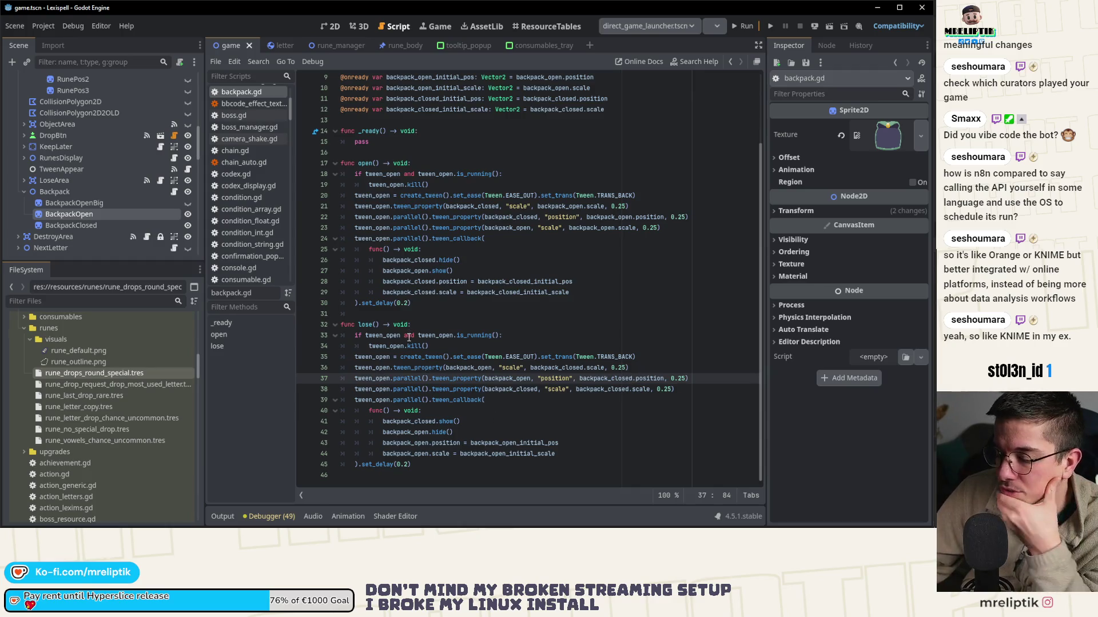
double_click(405, 422)
Rename the lose() function in backpack.gd to close().
key(Up)
scroll(374, 349, up, 1)
click(364, 358)
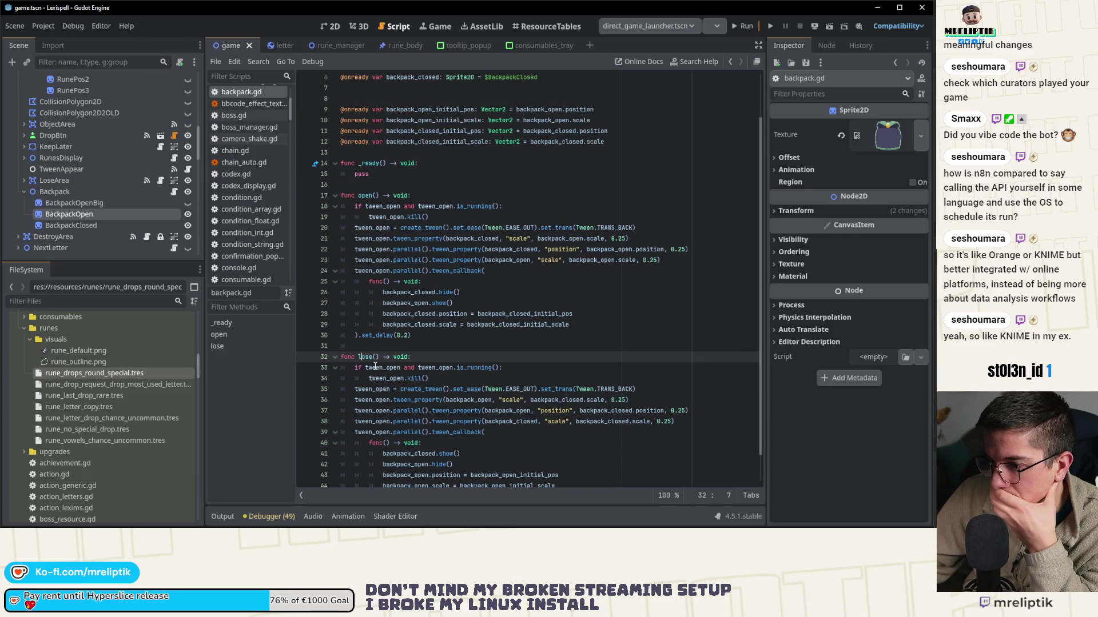
text(c)
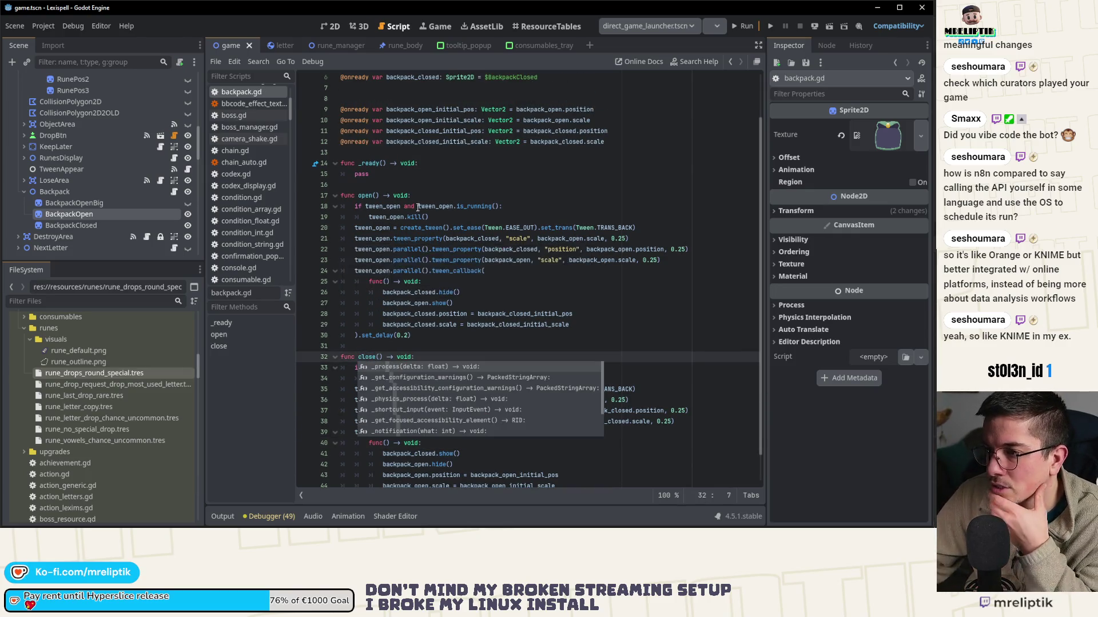
scroll(418, 216, up, 2)
click(393, 163)
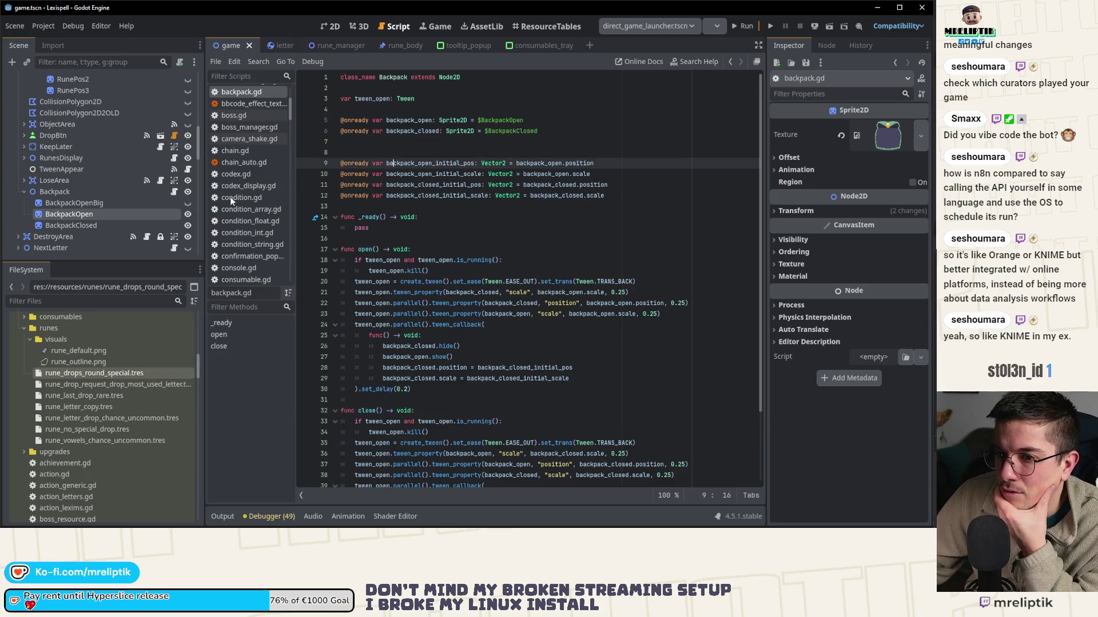
Add a Button child node under the Backpack node.
click(77, 193)
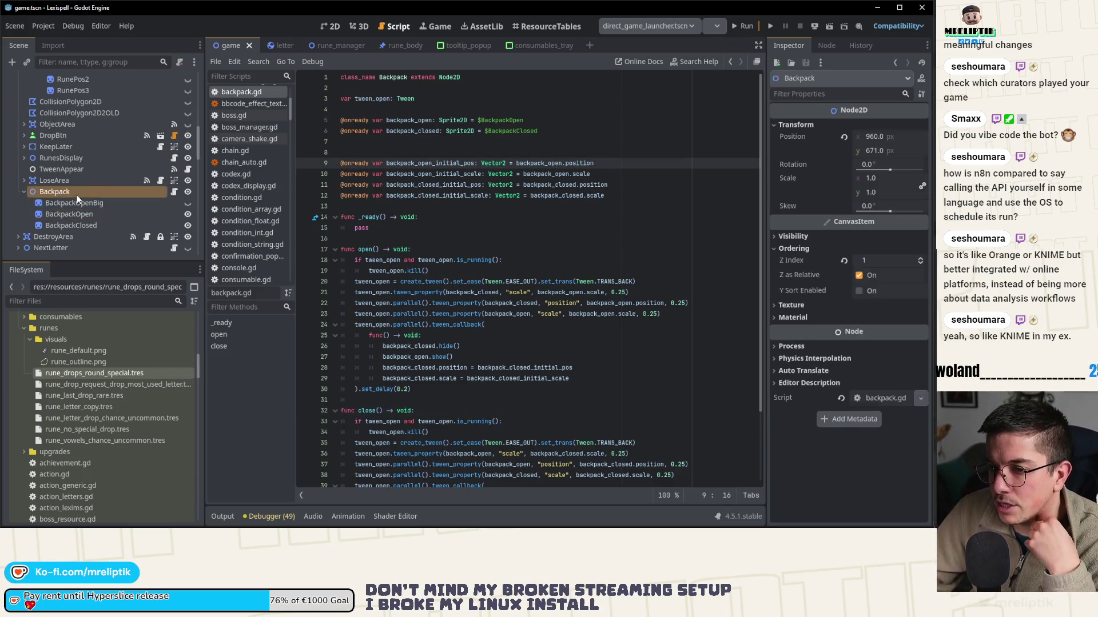
click(320, 26)
right_click(77, 194)
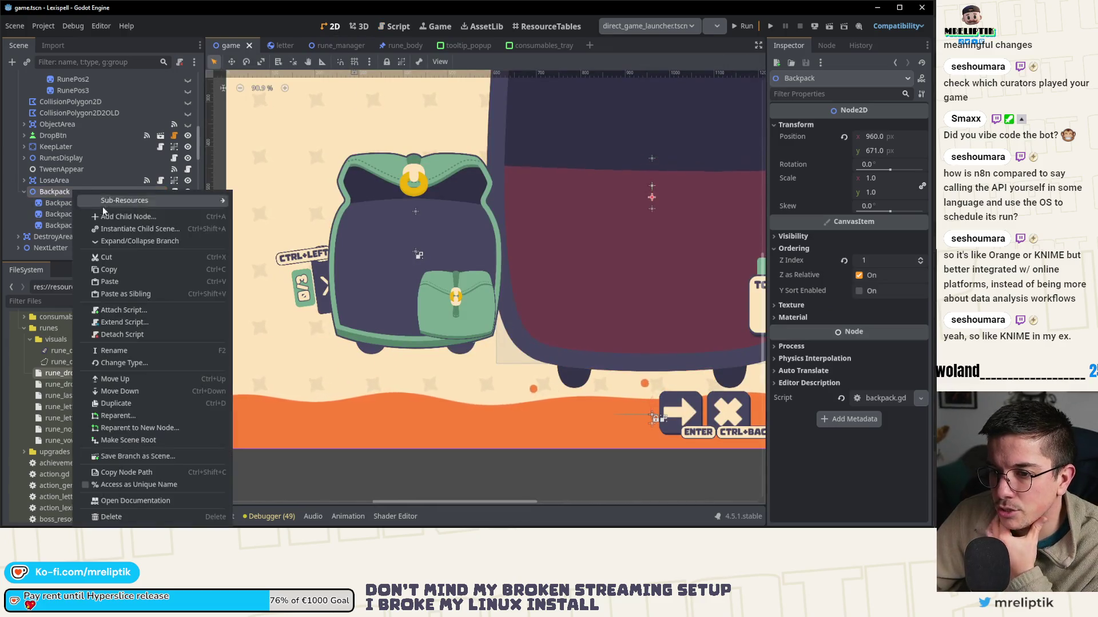
click(114, 217)
text(buttron)
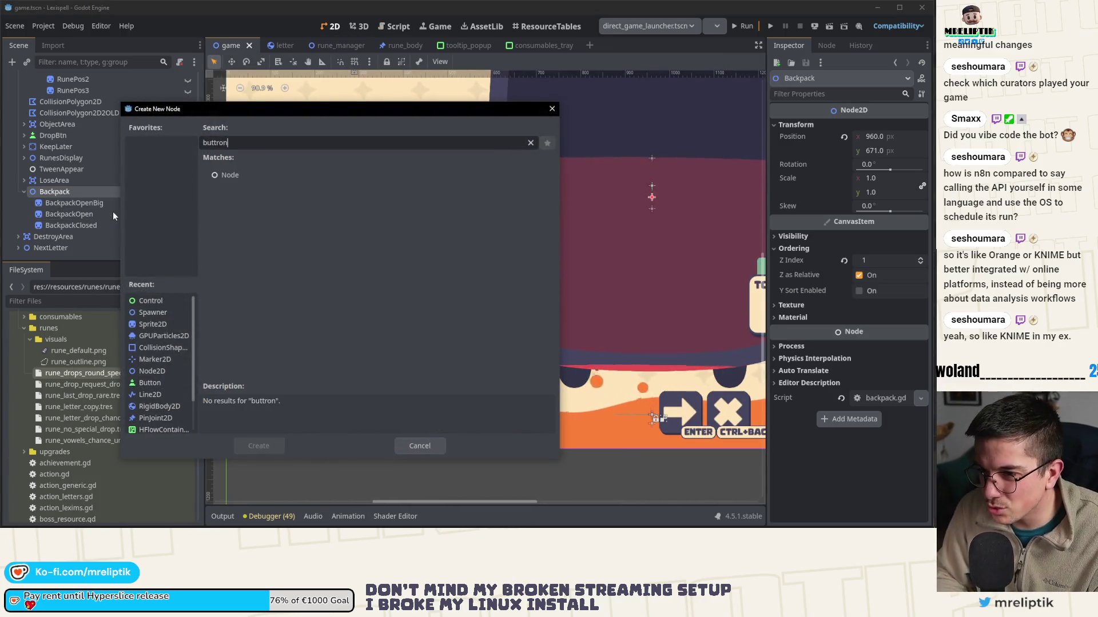
key(BackSpace)
key(BackSpace)
text(on)
key(Return)
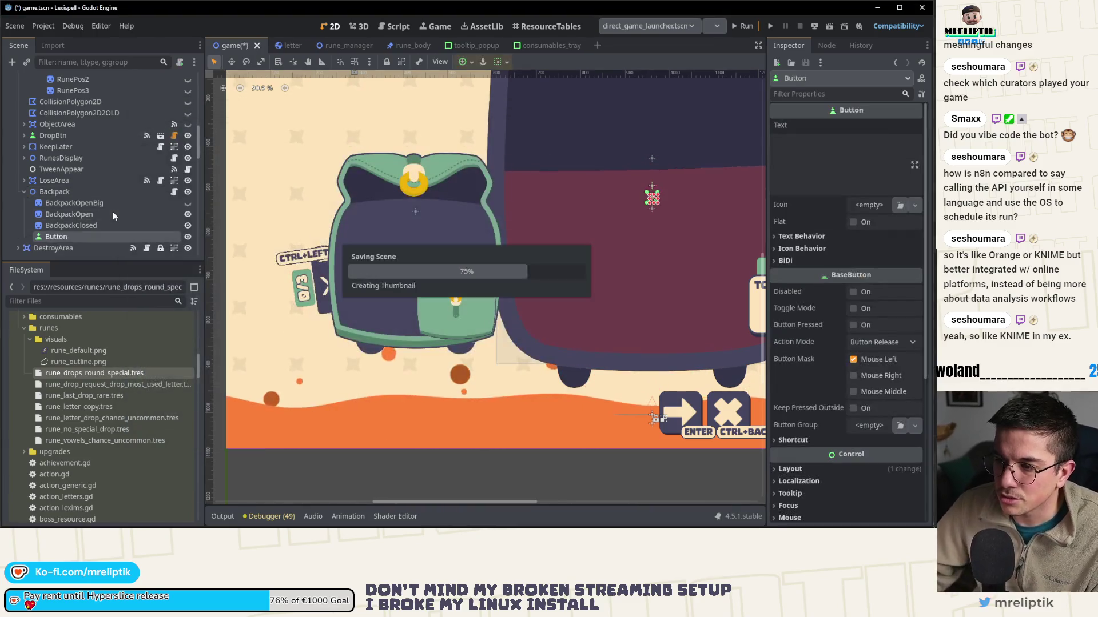
Drag the new Button's rect in the 2D view until it fits over the backpack's front pocket.
scroll(414, 307, down, 4)
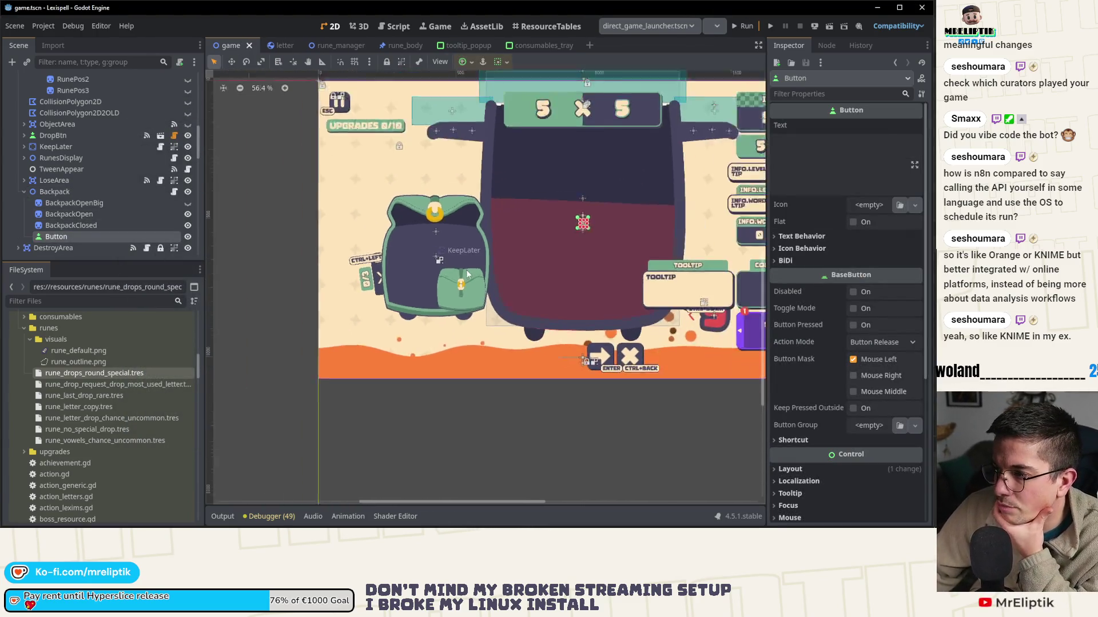
scroll(549, 243, up, 2)
click(83, 193)
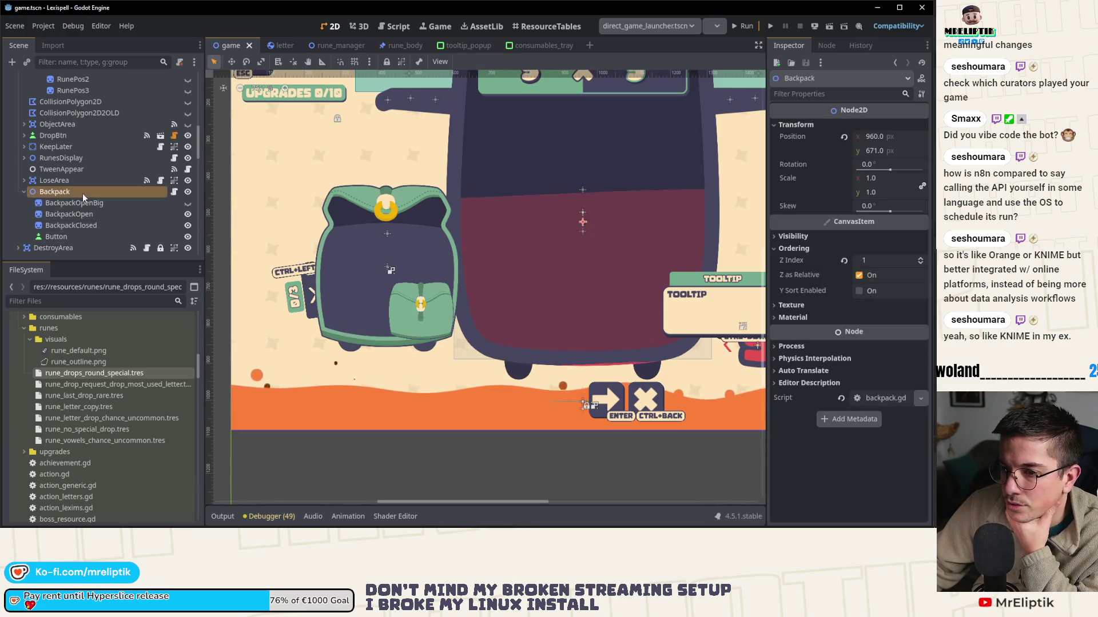
click(56, 237)
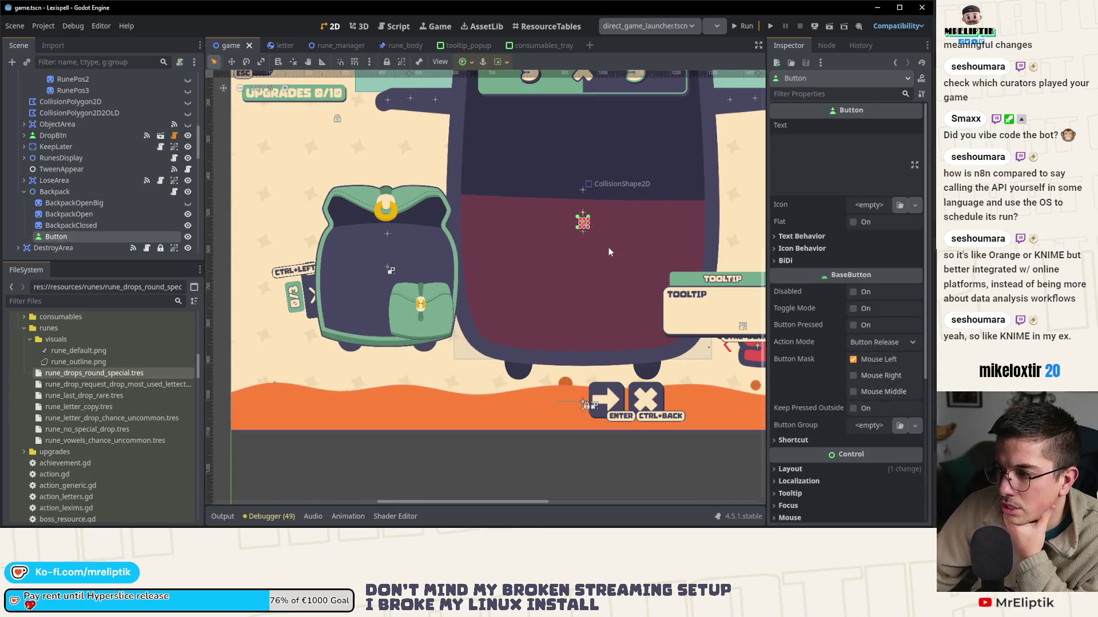
drag(579, 223, 404, 223)
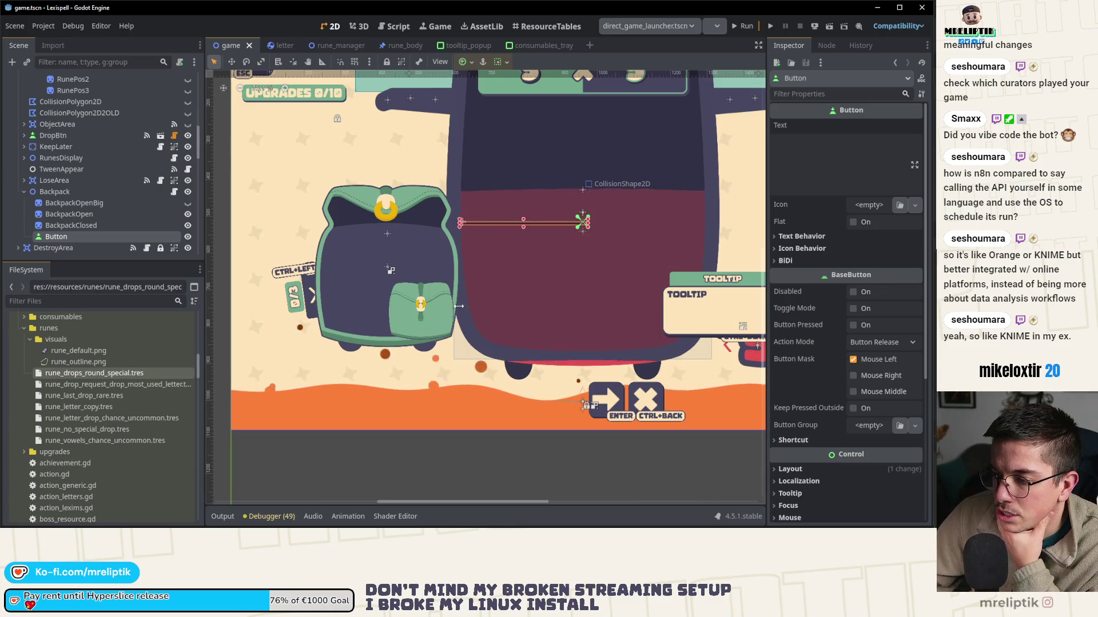
drag(495, 228, 495, 341)
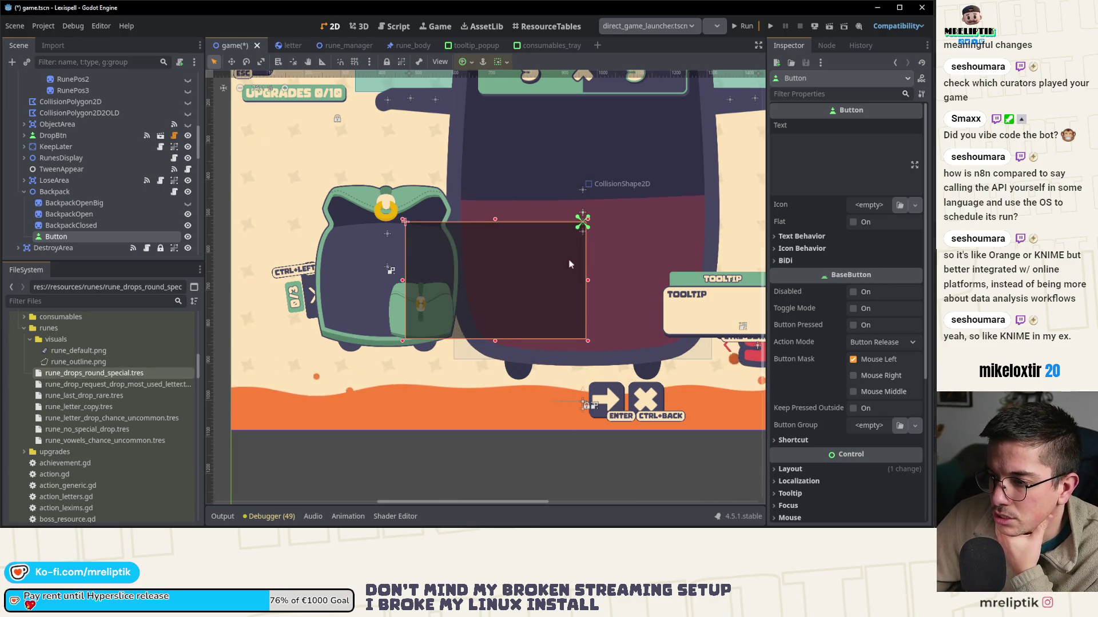
mouse_move(589, 222)
mouse_down()
mouse_move(464, 290)
mouse_move(448, 281)
mouse_move(385, 311)
mouse_move(421, 282)
mouse_move(456, 312)
mouse_up()
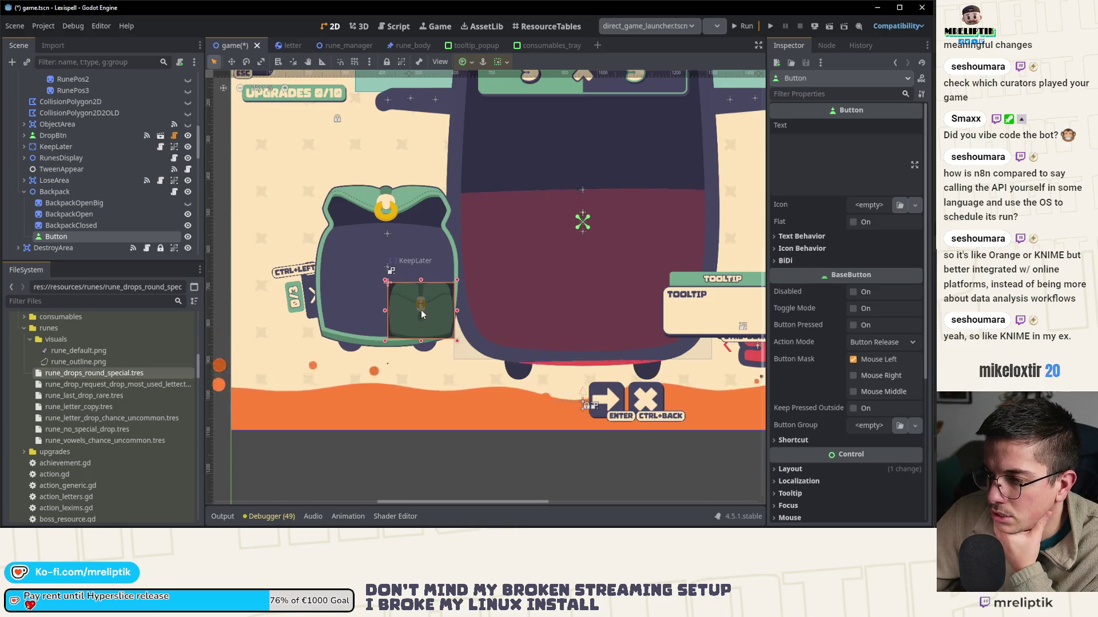
Set the Button's Default Cursor Shape to Pointing Hand.
scroll(421, 314, up, 3)
scroll(821, 290, down, 5)
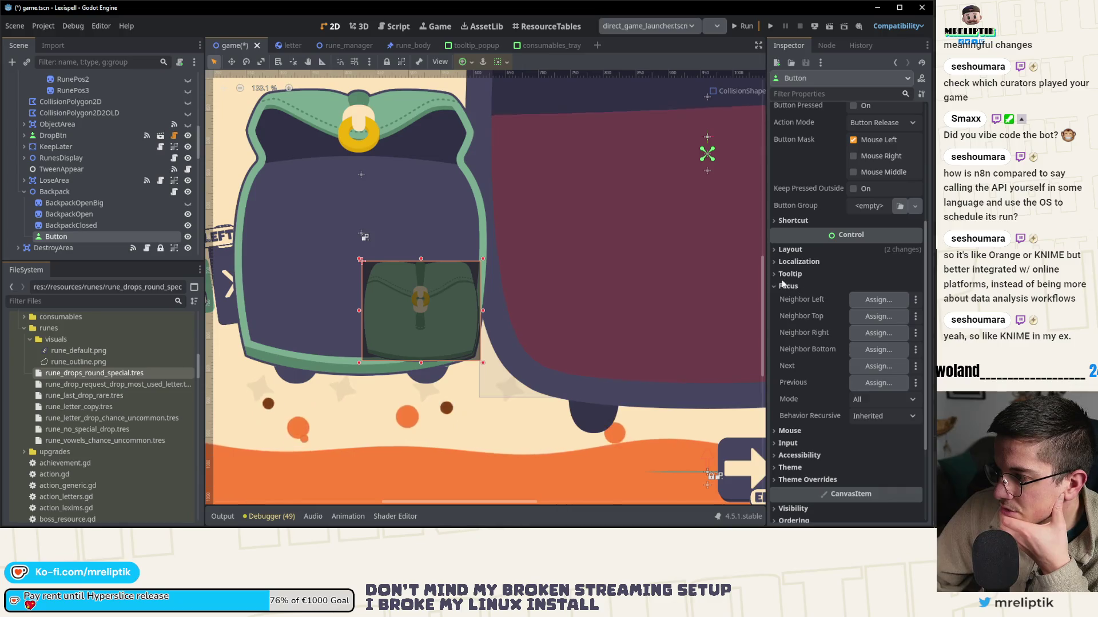
click(789, 298)
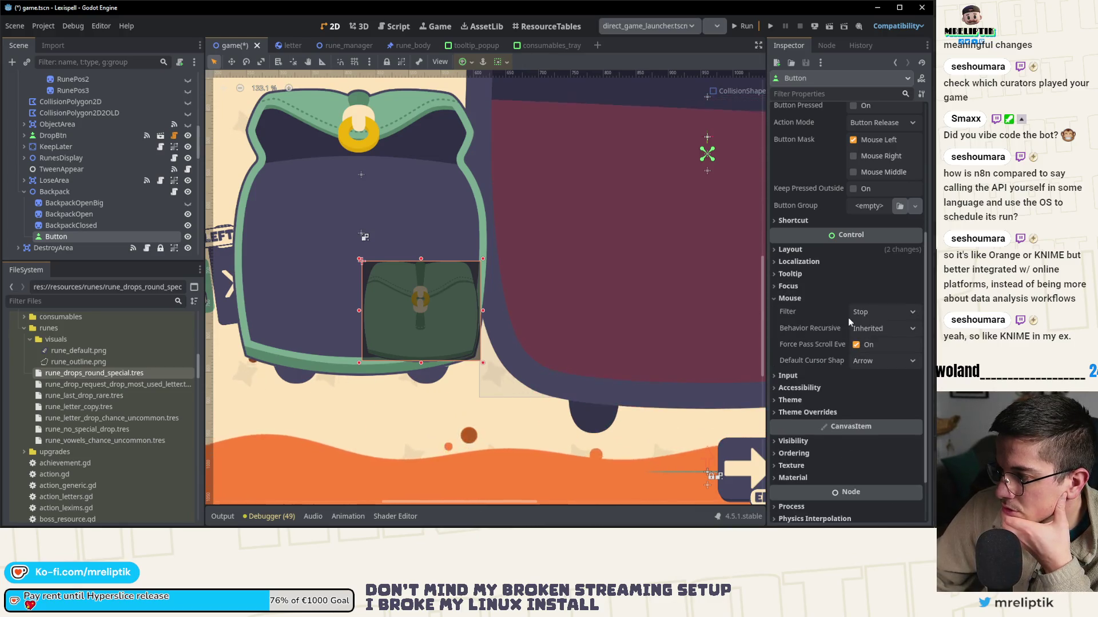
click(863, 305)
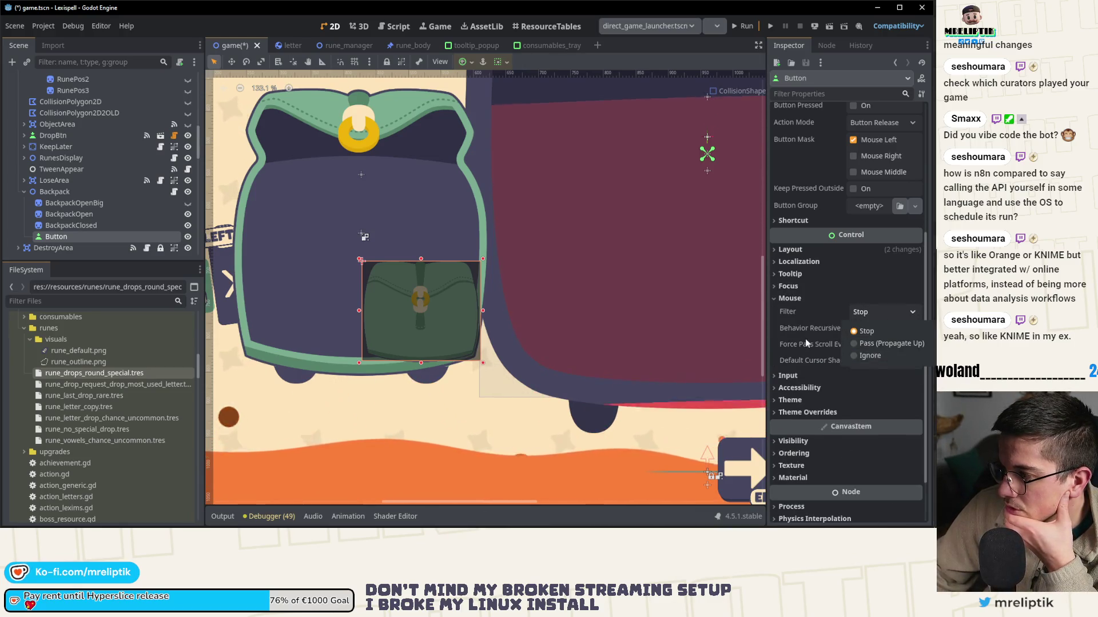
click(862, 360)
click(856, 350)
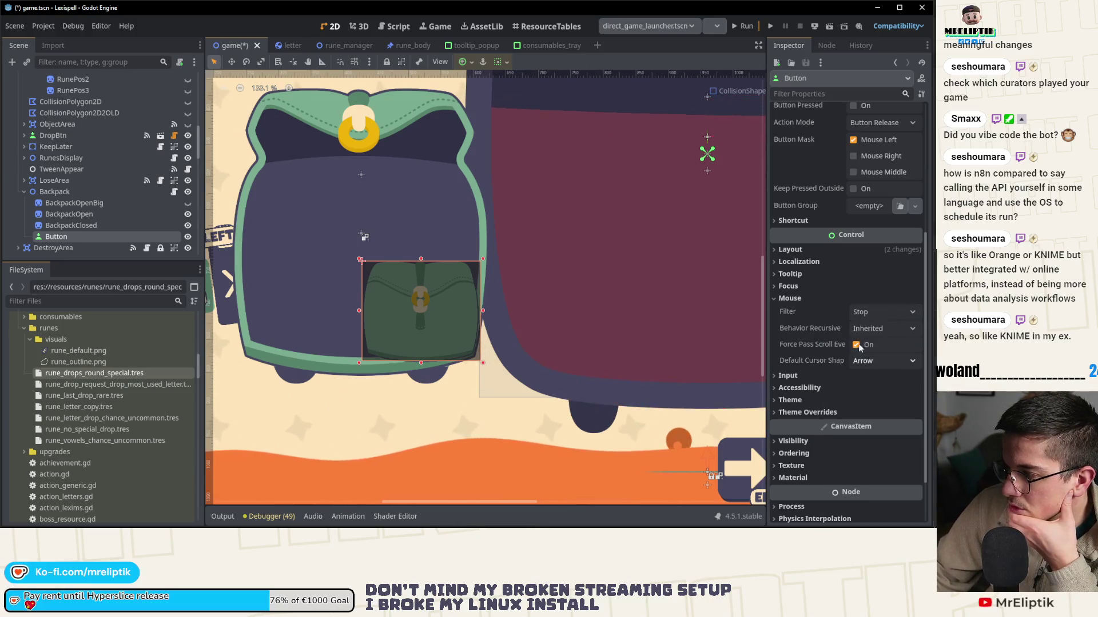
Override the Button's Normal style with StyleBoxEmpty.
scroll(811, 369, down, 3)
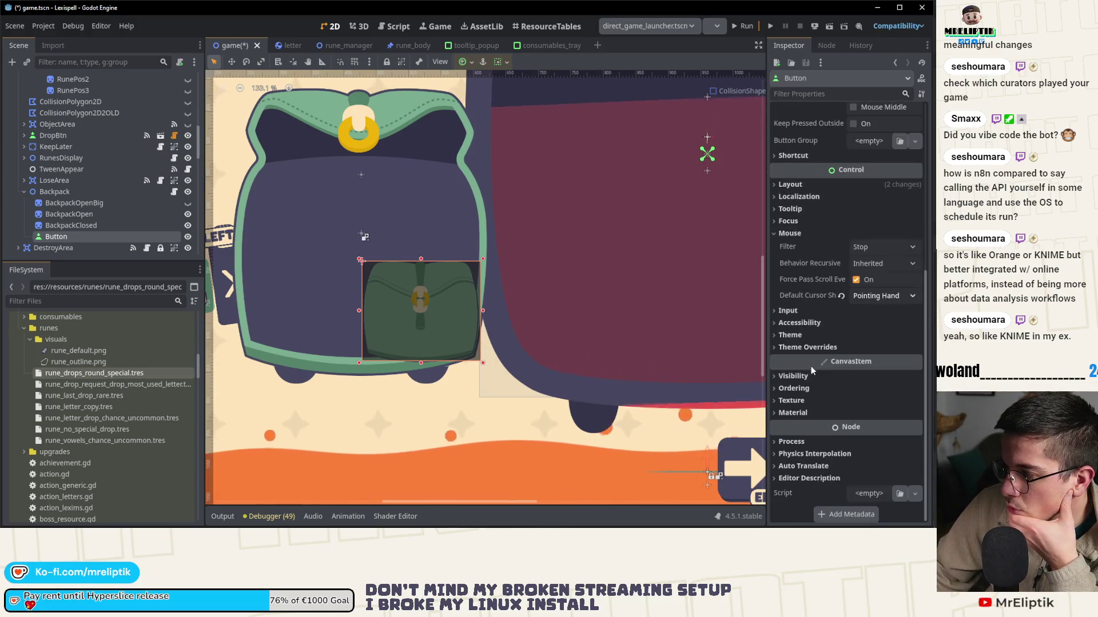
click(788, 347)
click(794, 414)
click(876, 428)
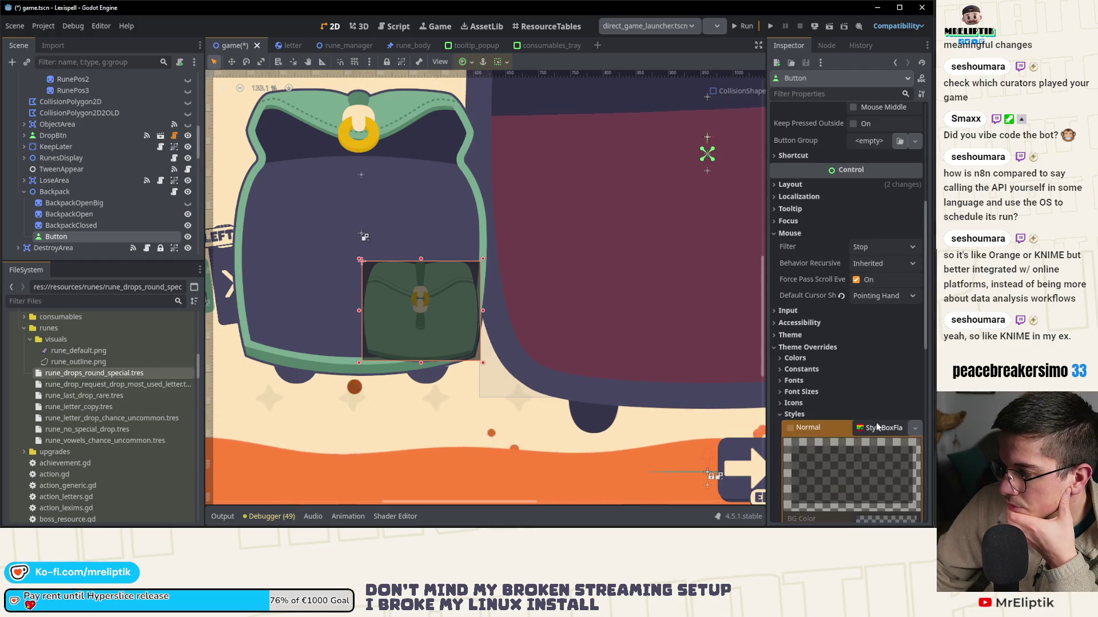
scroll(859, 405, down, 5)
click(914, 164)
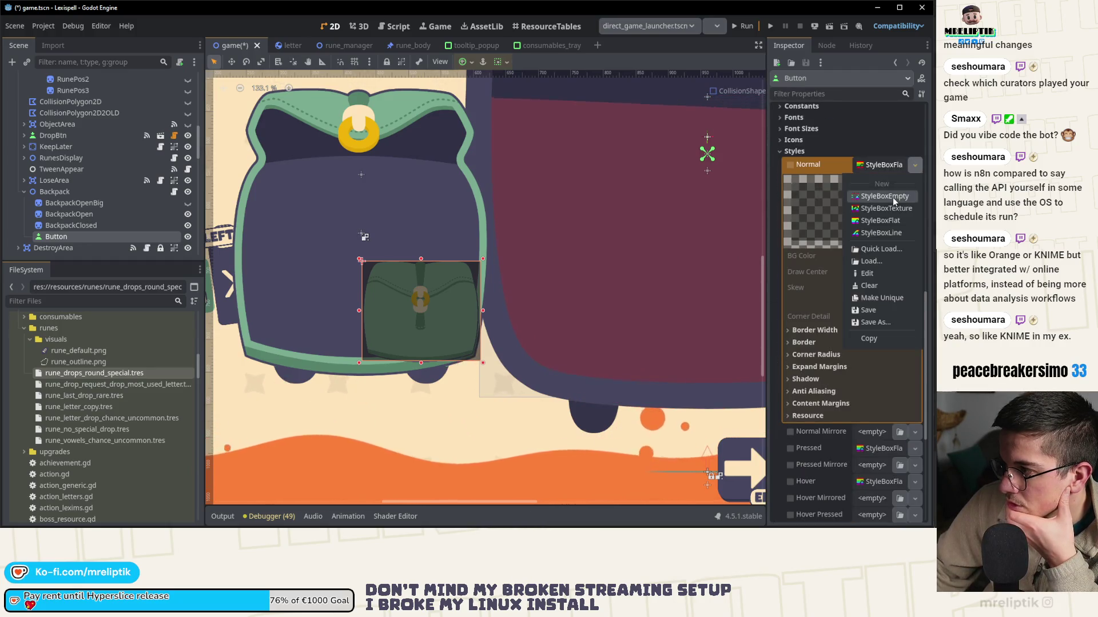
click(881, 171)
click(880, 166)
Set the Pressed, Hover, Disabled and Focus styles to StyleBoxEmpty and save the scene.
click(915, 211)
click(881, 219)
click(914, 245)
click(881, 251)
click(914, 311)
click(881, 177)
click(915, 344)
click(881, 177)
key(ctrl+s)
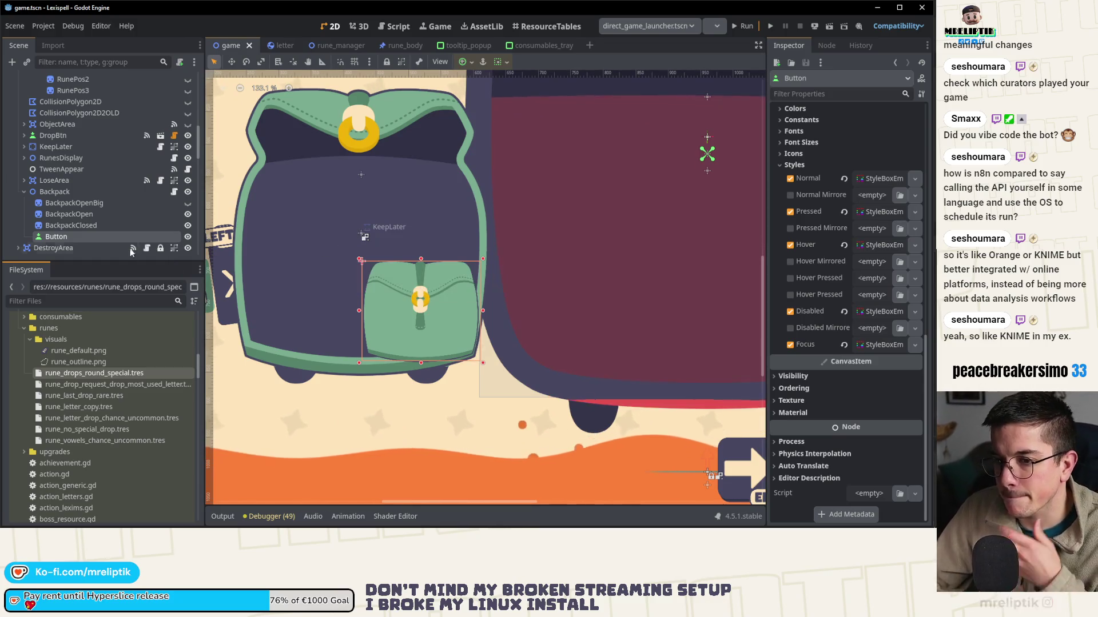
Replace pass in backpack.gd's _ready with close() and save.
click(174, 191)
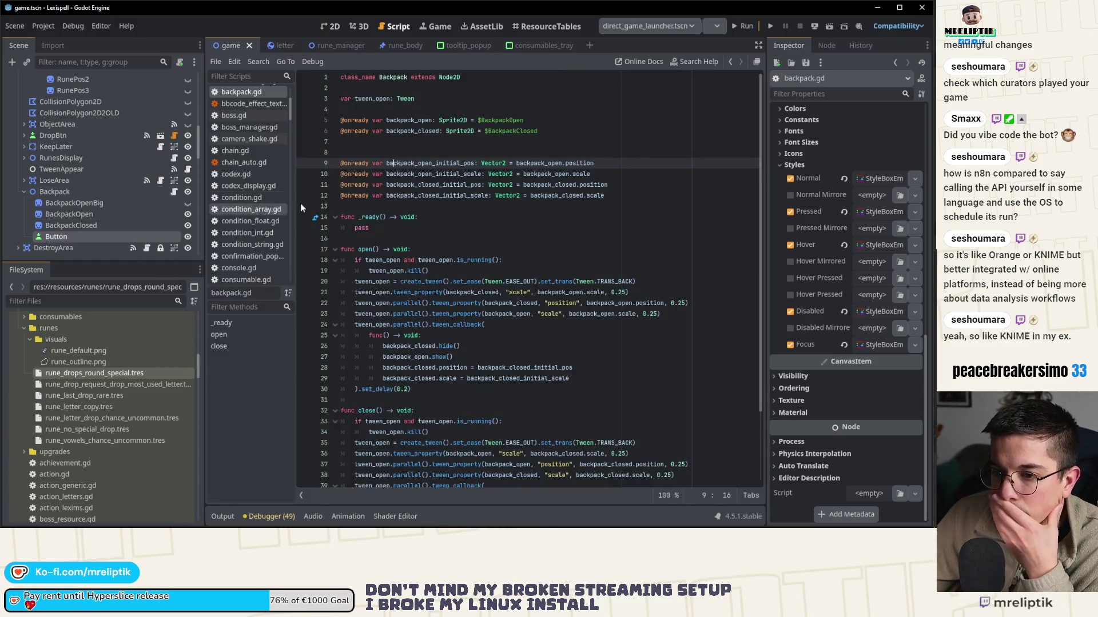
click(386, 219)
double_click(362, 227)
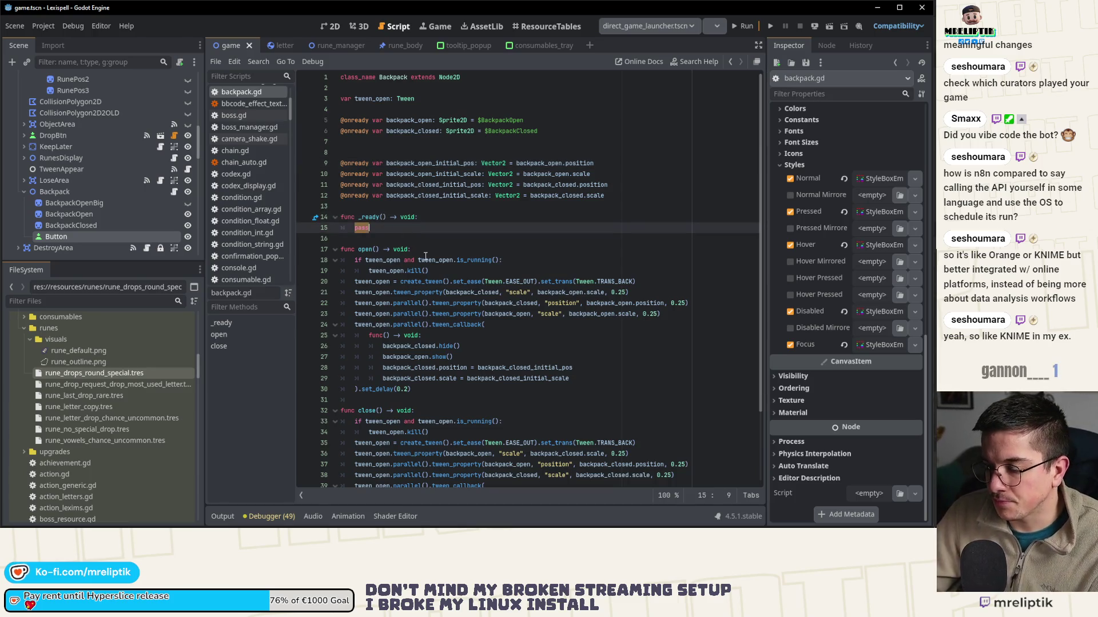
text(clo)
key(Return)
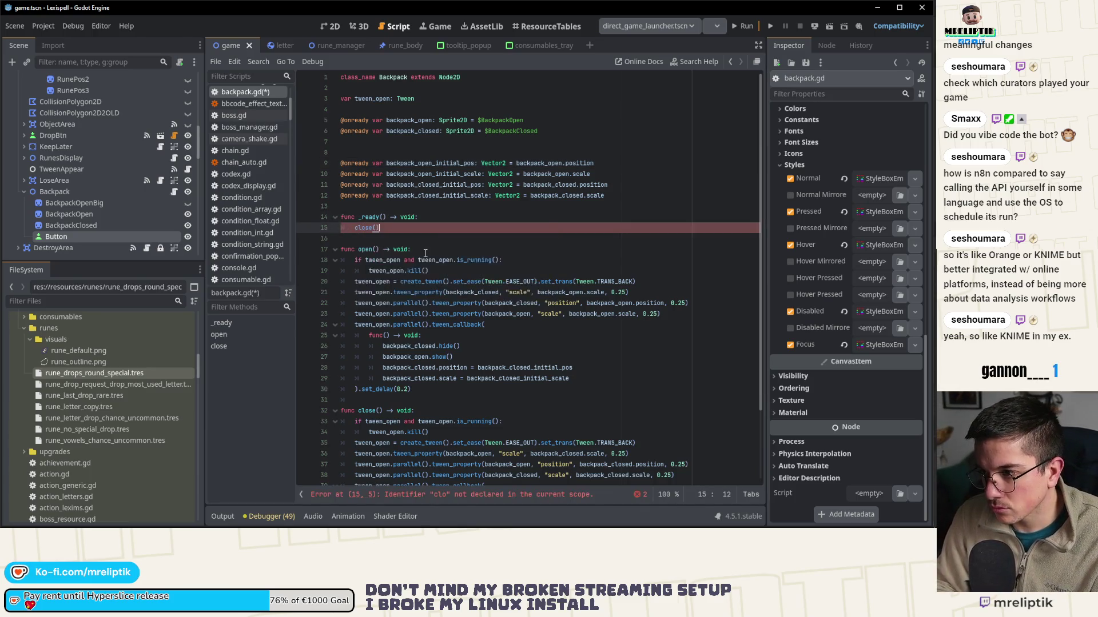
key(ctrl+s)
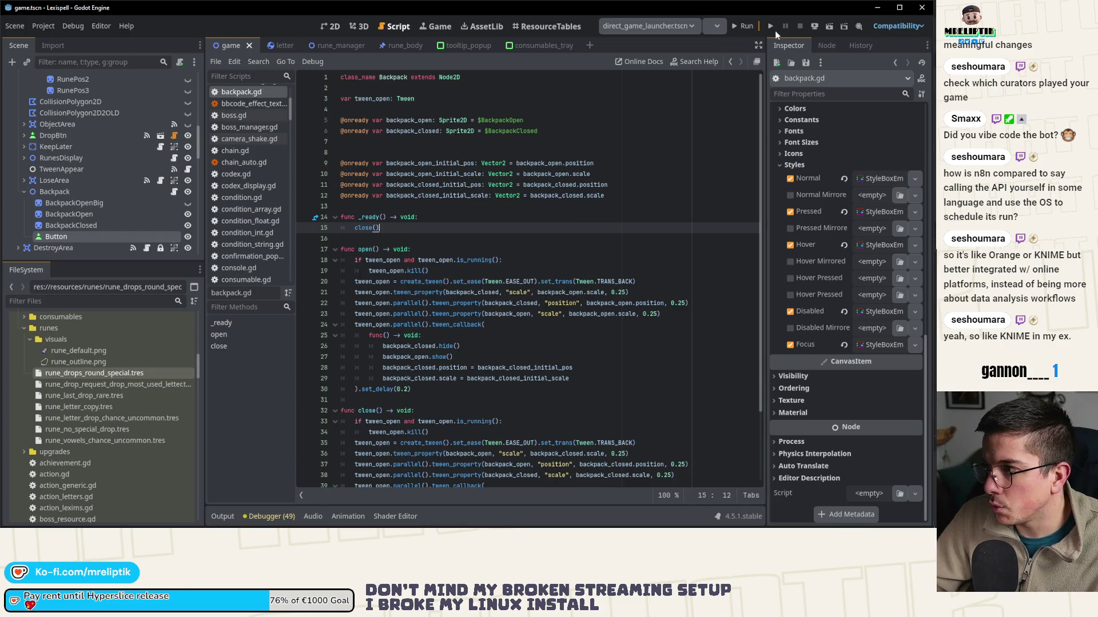
Run the game to check the backpack's starting state.
click(740, 27)
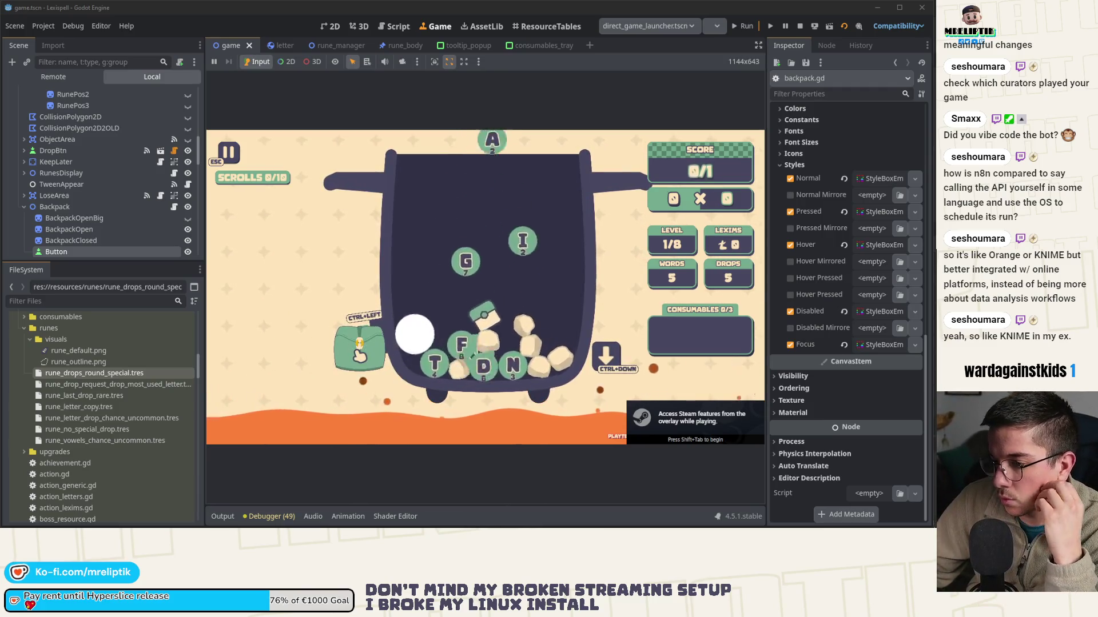
scroll(78, 217, down, 3)
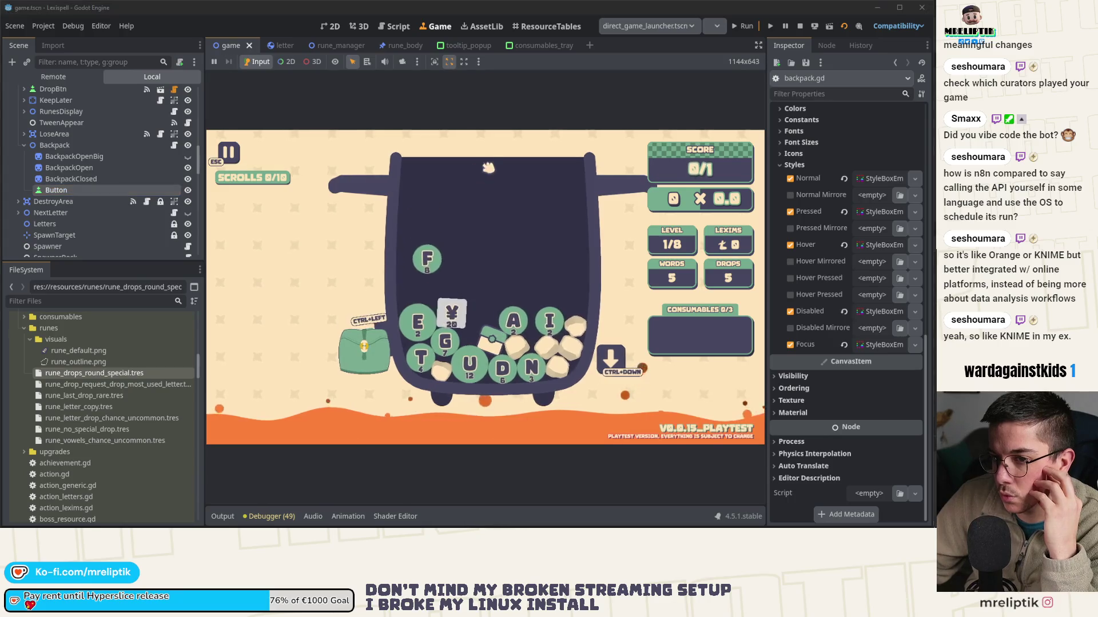
double_click(74, 190)
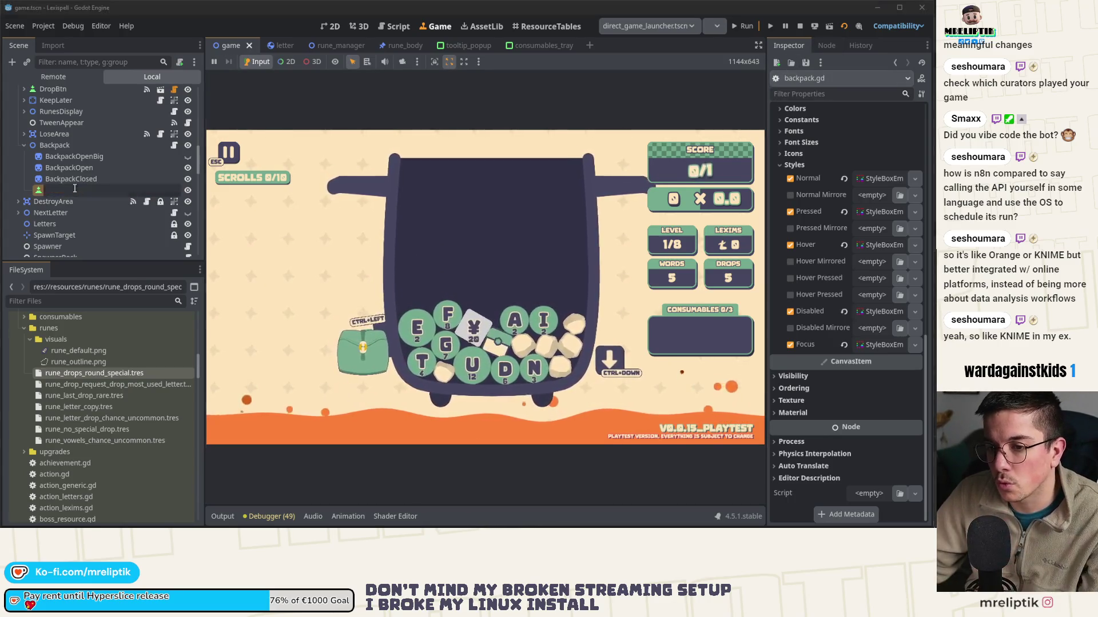
Rename the Button node to OpenBtn.
text(OpenBtn)
key(Return)
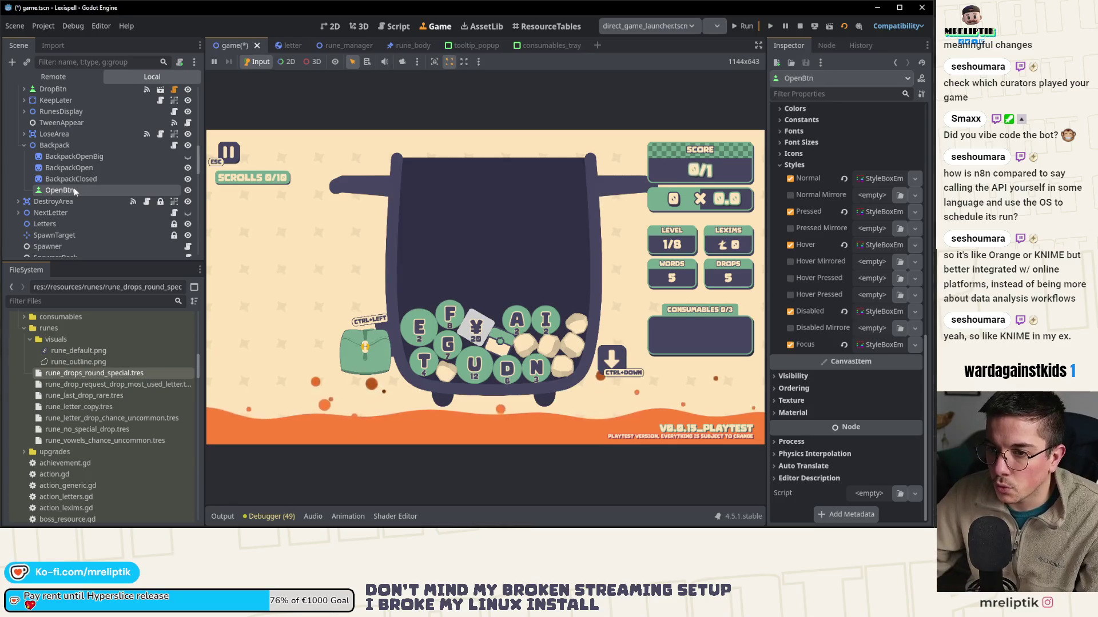
click(814, 25)
Connect OpenBtn's toggled signal to a new _on_open_btn_toggled method on Backpack.
click(826, 45)
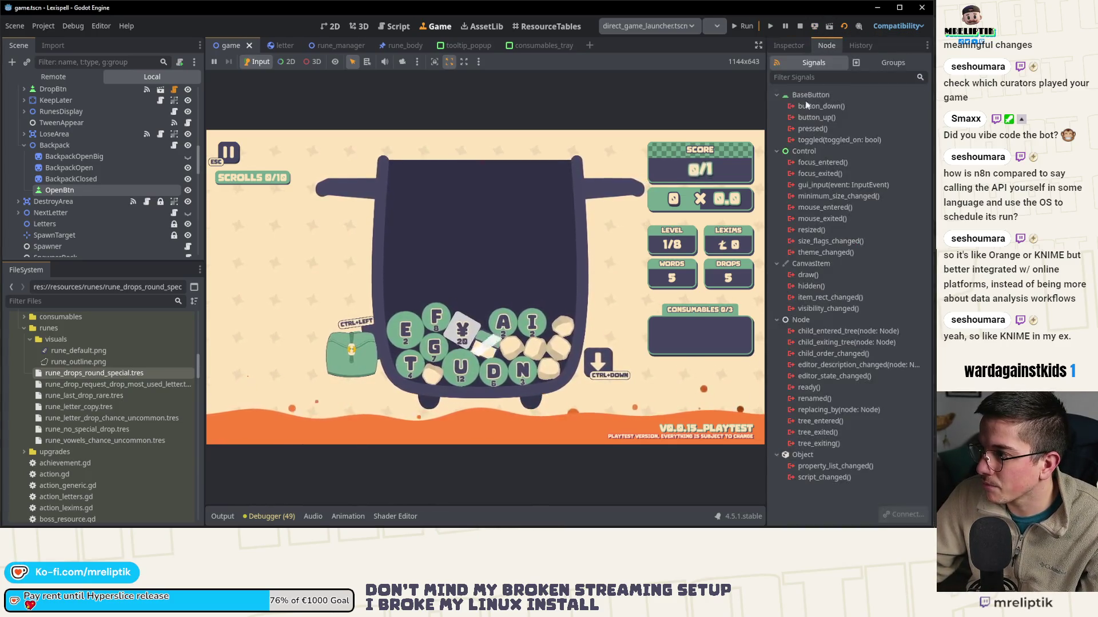
double_click(812, 129)
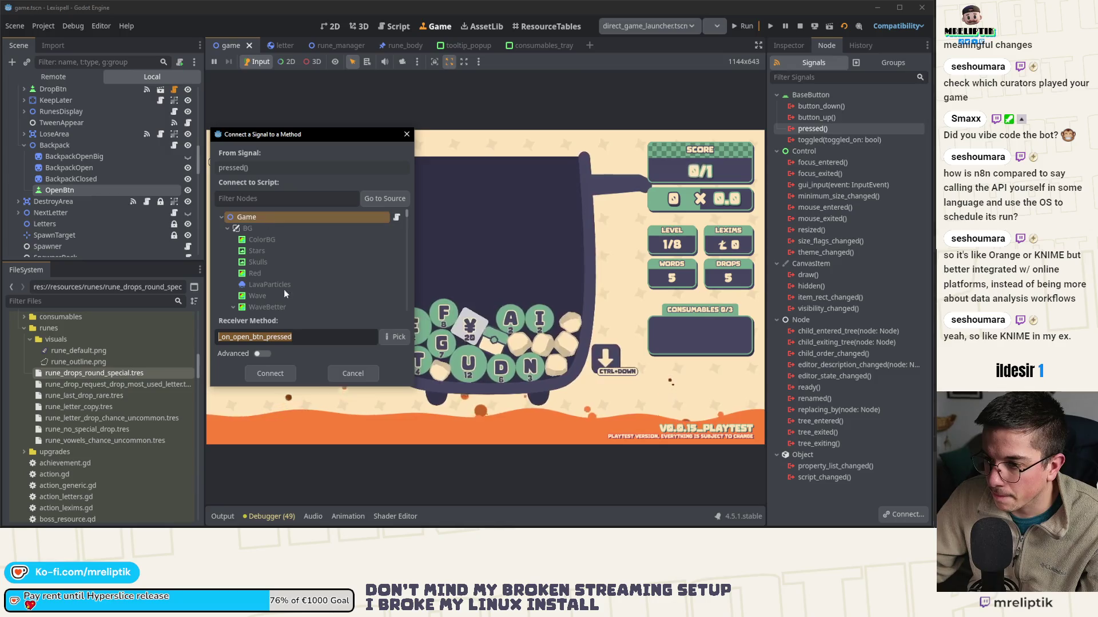
click(355, 375)
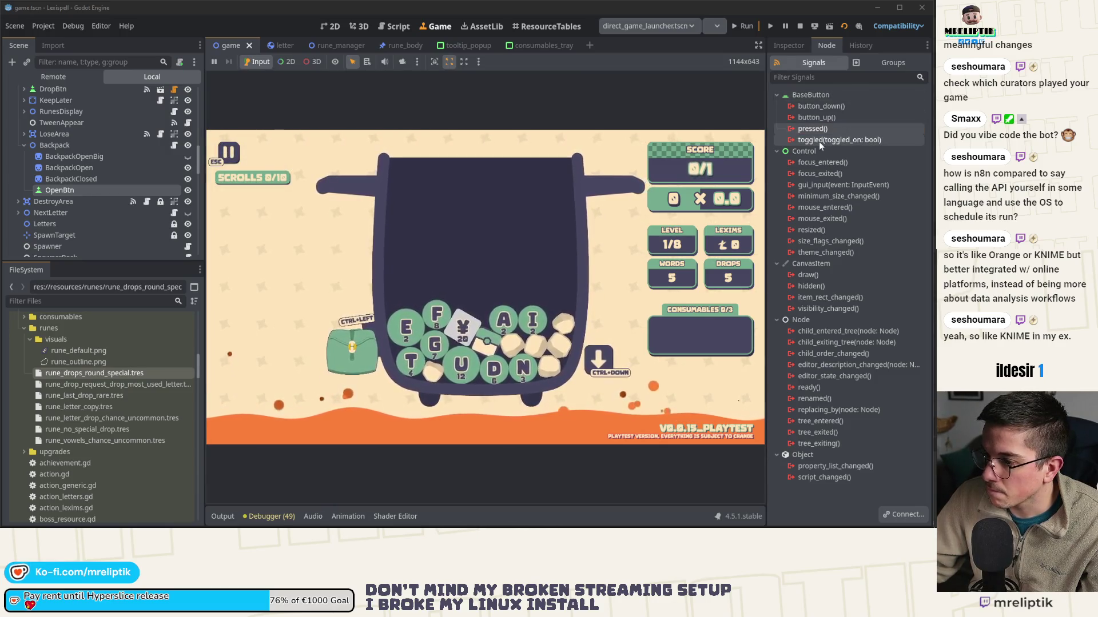
double_click(836, 139)
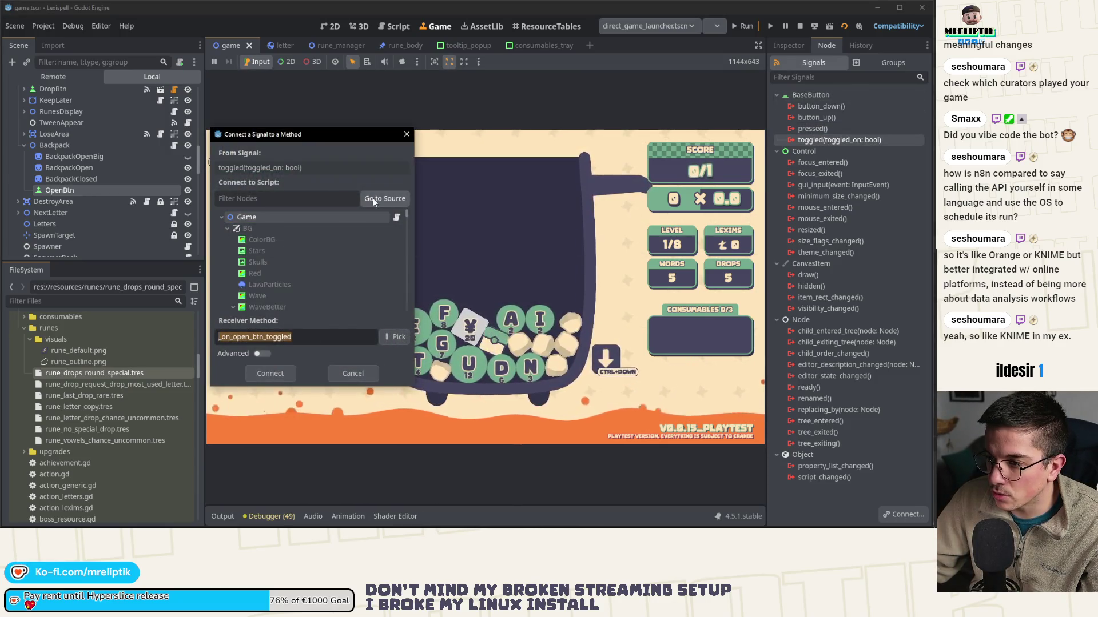
scroll(263, 257, down, 3)
double_click(270, 258)
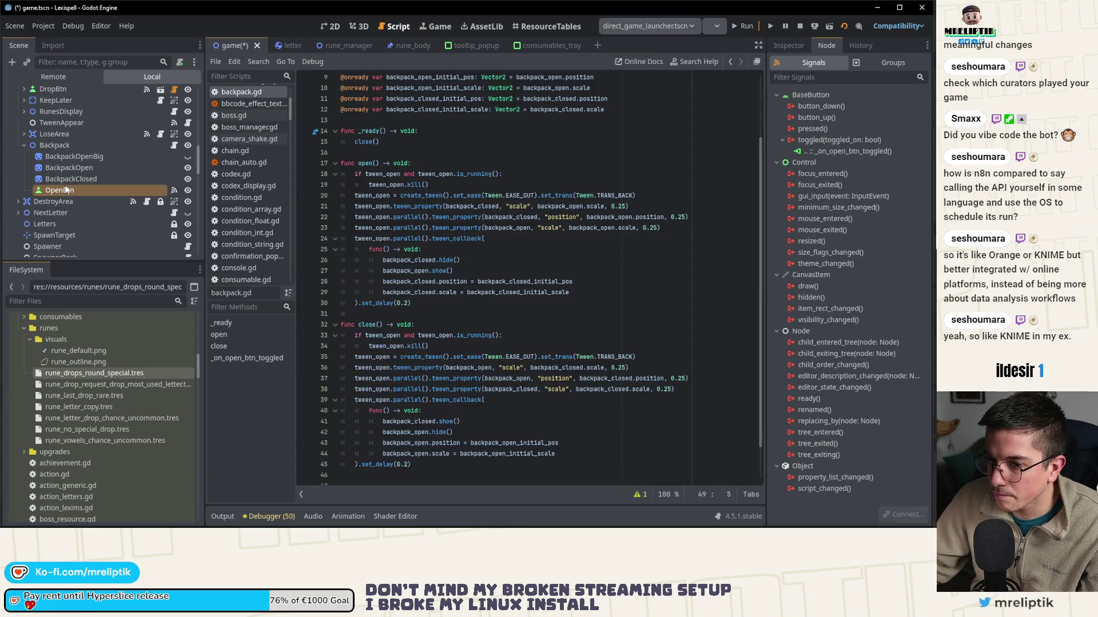
click(791, 41)
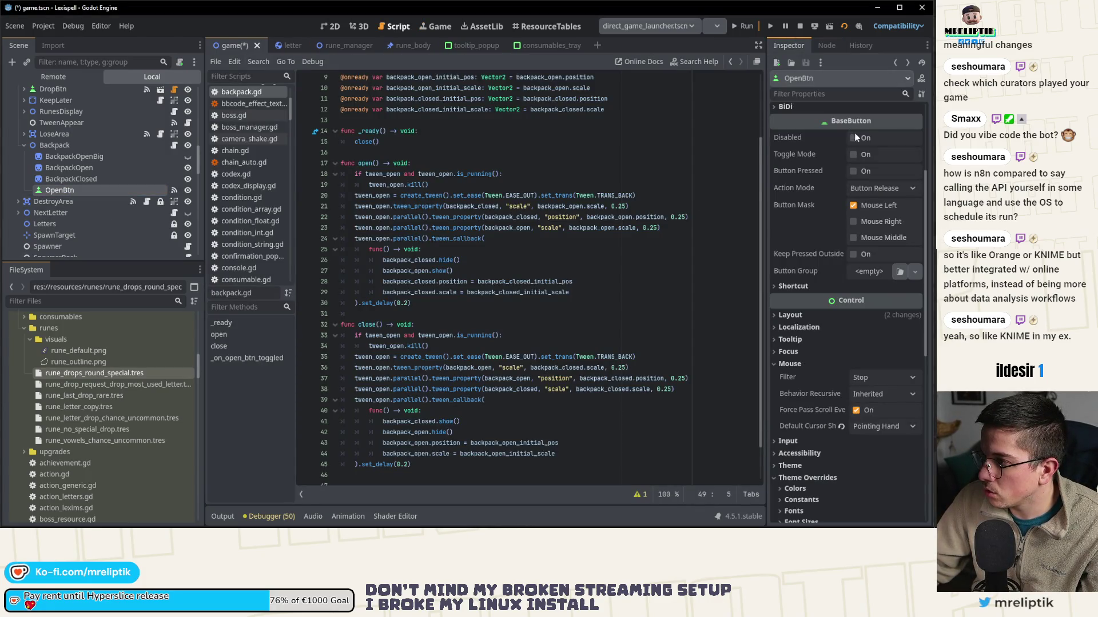
Replace the pass in _on_open_btn_toggled with 'if toggled_on:' calling open().
key(ctrl+s)
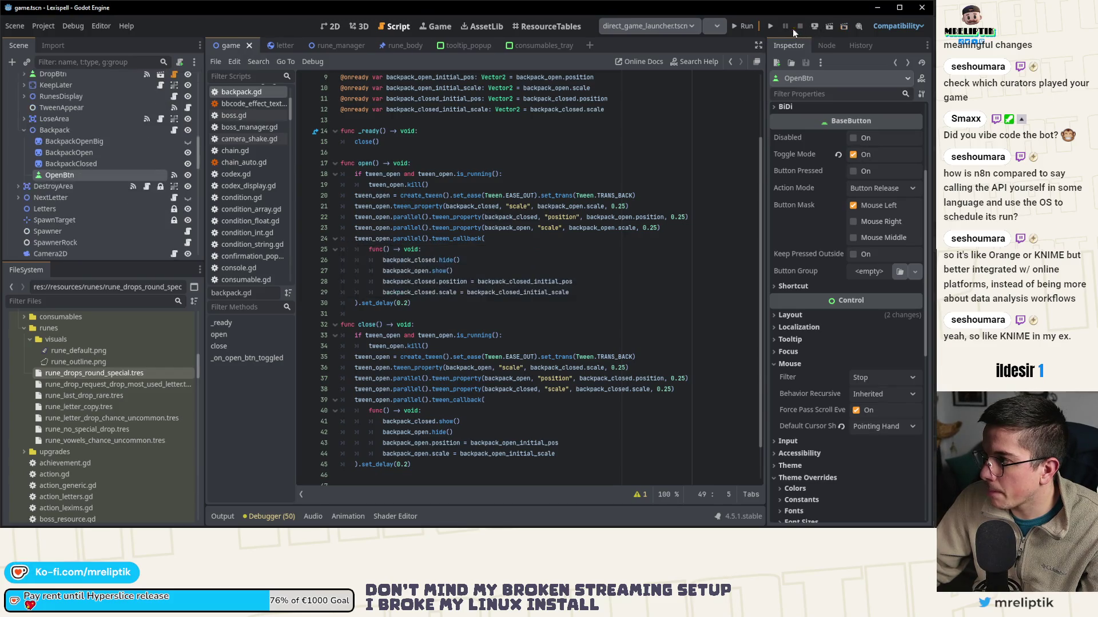
click(375, 437)
key(BackSpace)
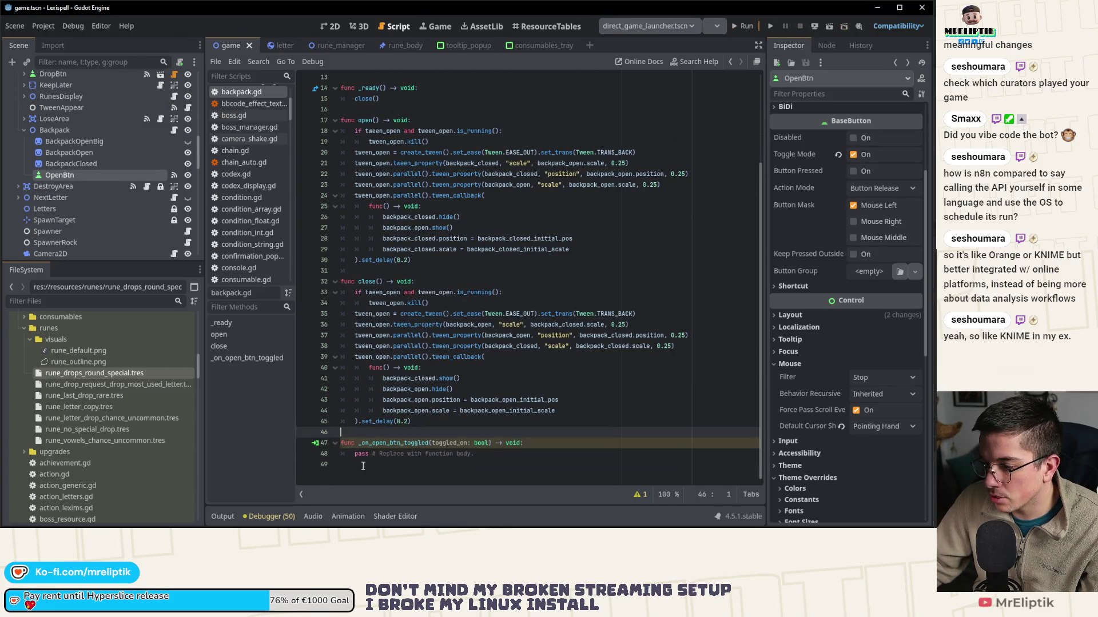
drag(353, 455, 490, 454)
text(if toggled_on:)
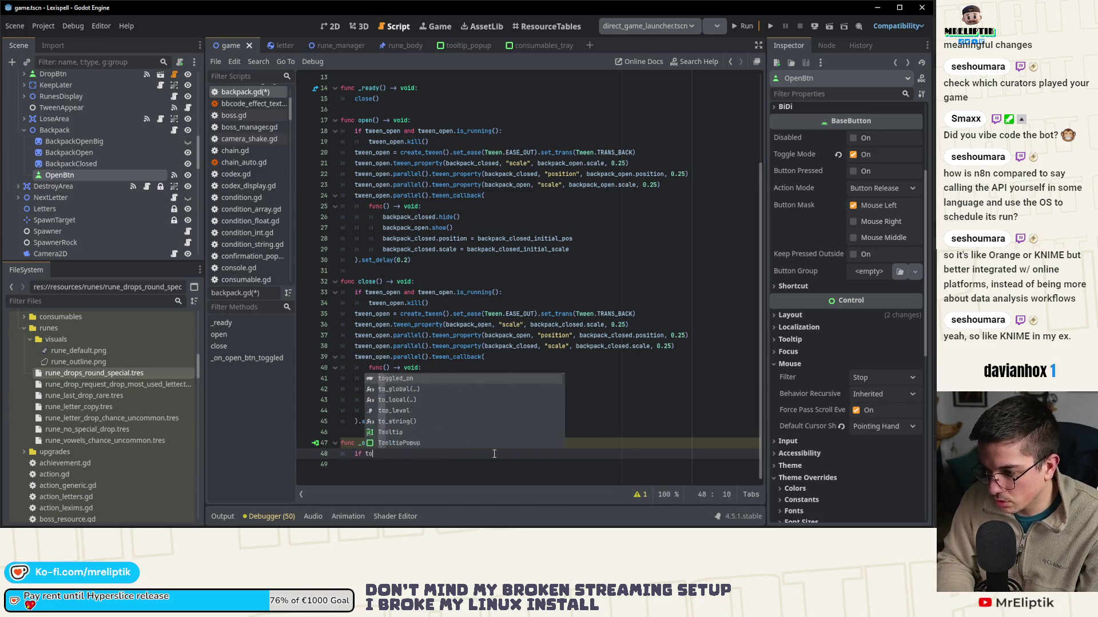
key(Return)
text(pen)
key(Return)
Add an else branch calling close(), save the script and run the game.
key(Up)
key(ctrl+shift+d)
key(ctrl+z)
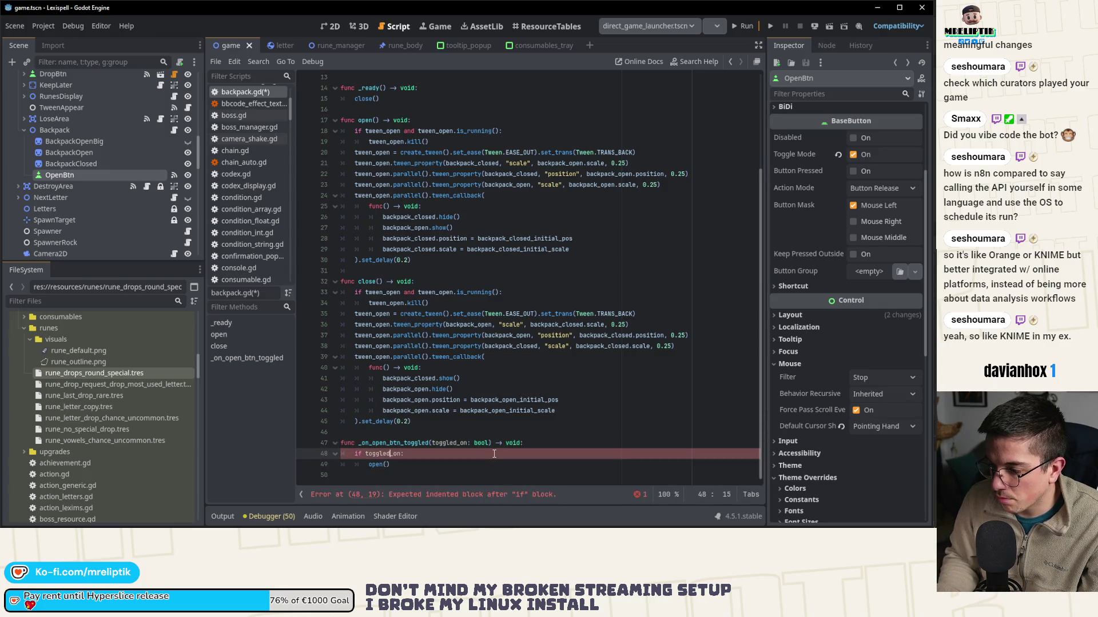
key(Down)
key(End)
key(Return)
text(else:)
key(Return)
text(close)
key(Return)
key(ctrl+s)
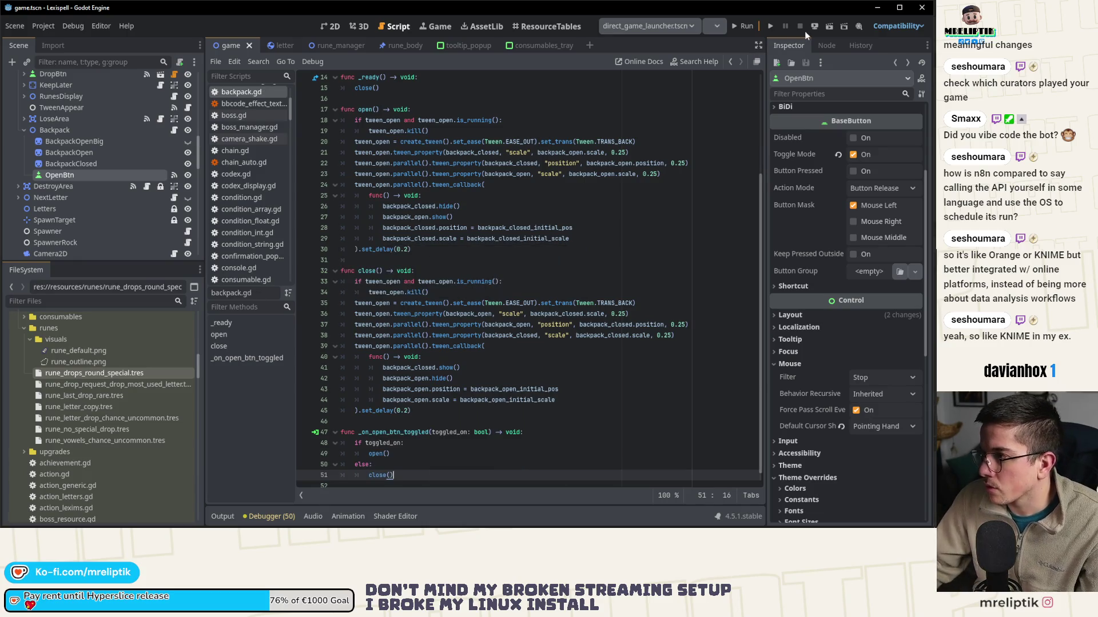
click(736, 28)
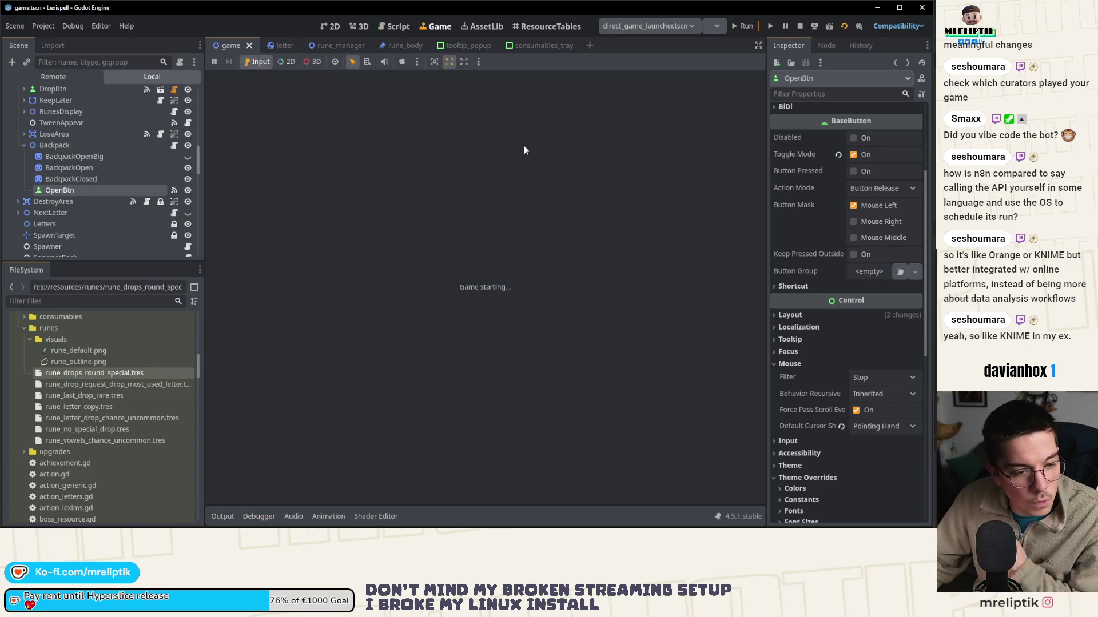
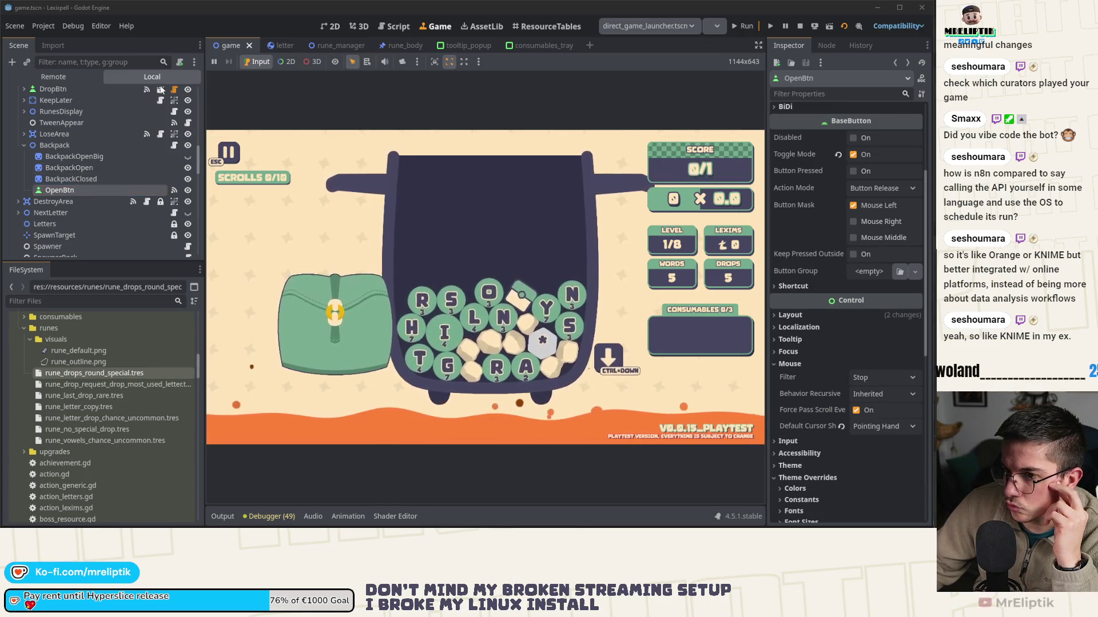
Open backpack.gd and inspect backpack_closed, backpack_open and backpack_open_initial_pos on line 43.
scroll(156, 182, up, 3)
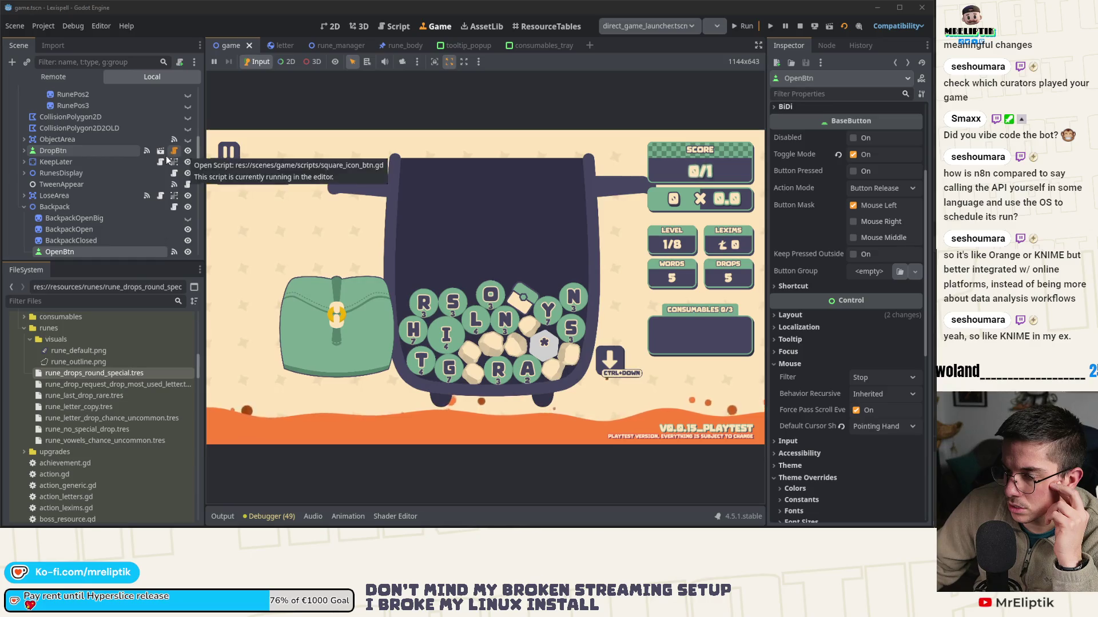
click(173, 207)
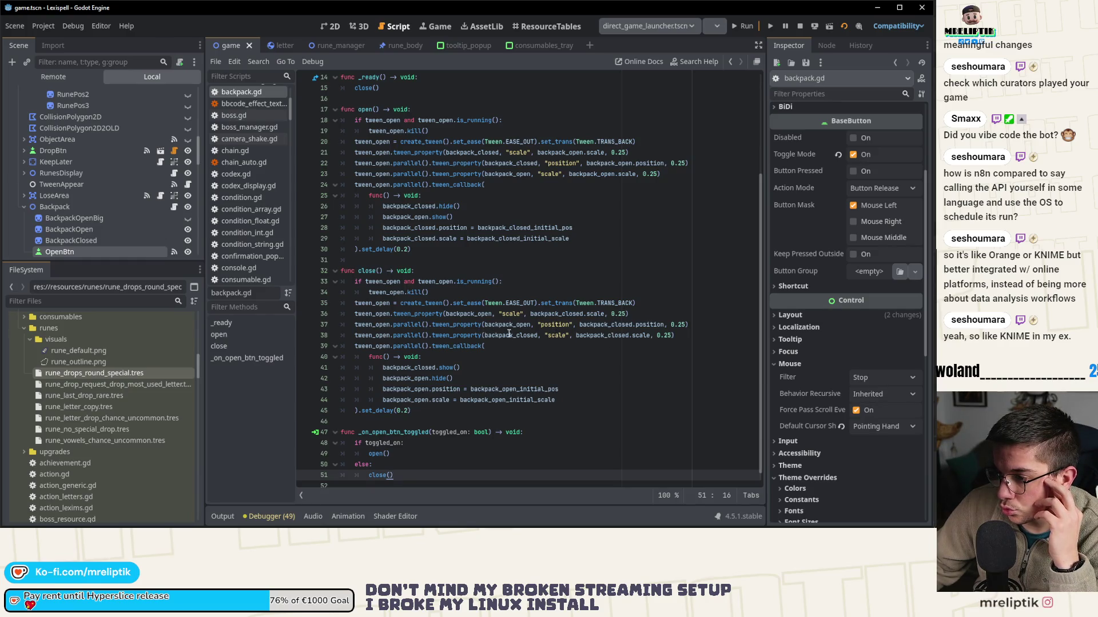
double_click(408, 227)
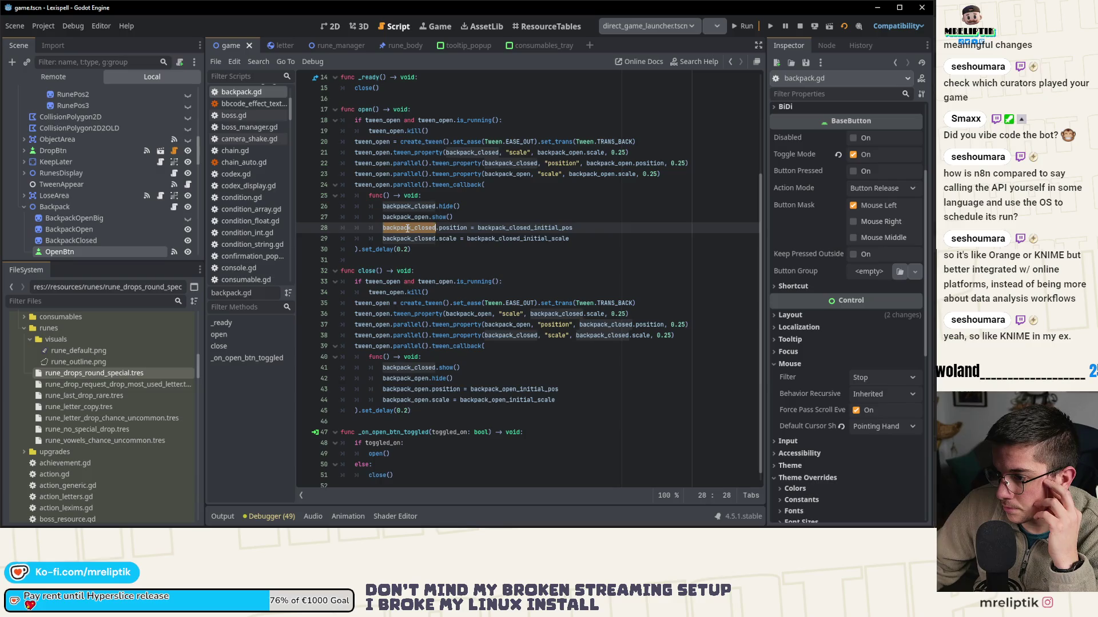
double_click(407, 389)
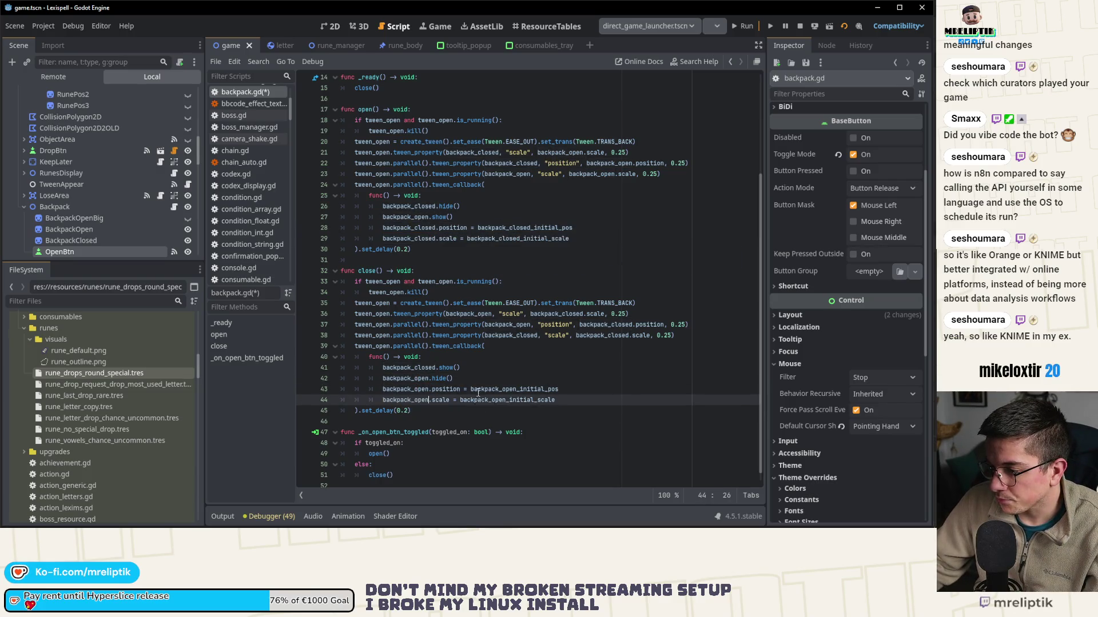
double_click(487, 389)
mouse_move(487, 385)
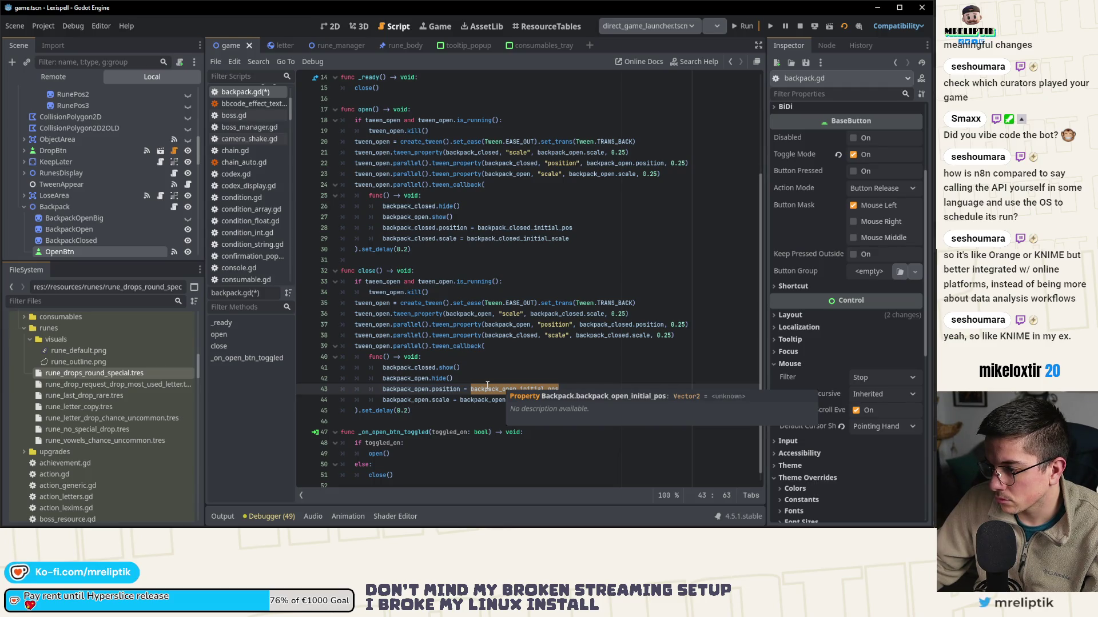
Undo the accidental 'back' edit on line 43, save, and switch to the running game.
text(back)
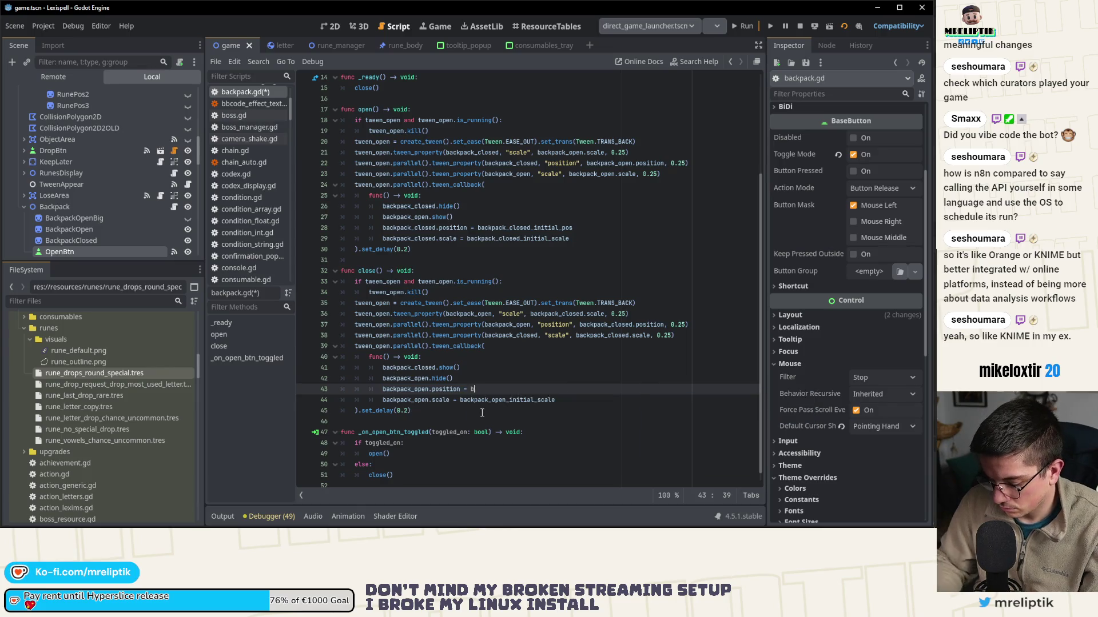
key(ctrl+z)
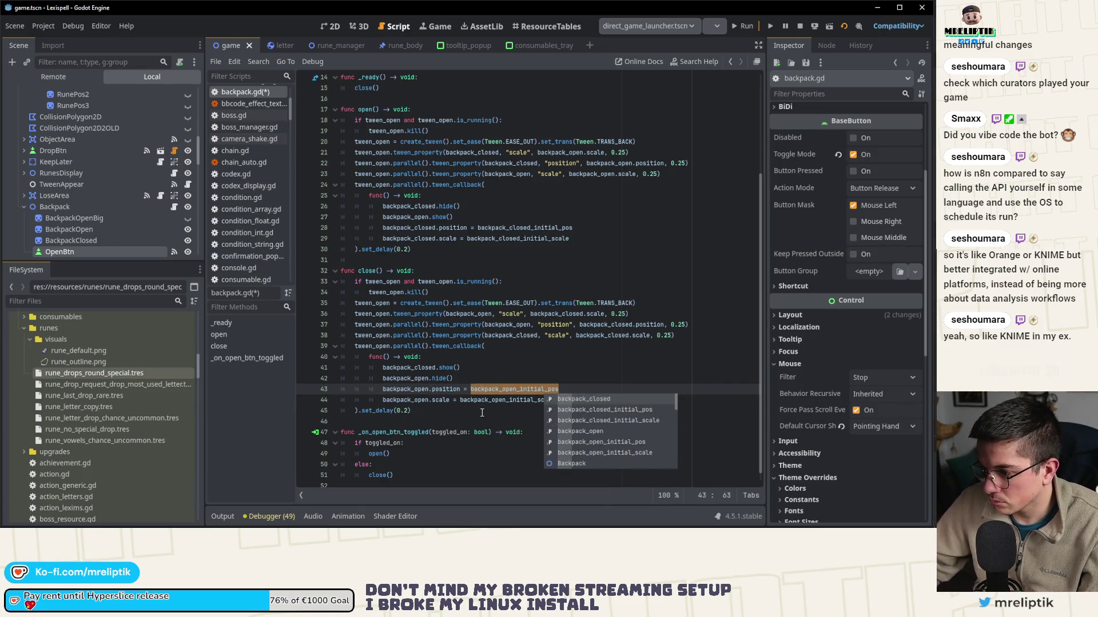
key(ctrl+s)
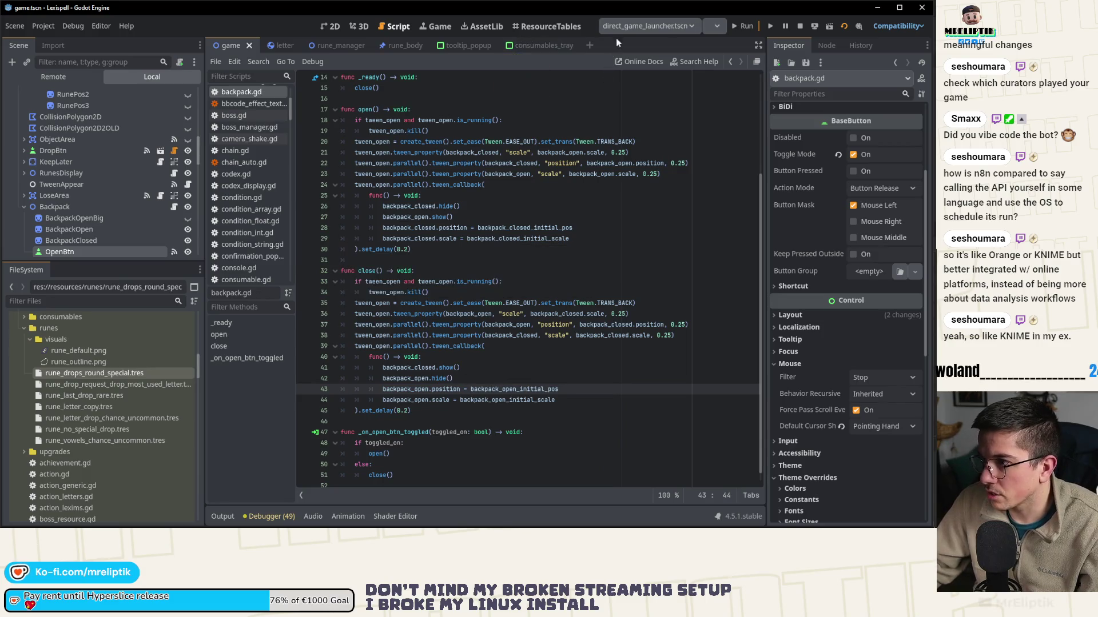
click(440, 25)
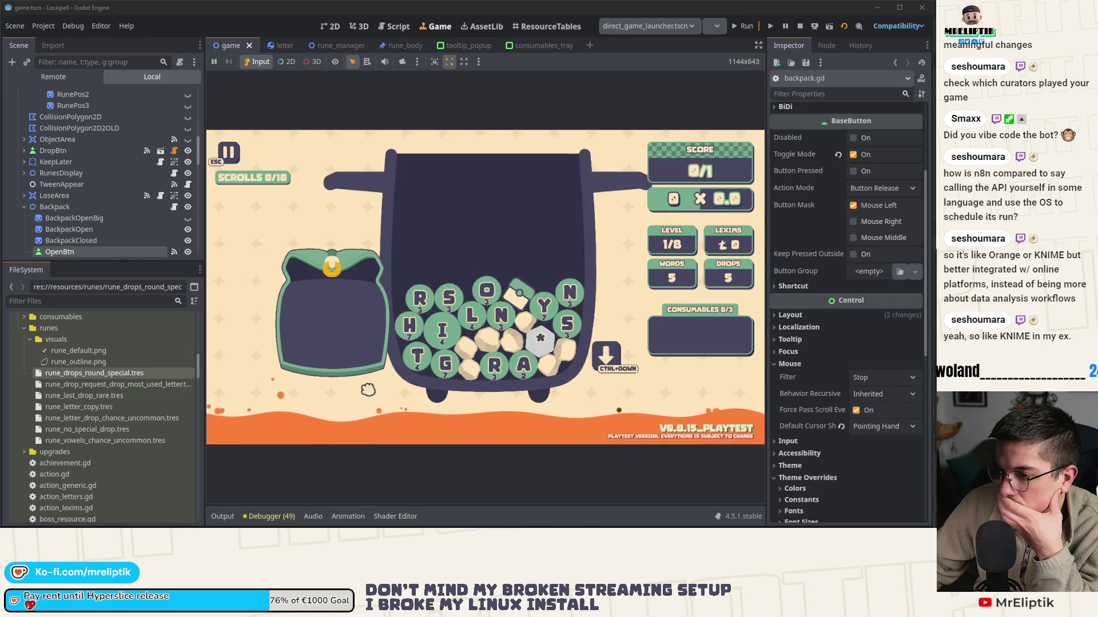
Toggle the backpack four times in the game, then stop and restart the game.
click(370, 371)
click(371, 375)
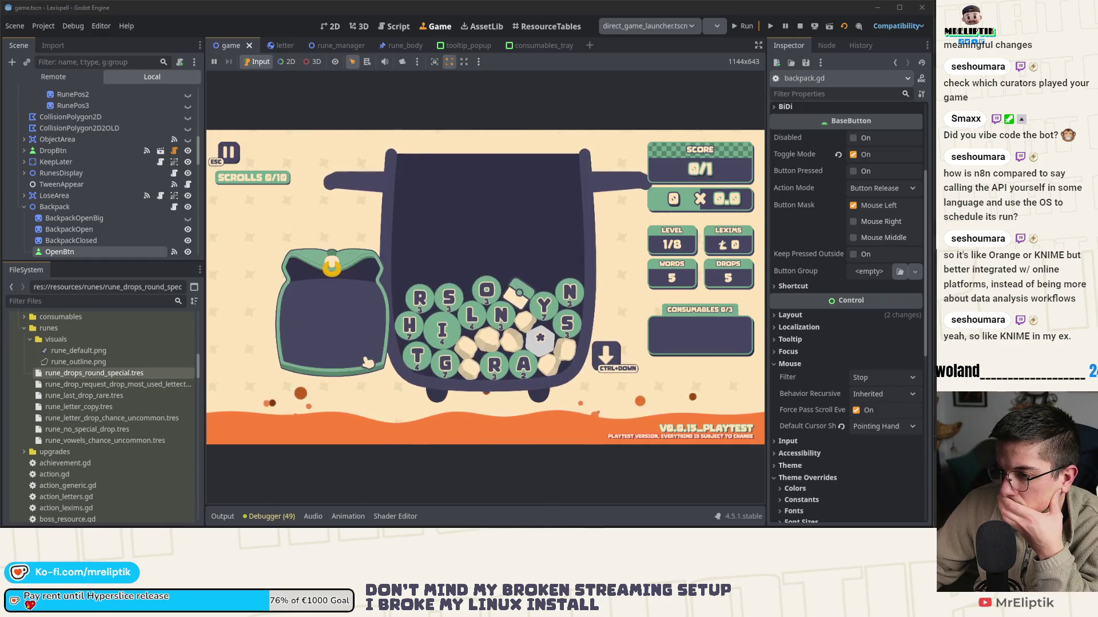
click(363, 372)
click(360, 371)
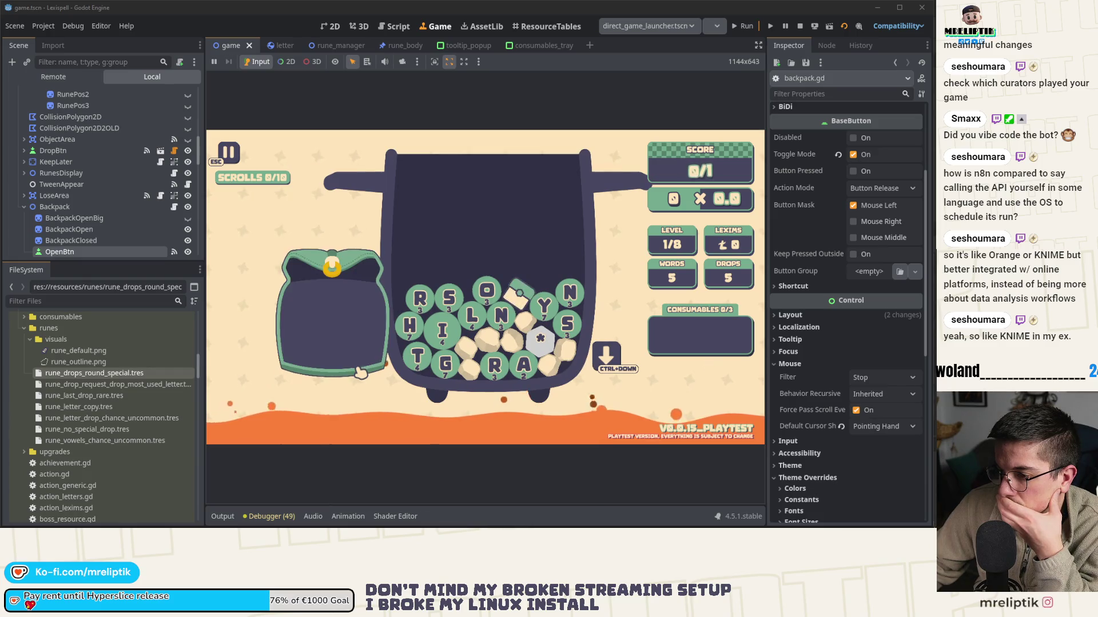
click(799, 25)
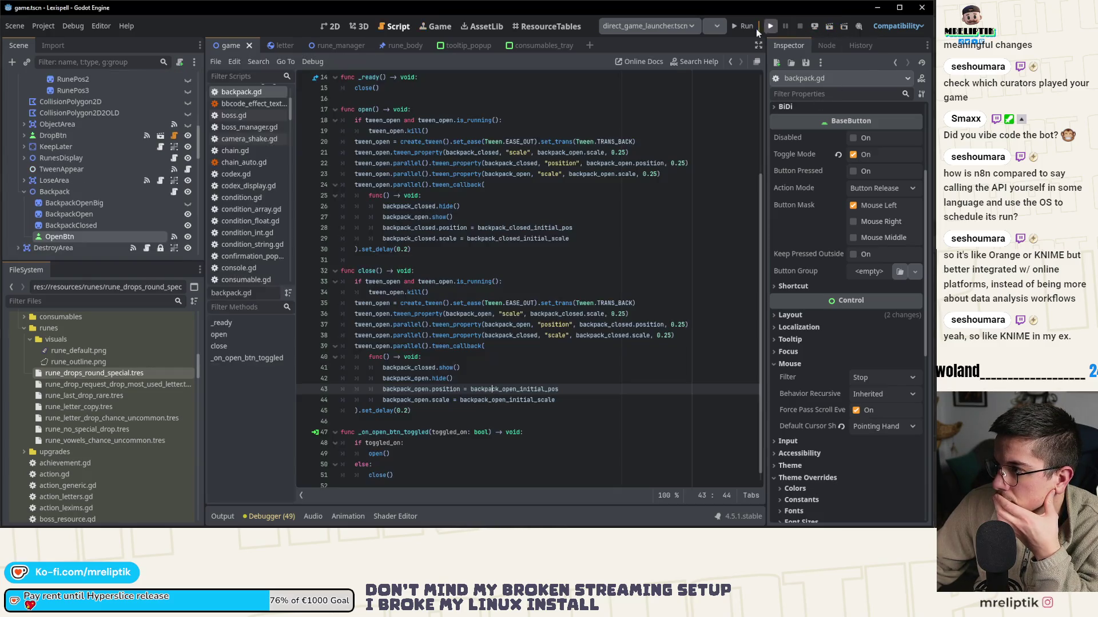
click(738, 27)
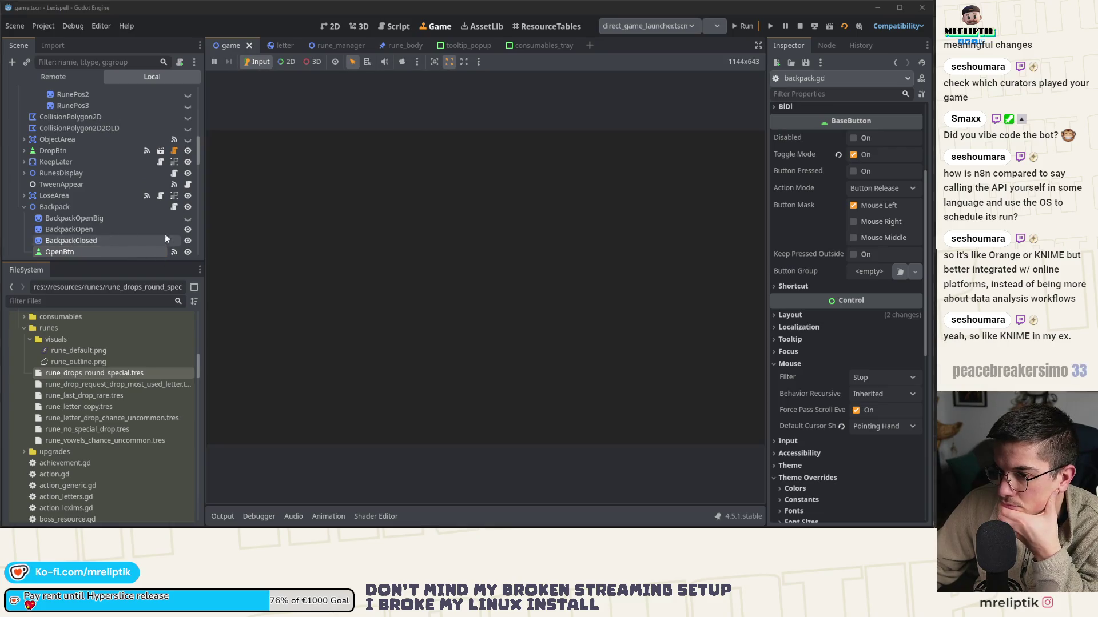
Check backpack_open_initial_pos and backpack_open_initial_scale on lines 43–44, then relaunch with F5.
click(173, 207)
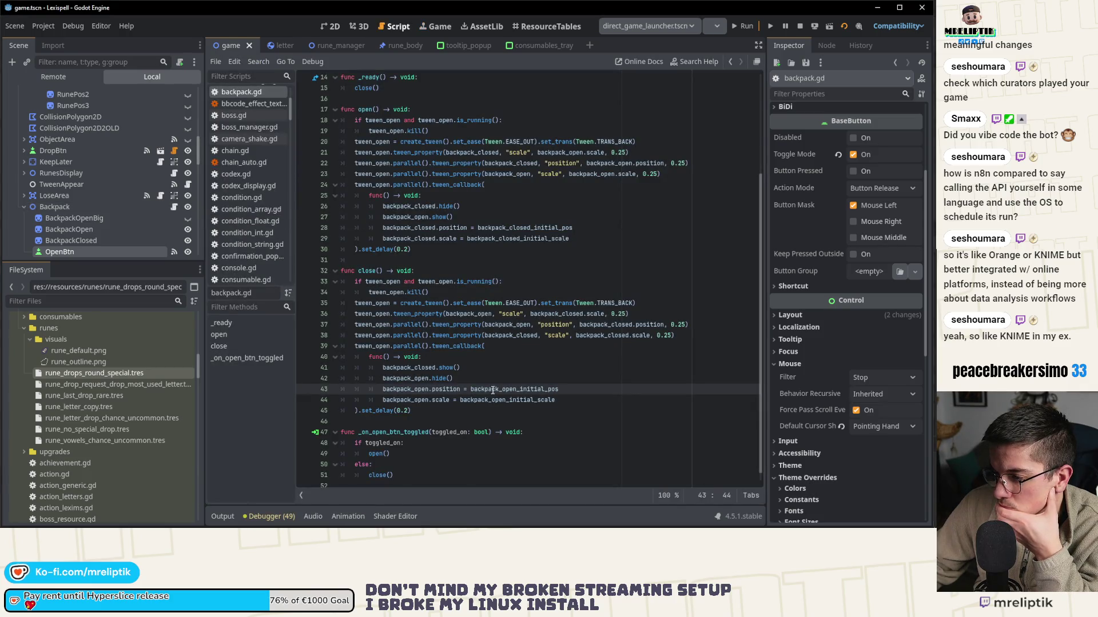
double_click(408, 399)
double_click(488, 400)
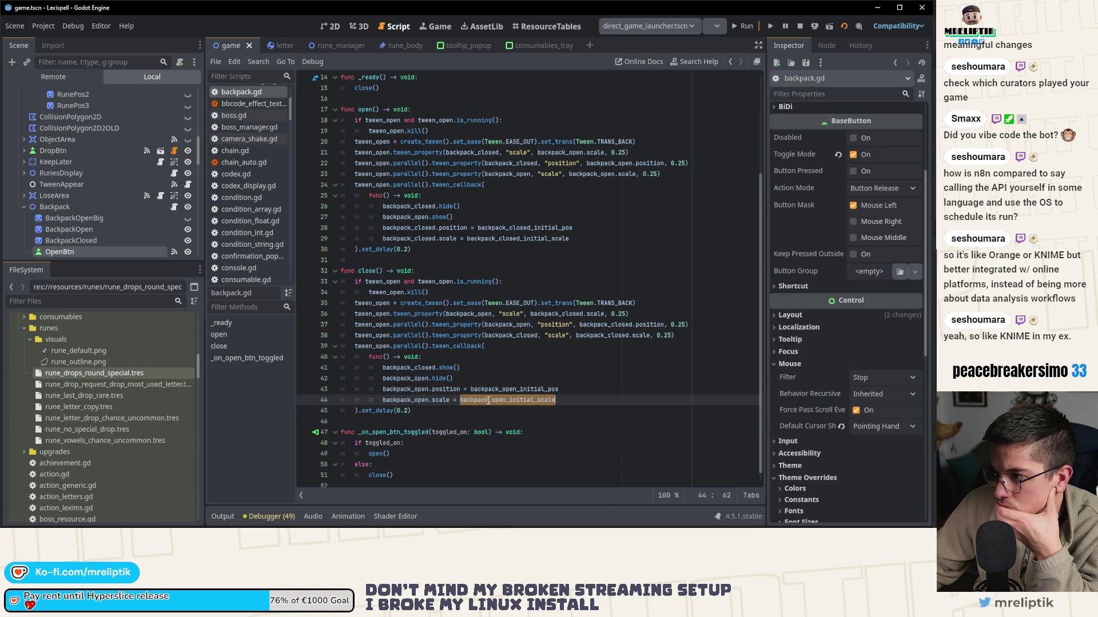
double_click(408, 390)
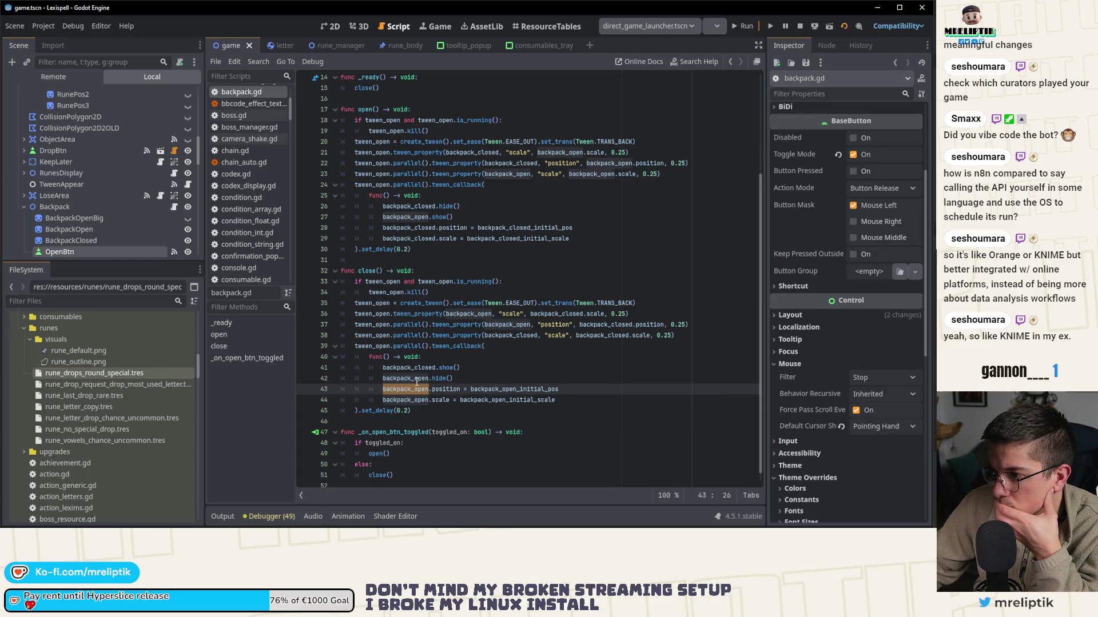
click(480, 205)
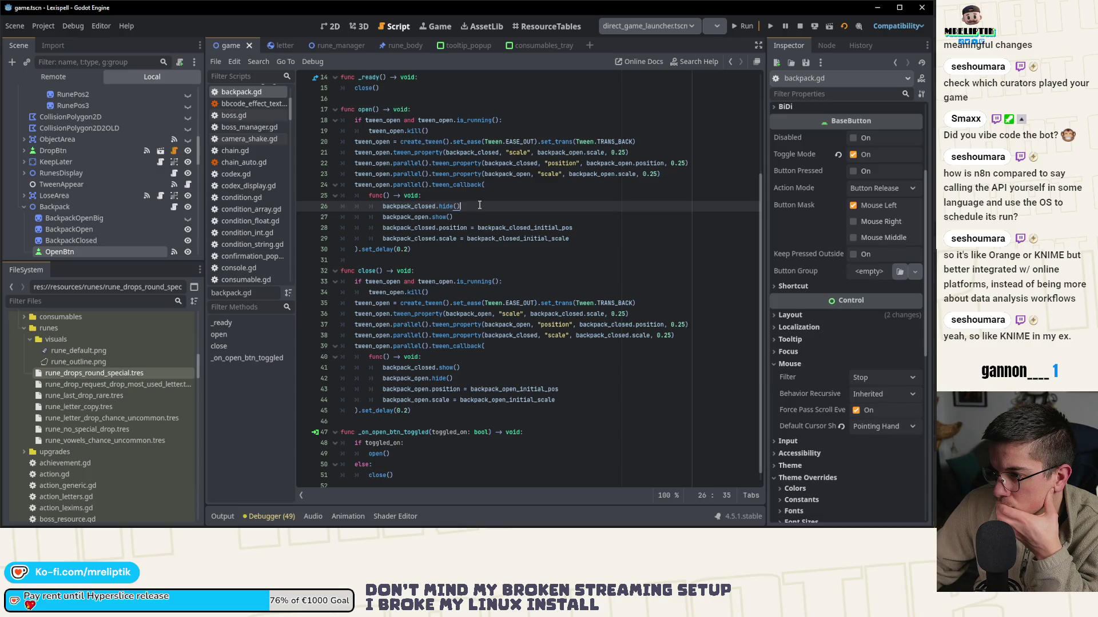
key(F5)
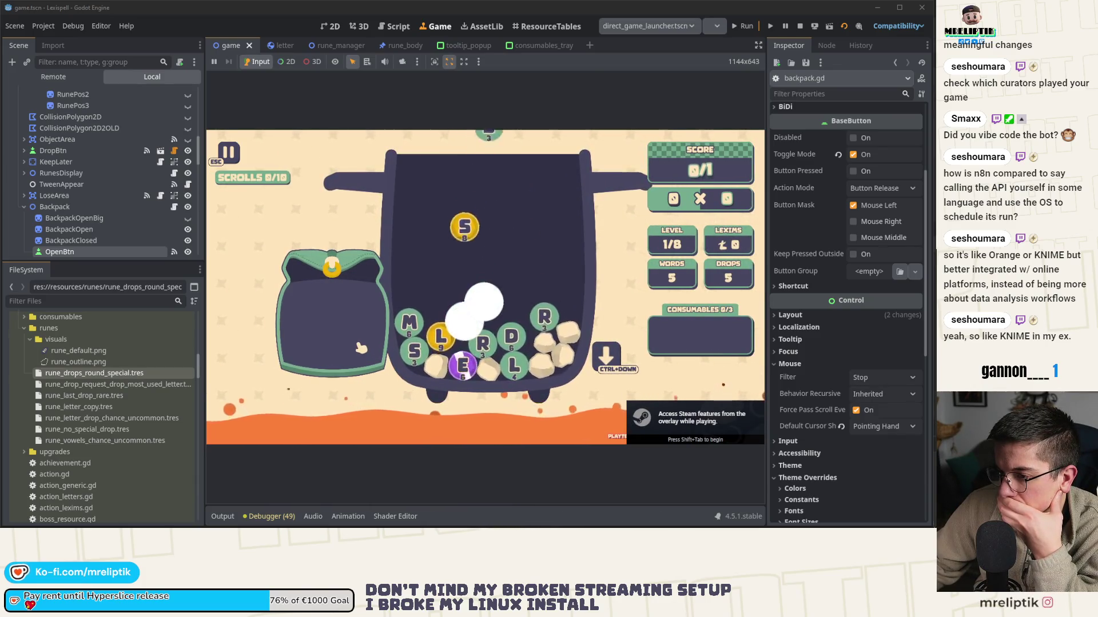
Toggle the backpack closed and open five times in the game, then return to backpack.gd.
click(361, 348)
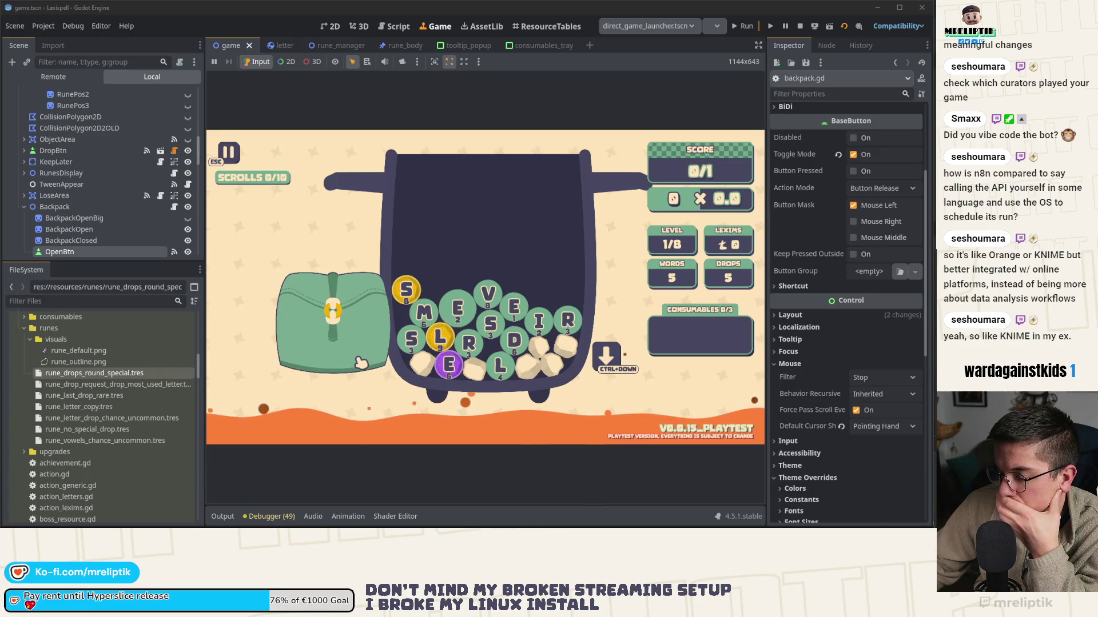
click(373, 363)
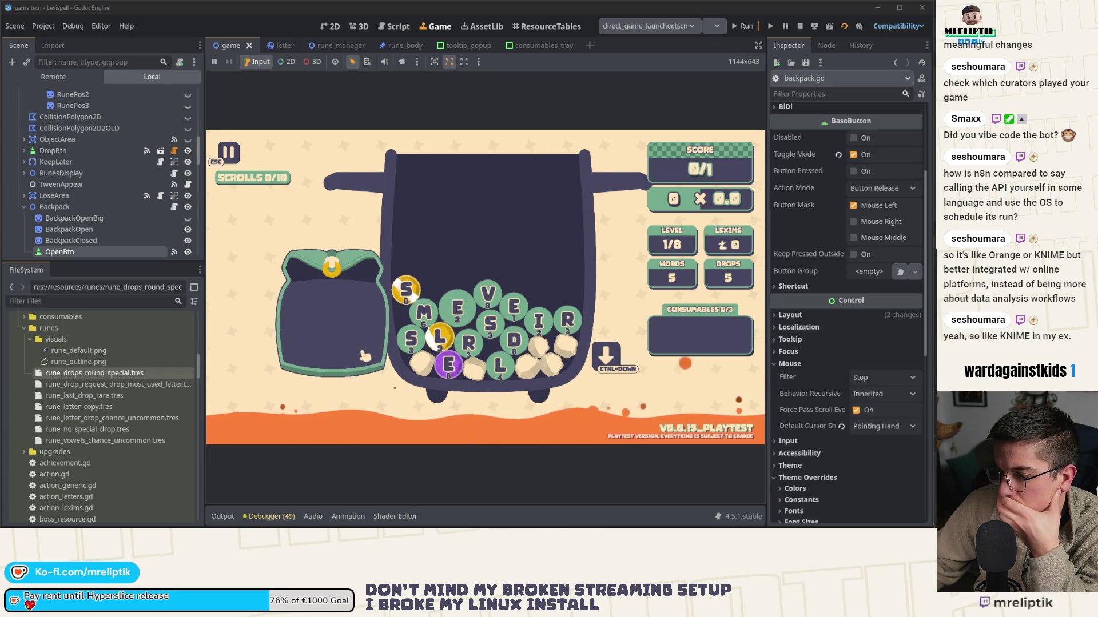
click(364, 361)
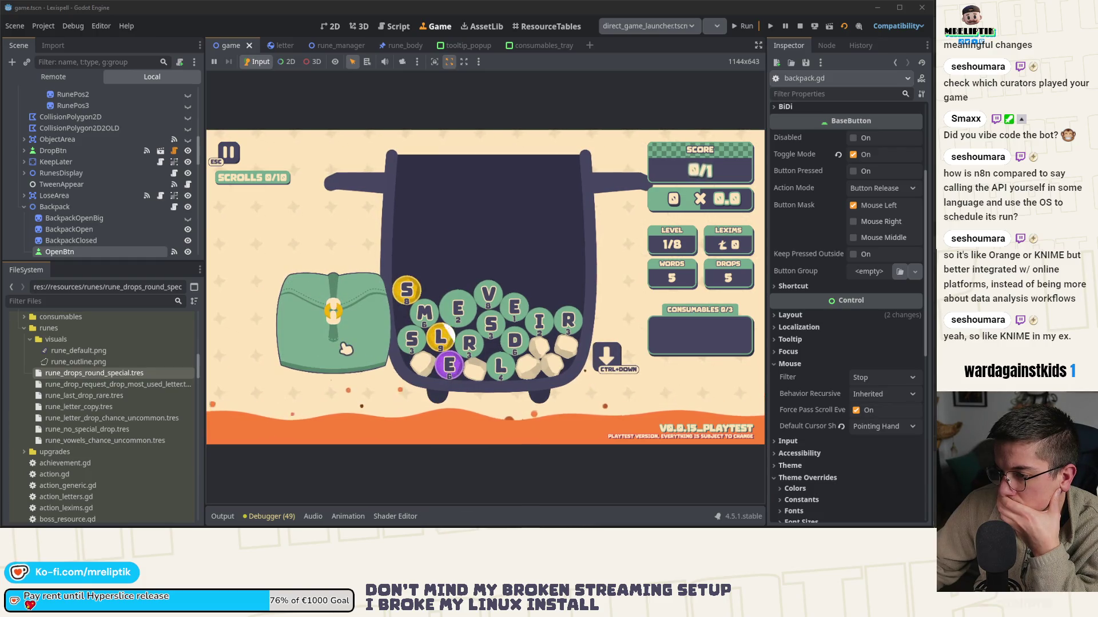
click(346, 349)
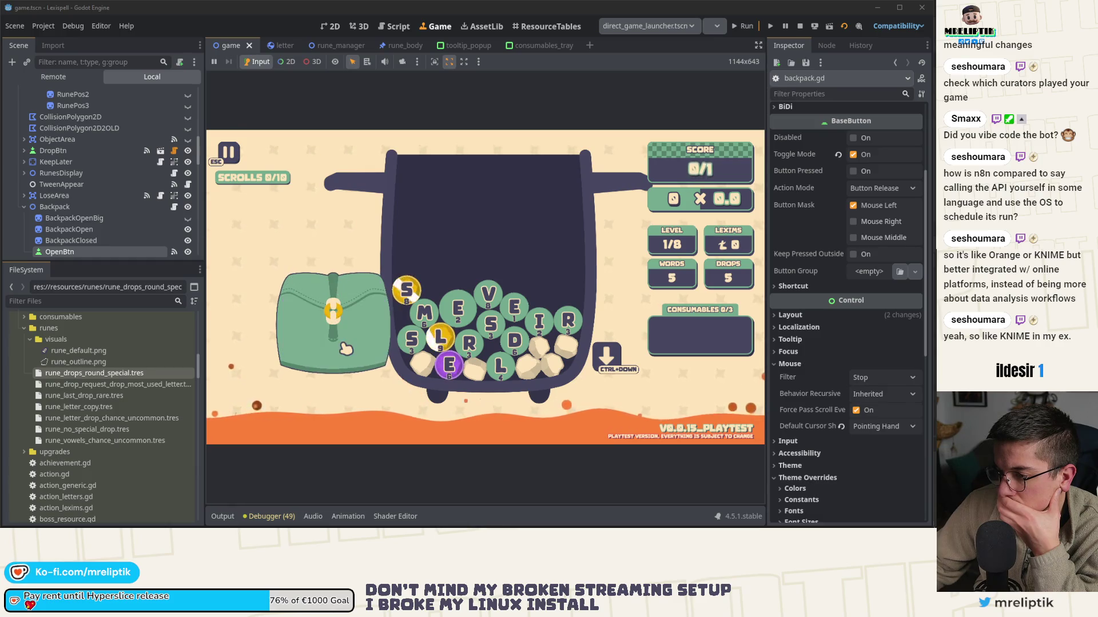
click(346, 349)
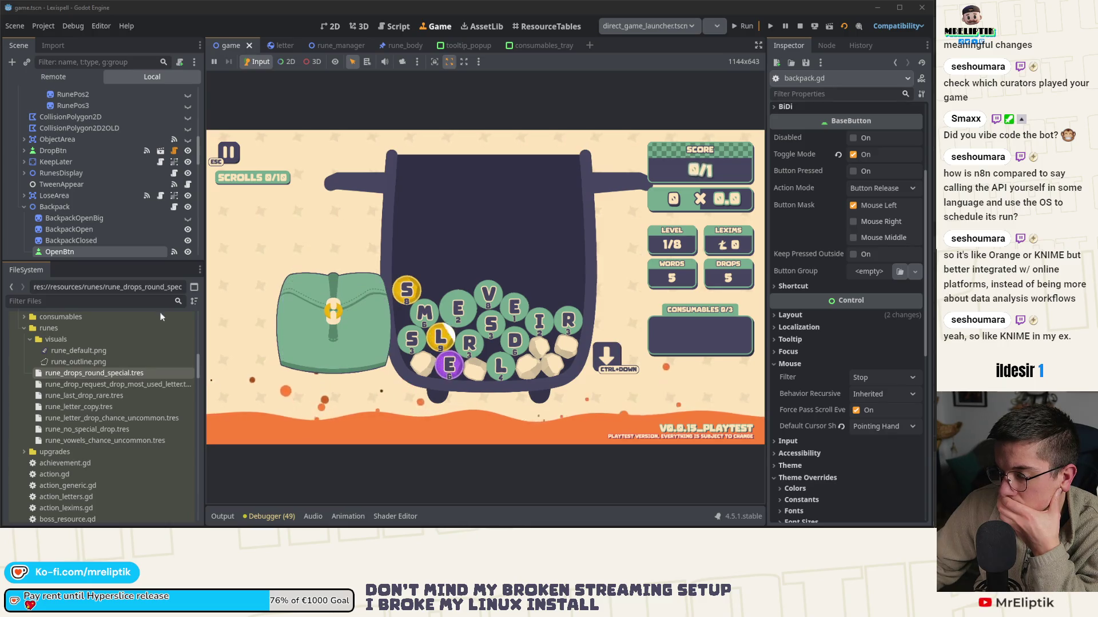
click(173, 208)
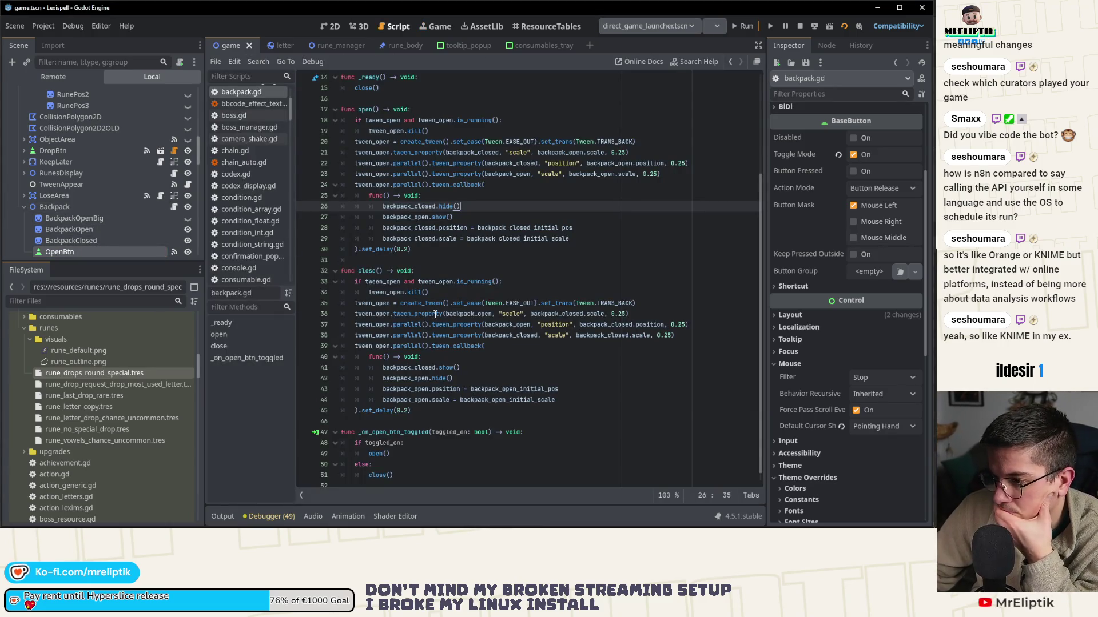
Inspect backpack_closed and backpack_open on lines 36–43, jump to backpack_open_initial_pos's declaration, then show the 2D view.
mouse_move(434, 313)
click(436, 368)
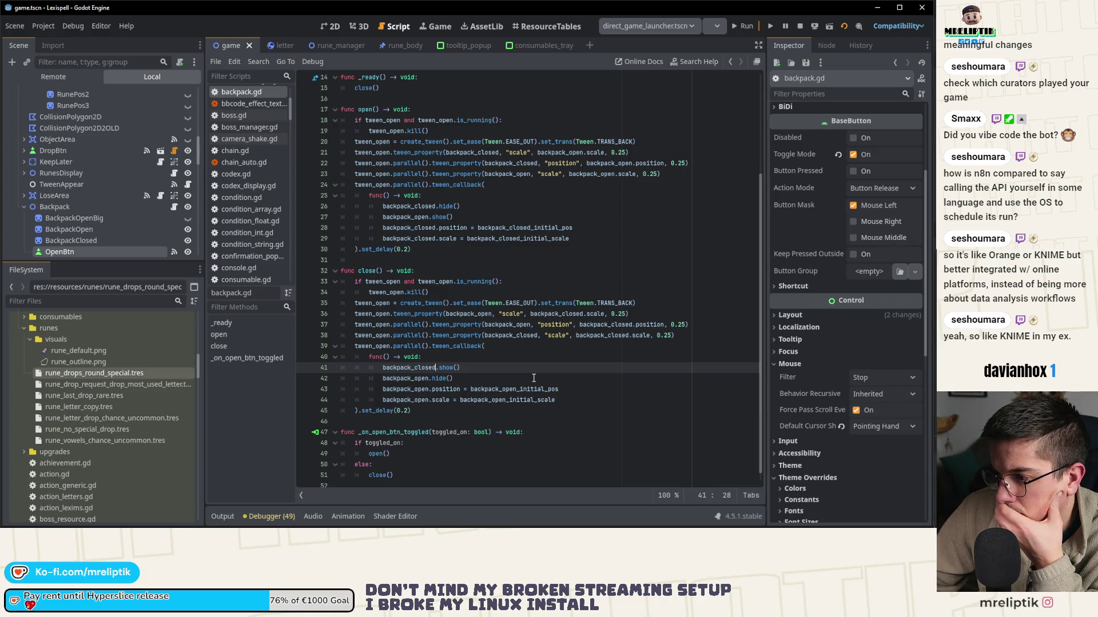
double_click(556, 314)
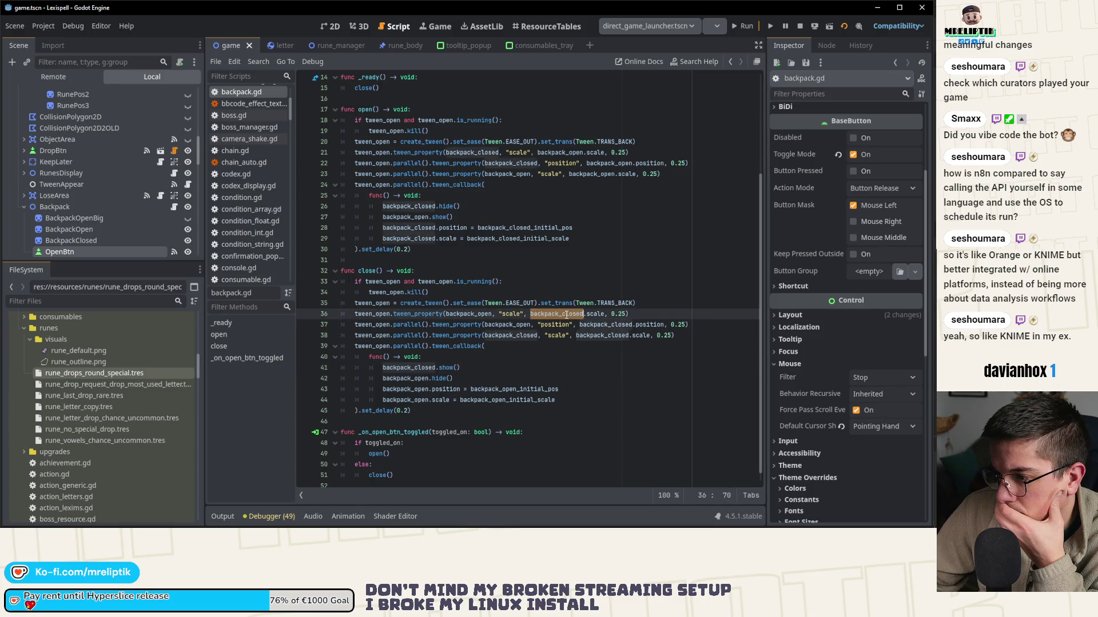
double_click(507, 336)
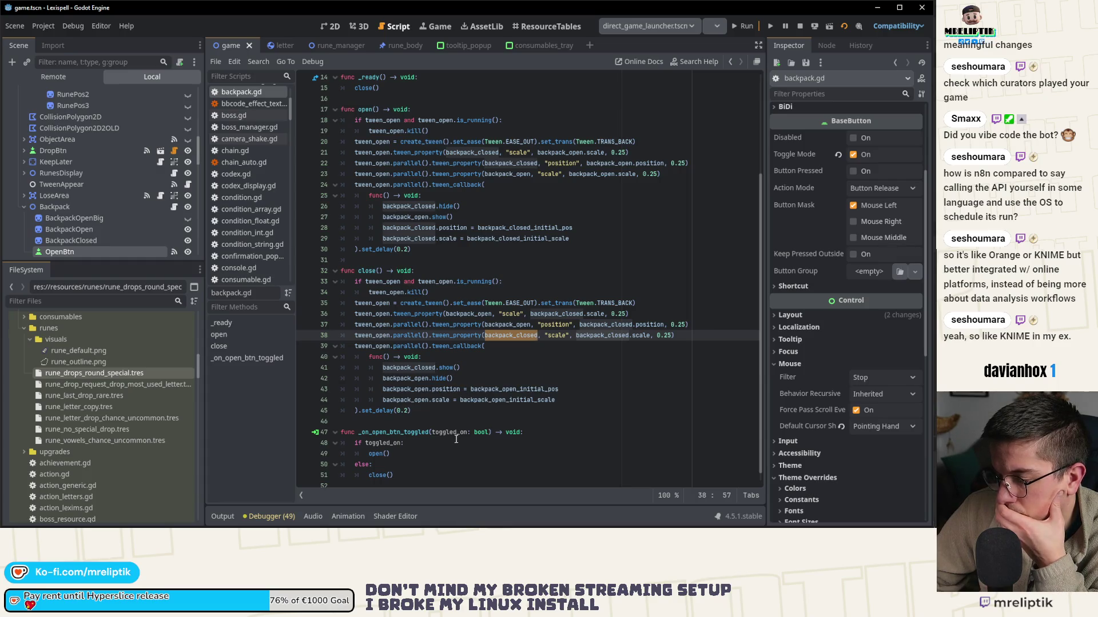
double_click(409, 389)
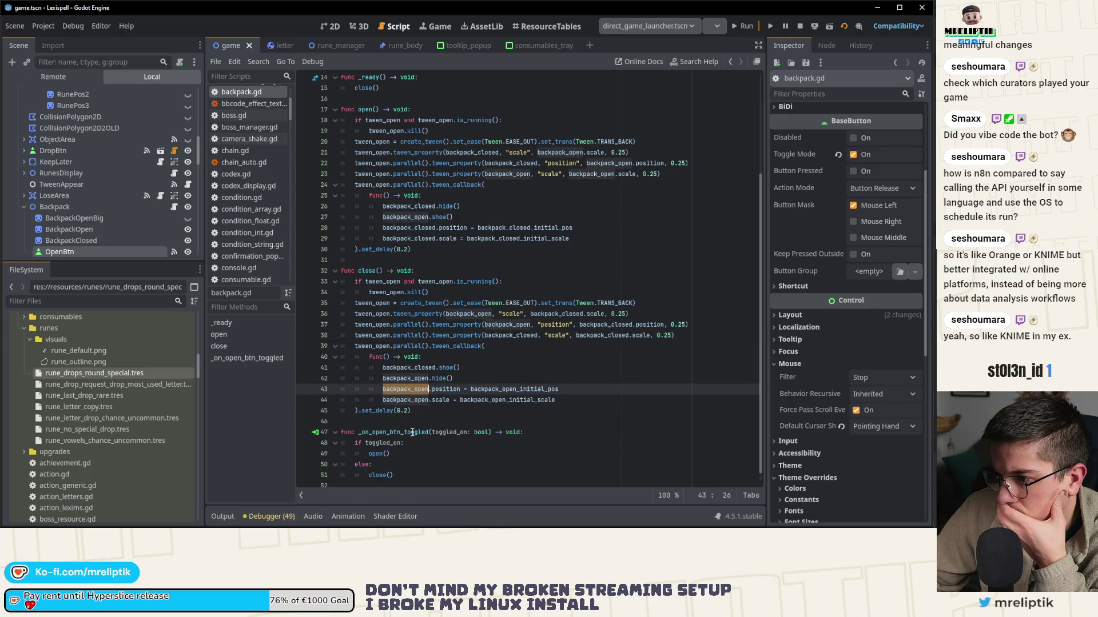
ctrl+click(485, 389)
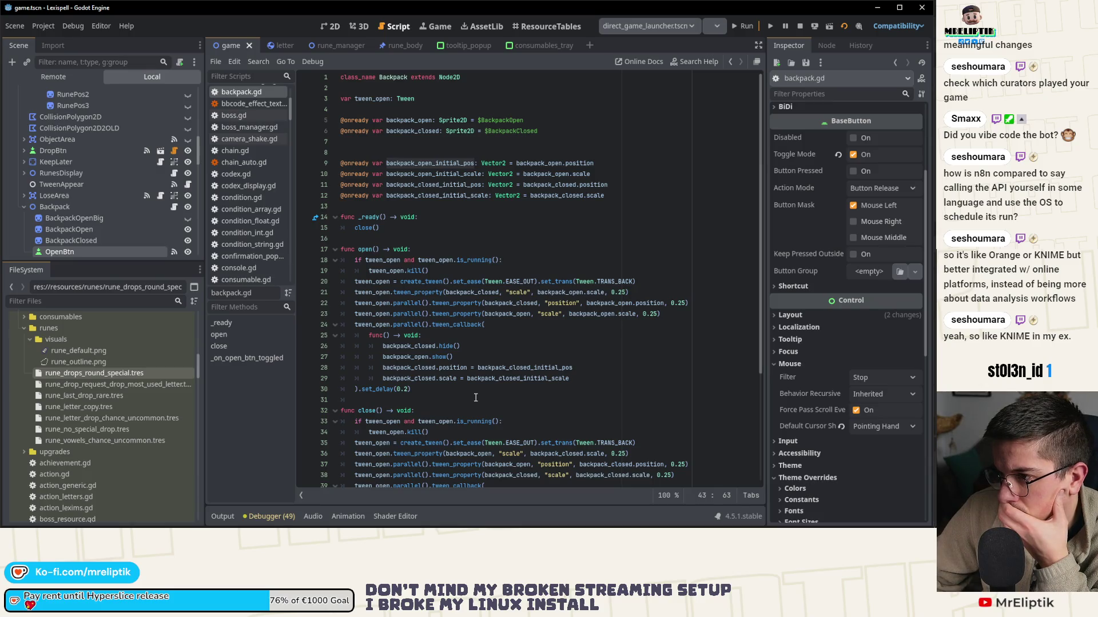
scroll(476, 397, down, 3)
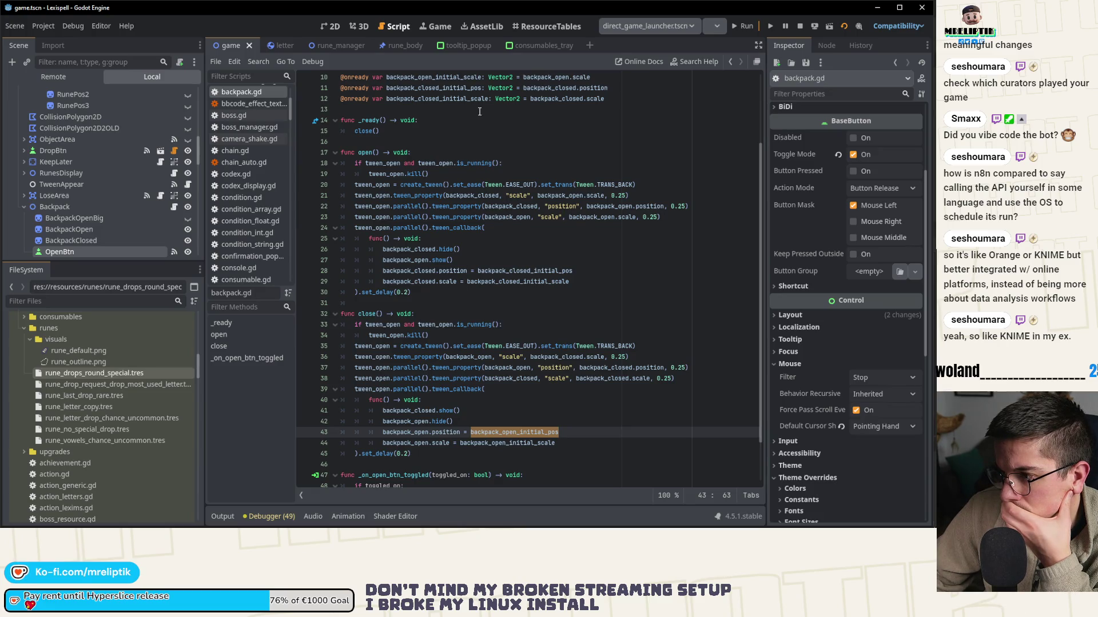
click(332, 29)
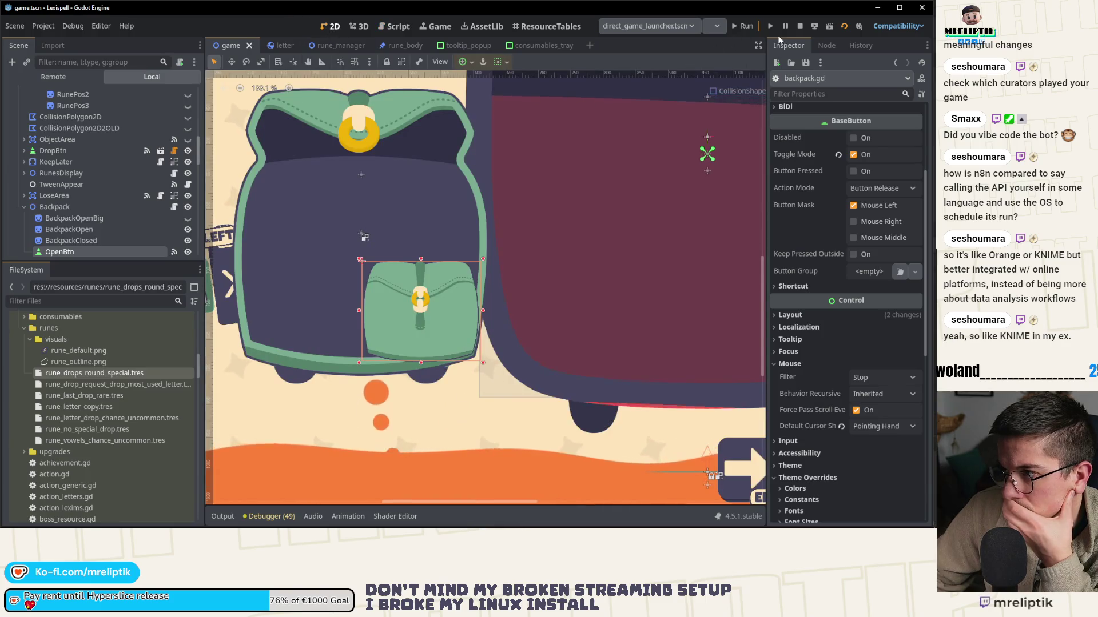
Run the game, start Level 1, and open, close and reopen the backpack.
click(741, 27)
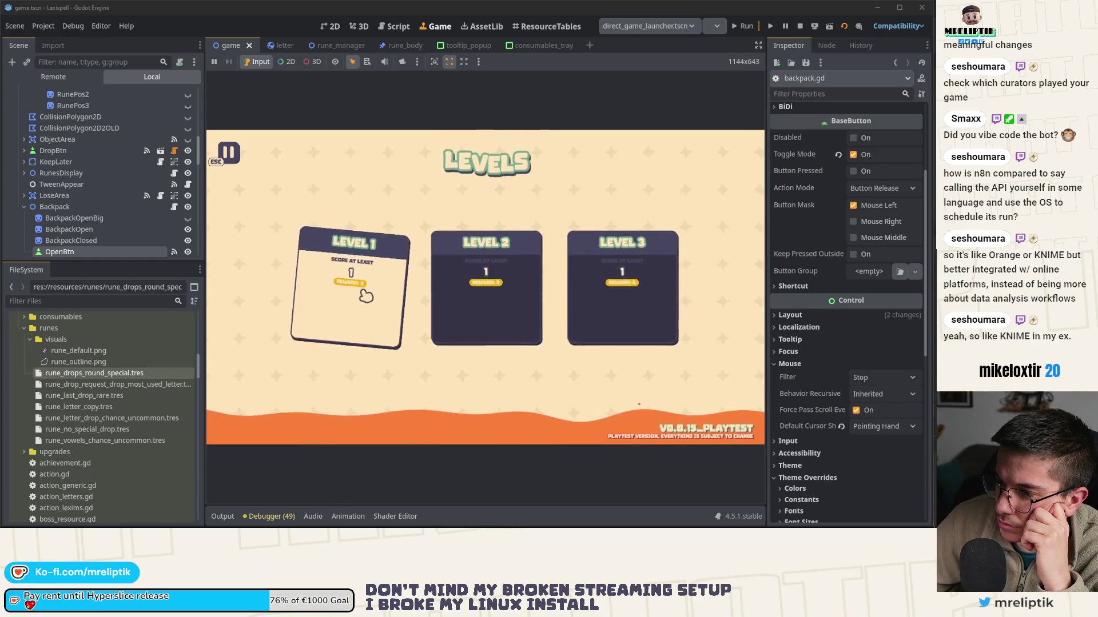
click(366, 292)
click(385, 361)
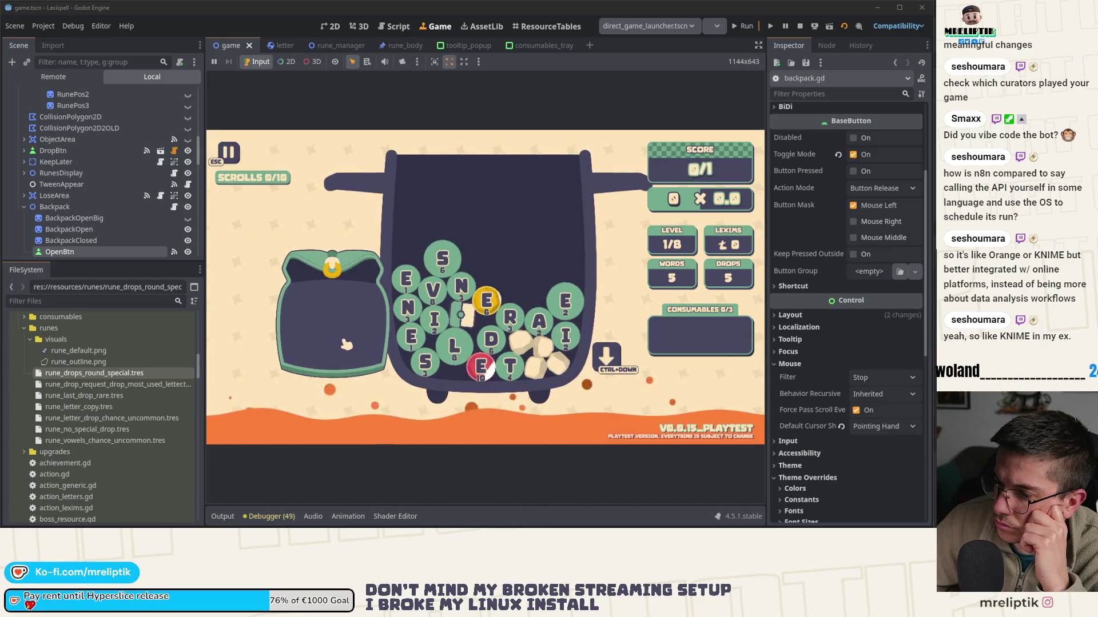
click(349, 343)
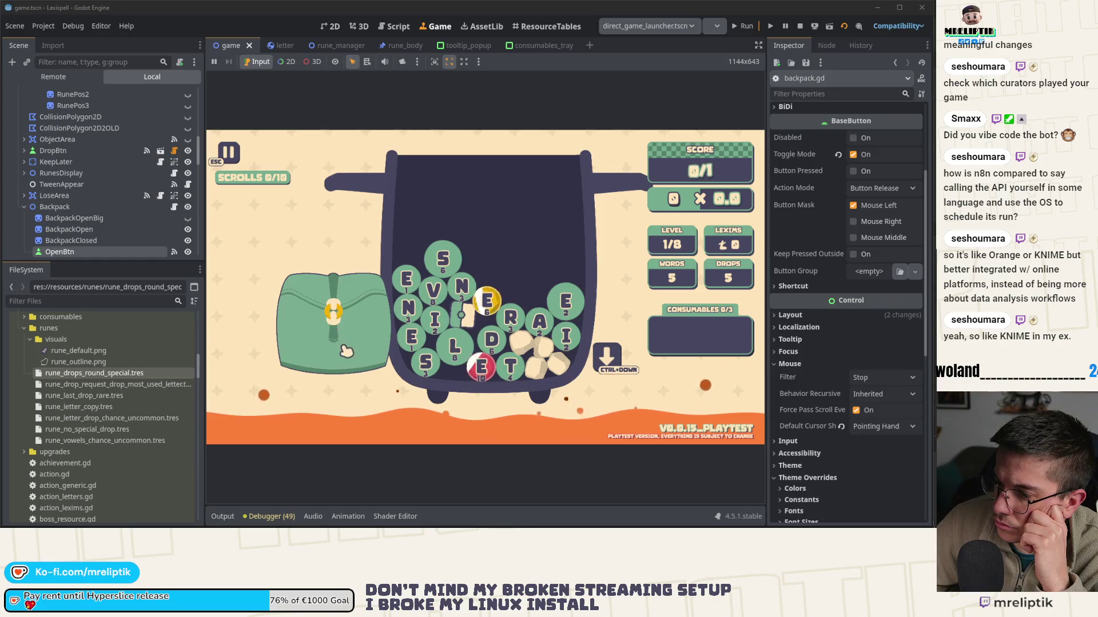
click(327, 346)
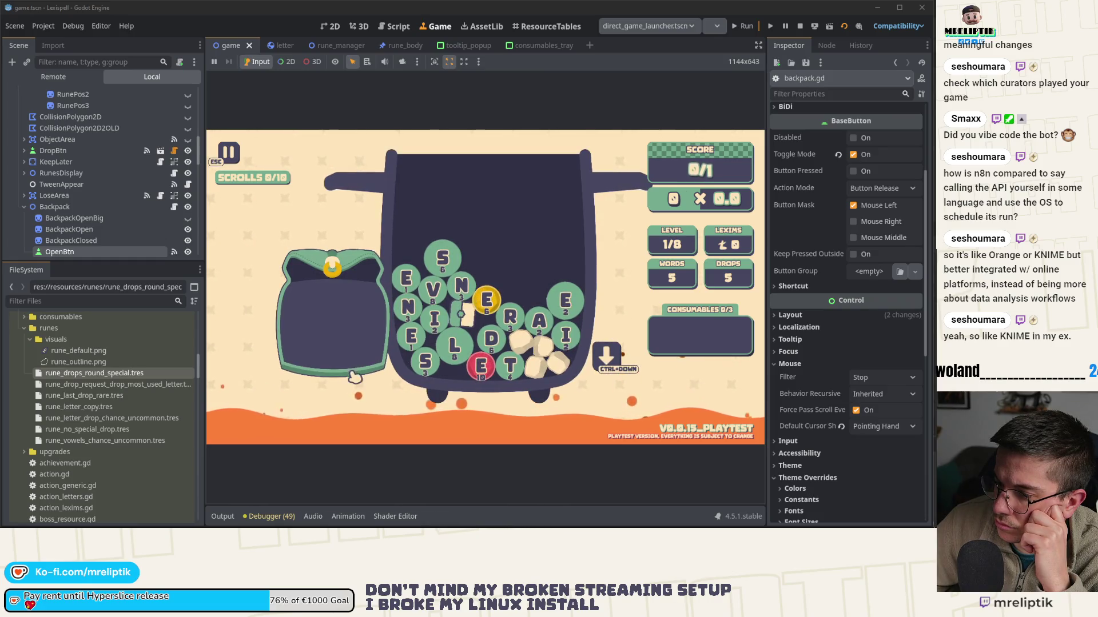
Toggle the backpack rapidly several more times, then return to backpack.gd between open() and close().
click(352, 369)
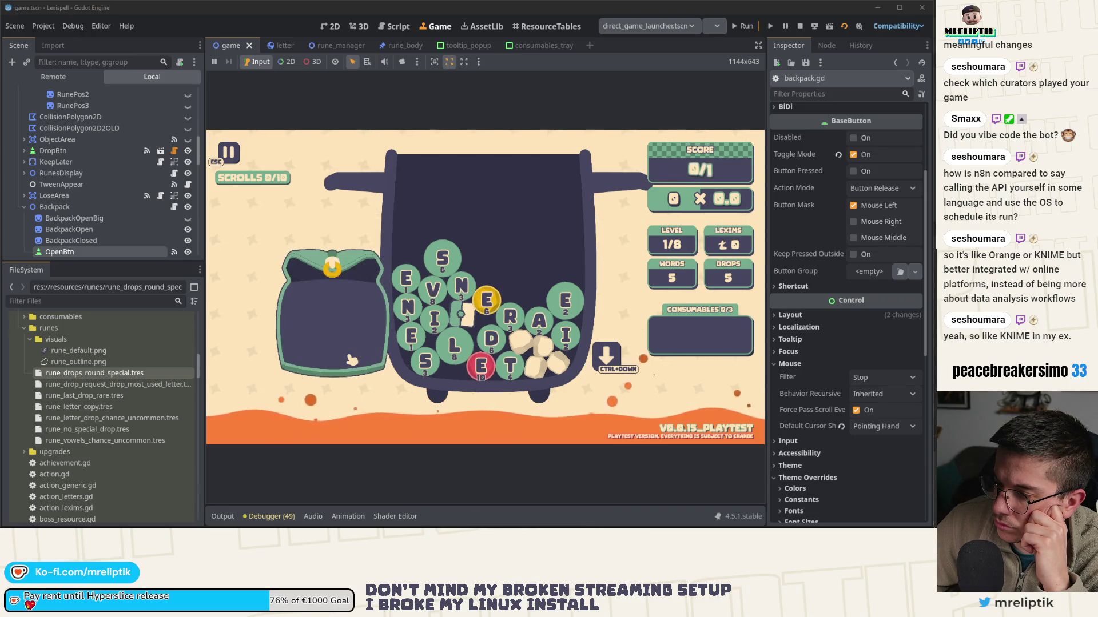
click(351, 357)
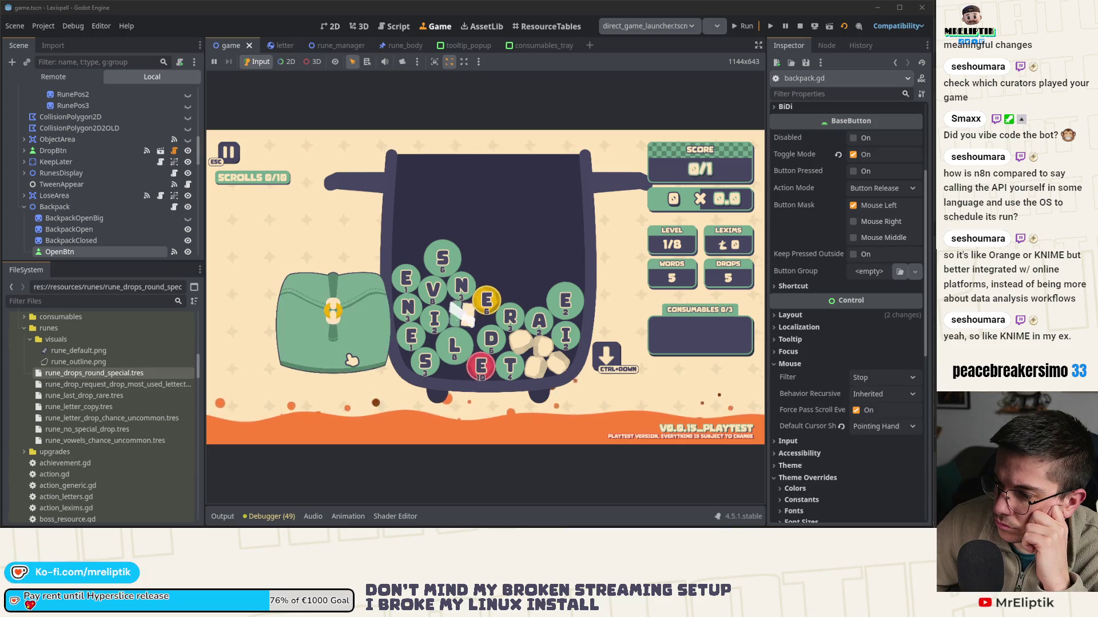
click(350, 359)
click(350, 359)
click(351, 359)
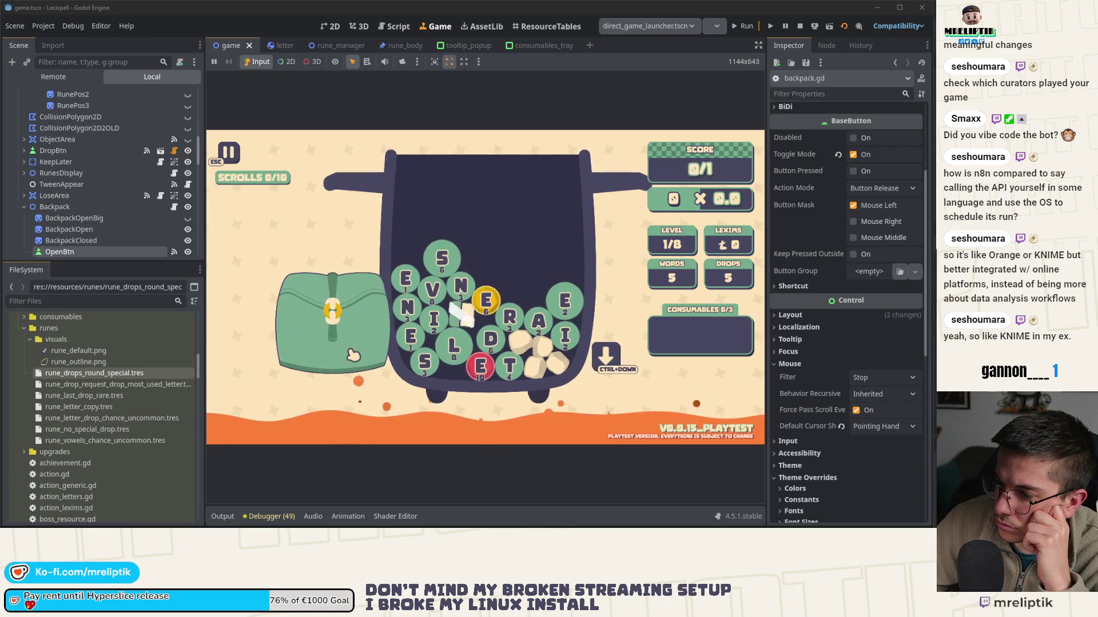
click(174, 207)
click(609, 299)
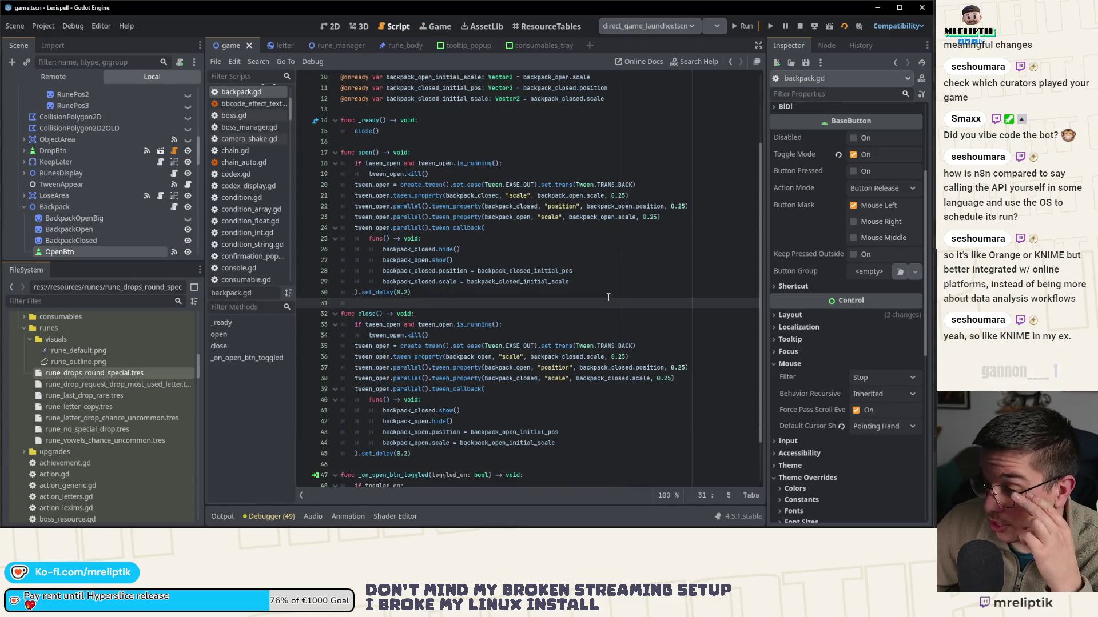
Replace close()'s scale target on line 36 with backpack_closed_initial_scale.
double_click(468, 357)
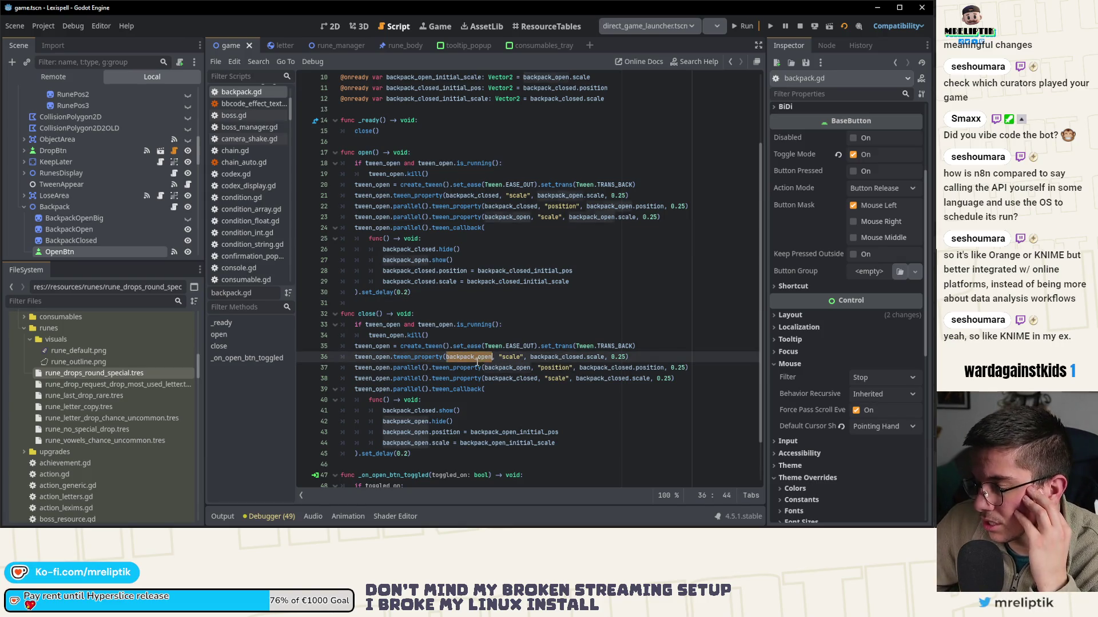
double_click(557, 356)
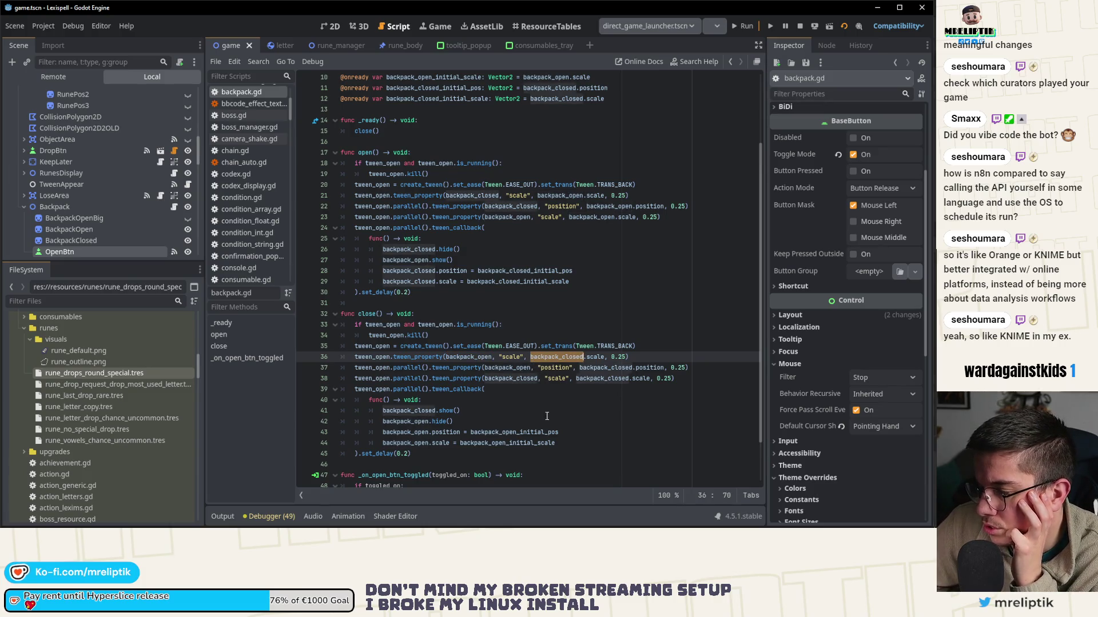
click(426, 432)
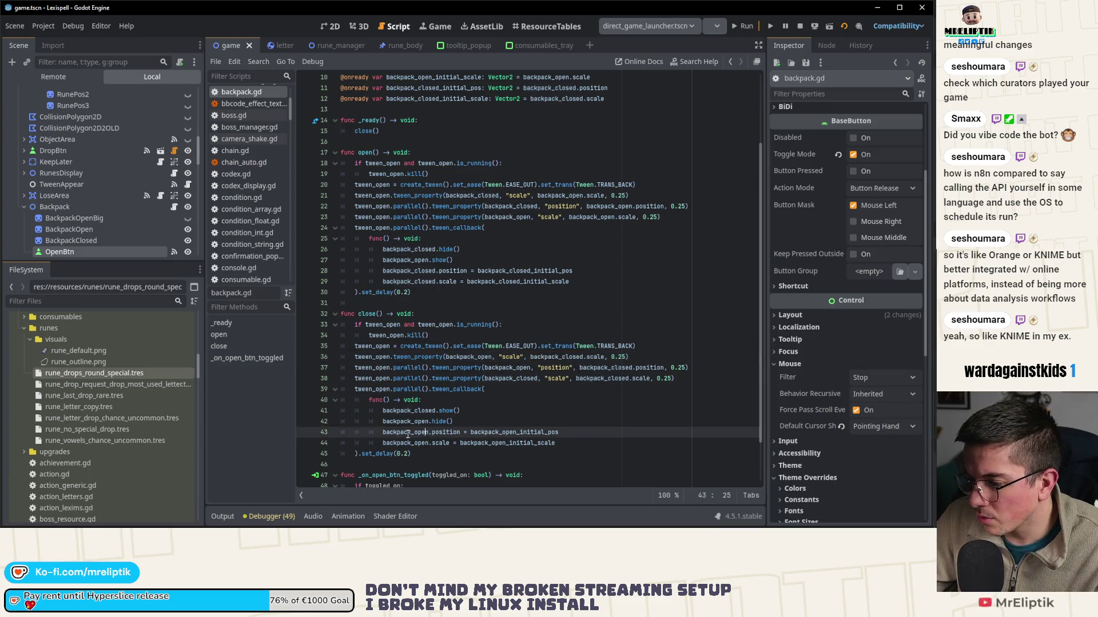
double_click(515, 282)
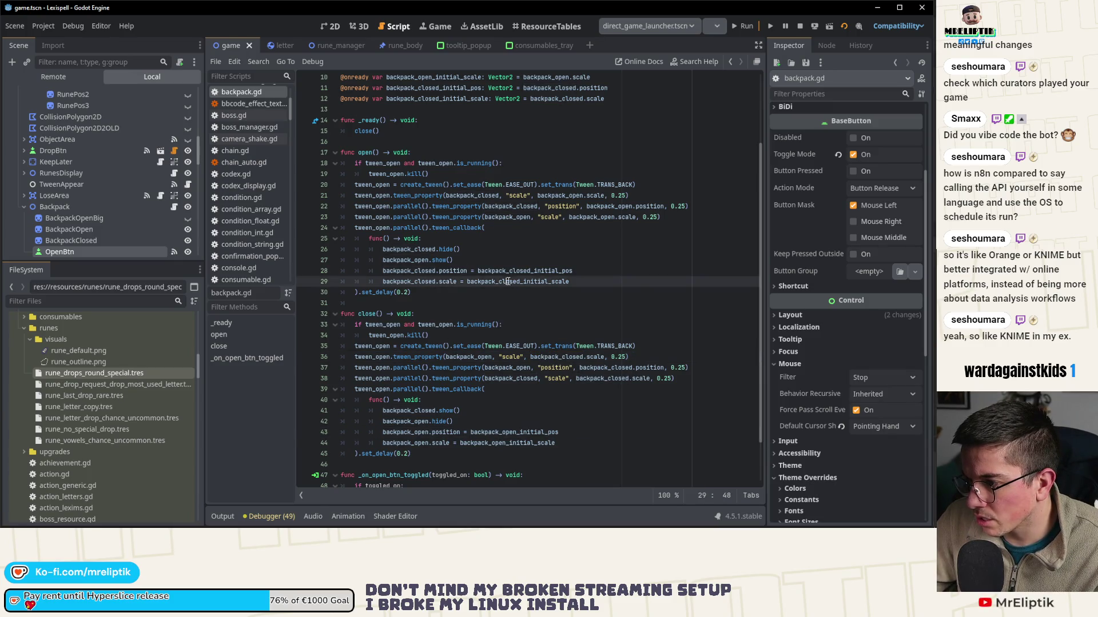
double_click(561, 356)
key(Delete)
key(Delete)
key(Delete)
text(backpack_closed_initial_scal)
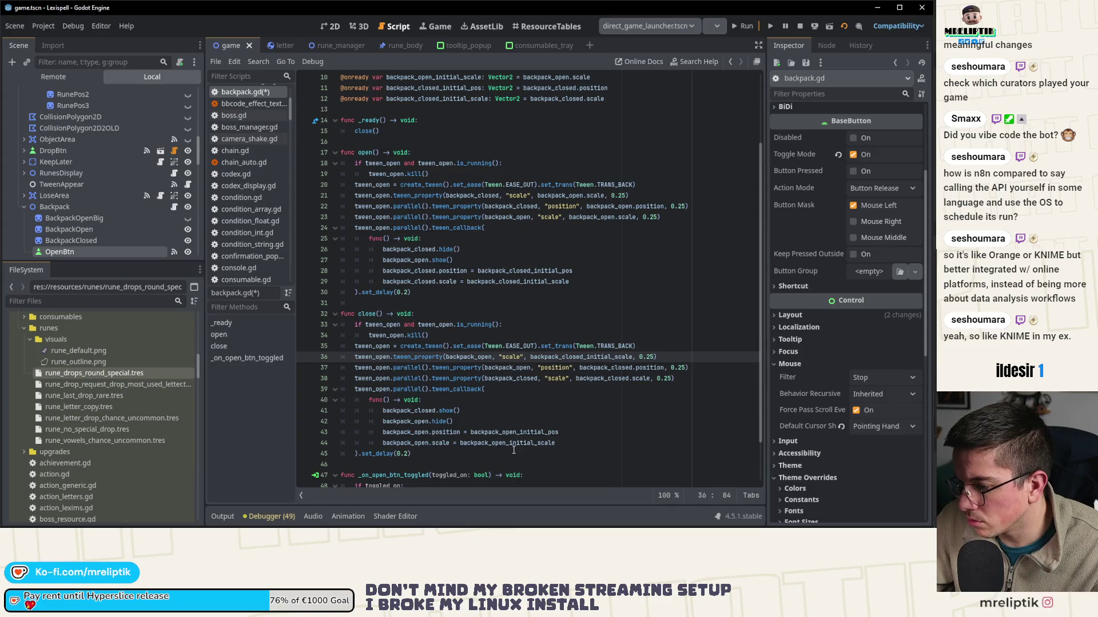
Replace line 37's position target with backpack_closed_initial_pos and save.
double_click(511, 446)
double_click(504, 282)
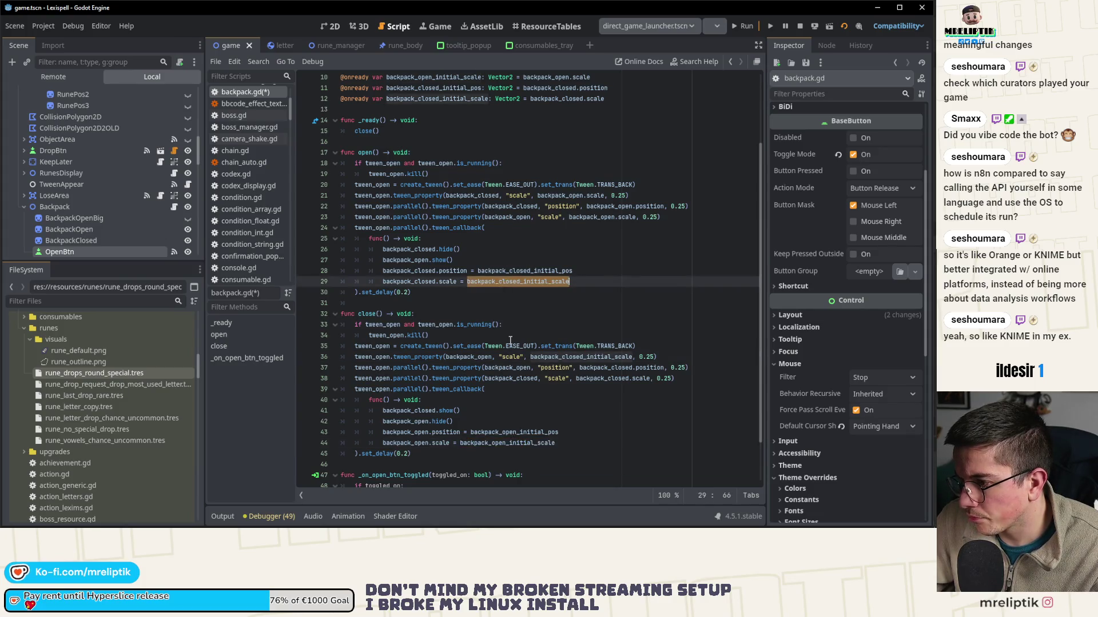
double_click(606, 356)
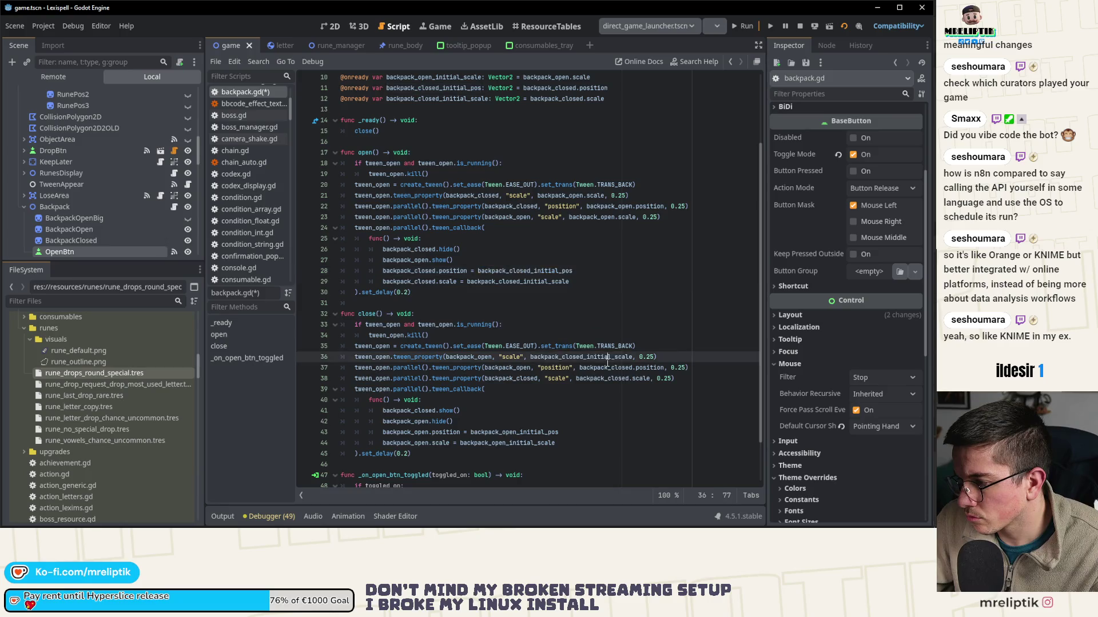
double_click(608, 368)
key(BackSpace)
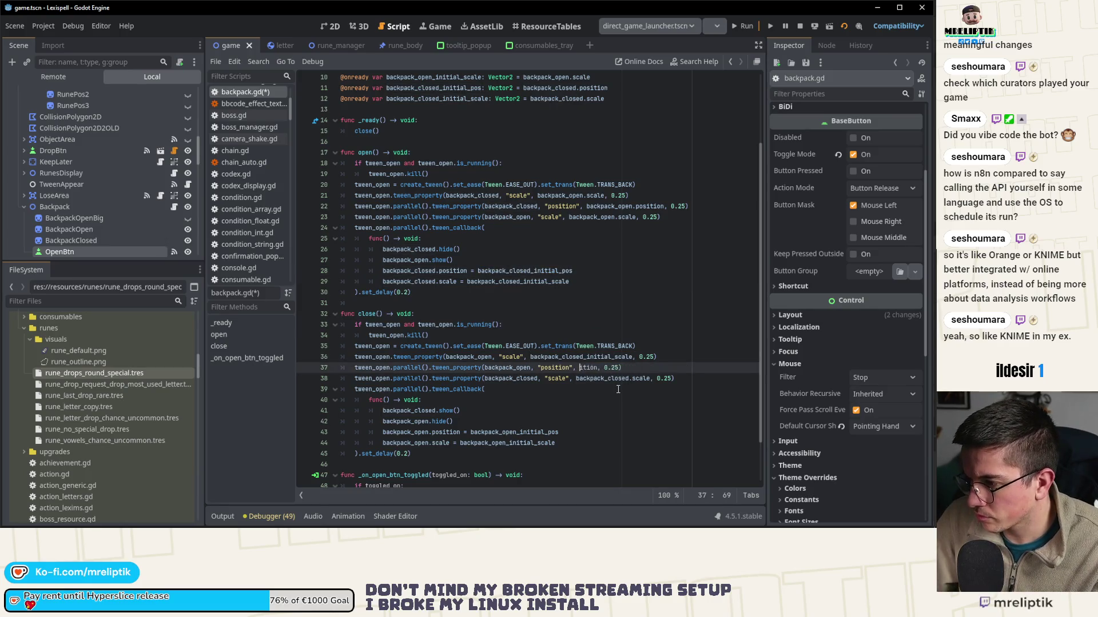
text(backpack_closed_initial_pos)
key(ctrl+s)
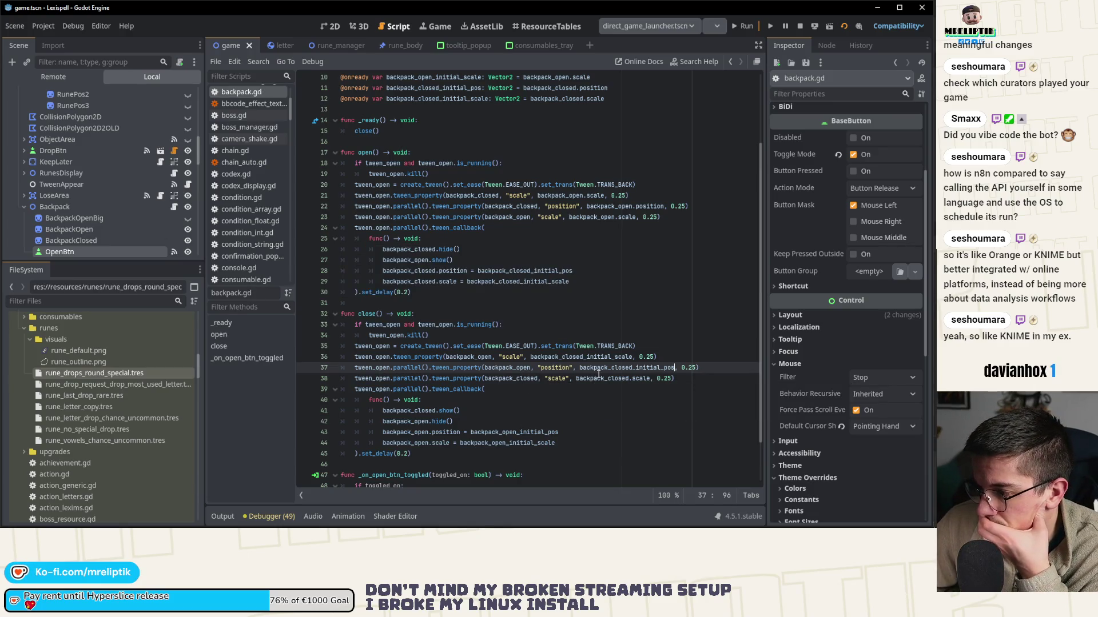
Paste backpack_closed_initial_scale over line 38's scale value and save.
mouse_move(531, 357)
mouse_down()
mouse_move(629, 358)
mouse_move(532, 360)
mouse_move(652, 379)
mouse_up()
click(633, 359)
key(ctrl+v)
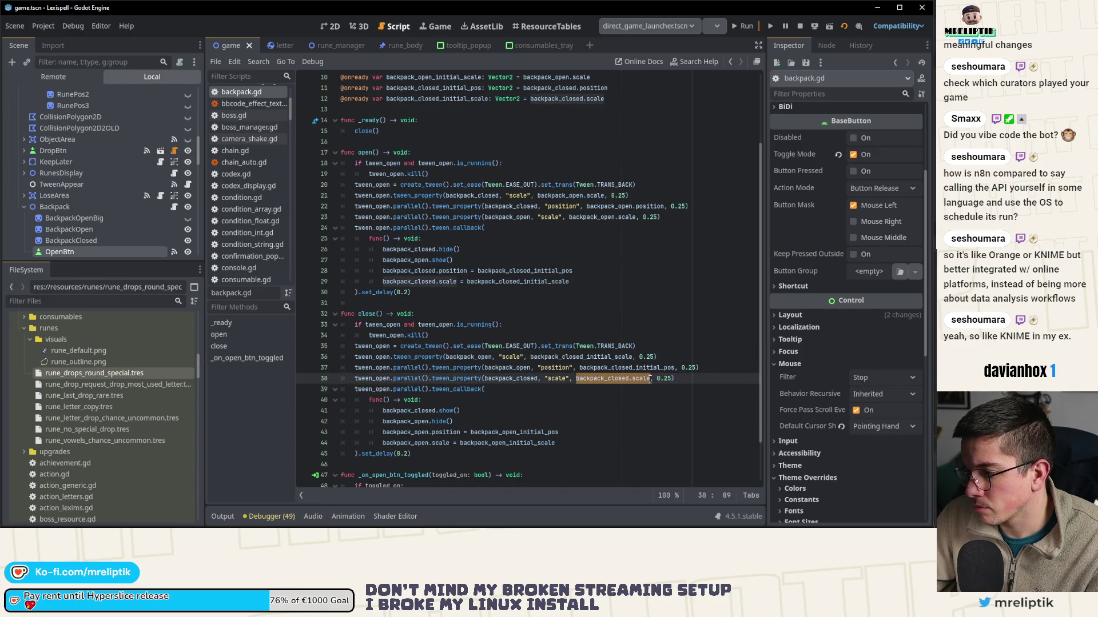
key(ctrl+s)
Change both set_delay values on lines 45 and 30 from 0.2 to 0.18, then run the game.
click(408, 453)
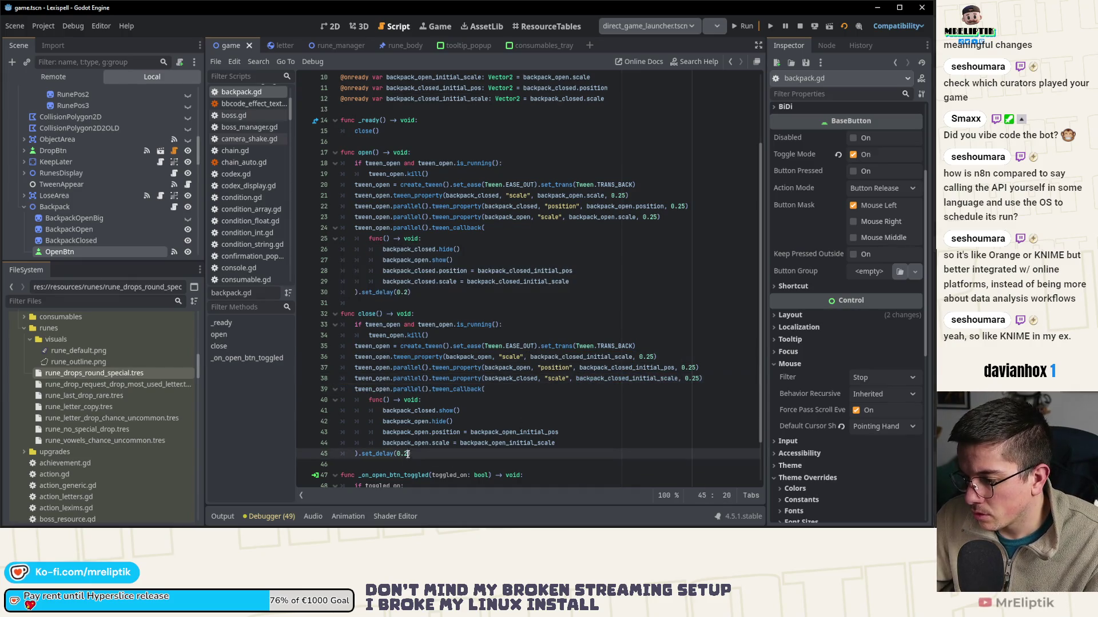
key(BackSpace)
text(18)
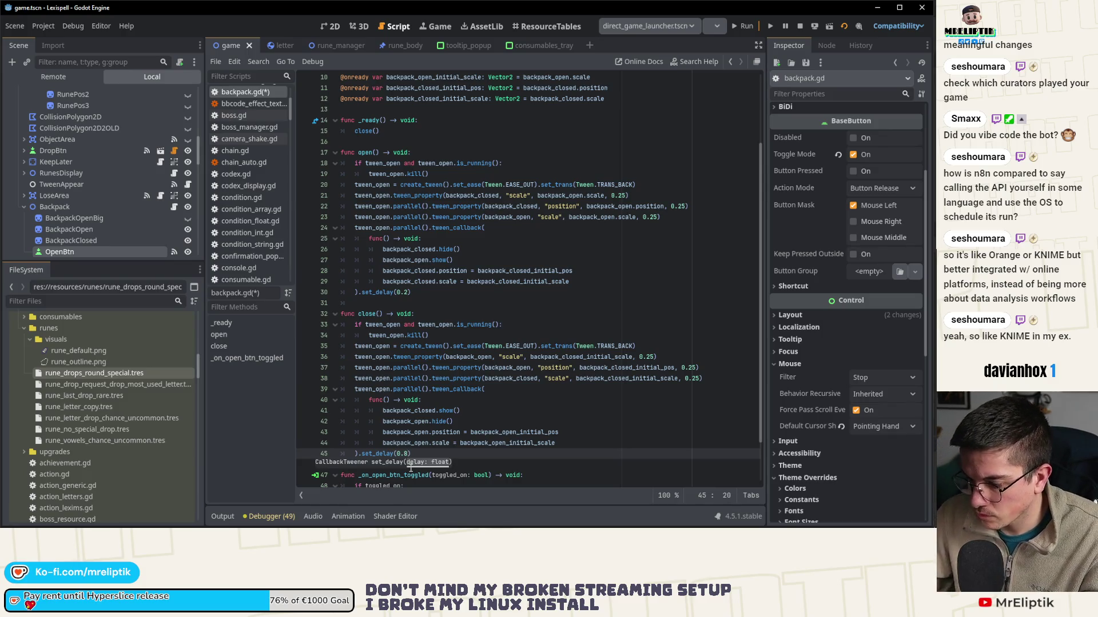
click(411, 292)
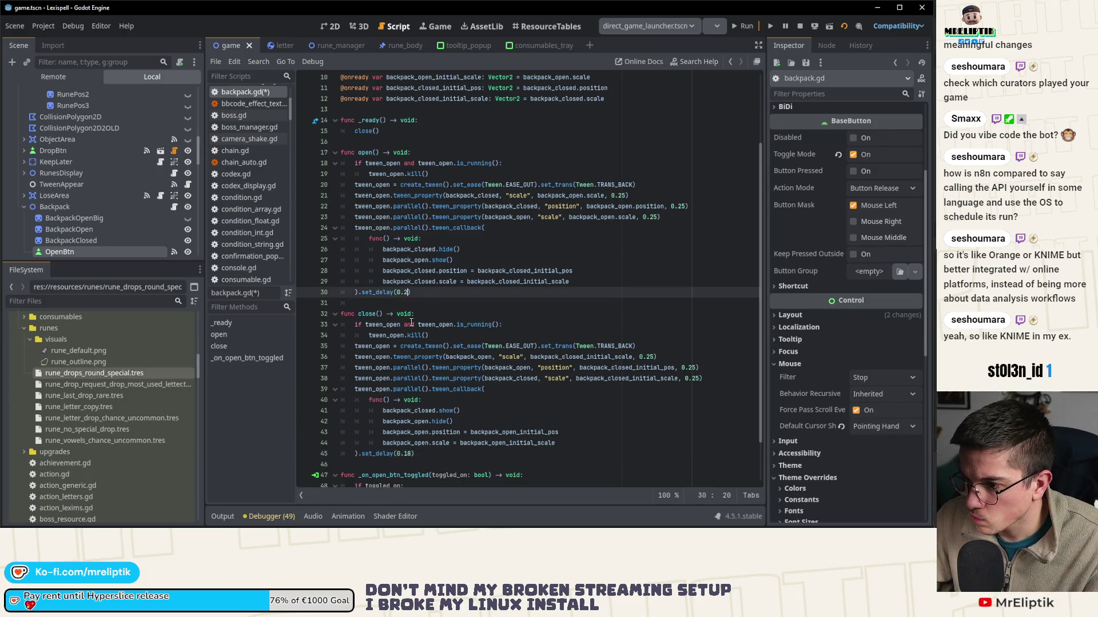
key(BackSpace)
text(18)
click(737, 27)
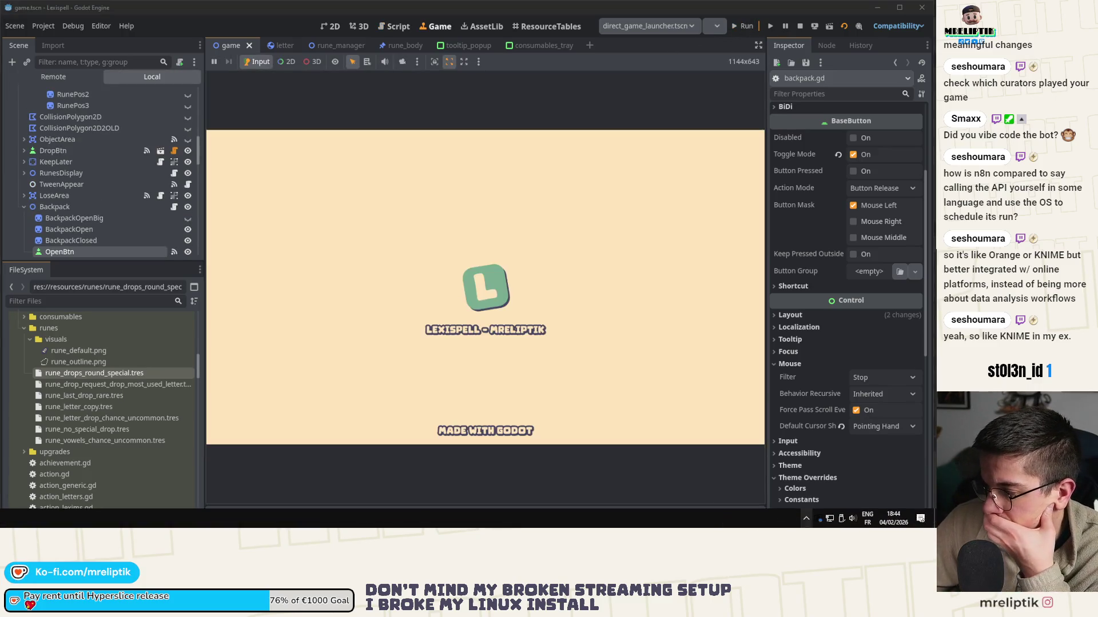
Dismiss the Windows tray and notification panels, open the backpack in Level 1, and return to backpack.gd.
click(807, 519)
click(807, 521)
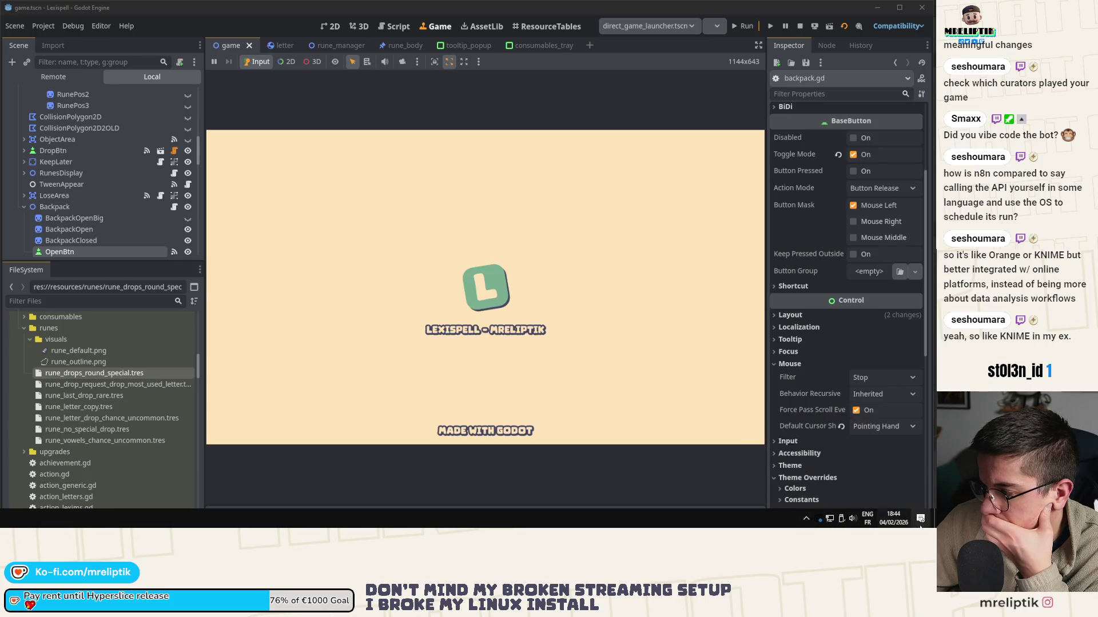
click(921, 519)
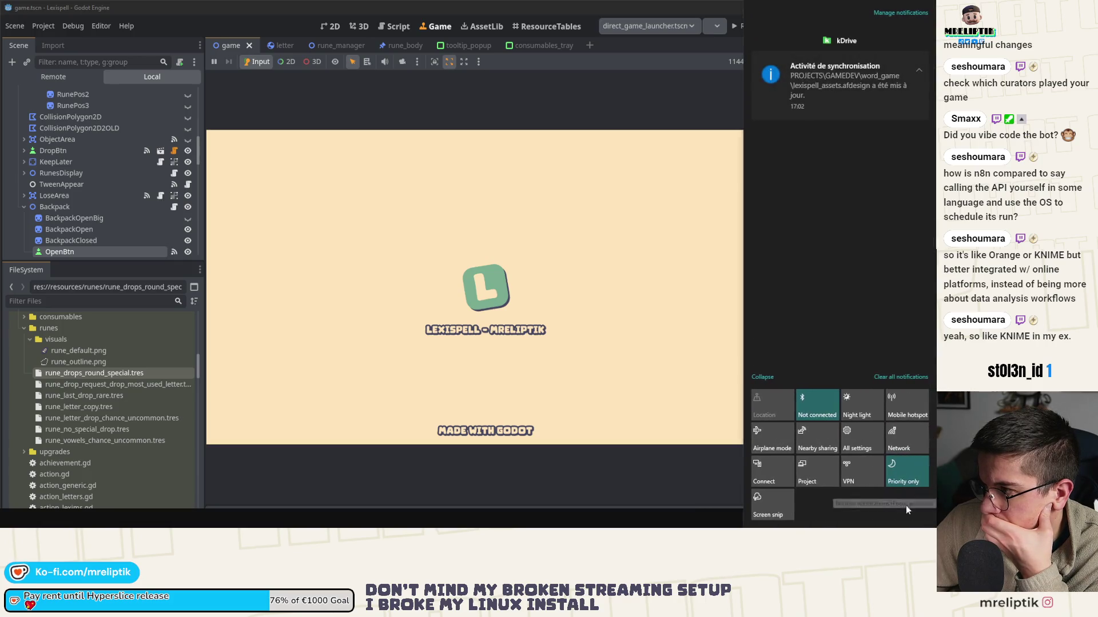
click(351, 454)
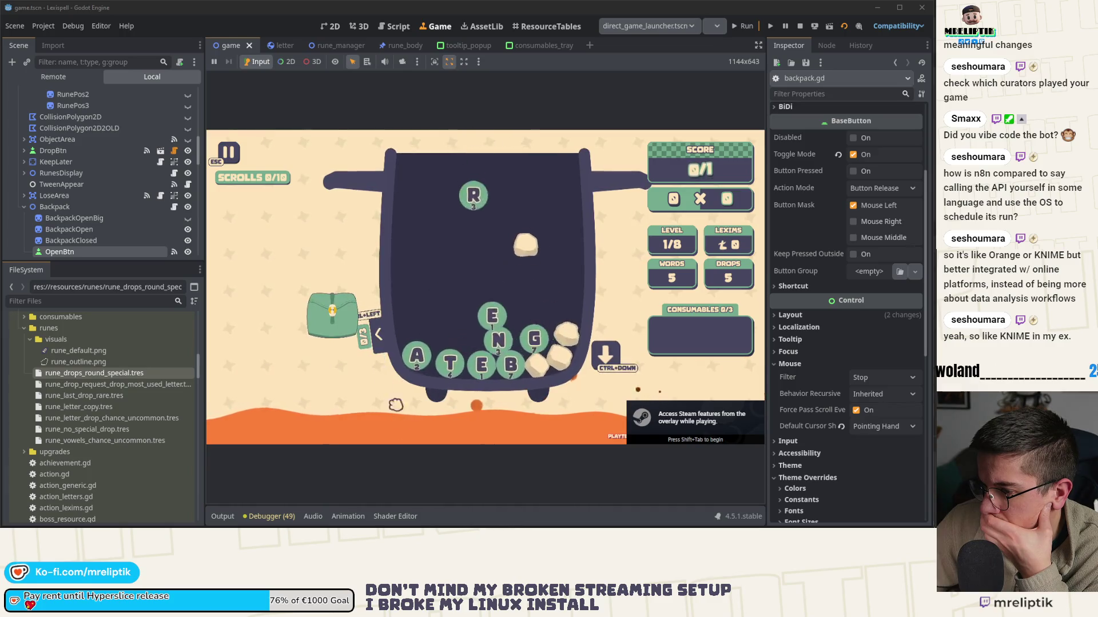
click(347, 339)
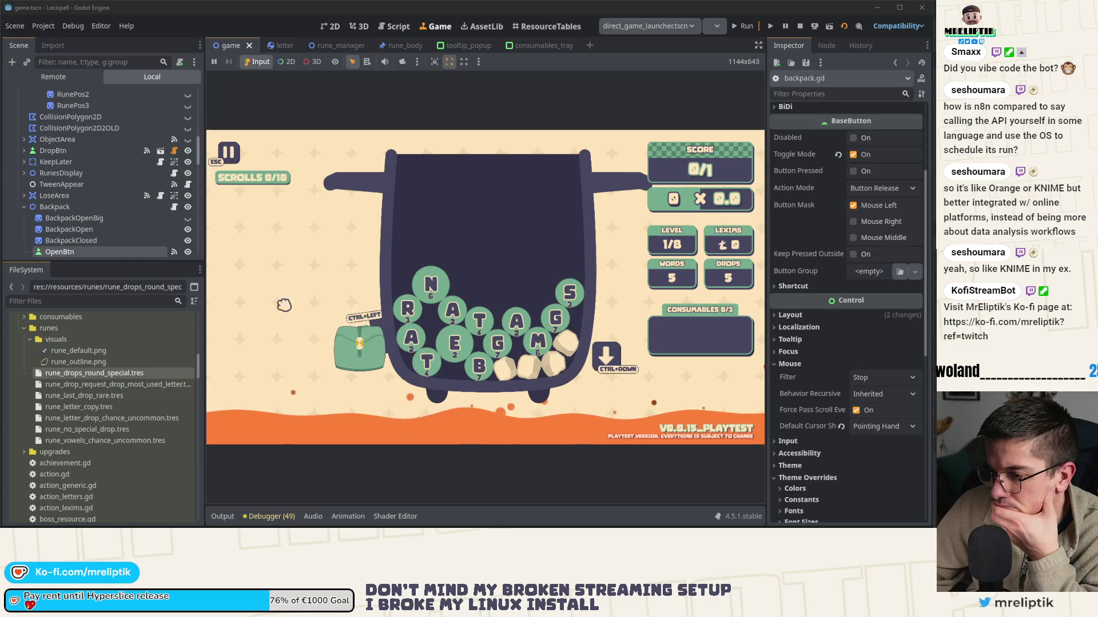
click(174, 207)
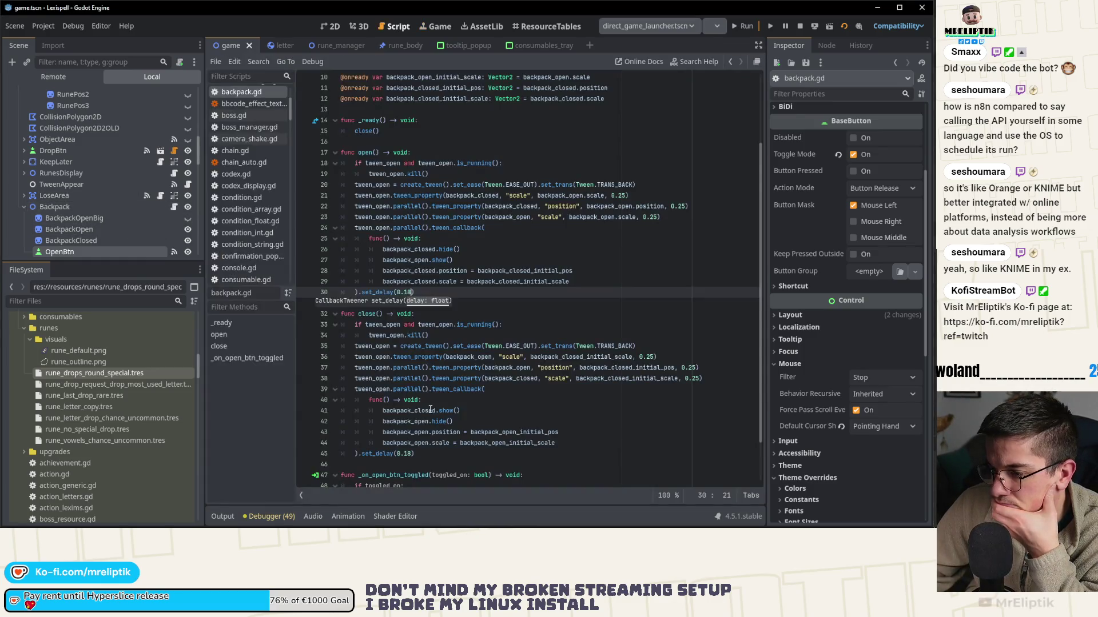
Set open()'s scale target on line 21 to backpack_open_initial_scale, copying the name from line 43.
double_click(408, 271)
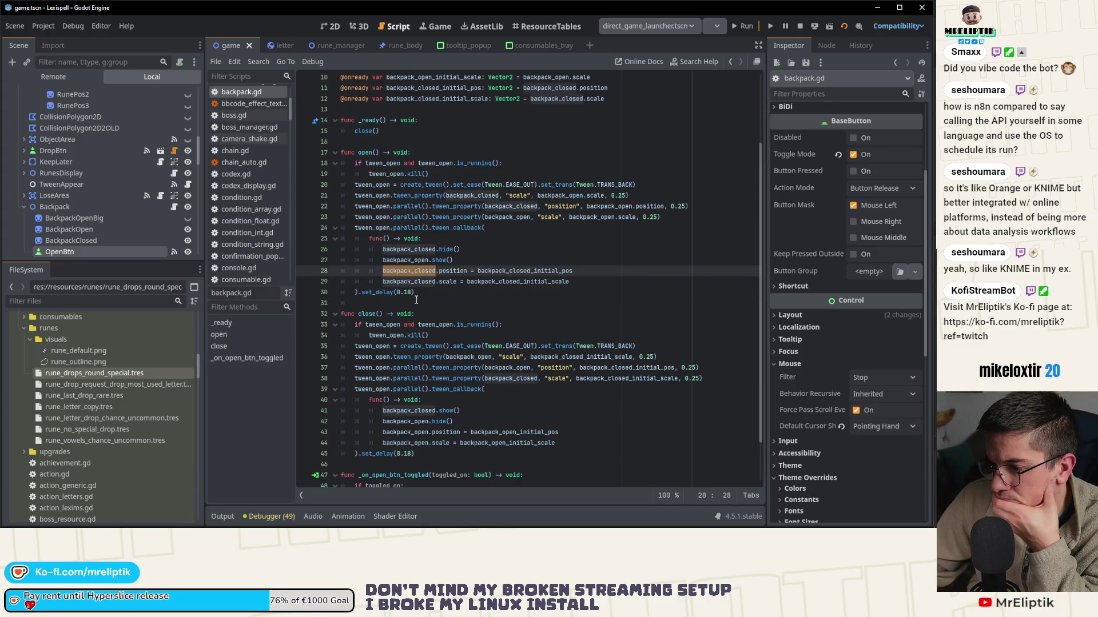
double_click(507, 433)
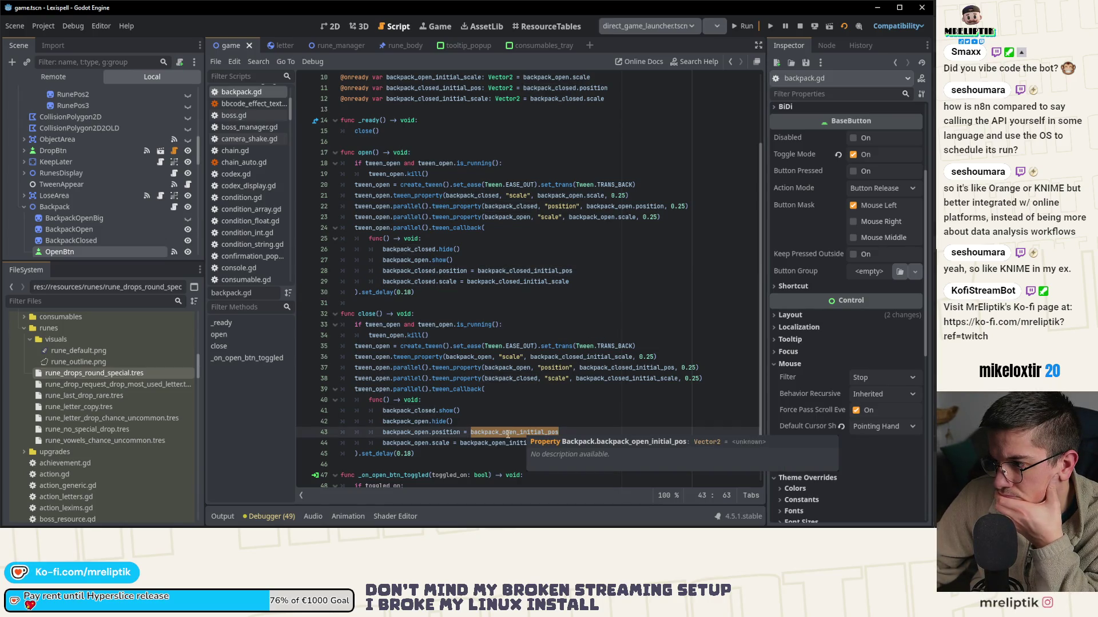
double_click(564, 196)
double_click(605, 368)
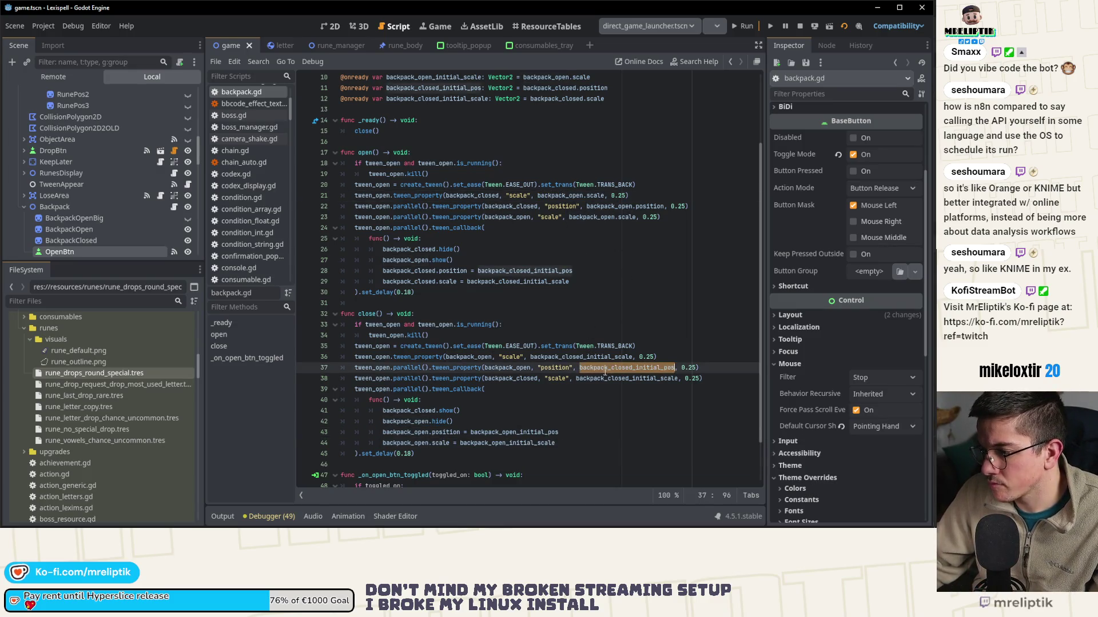
double_click(500, 432)
key(ctrl+c)
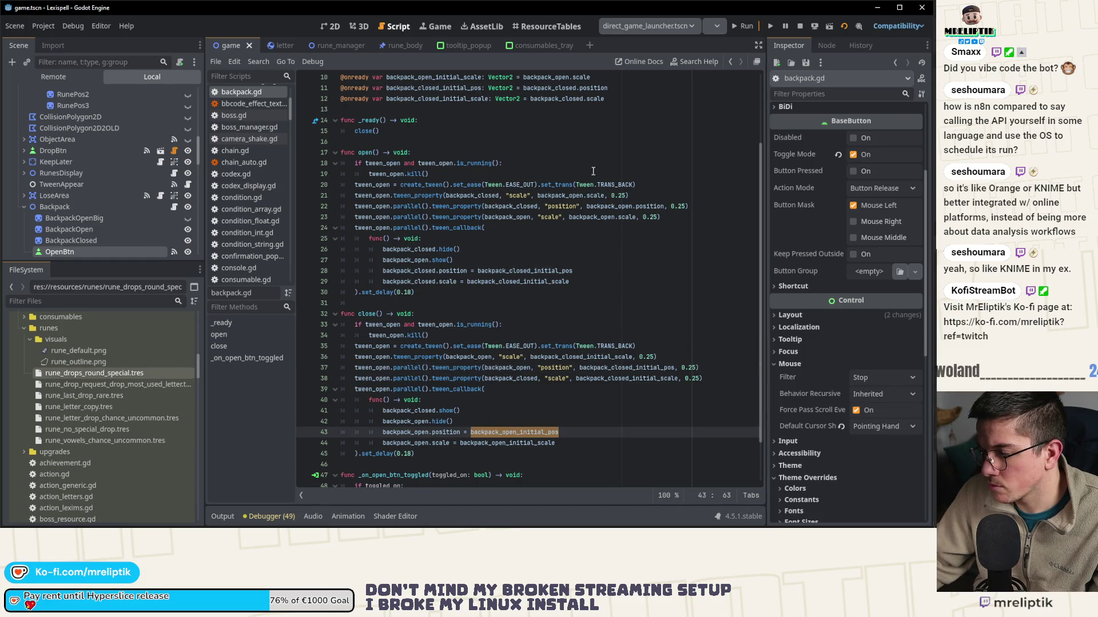
double_click(574, 199)
key(Delete)
key(Delete)
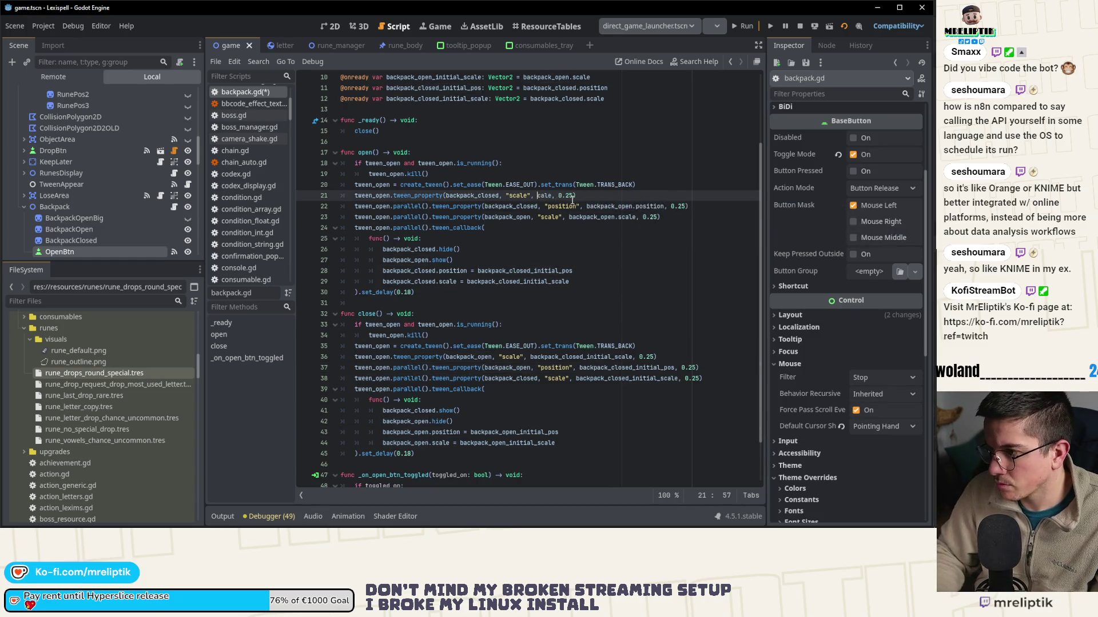
key(ctrl+v)
key(BackSpace)
key(BackSpace)
key(BackSpace)
text(scale)
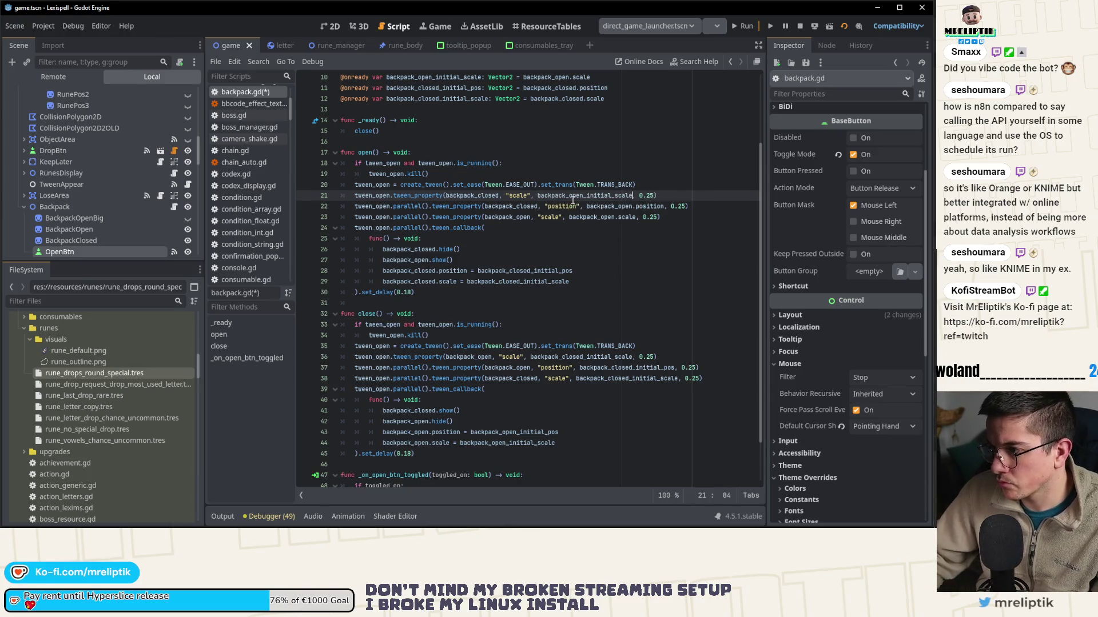
Point line 22's position at backpack_open_initial_pos and line 23's scale at backpack_open_initial_scale, then save and run.
double_click(610, 205)
key(Delete)
key(Delete)
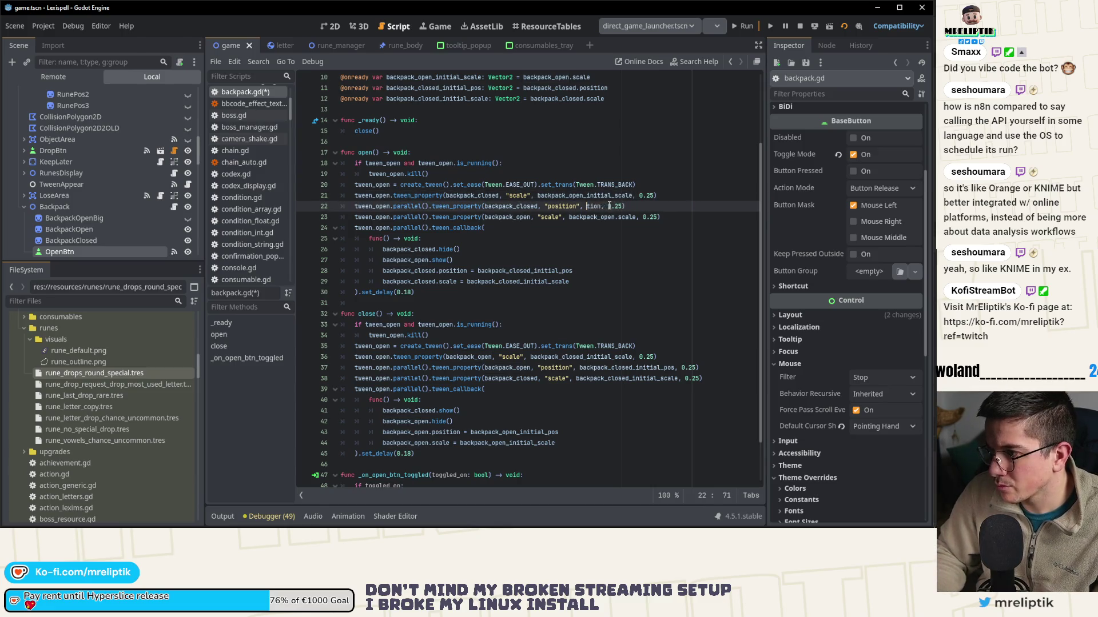
key(ctrl+v)
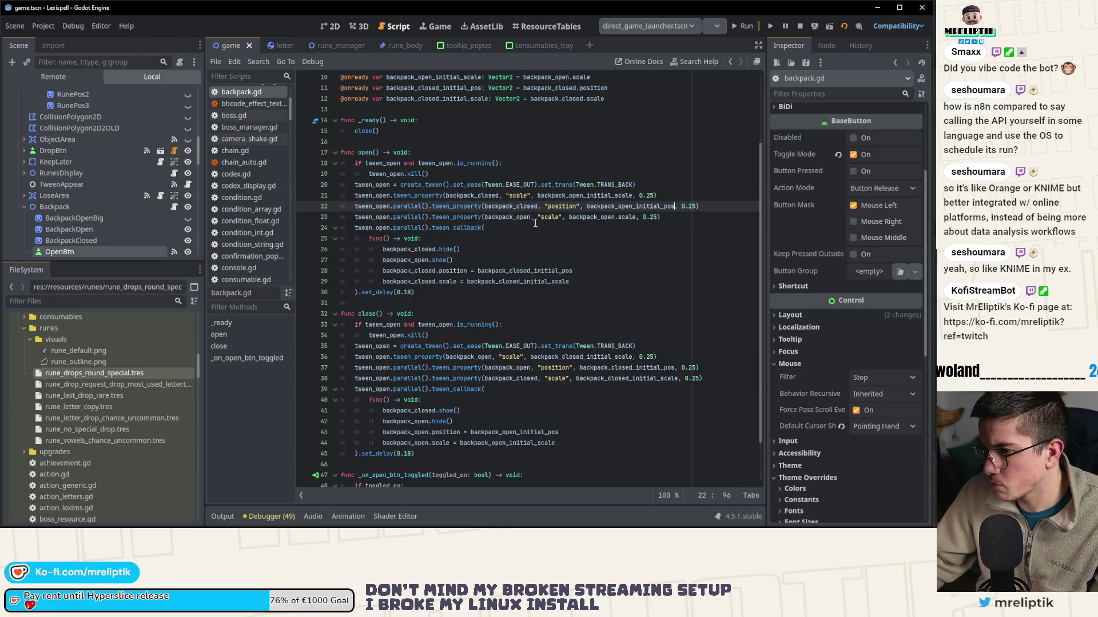
double_click(629, 206)
double_click(595, 217)
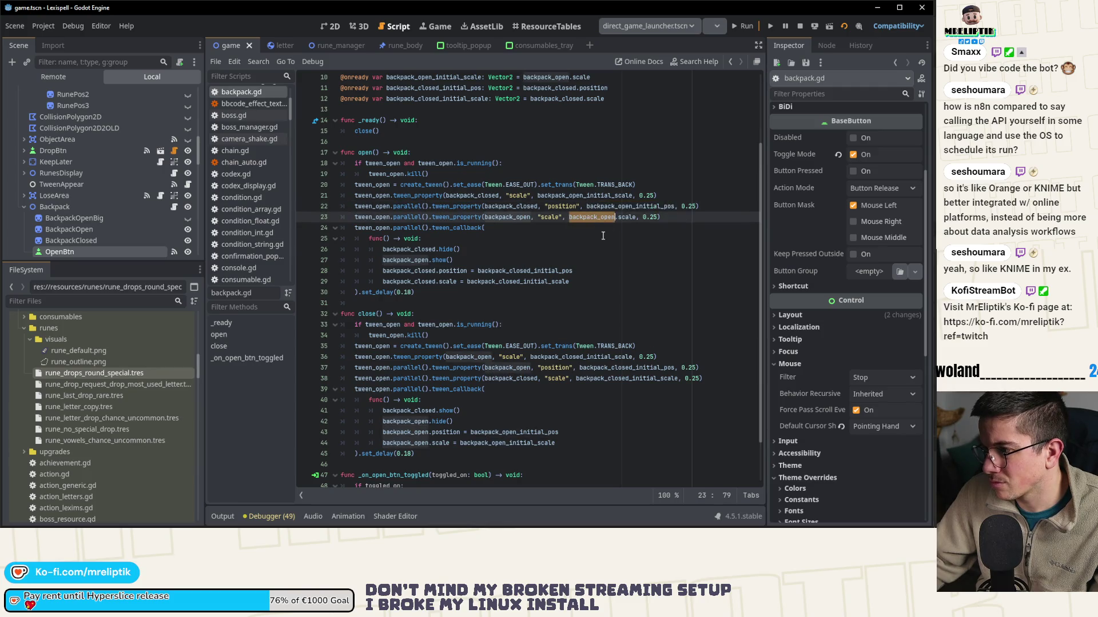
key(Delete)
key(Delete)
key(Delete)
key(ctrl+v)
key(BackSpace)
text(cale)
key(ctrl+s)
key(F5)
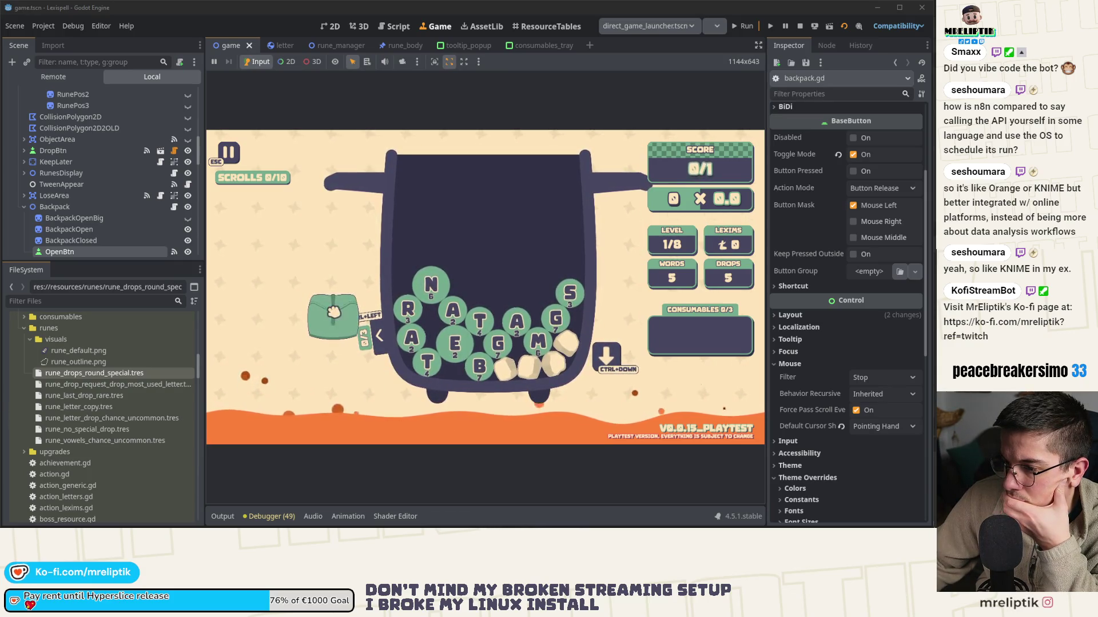
Open the backpack to full size in the running game, then stop the game with F8.
click(363, 354)
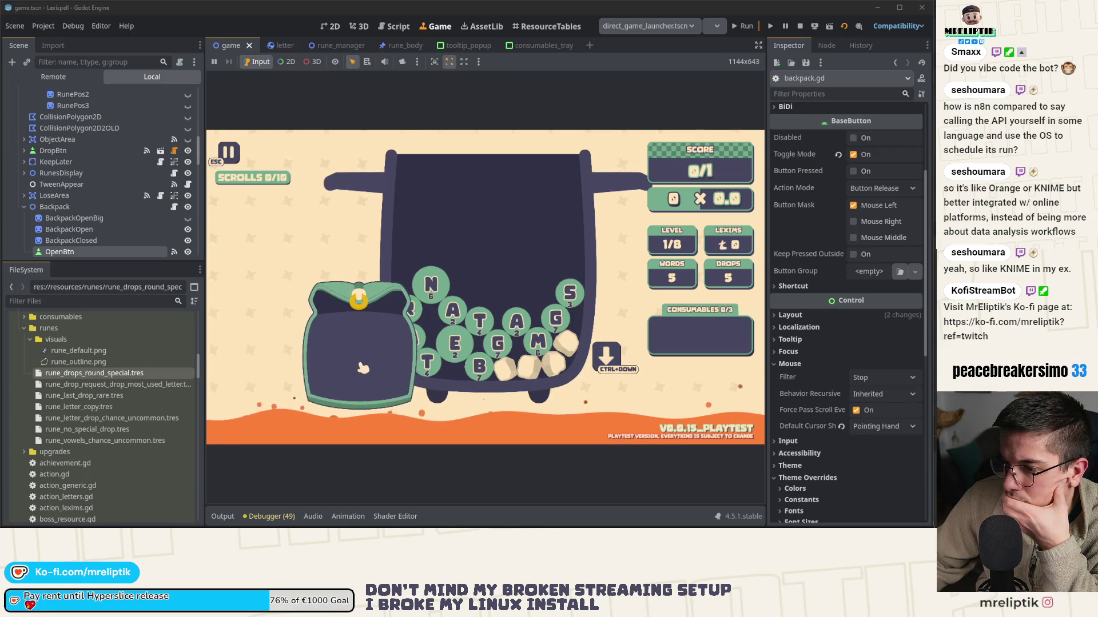
key(F8)
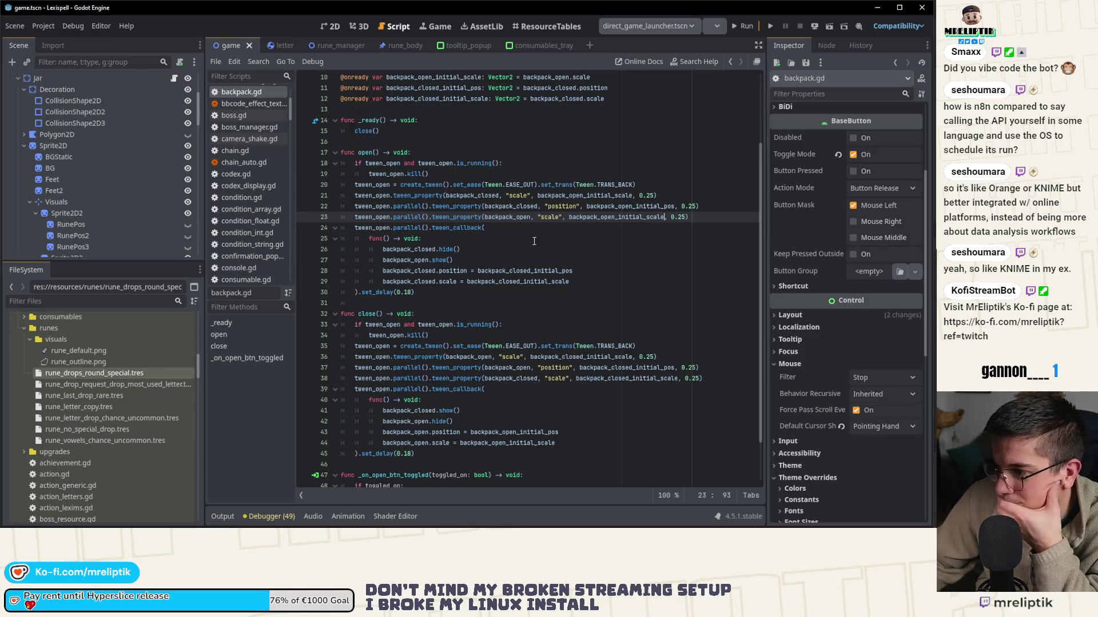
Review the uses of backpack_closed and backpack_open in open() and close(), then relaunch the game.
click(591, 216)
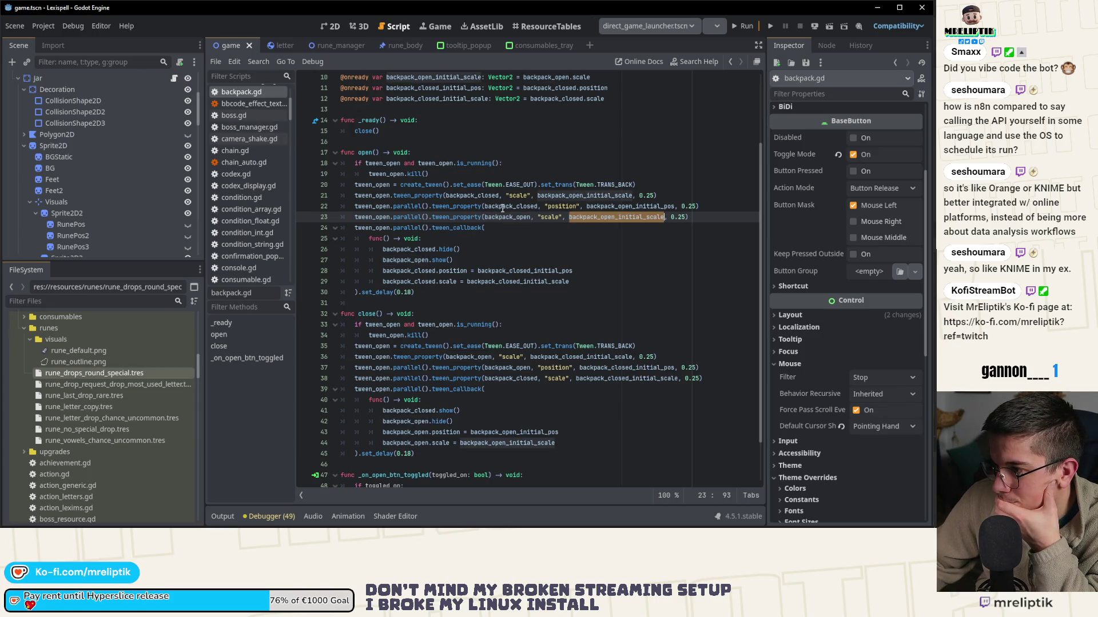
double_click(502, 207)
mouse_move(502, 206)
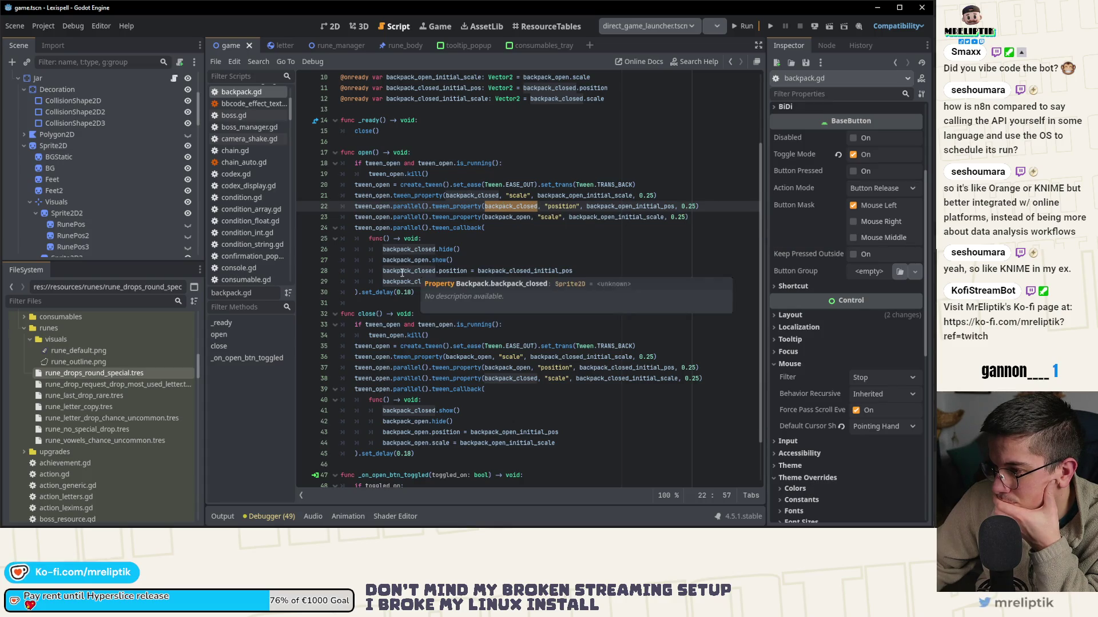
double_click(402, 272)
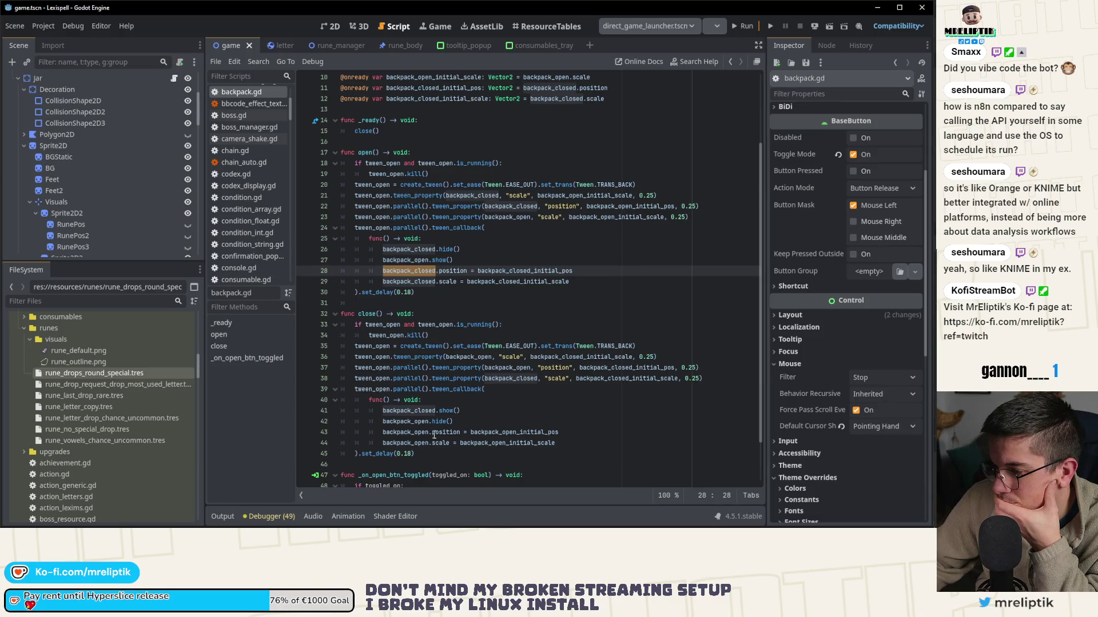
double_click(514, 379)
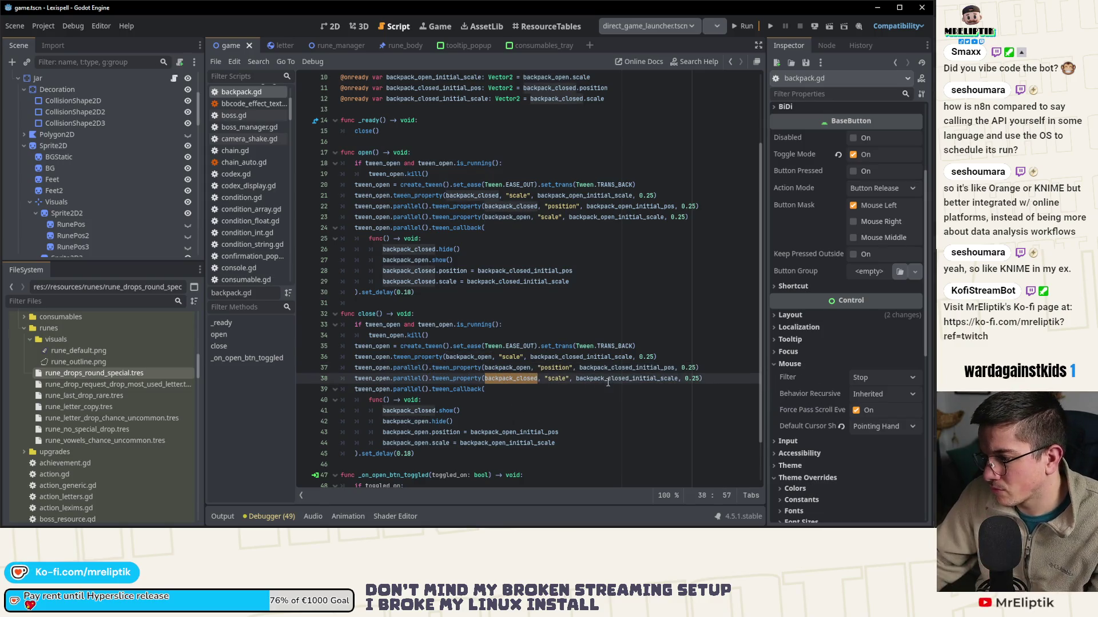
double_click(615, 378)
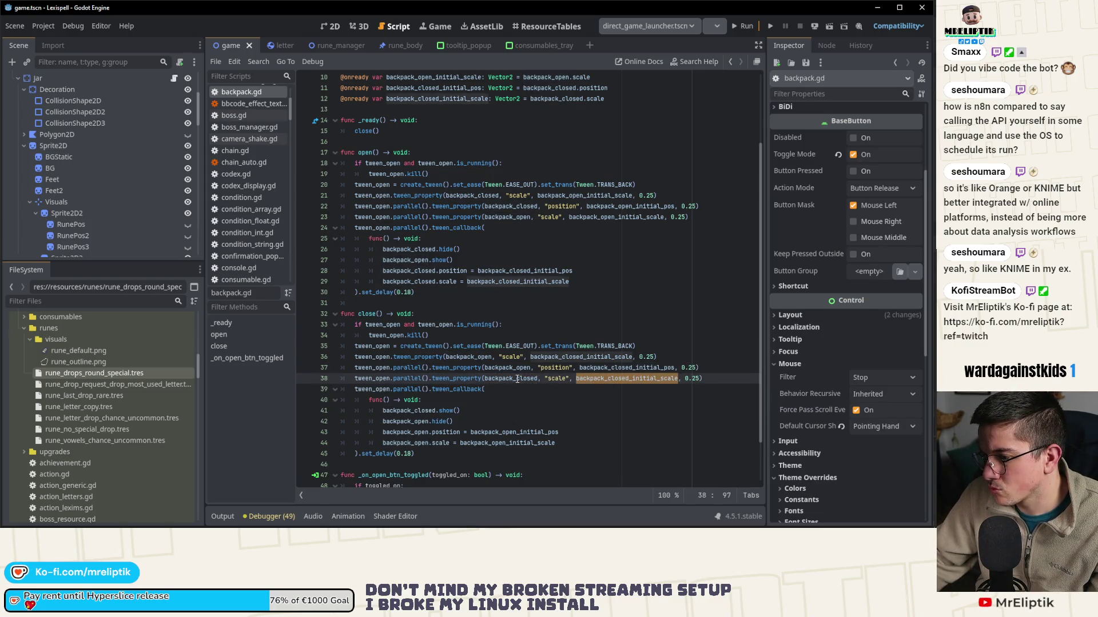
click(515, 367)
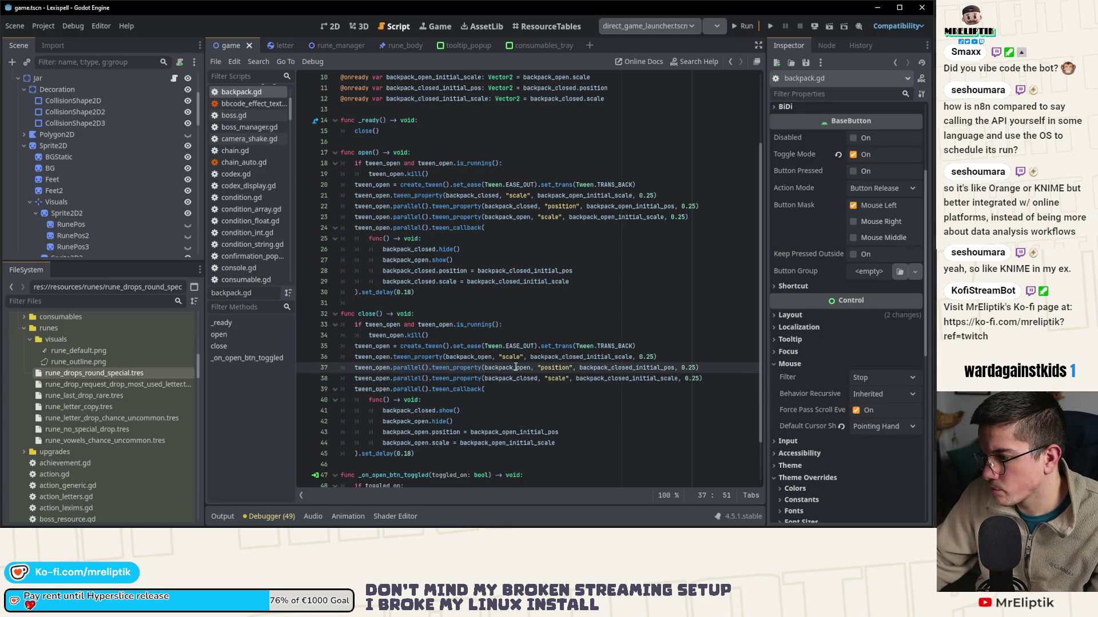
double_click(515, 367)
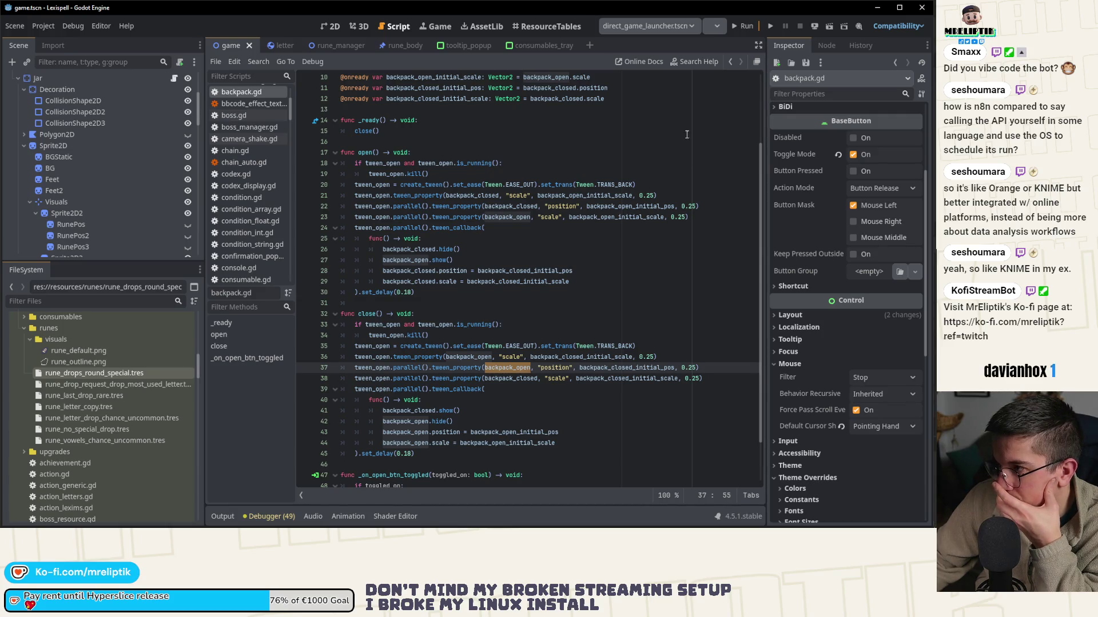
click(739, 26)
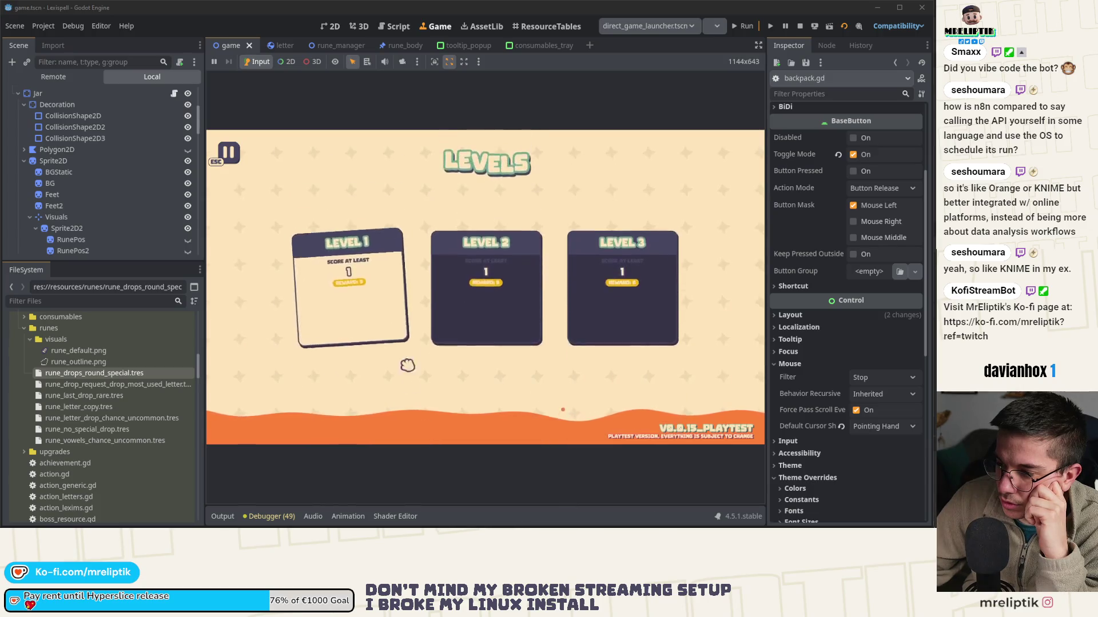
click(369, 365)
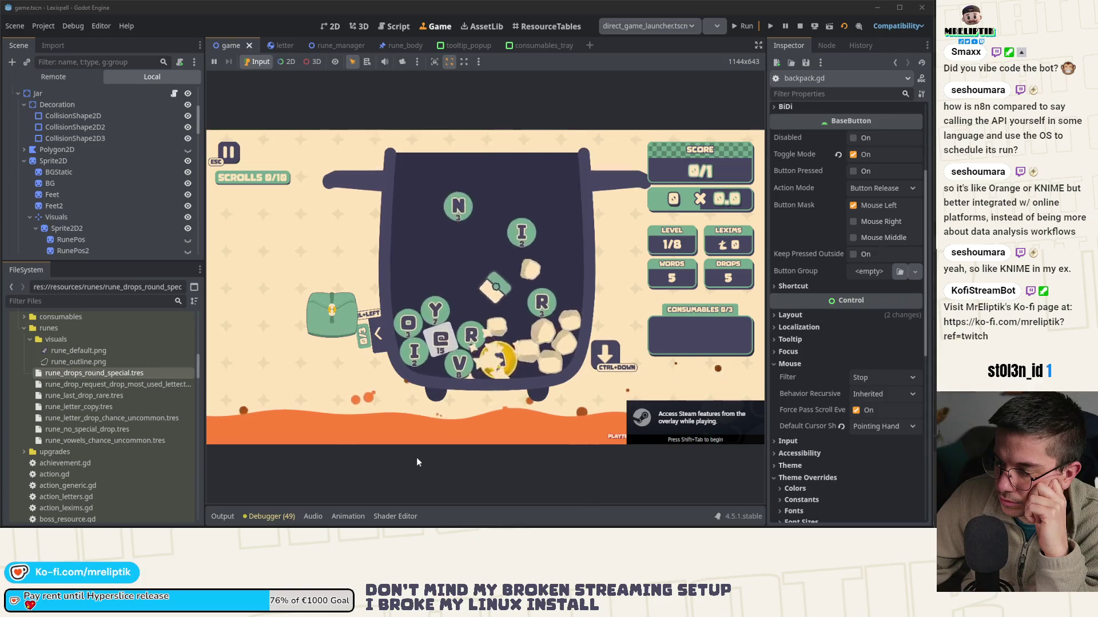
click(349, 338)
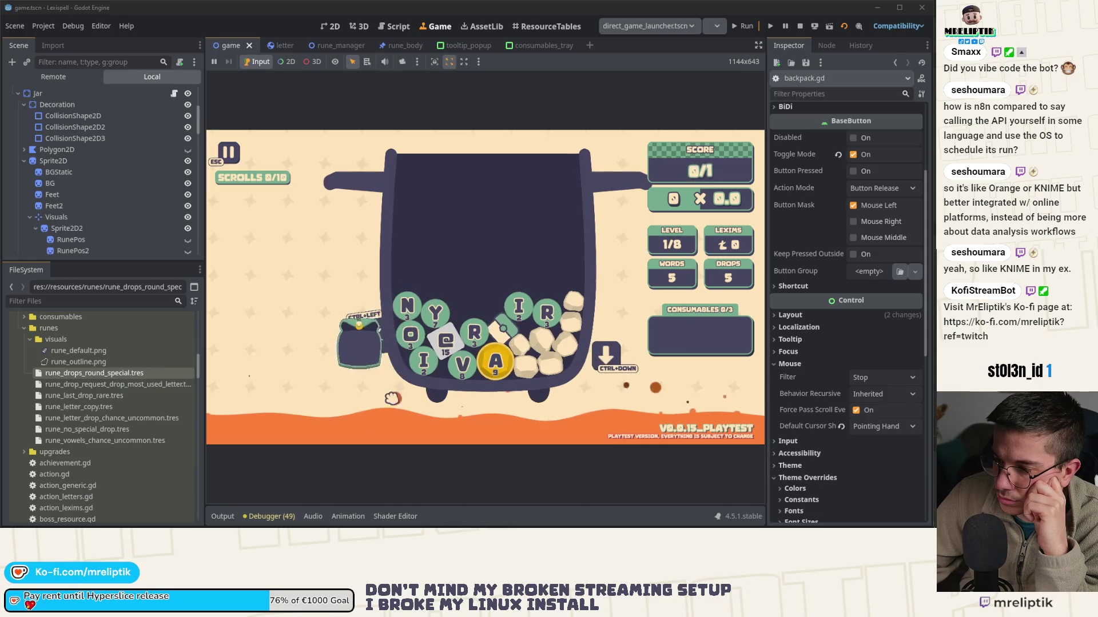
click(346, 338)
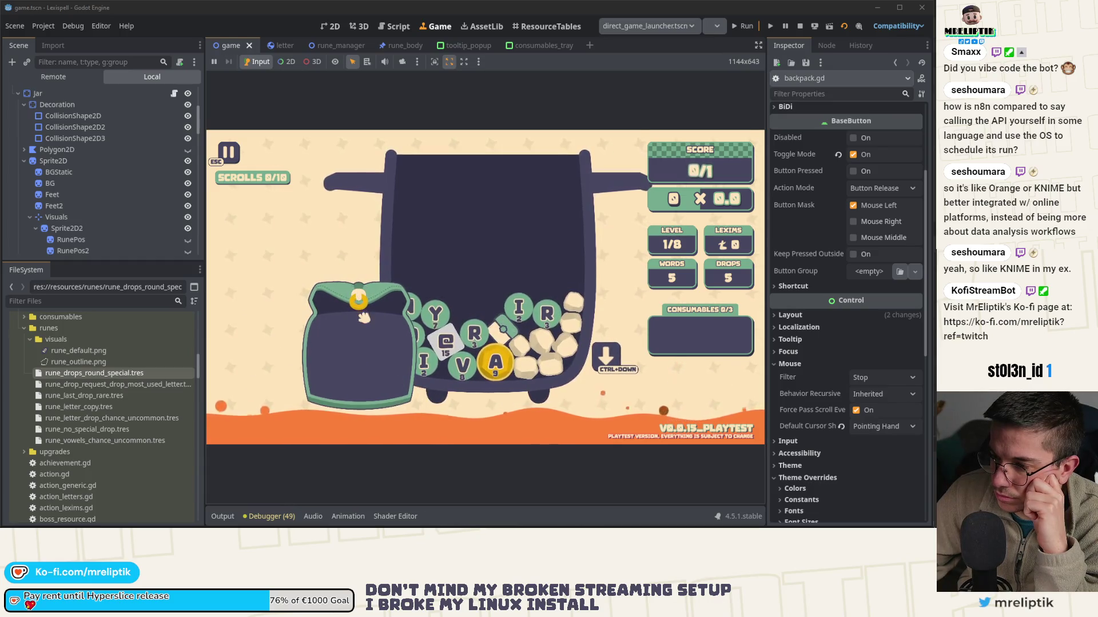
click(368, 378)
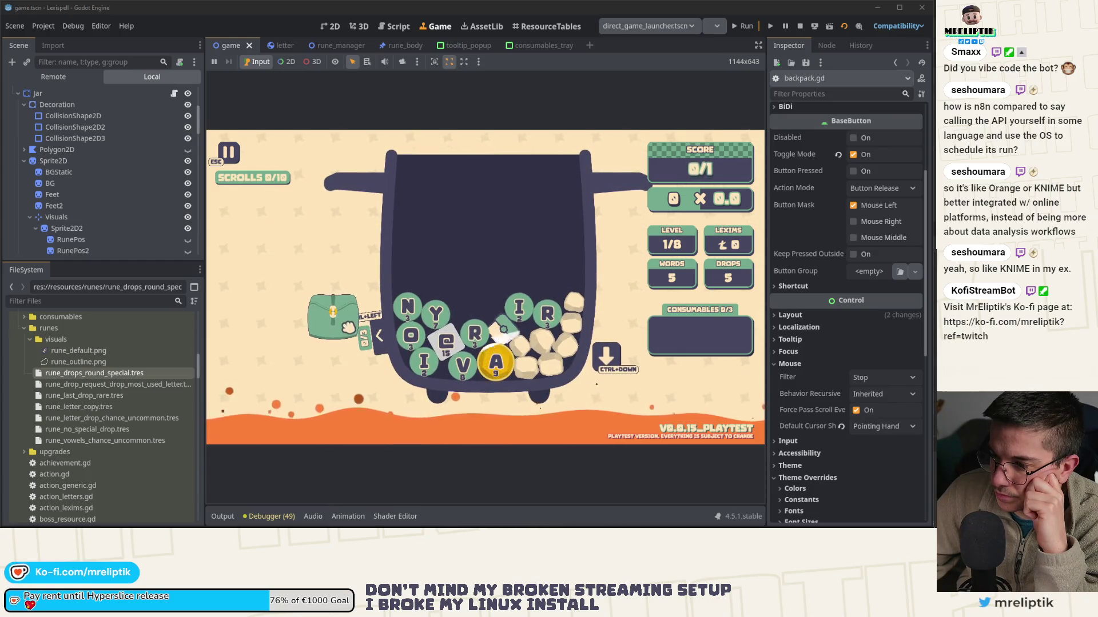
click(347, 333)
click(364, 364)
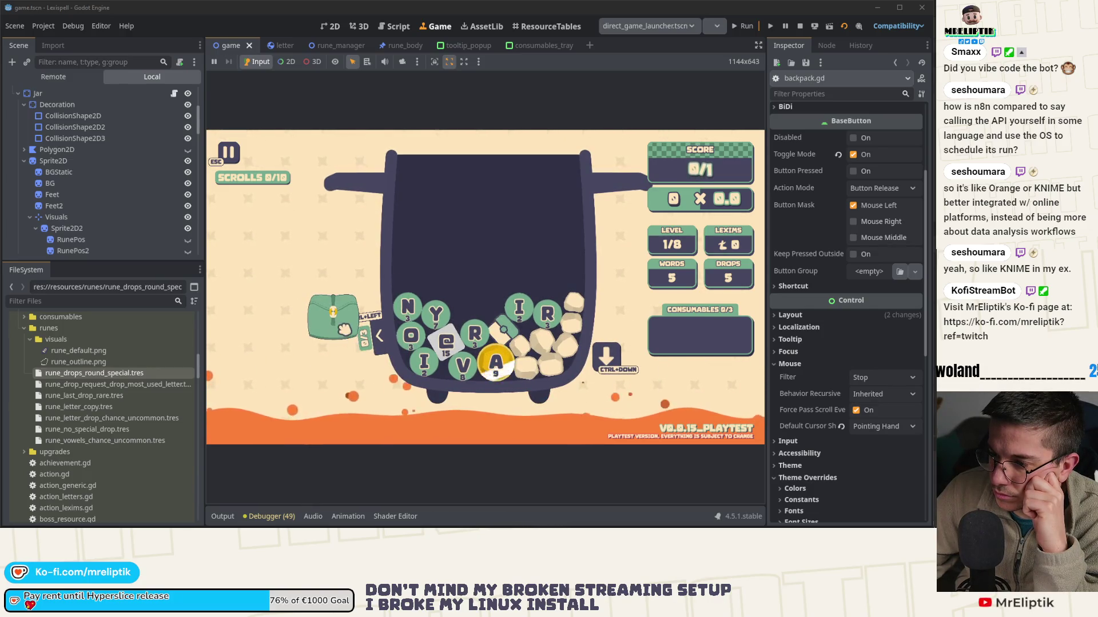
click(378, 376)
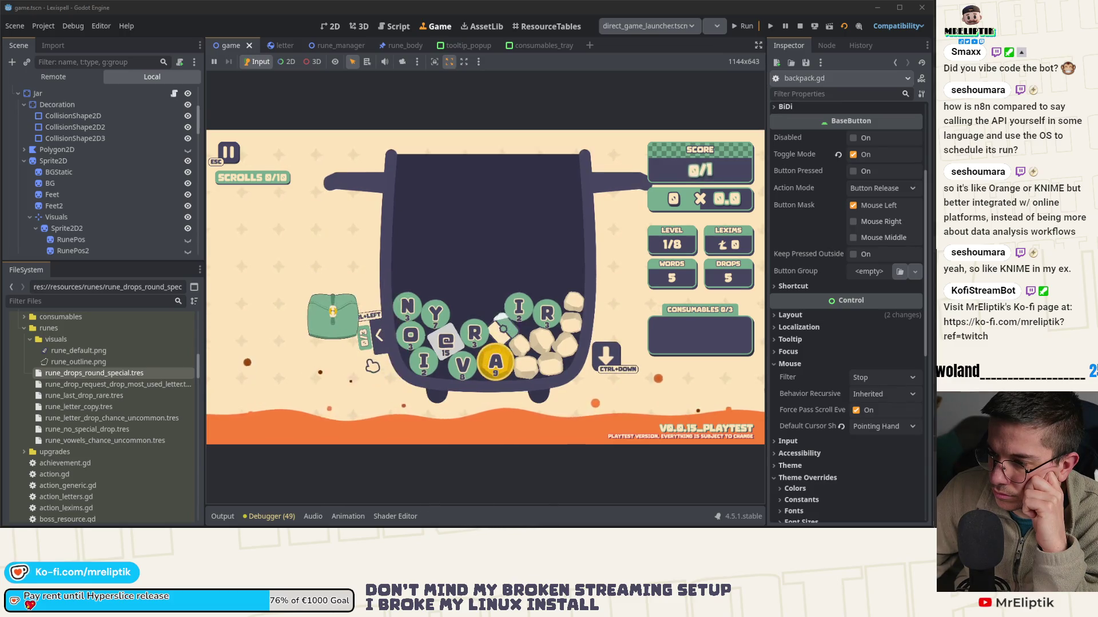
click(379, 368)
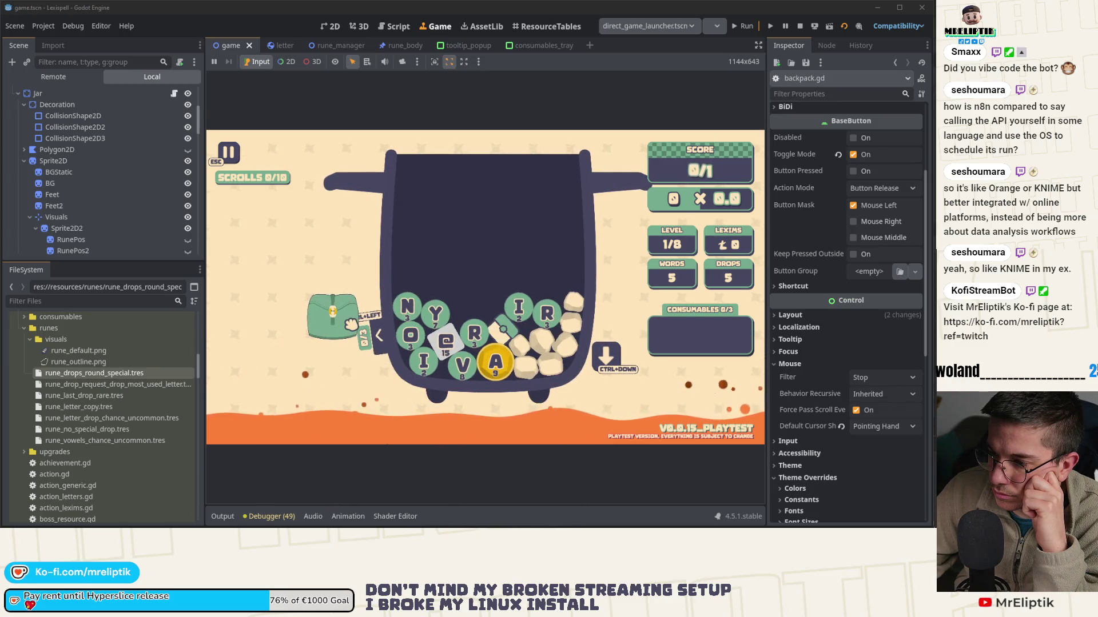
click(351, 335)
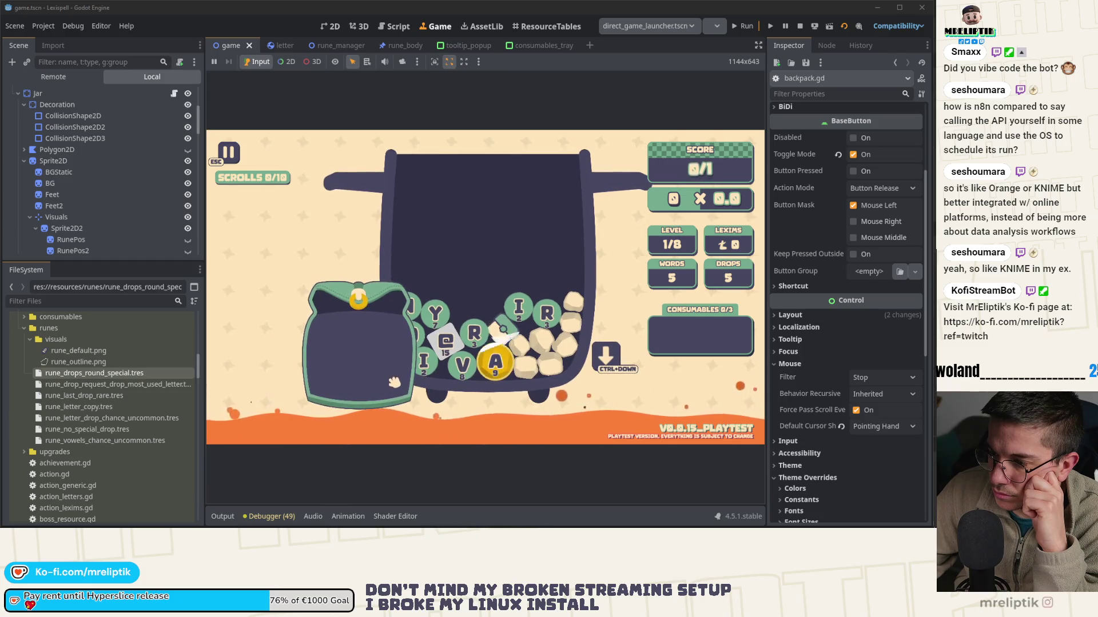
click(346, 319)
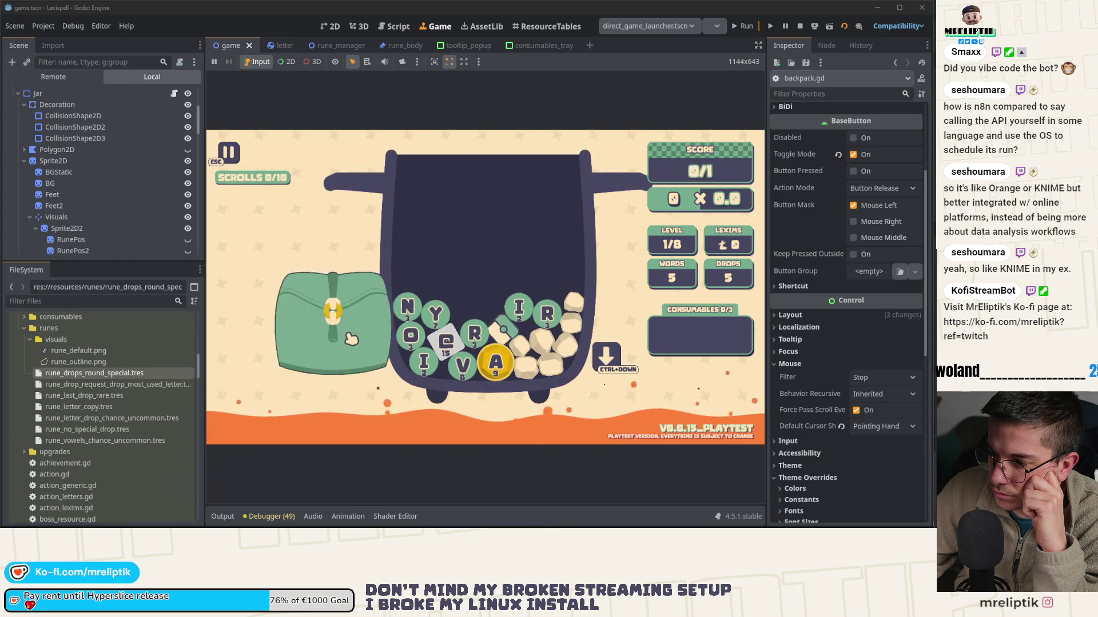
click(396, 379)
click(794, 26)
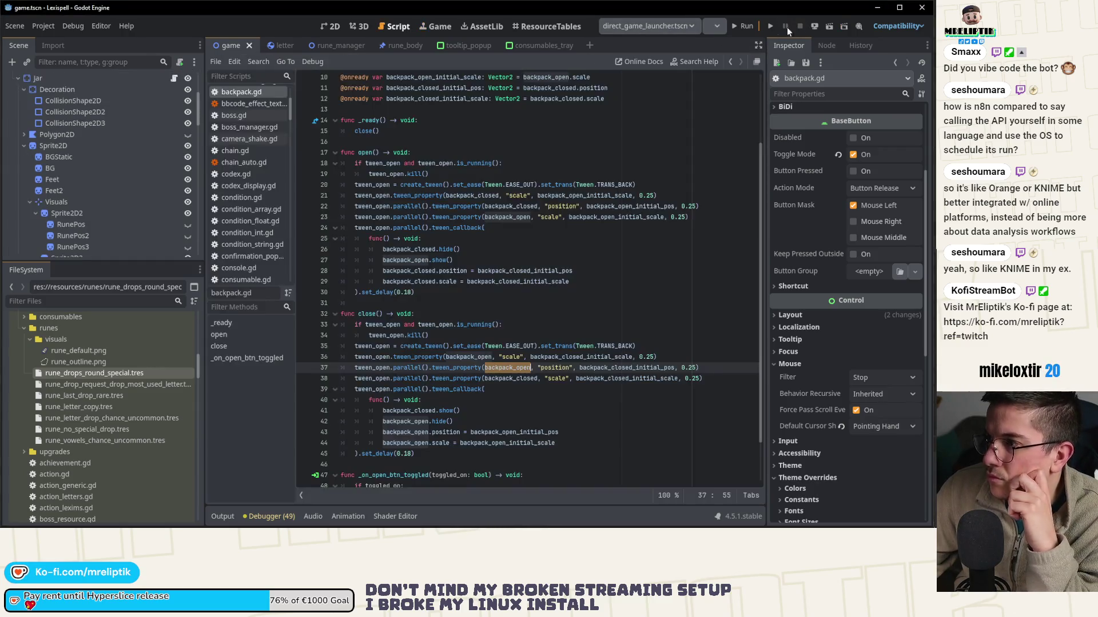
View the game scene in 2D, scroll to the Backpack node, then switch to the lexispell_assets artwork in Affinity Designer.
click(330, 26)
scroll(401, 286, down, 1)
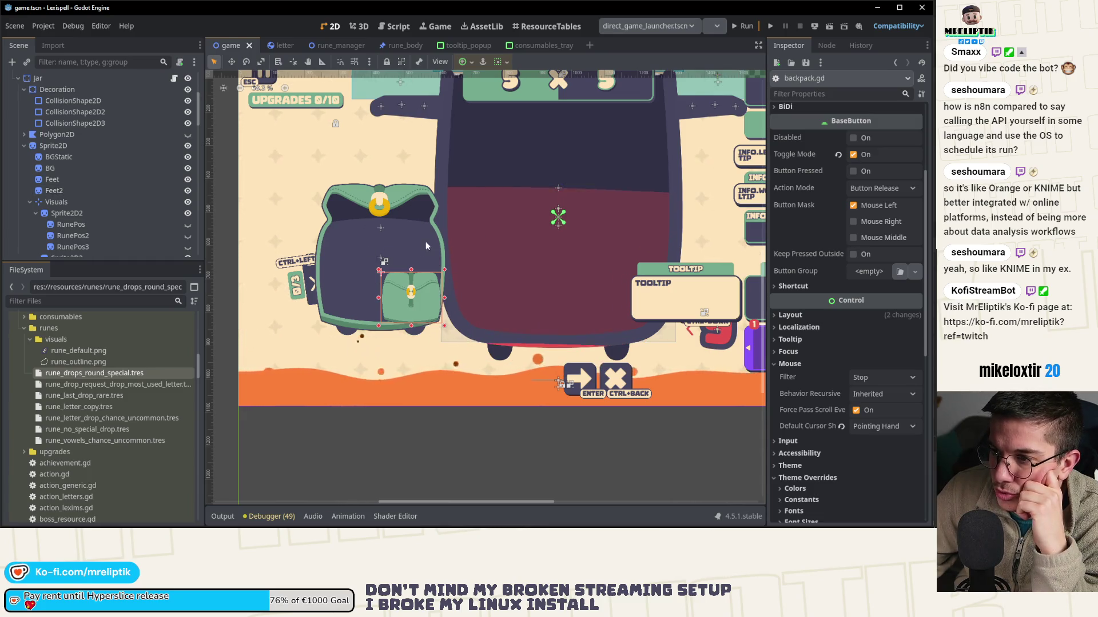
scroll(92, 204, down, 3)
scroll(91, 204, down, 1)
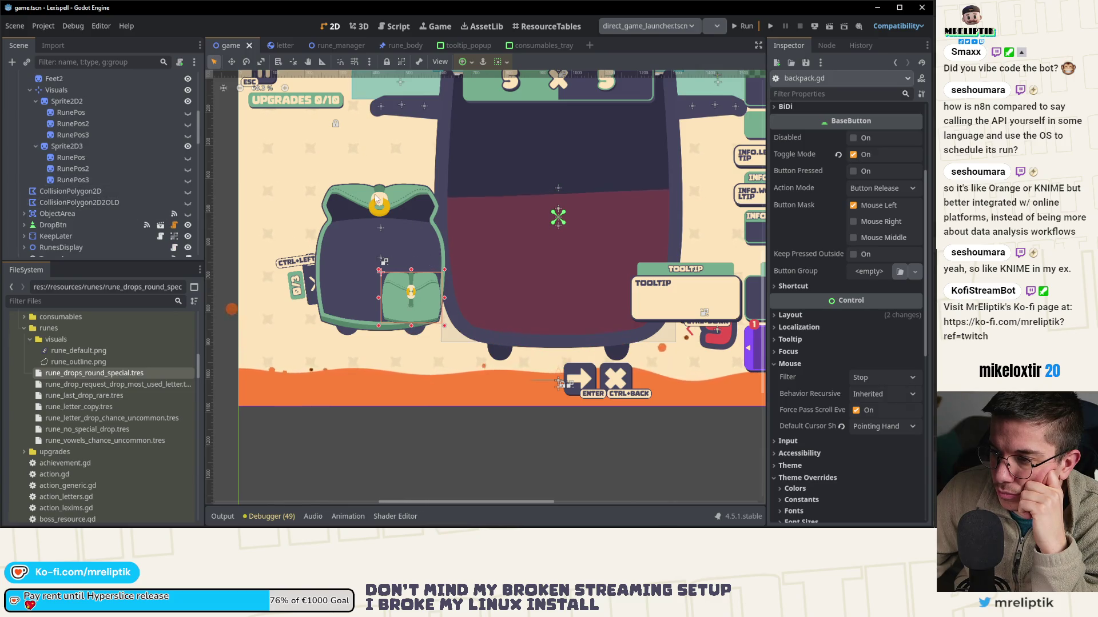
scroll(80, 213, down, 2)
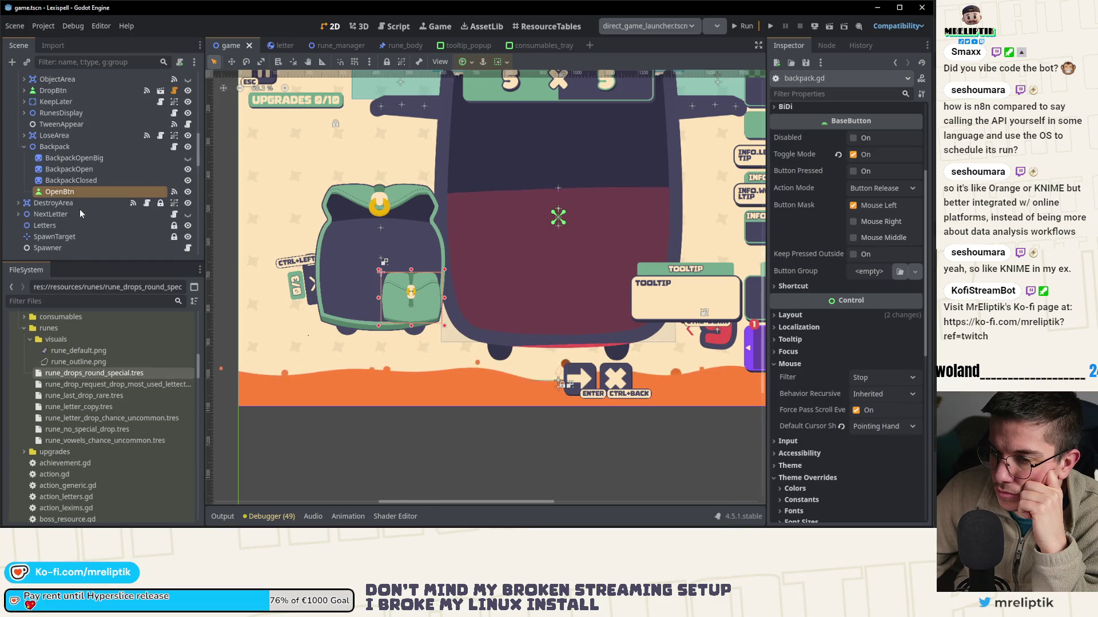
scroll(80, 209, down, 5)
scroll(74, 214, up, 5)
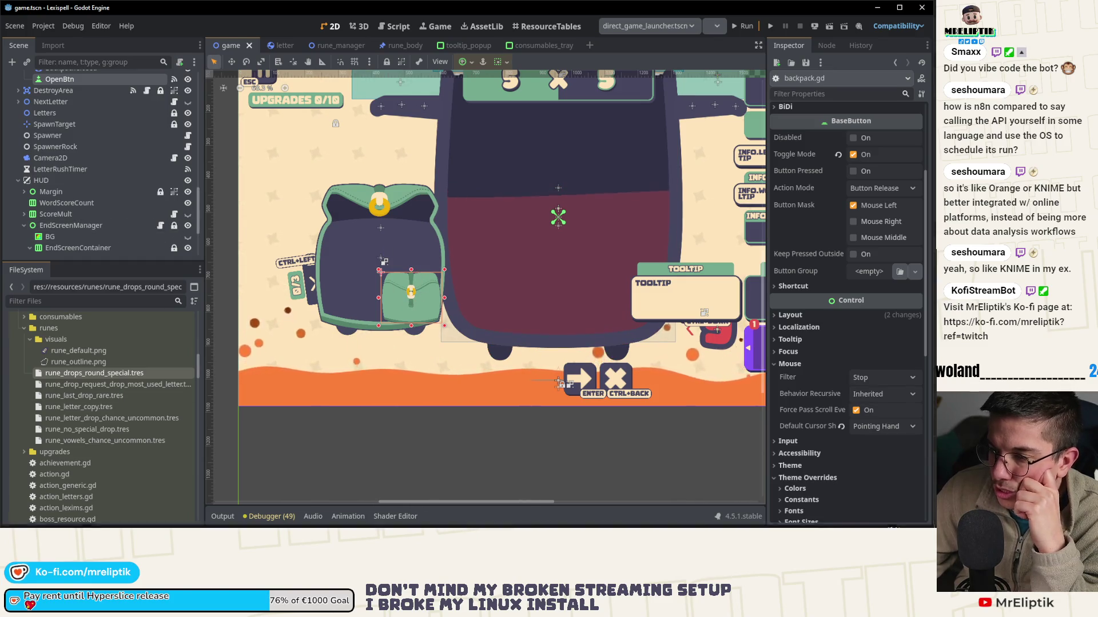
key(alt+Tab)
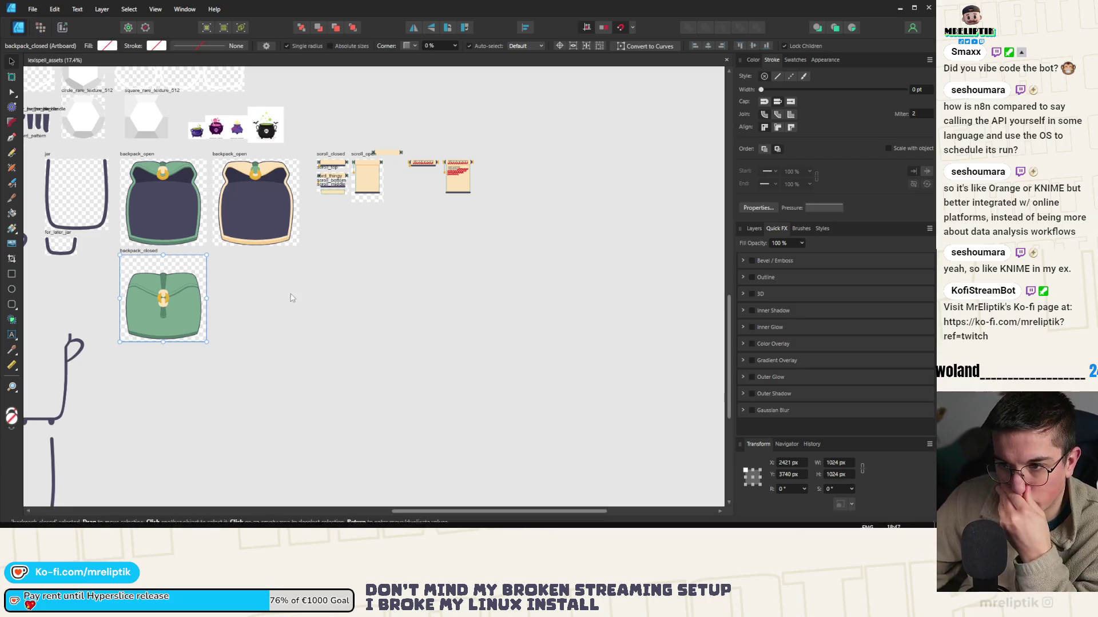
Duplicate the backpack_closed artboard below the original.
click(142, 251)
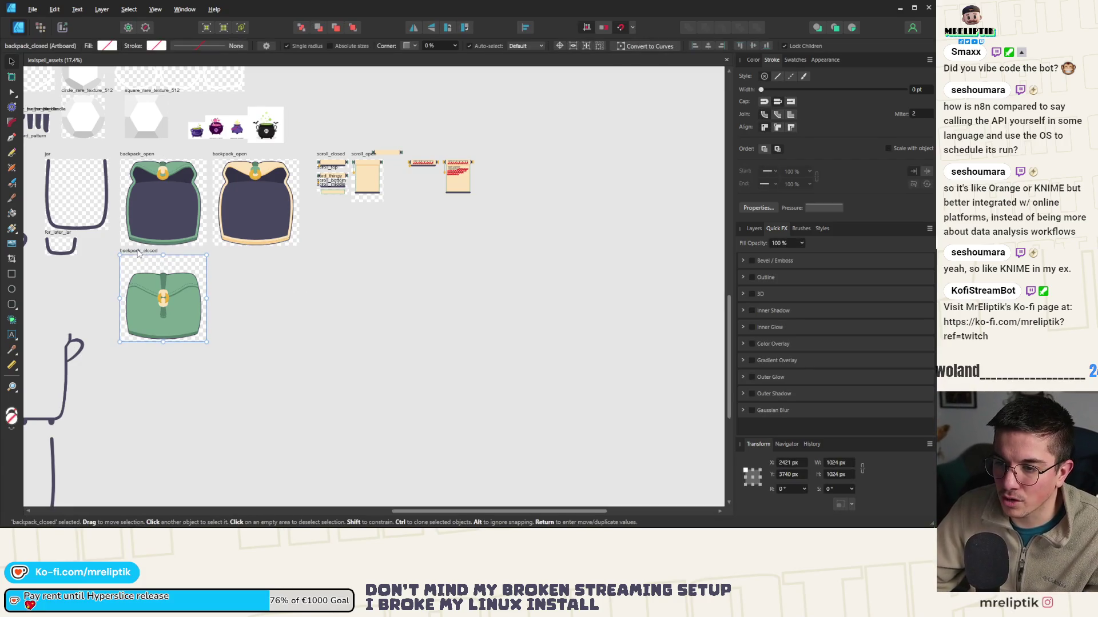
drag(137, 253, 143, 347)
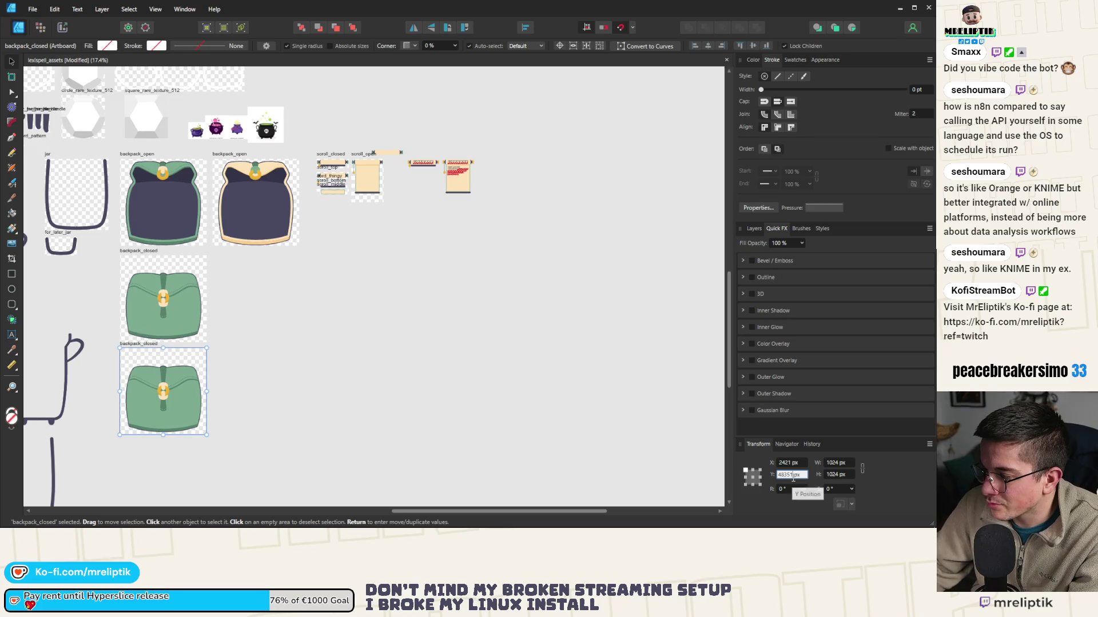
ctrl+scroll(155, 353, up, 3)
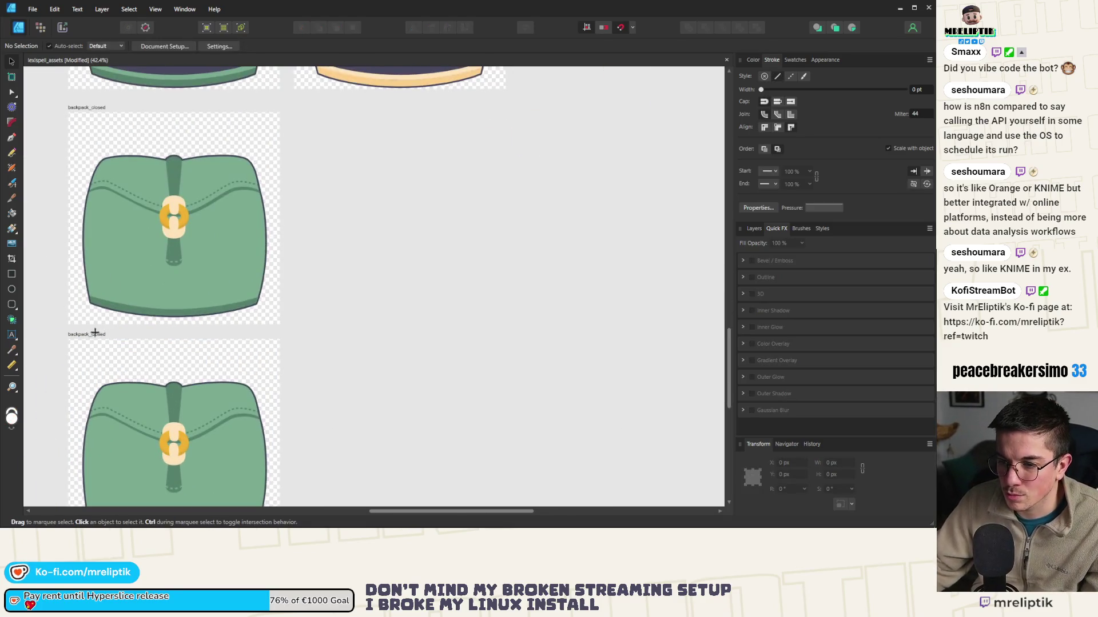
Rename the lower copy to backpack_closed_outline and select its backpack artwork group.
double_click(109, 340)
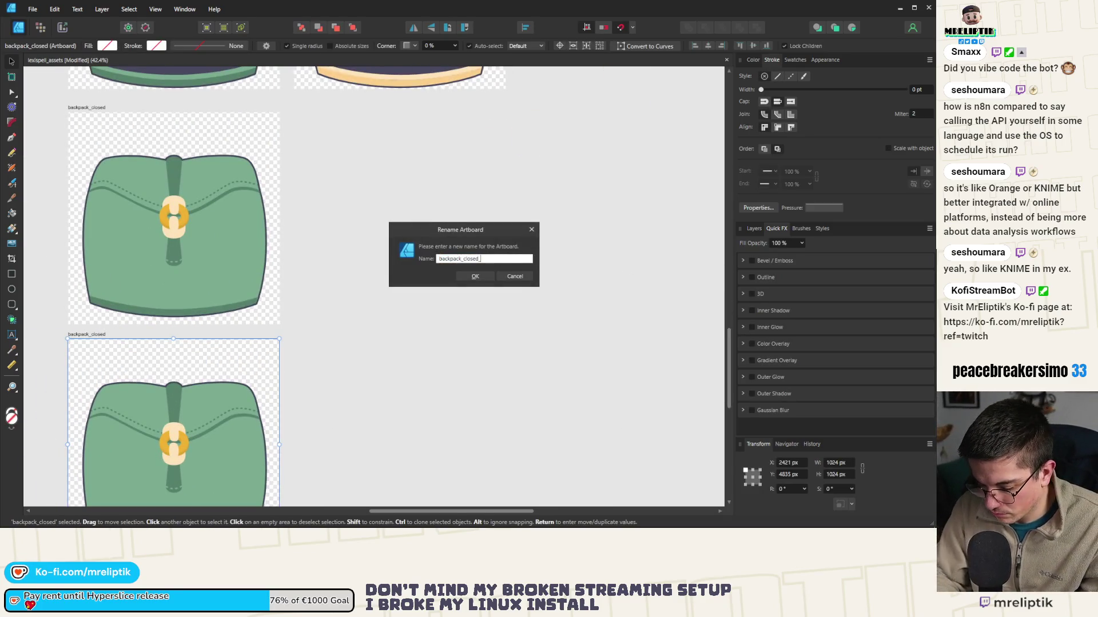
text(ine)
key(Return)
scroll(215, 294, down, 3)
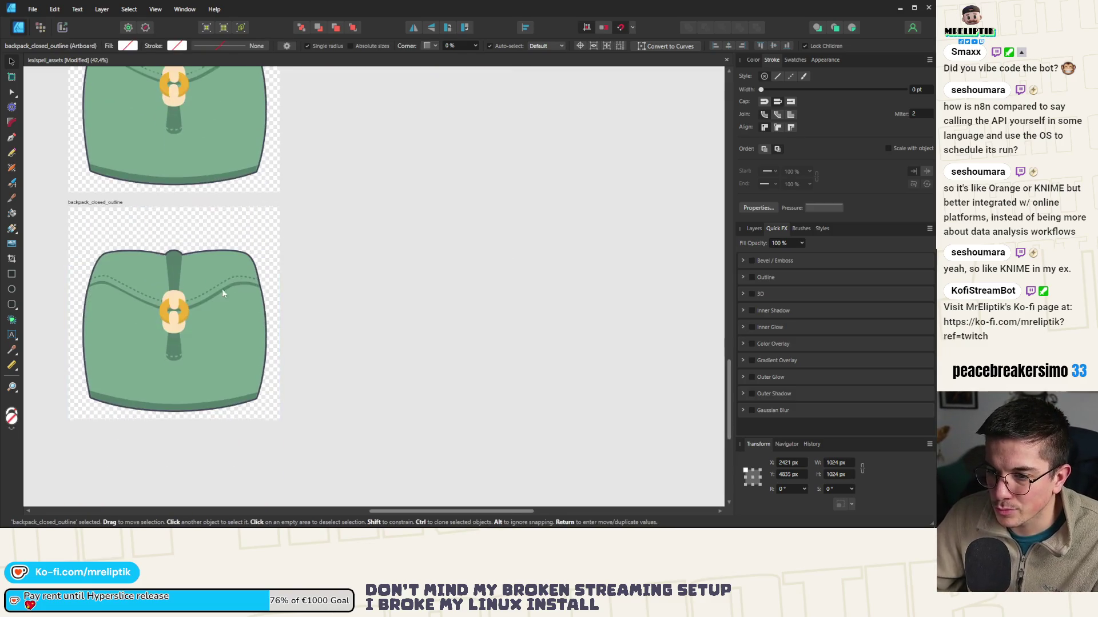
ctrl+scroll(82, 341, up, 2)
scroll(82, 341, left, 3)
click(220, 253)
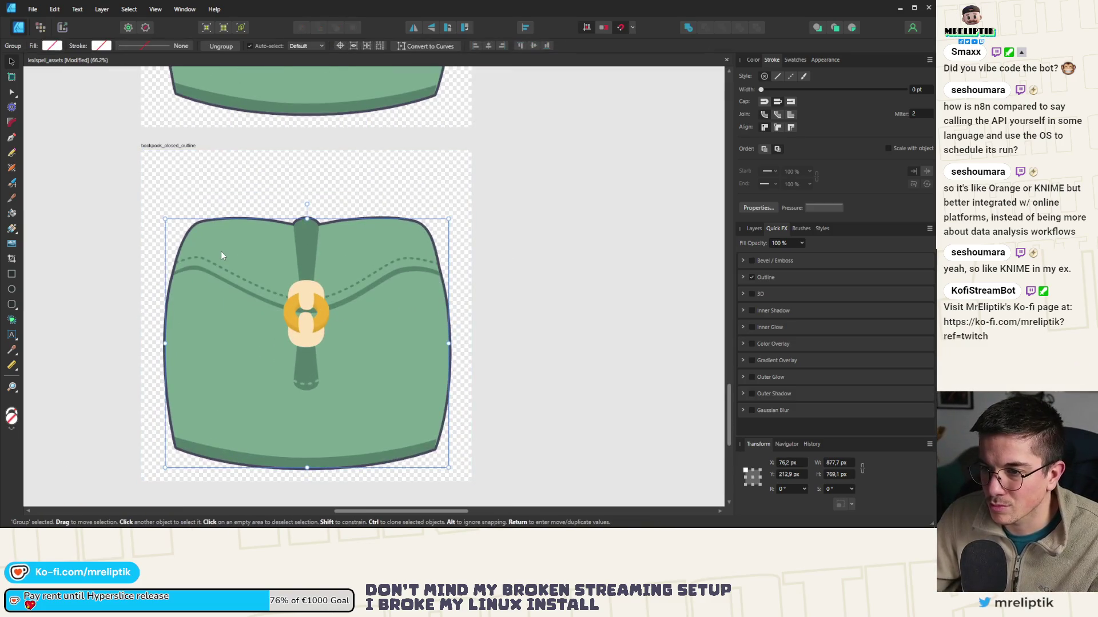
Try a 24.8 px Outline radius on the backpack in Quick FX, then undo it back to 8 px.
click(753, 59)
click(754, 189)
click(778, 192)
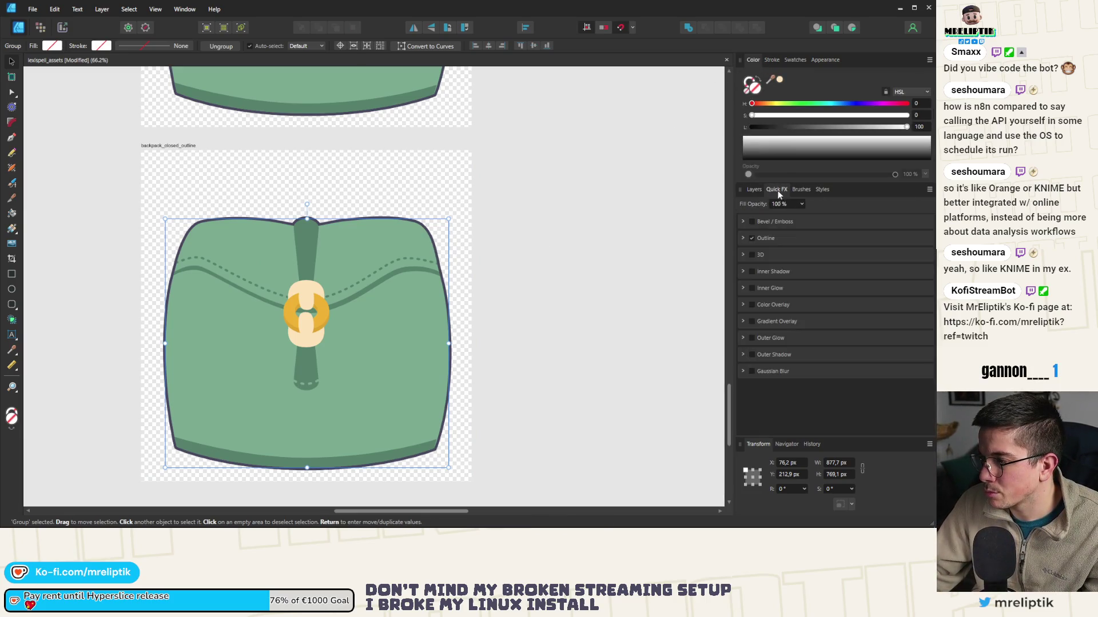
click(742, 238)
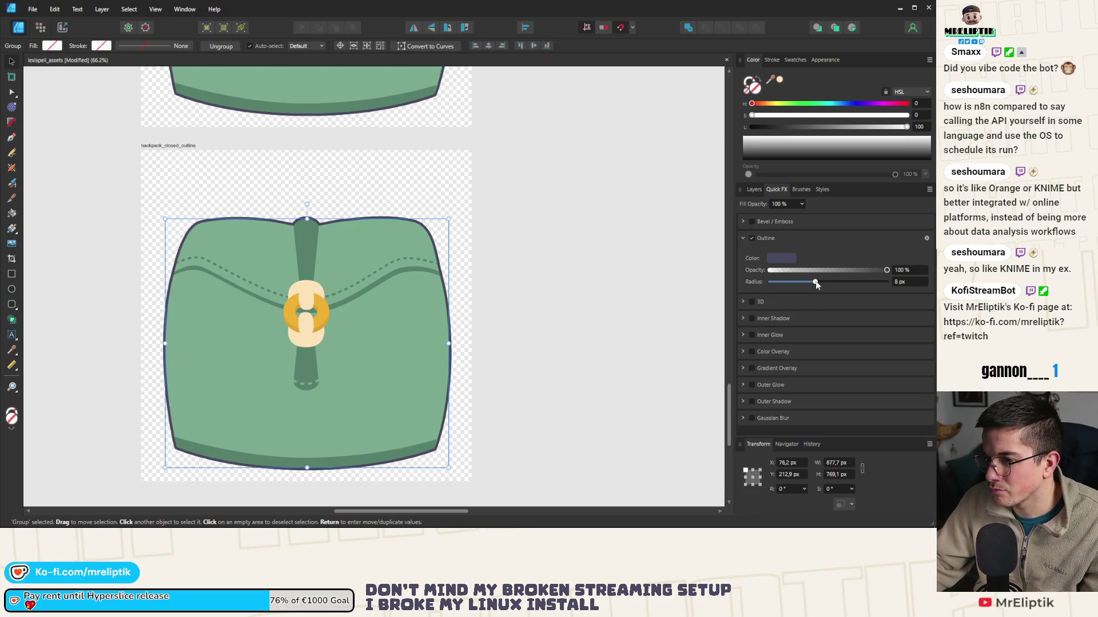
drag(817, 283, 839, 282)
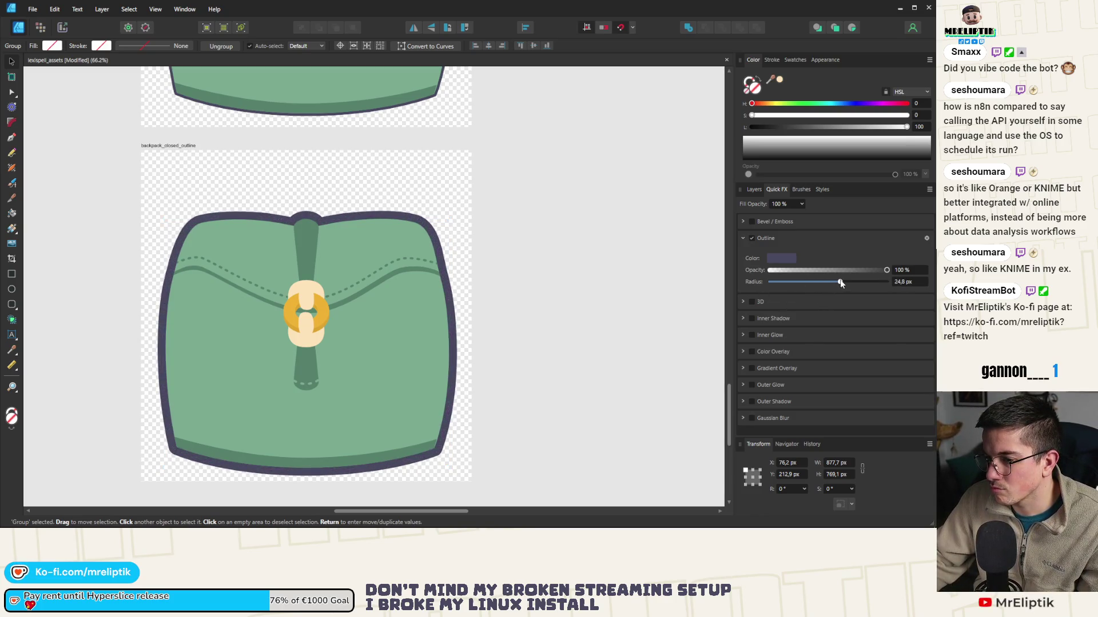
key(ctrl+z)
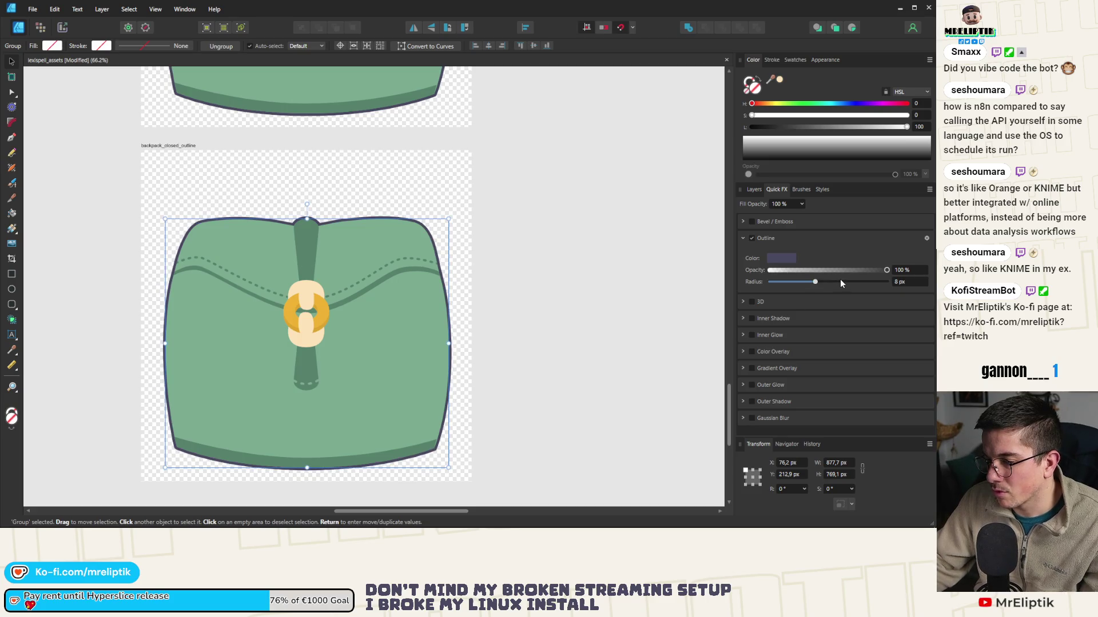
click(759, 189)
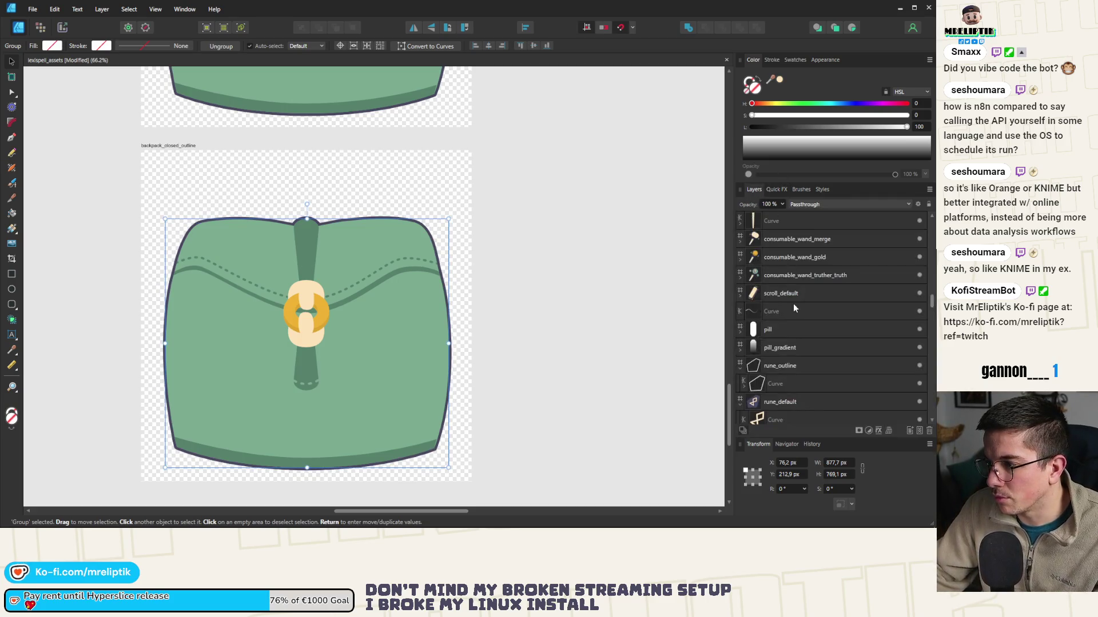
Expand the backpack group and hide, then reshow, its body, strap-and-buckle and upper curves.
scroll(790, 334, up, 5)
click(573, 269)
click(405, 246)
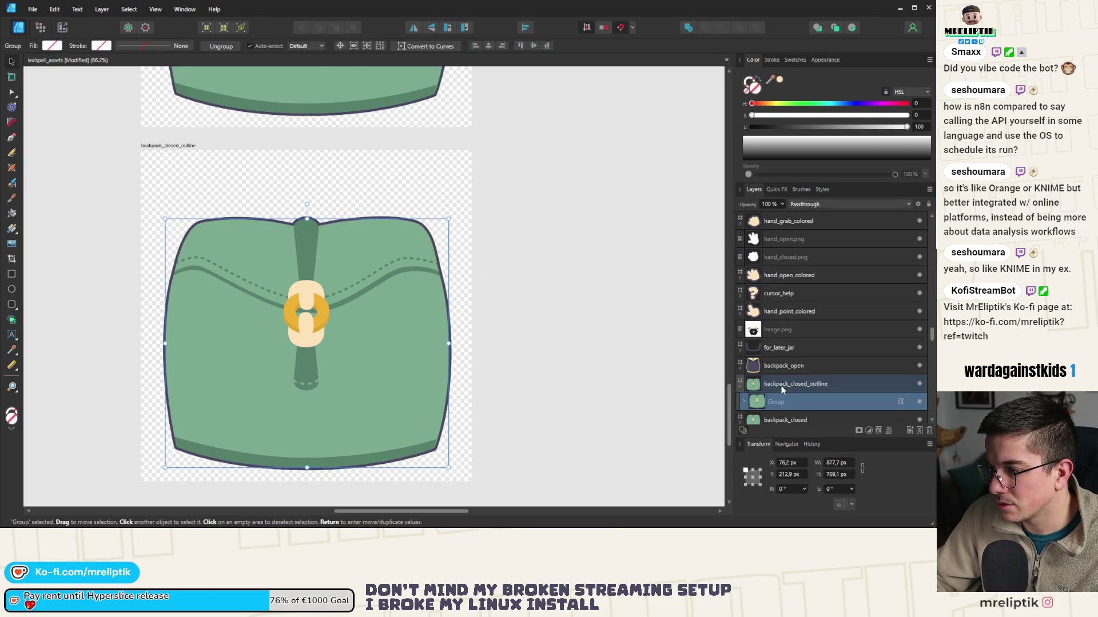
click(744, 401)
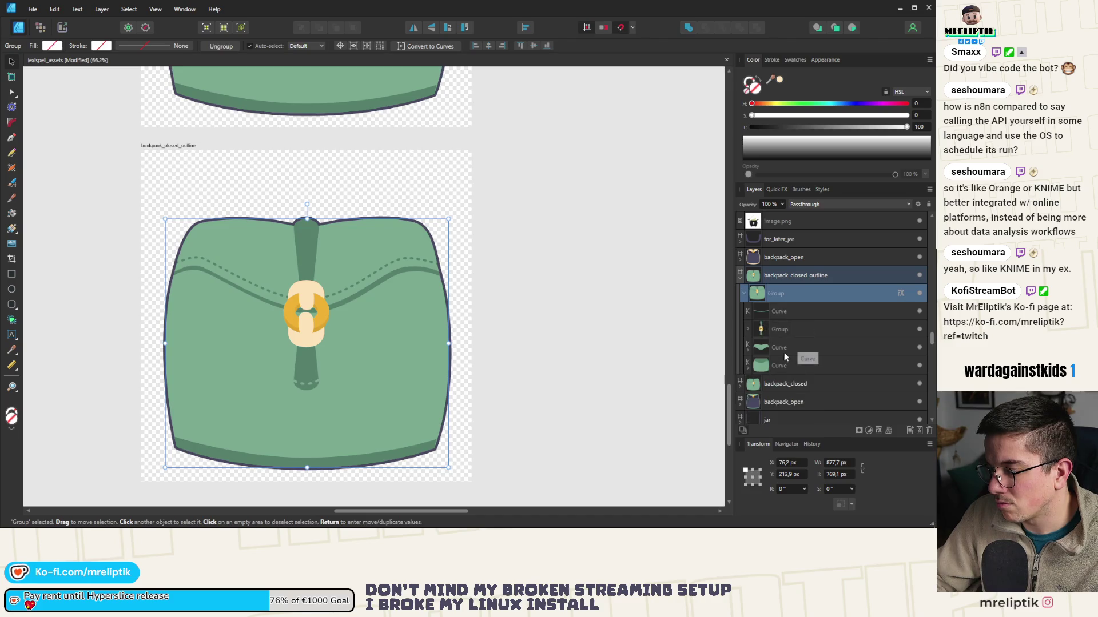
click(787, 372)
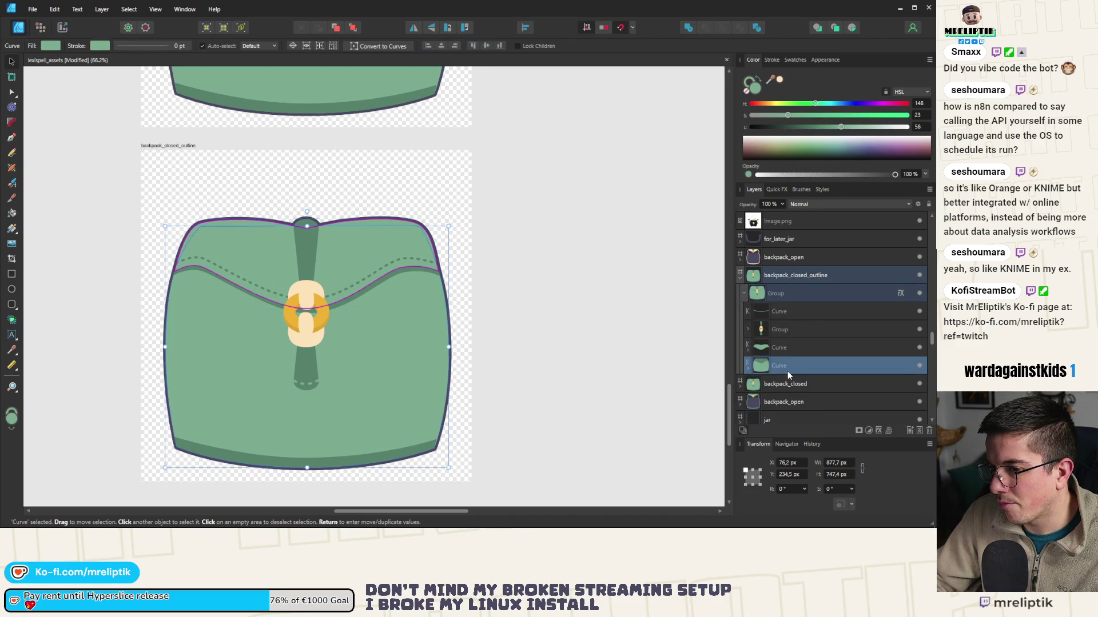
click(788, 346)
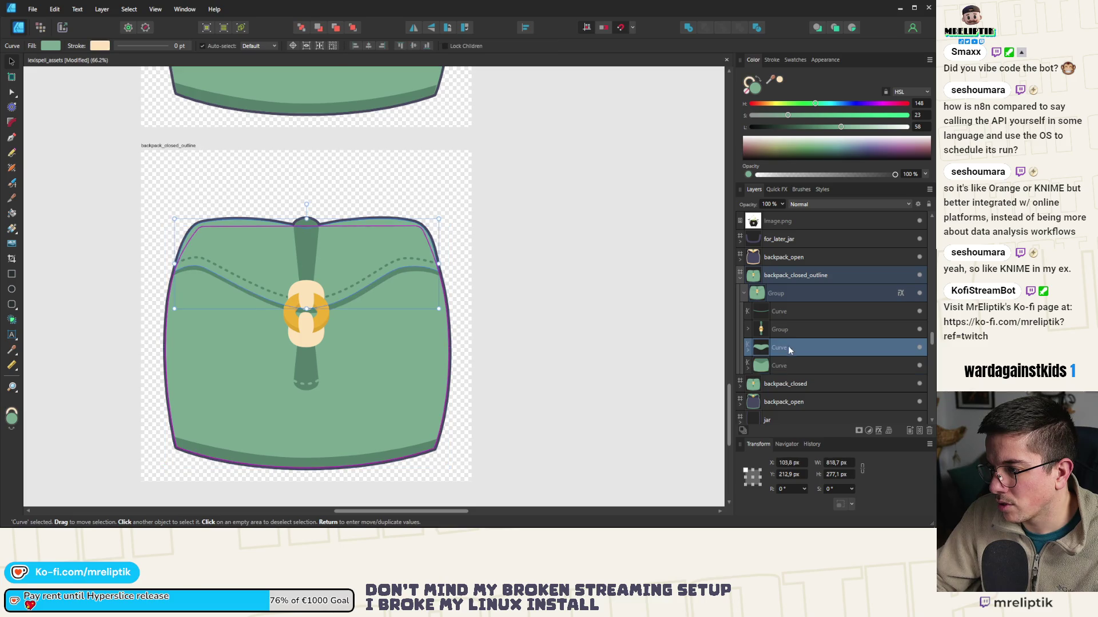
click(918, 365)
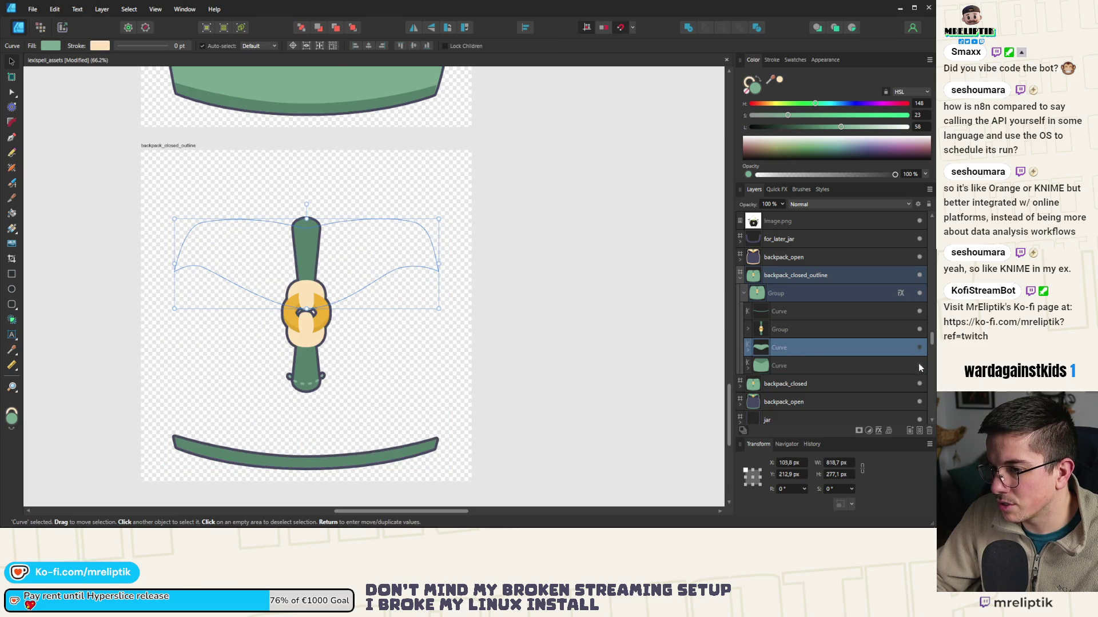
click(919, 330)
click(919, 312)
click(919, 311)
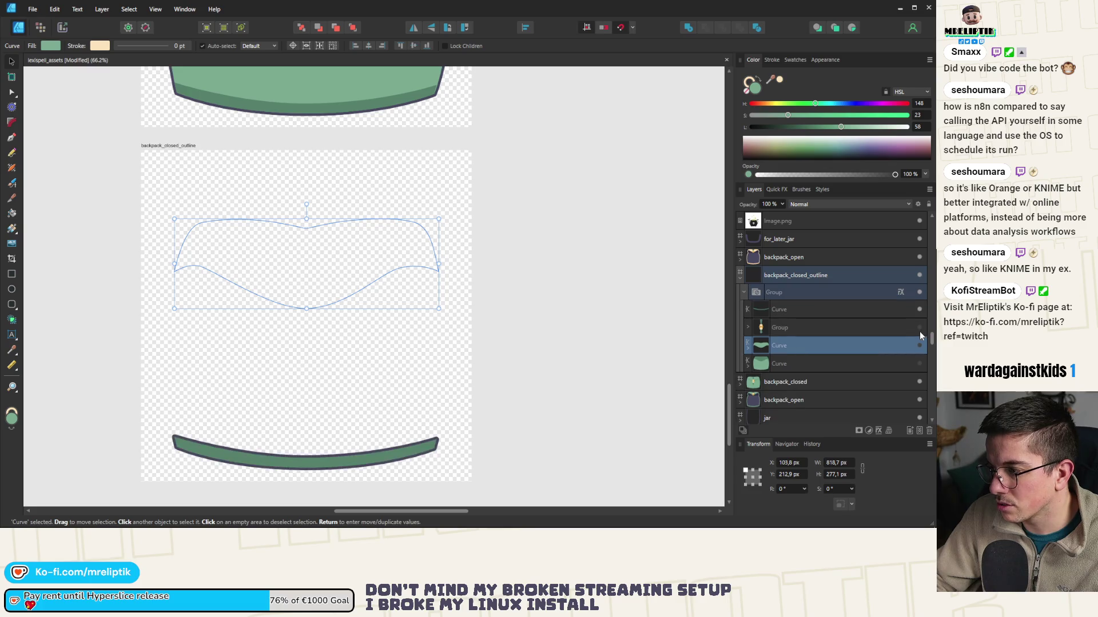
click(919, 328)
click(920, 363)
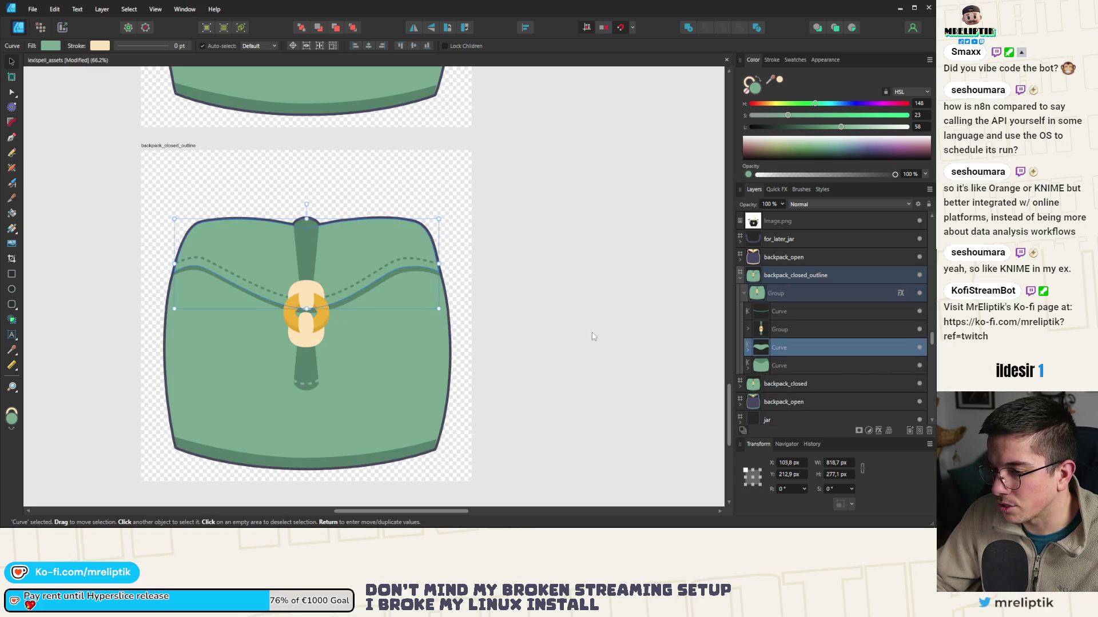
click(557, 294)
Move the group's top curve lower in the stacking order.
scroll(299, 239, up, 1)
scroll(300, 239, up, 1)
scroll(375, 228, down, 1)
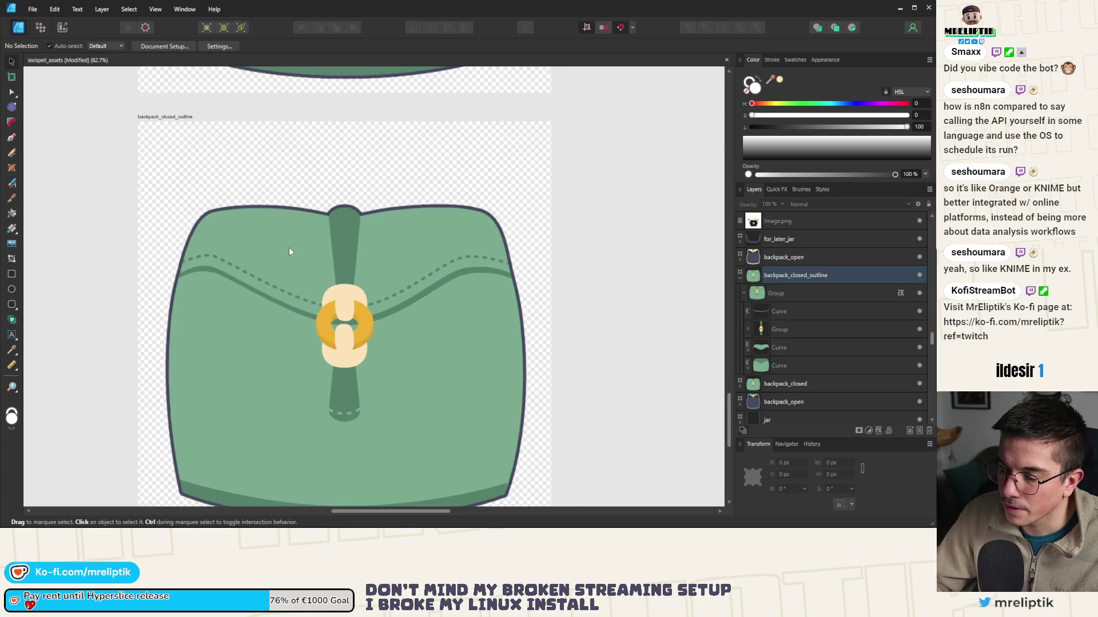
click(791, 312)
mouse_move(786, 313)
mouse_down()
mouse_move(788, 366)
mouse_move(783, 350)
mouse_up()
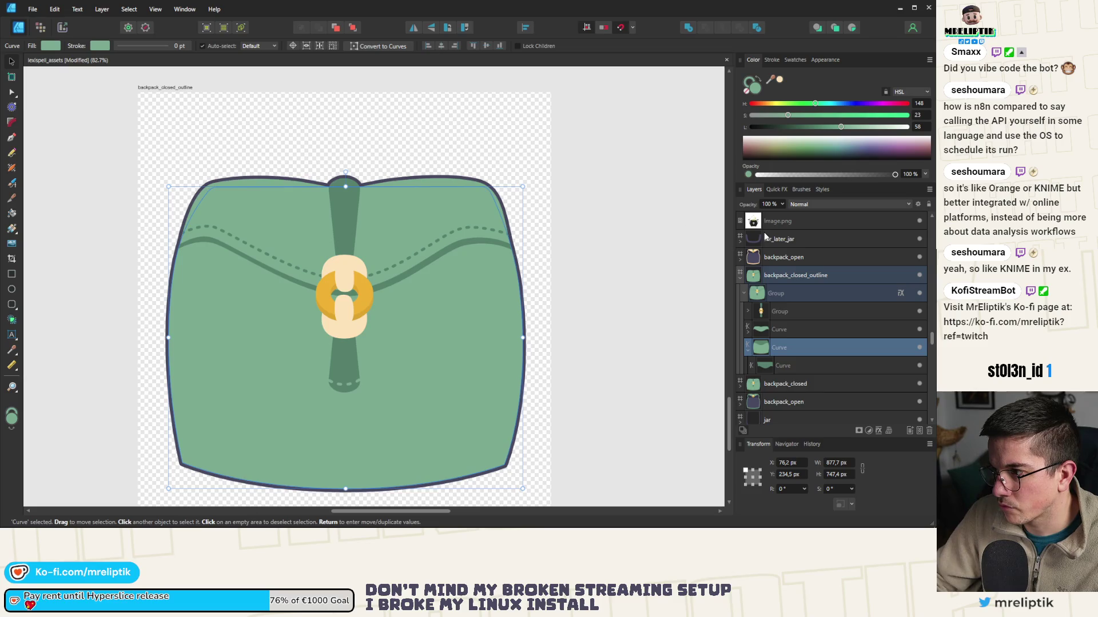
Try a green fill on the backpack group, then undo it.
double_click(791, 290)
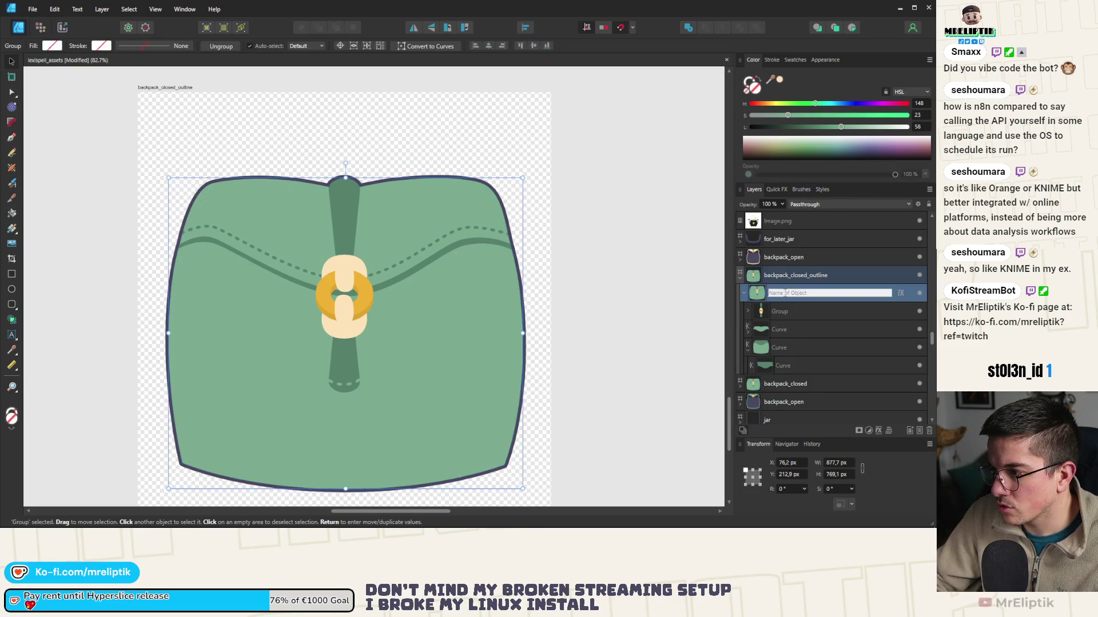
mouse_move(781, 206)
mouse_down()
mouse_move(706, 209)
mouse_move(816, 204)
mouse_up()
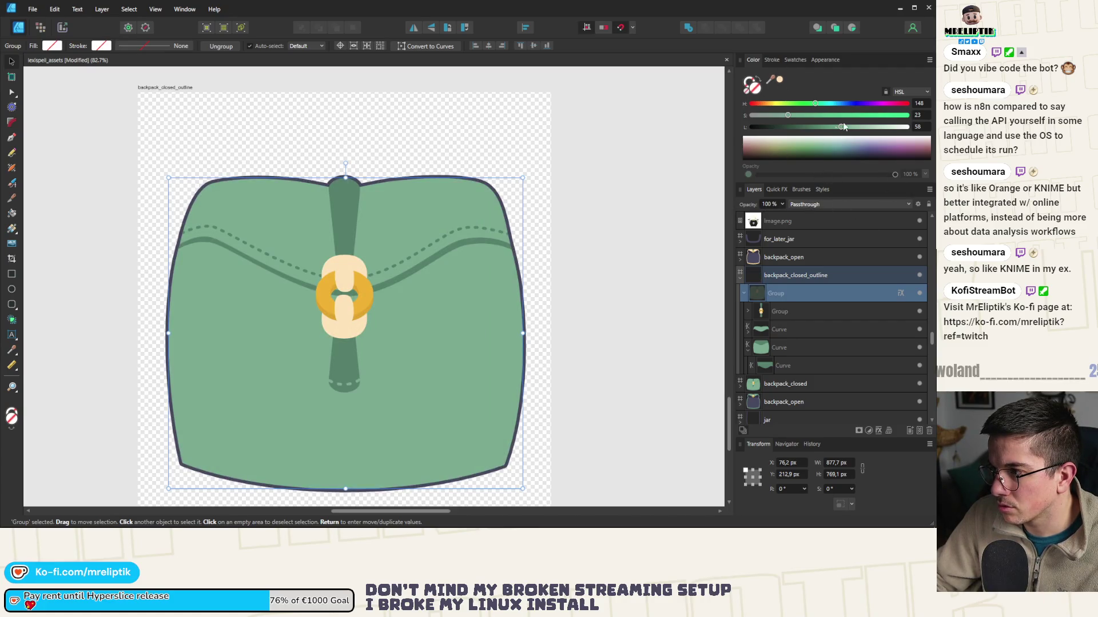
click(893, 174)
key(ctrl+z)
key(ctrl+z)
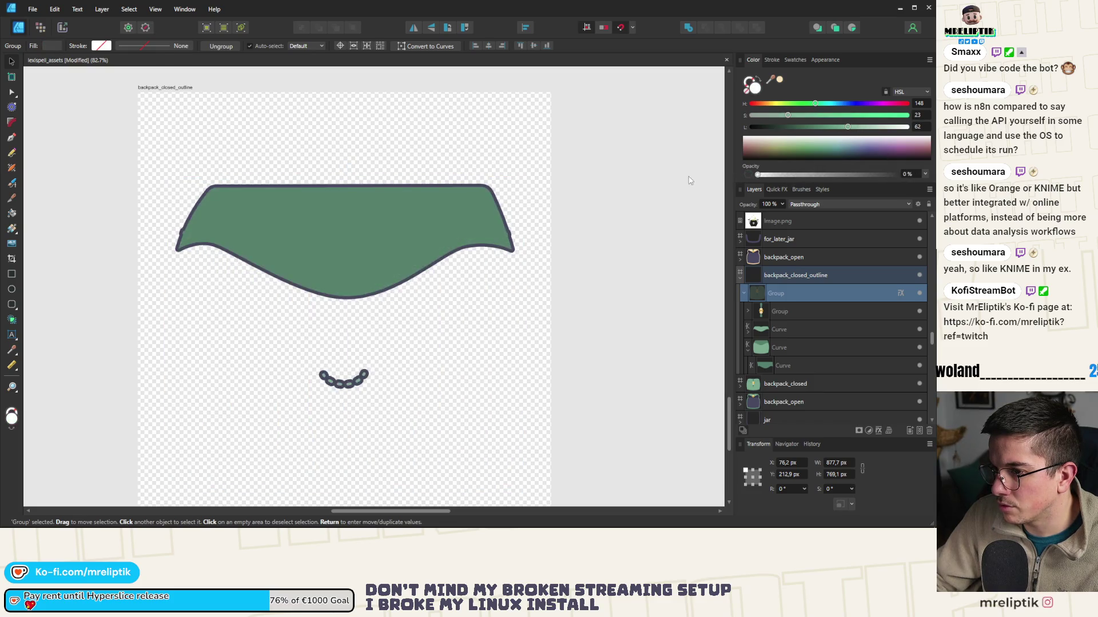
key(ctrl+shift+z)
key(ctrl+shift+z)
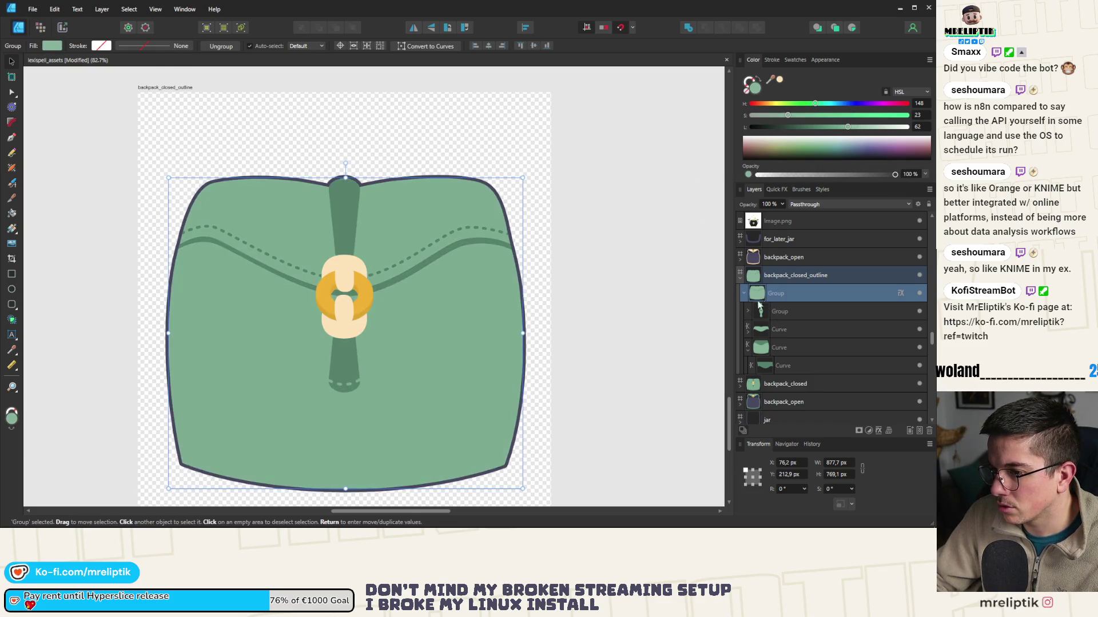
key(ctrl+z)
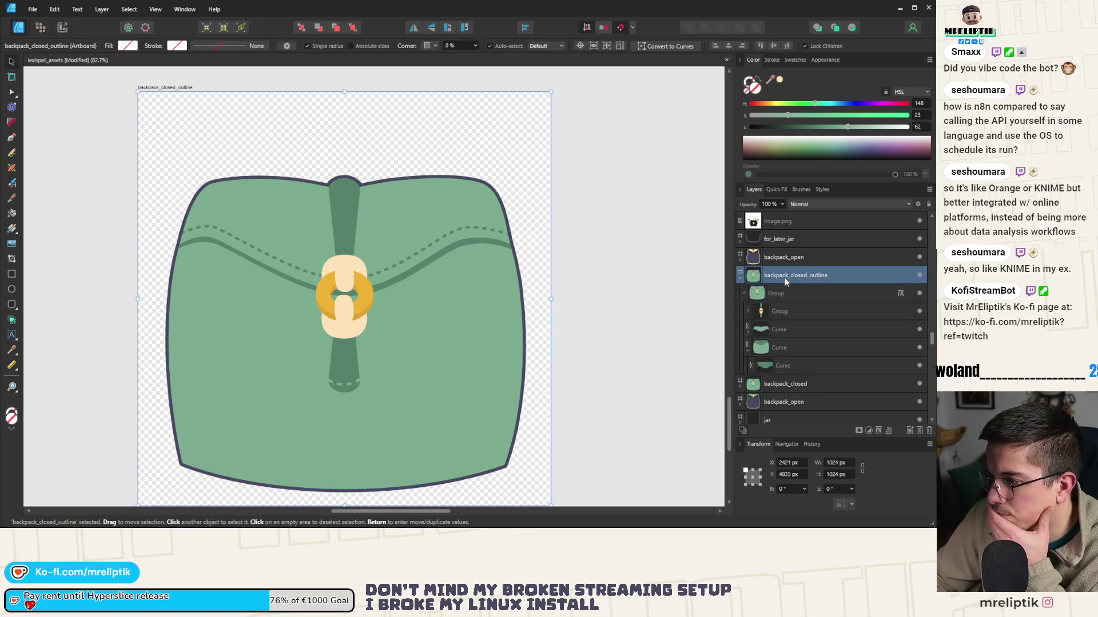
Enable a Color Overlay on the outline backpack, set its opacity to 0%, then turn it off.
click(783, 275)
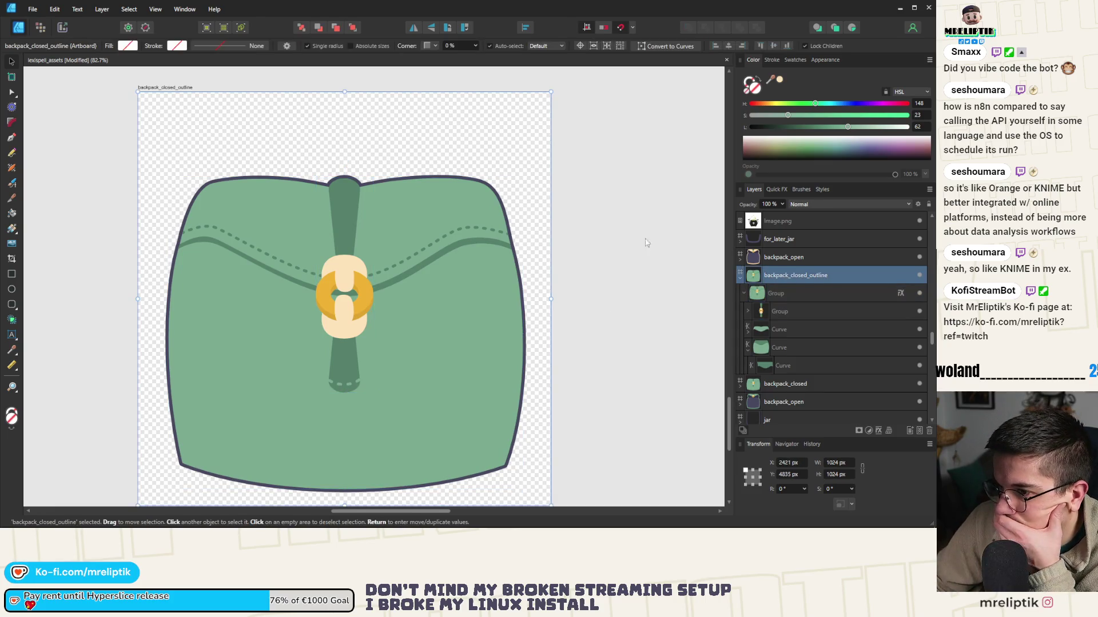
click(825, 292)
click(777, 189)
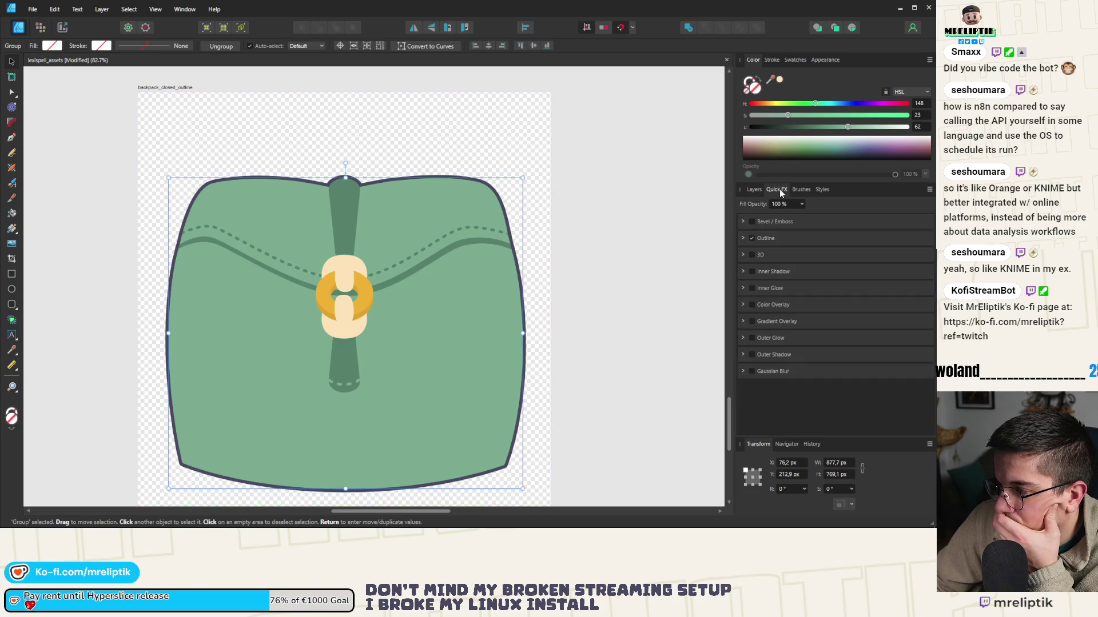
click(752, 304)
click(781, 325)
mouse_move(884, 337)
mouse_down()
mouse_move(649, 341)
mouse_move(520, 366)
mouse_up()
scroll(633, 335, down, 2)
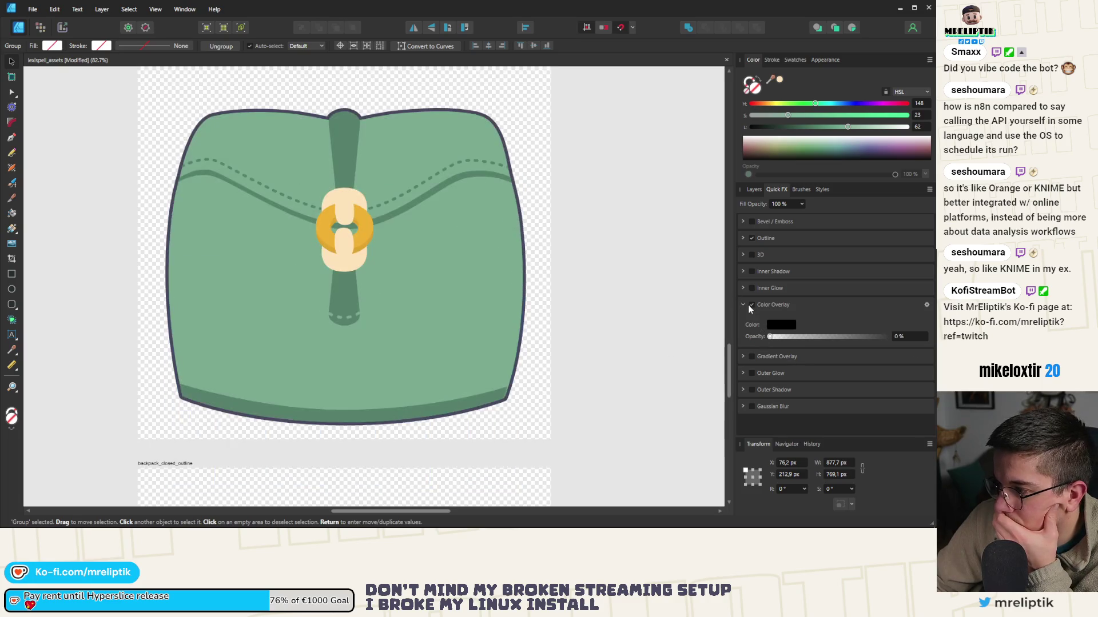
click(751, 305)
Select the backpack group on the backpack_closed artboard and bring up its context menu.
click(754, 189)
scroll(287, 245, up, 1)
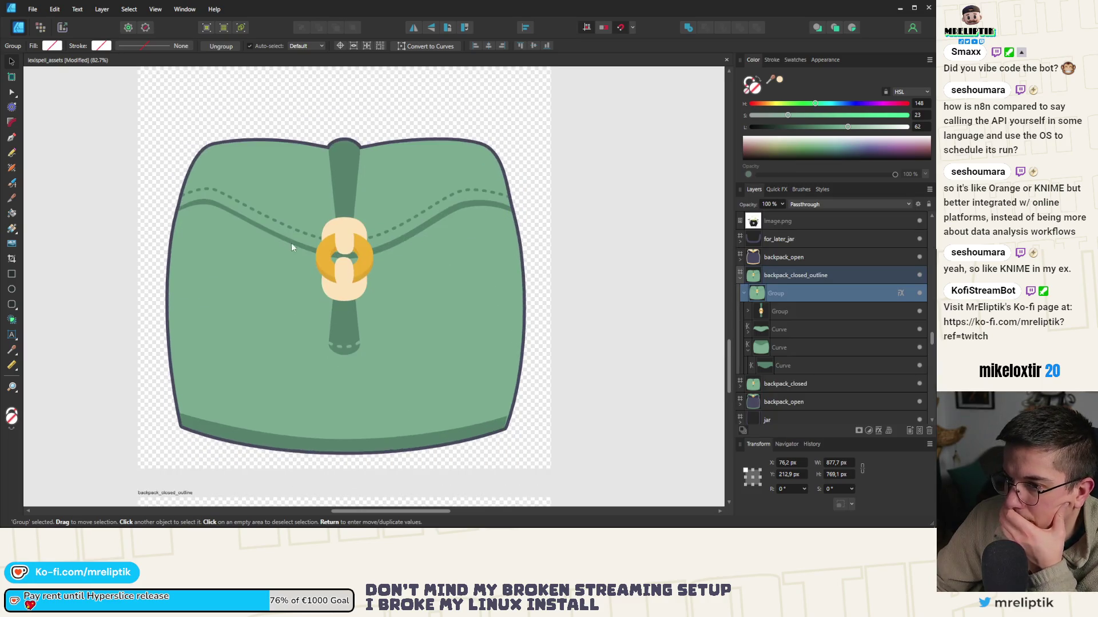
scroll(397, 208, up, 2)
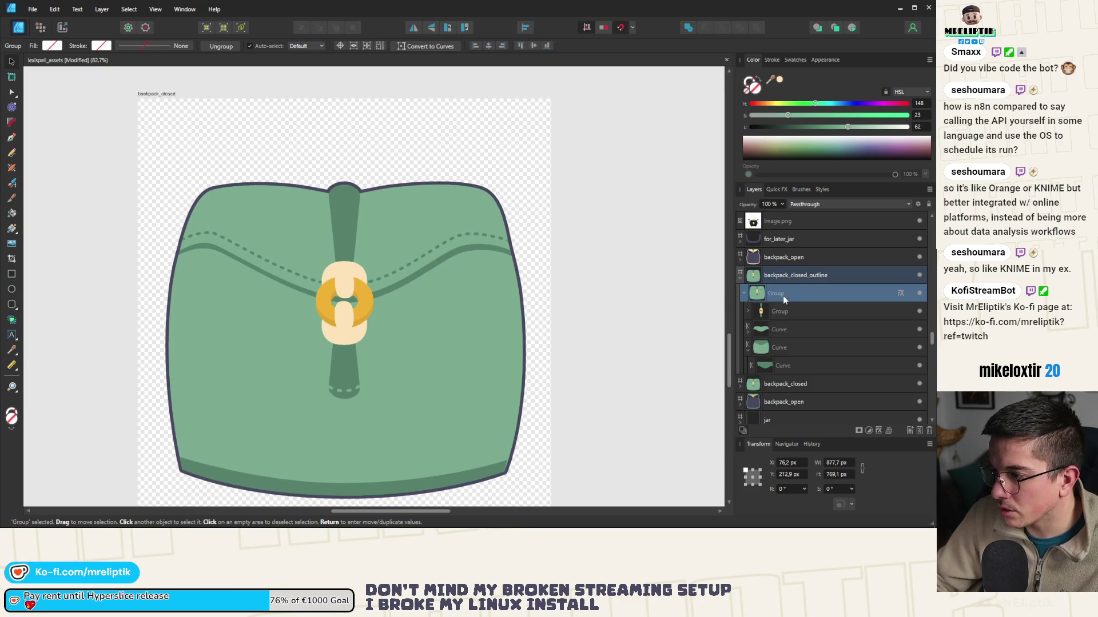
click(413, 182)
right_click(409, 184)
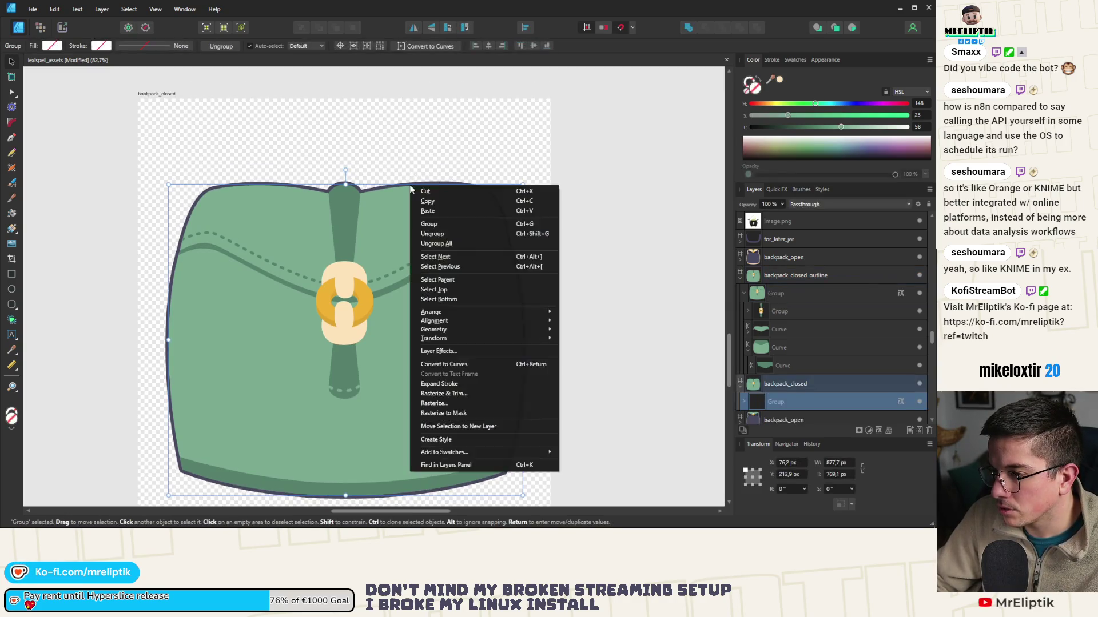
Convert the backpack group to curves and check its three curves.
click(480, 368)
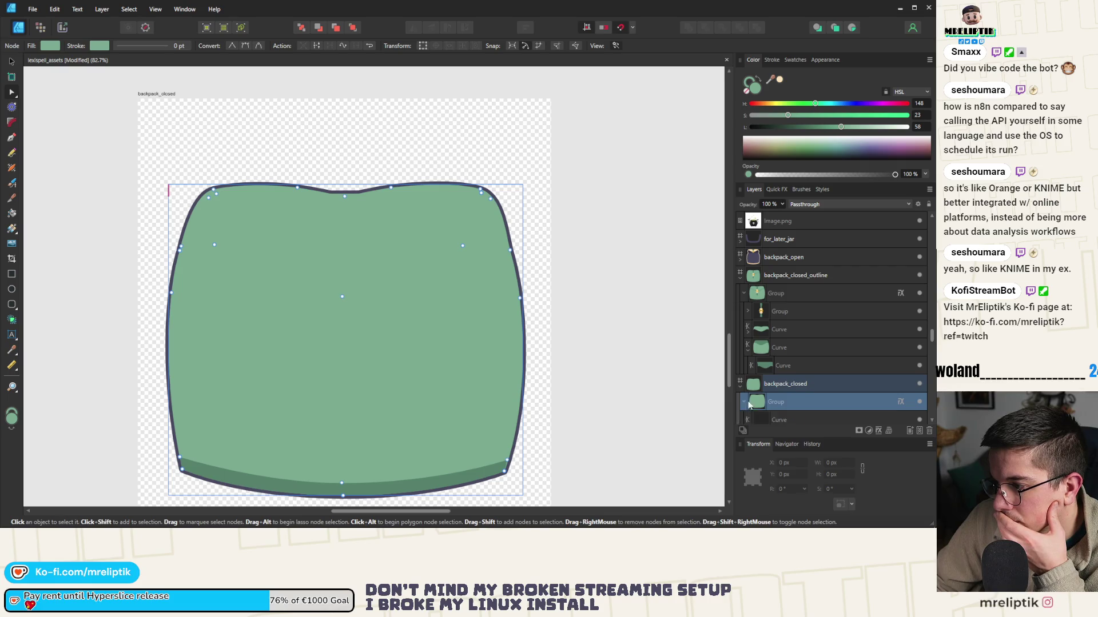
scroll(794, 353, down, 3)
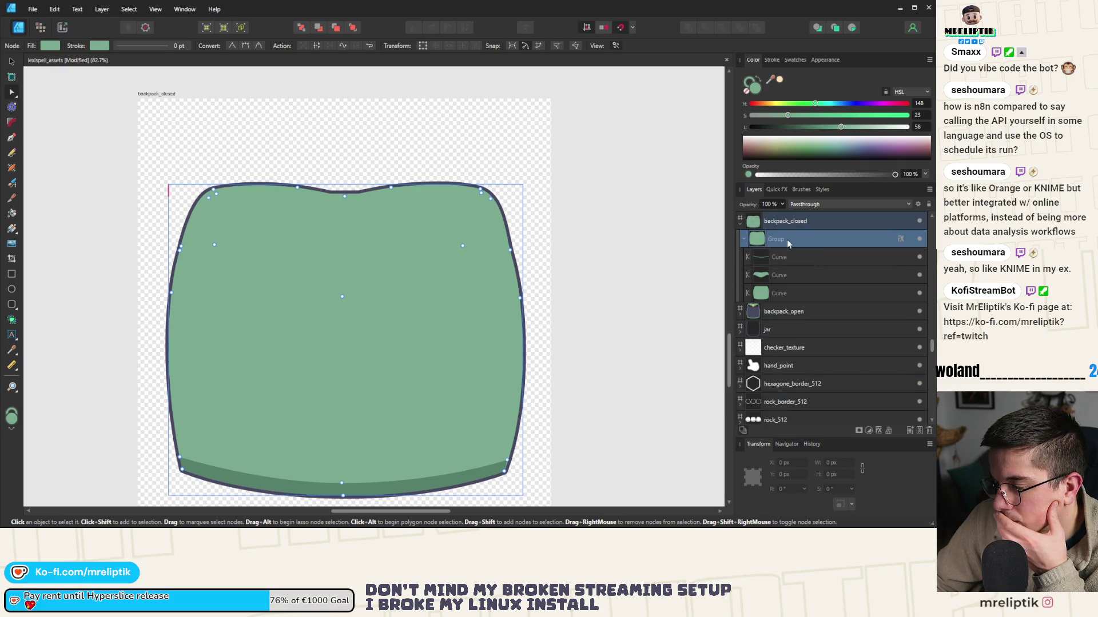
click(784, 295)
click(783, 276)
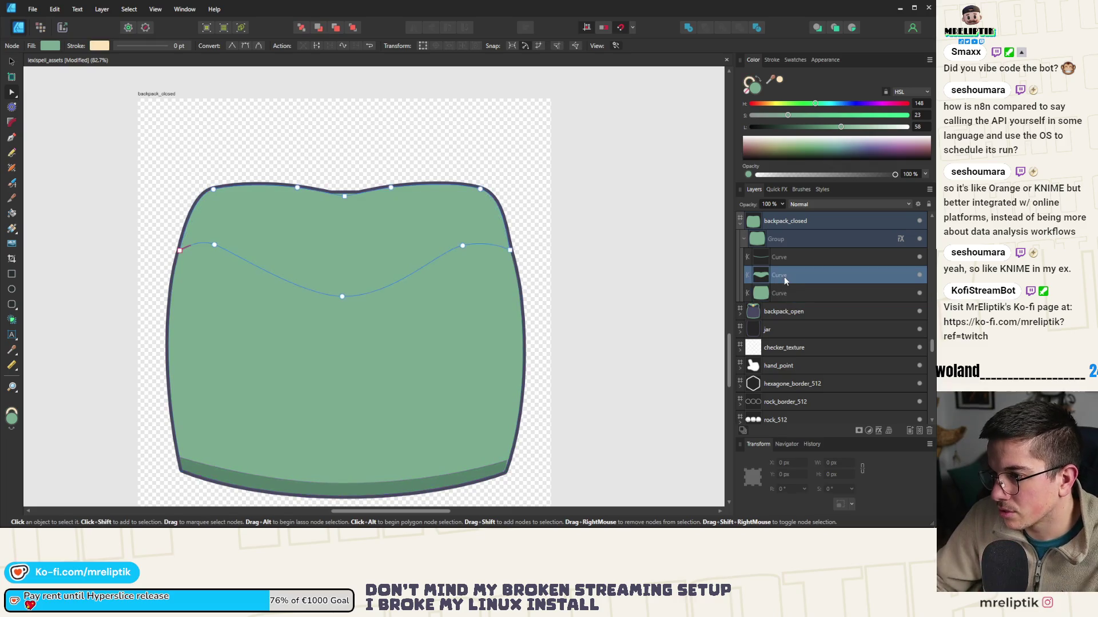
click(785, 260)
shift+click(780, 294)
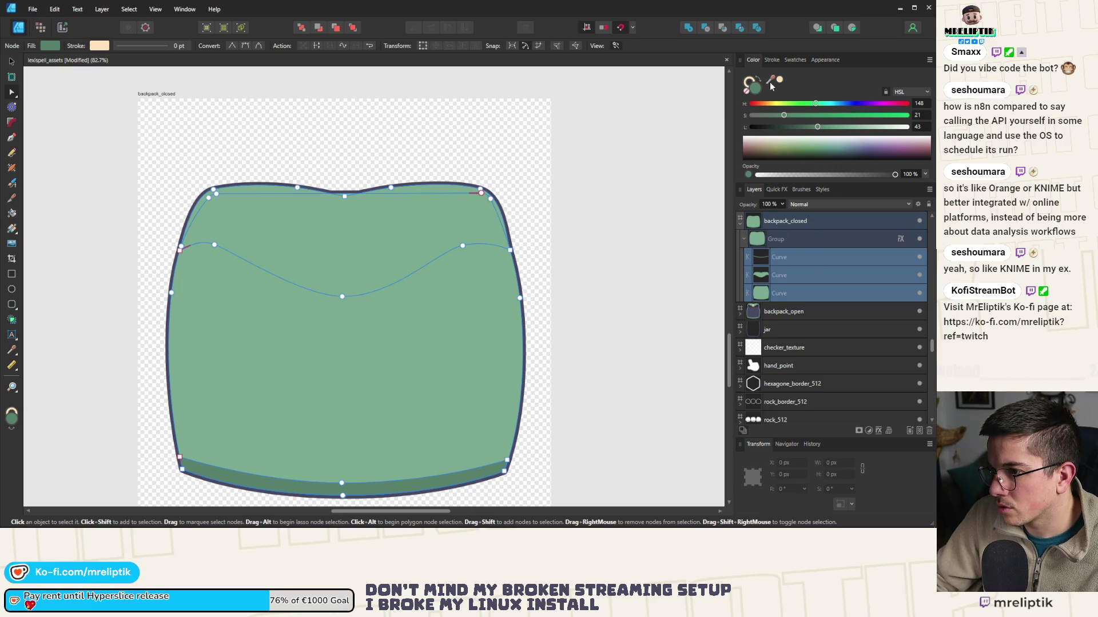
key(Escape)
scroll(385, 278, down, 5)
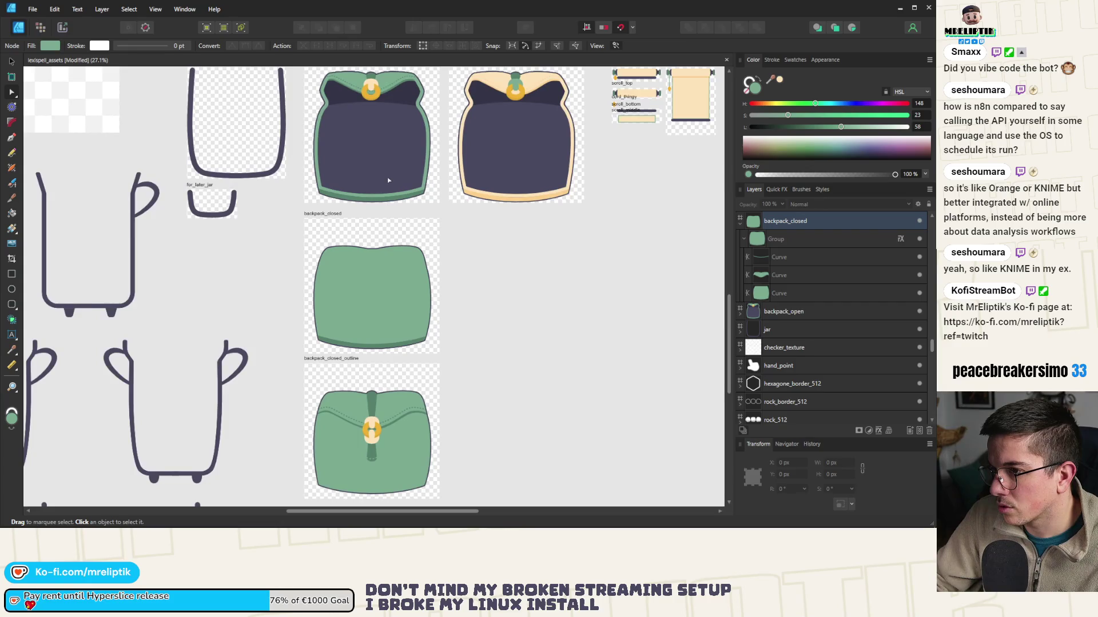
scroll(388, 289, up, 3)
Paste the strap and clasp into the closed backpack's group and inspect the flap curve.
click(366, 229)
key(ctrl+v)
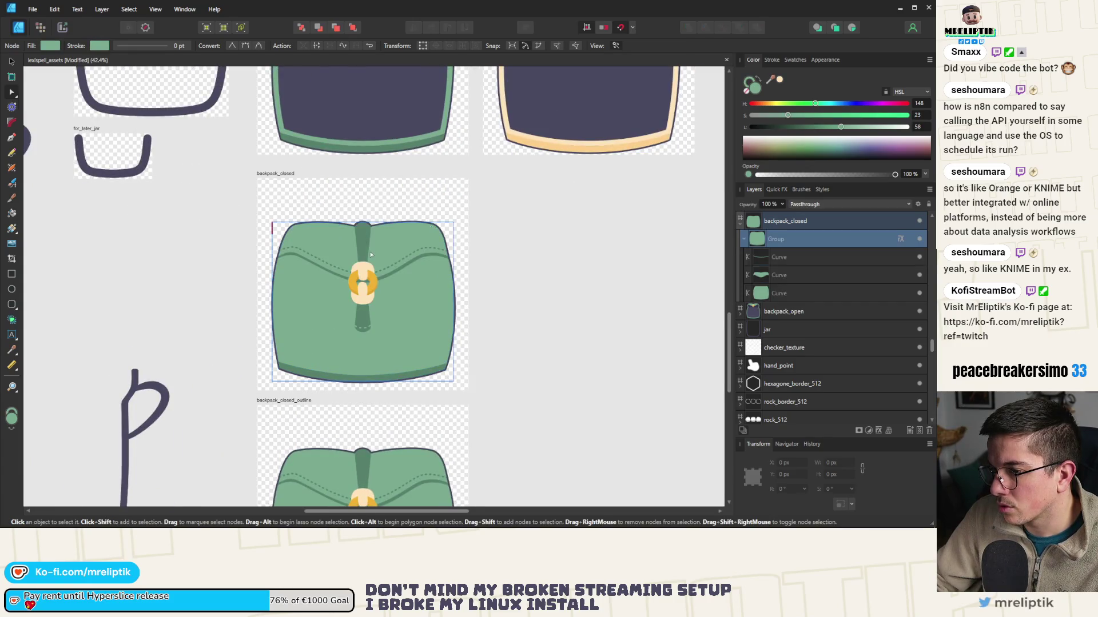
scroll(366, 229, up, 5)
scroll(400, 274, down, 4)
click(422, 308)
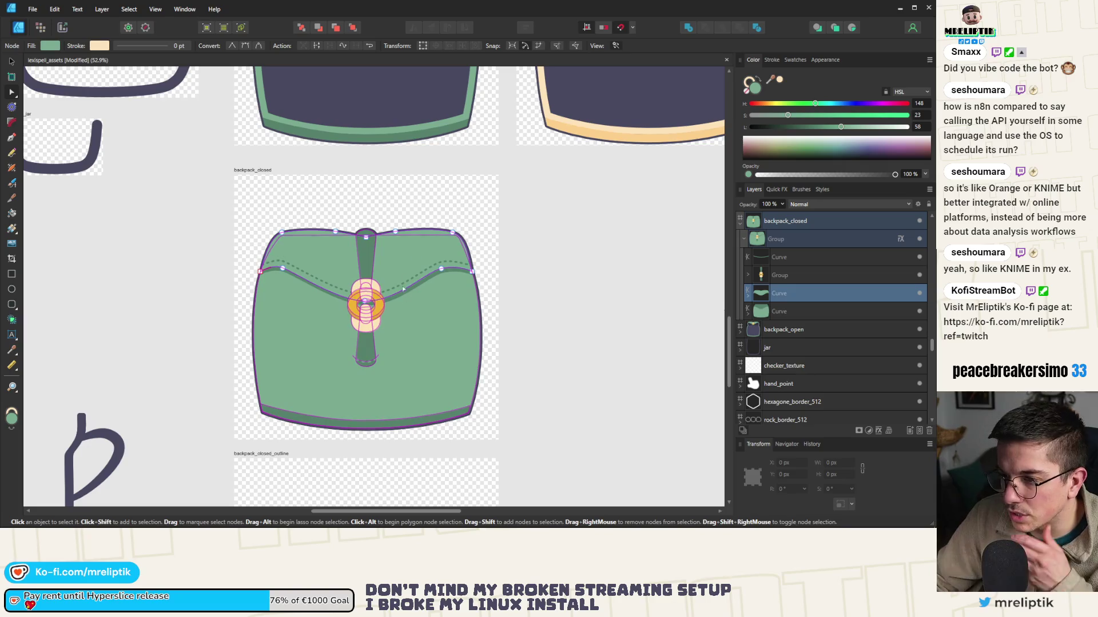
click(538, 271)
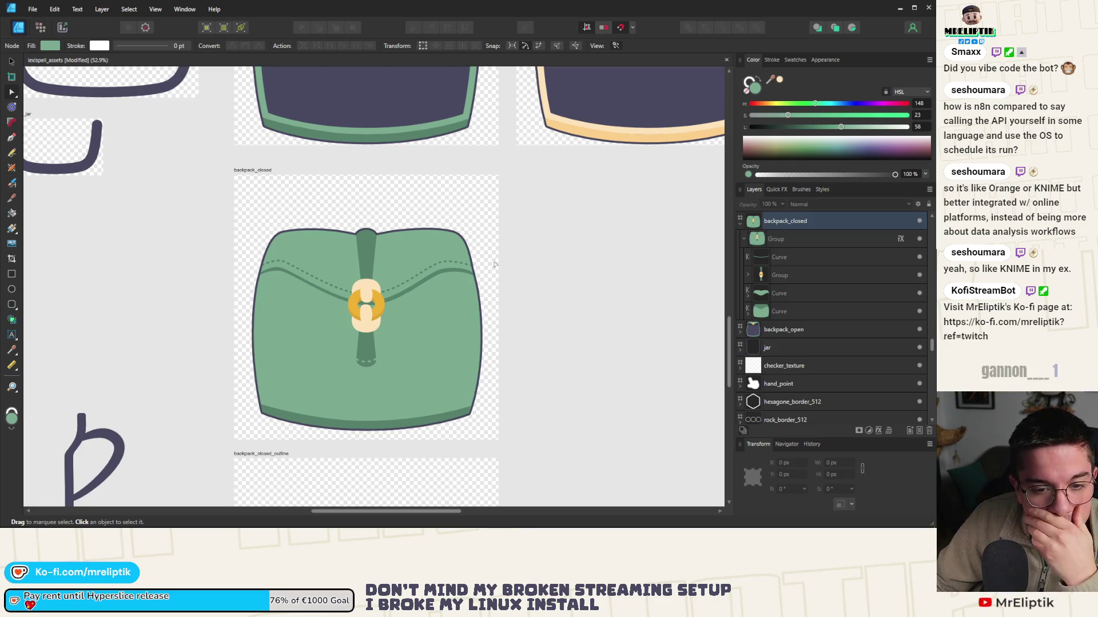
scroll(382, 377, down, 1)
scroll(383, 377, down, 3)
scroll(355, 371, up, 5)
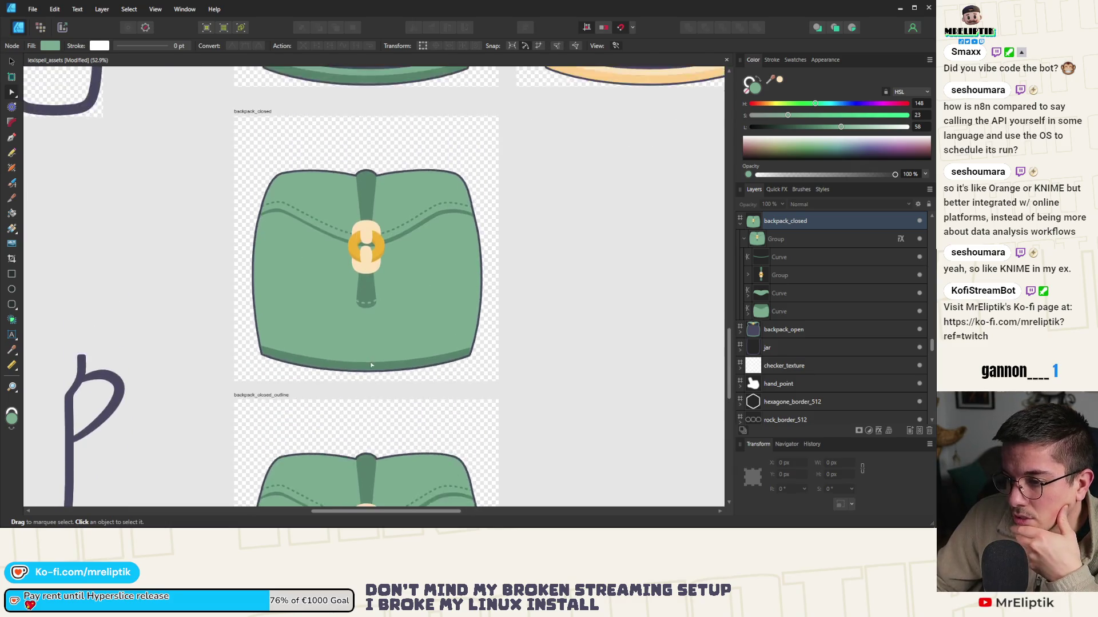
scroll(315, 364, down, 2)
scroll(315, 363, down, 6)
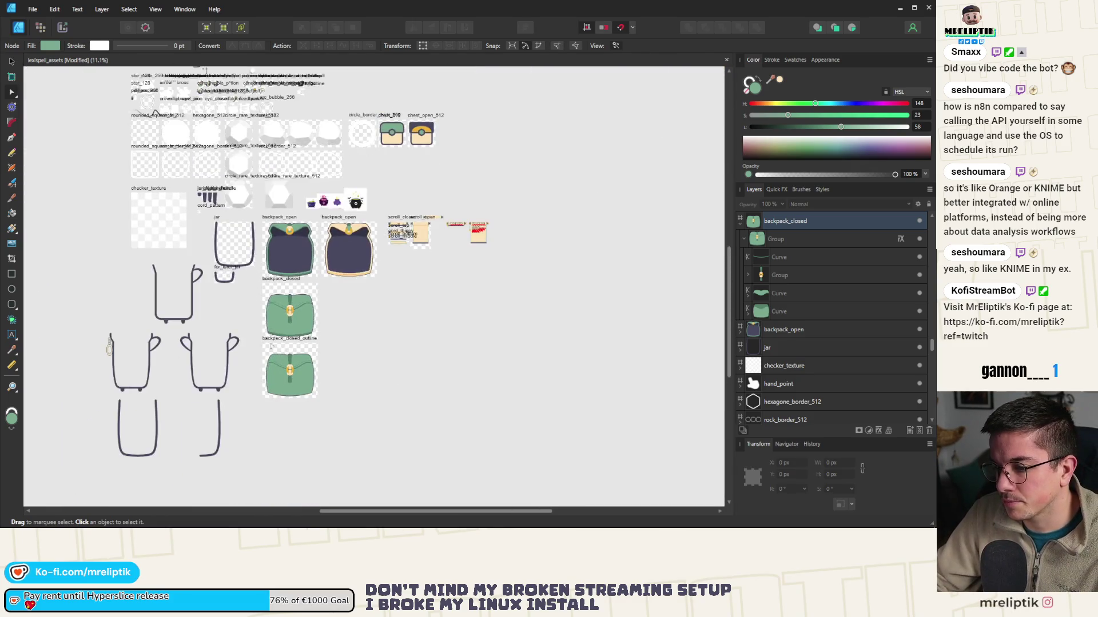
Paste a copy of the backpack art onto the backpack_closed_outline artboard.
scroll(274, 362, up, 2)
click(343, 368)
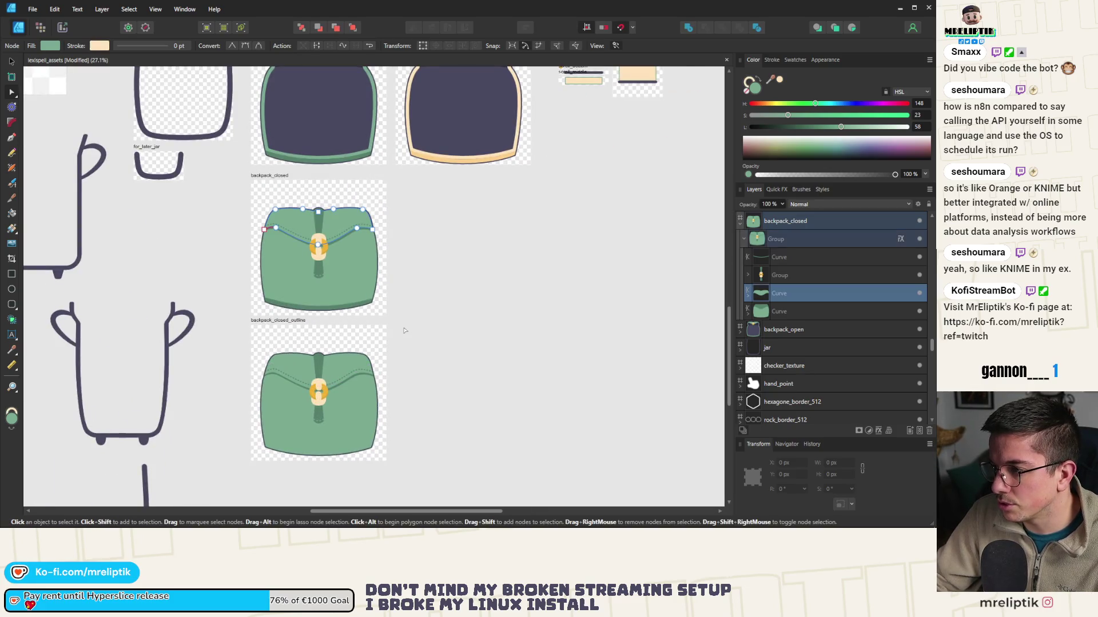
key(ctrl+v)
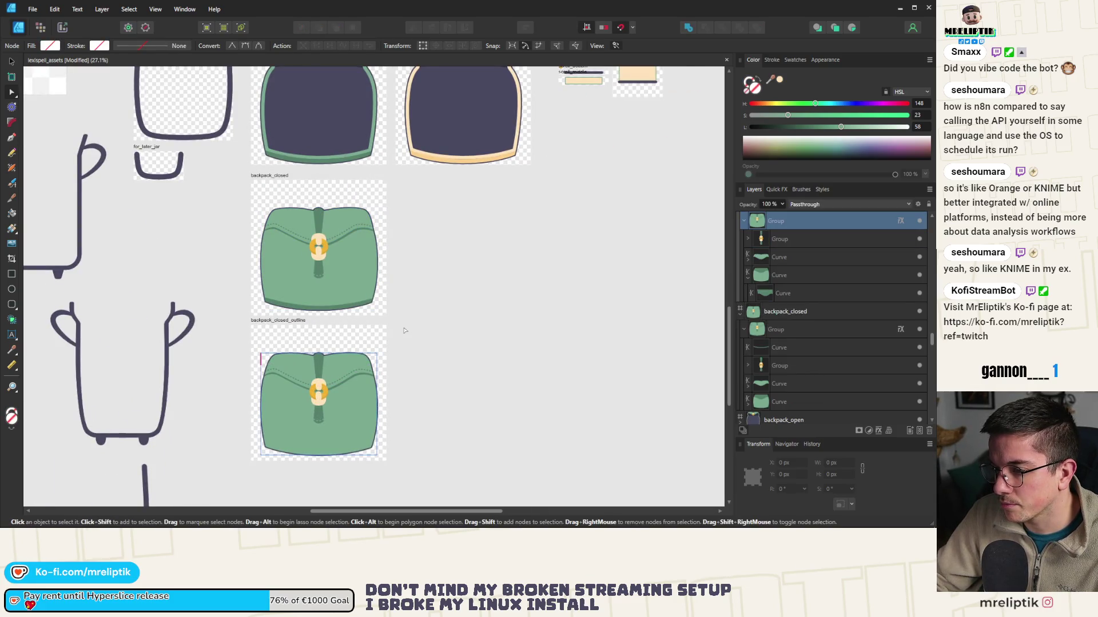
scroll(292, 361, up, 5)
scroll(248, 308, down, 4)
scroll(279, 265, up, 3)
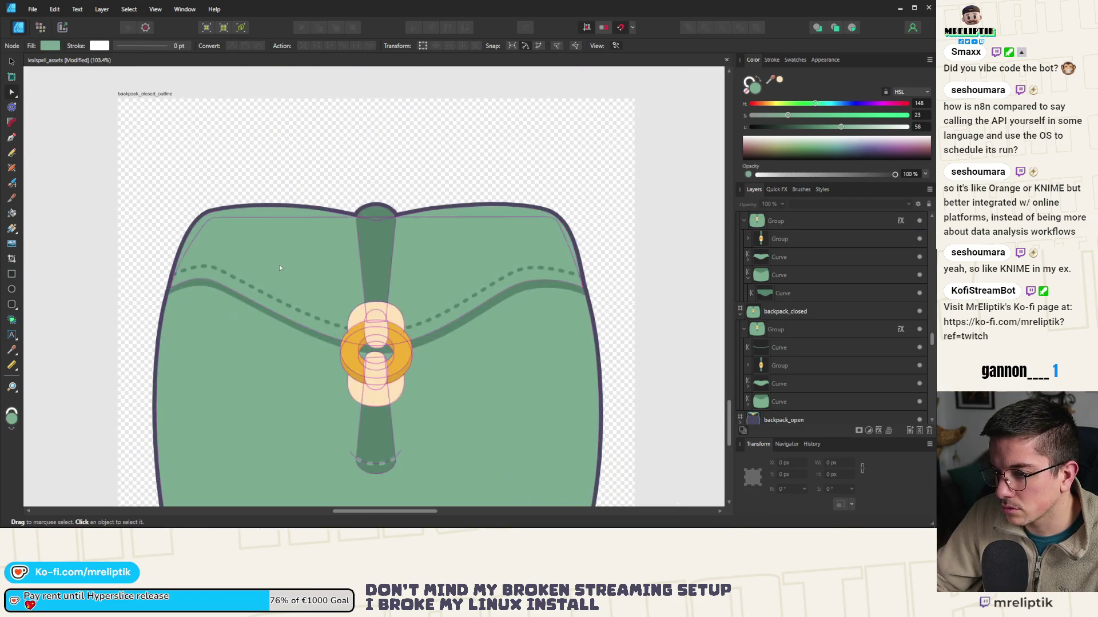
click(279, 266)
scroll(274, 270, down, 2)
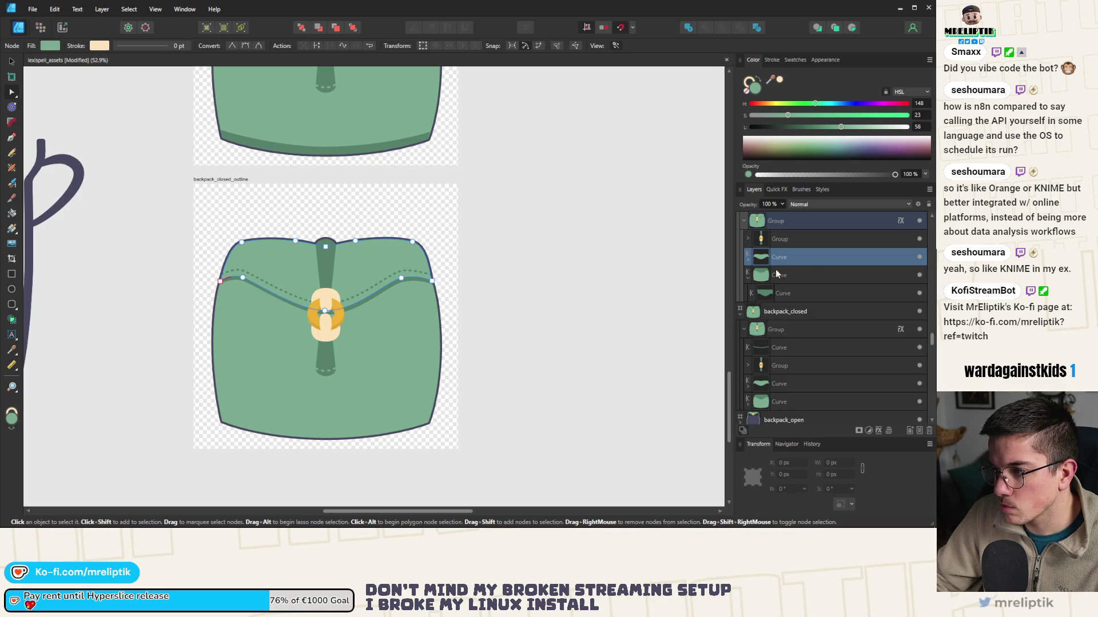
Drag the strap curve out of the buckle group.
click(748, 238)
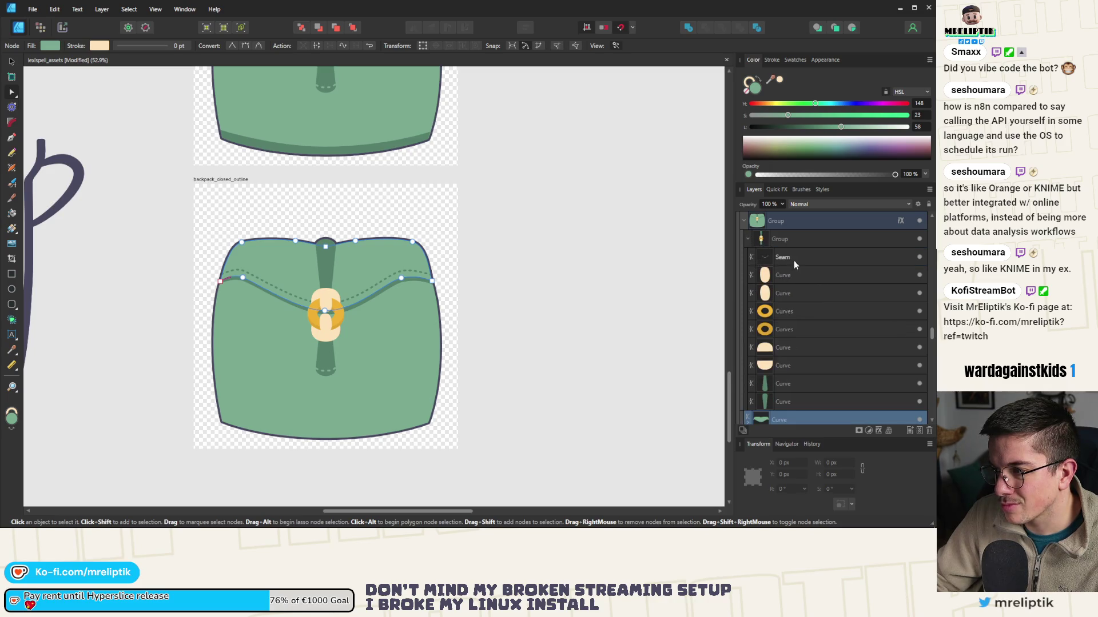
click(789, 403)
mouse_move(791, 409)
mouse_down()
mouse_move(779, 402)
mouse_move(785, 228)
mouse_move(784, 285)
mouse_up()
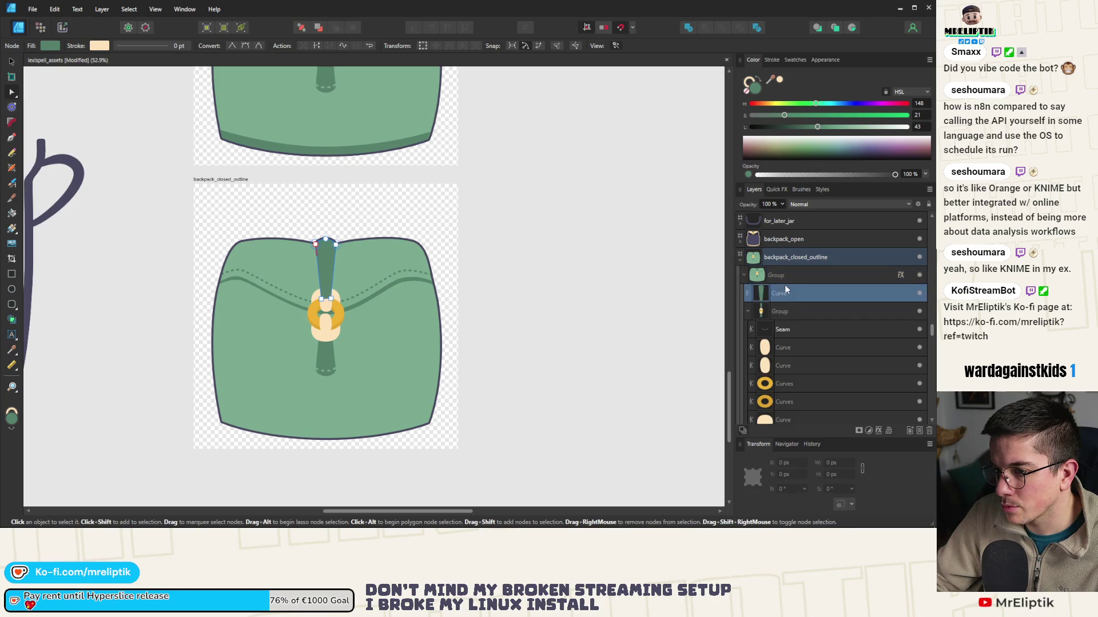
click(747, 311)
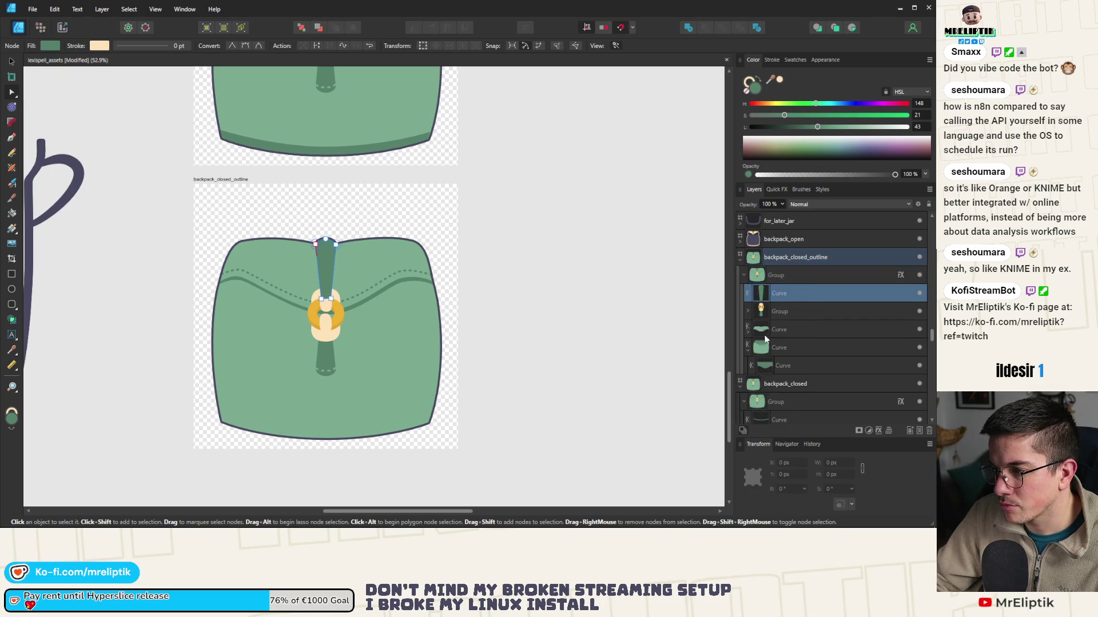
Select the strap, flap and bag body curves and merge them into one shape.
click(789, 327)
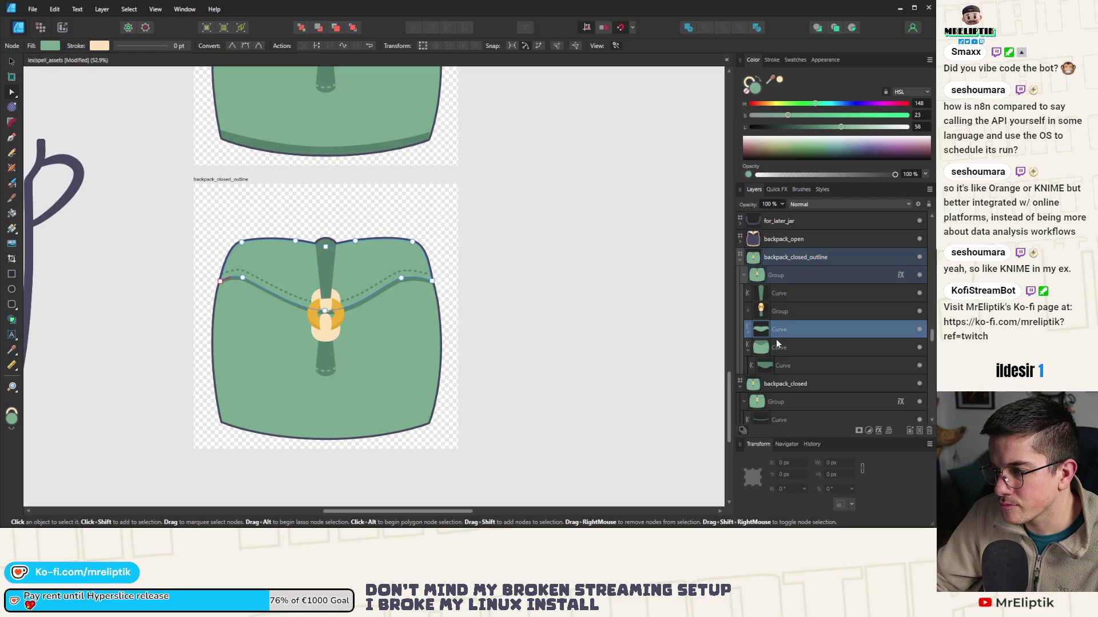
click(786, 292)
ctrl+click(780, 330)
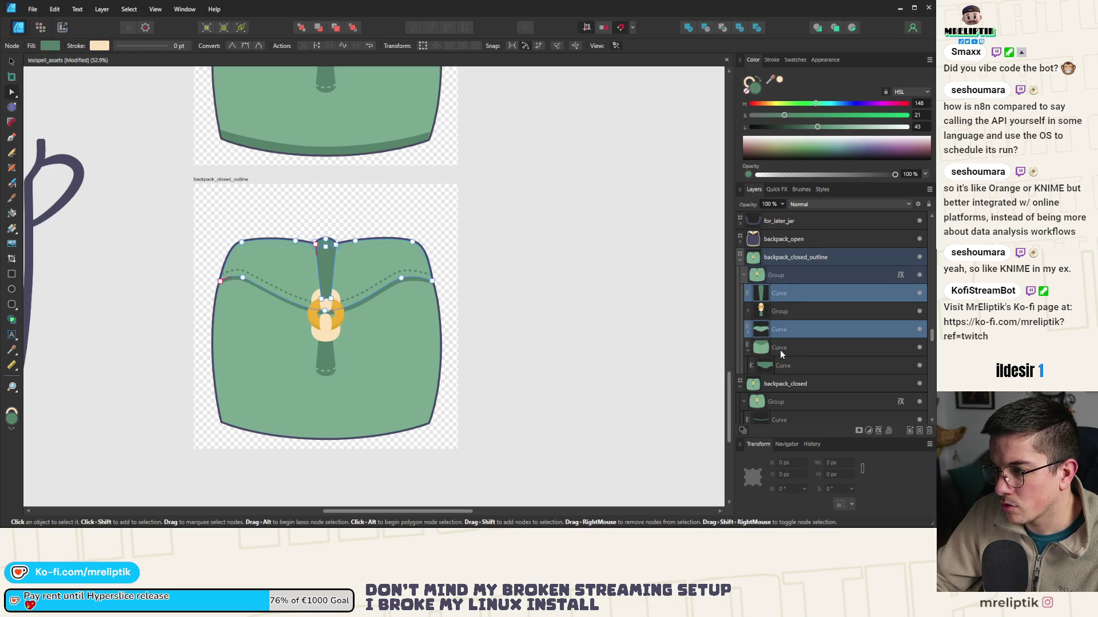
ctrl+click(780, 349)
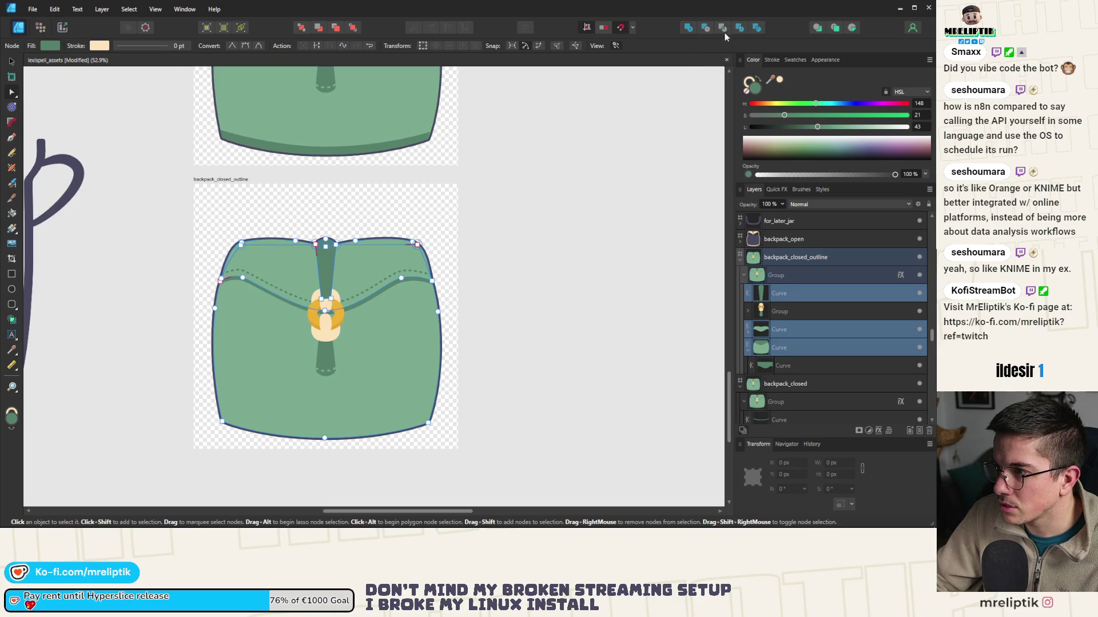
click(691, 26)
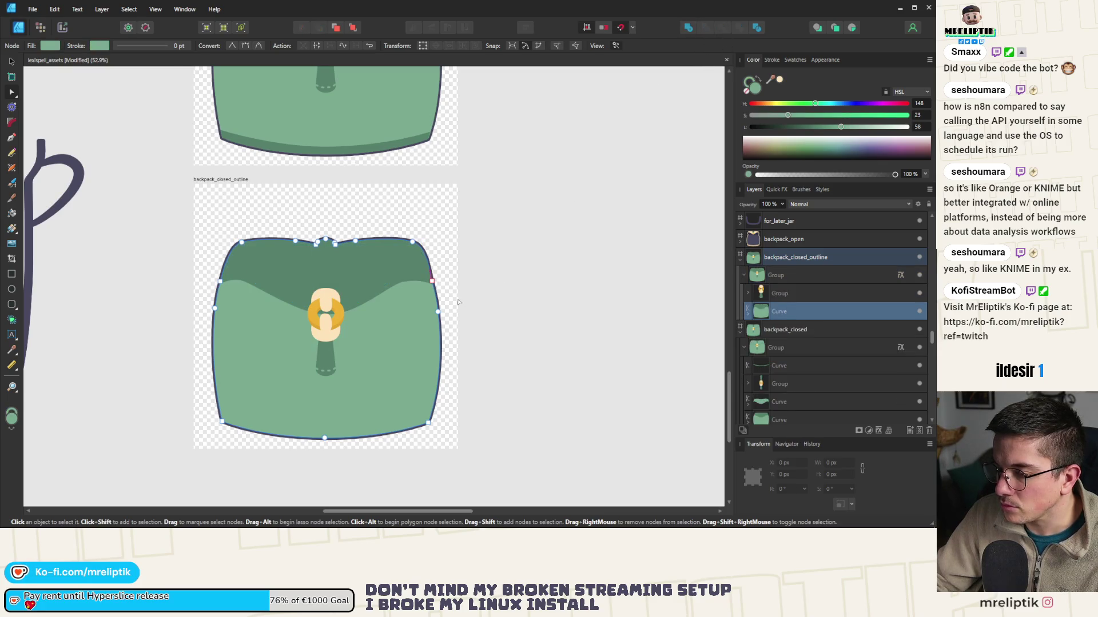
Delete the buckle group and give the merged bag shape a 12 pt stroke aligned outside.
click(772, 293)
key(Delete)
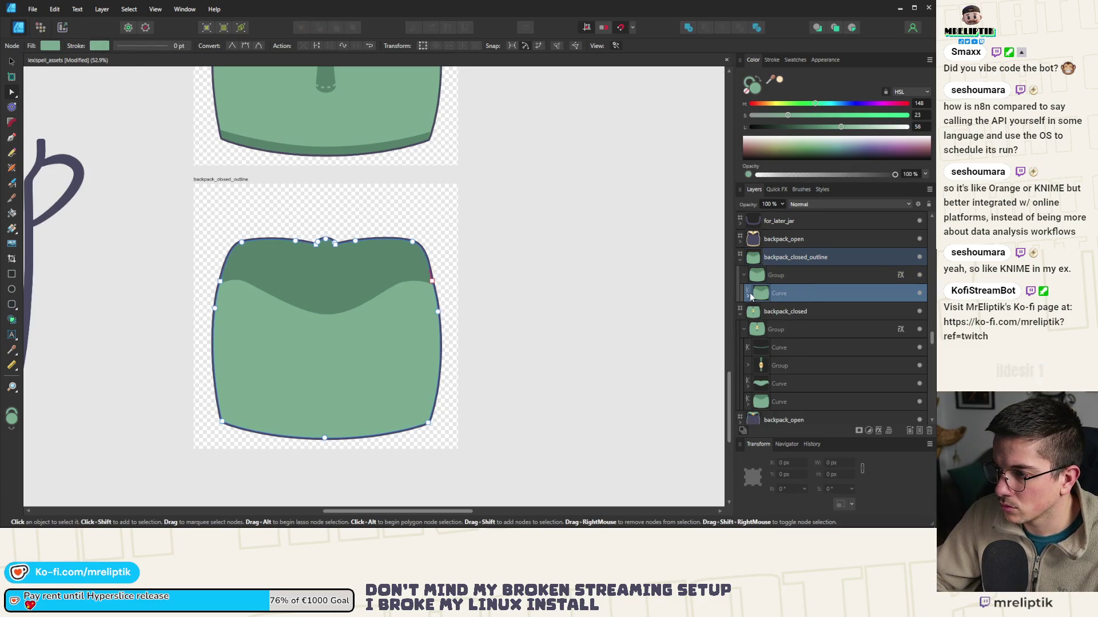
click(747, 295)
click(784, 295)
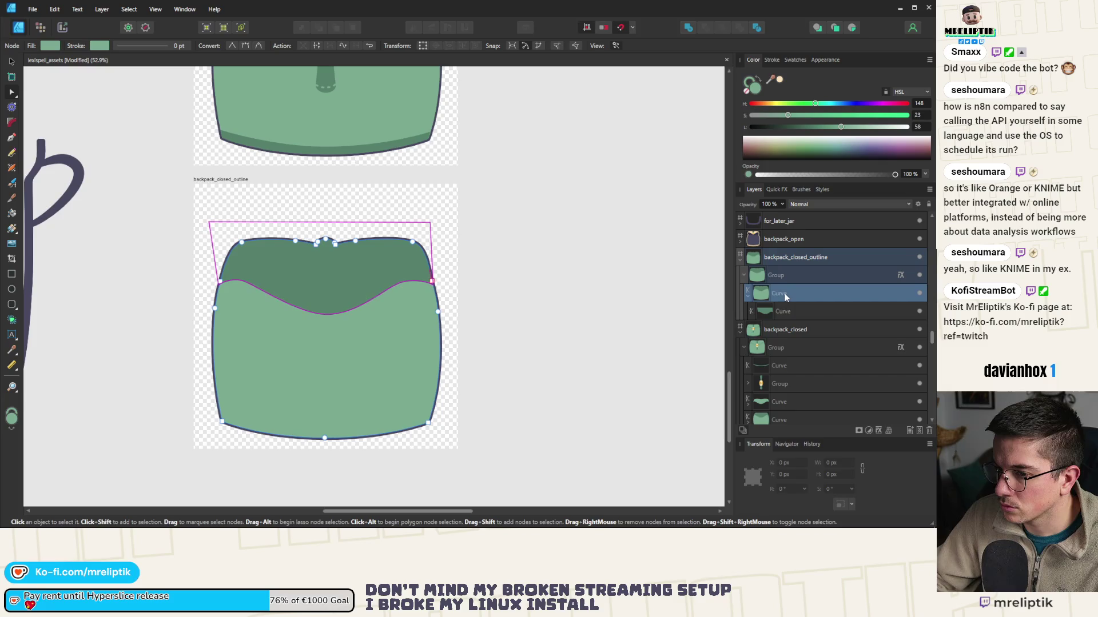
click(772, 59)
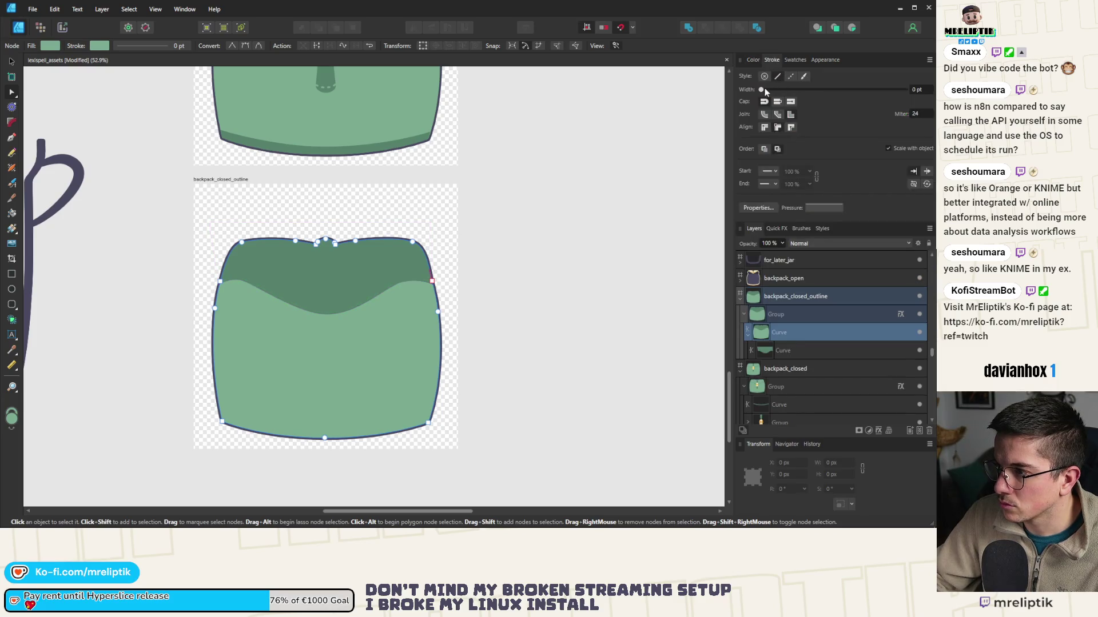
drag(819, 92, 825, 91)
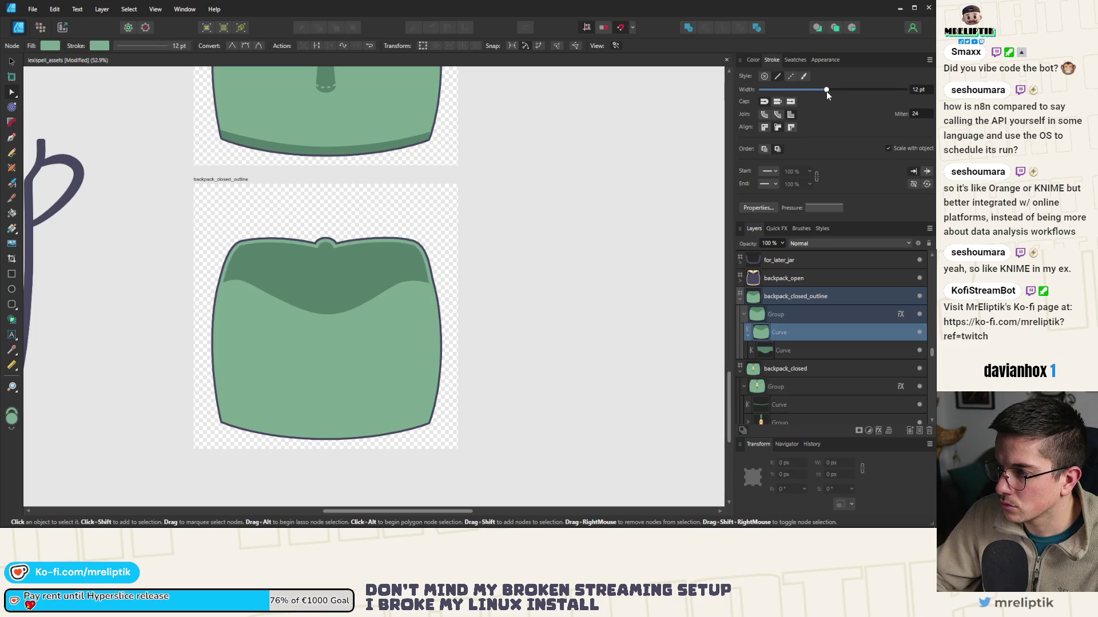
click(791, 128)
Turn off the Outline effect on the outline copy's group.
click(776, 316)
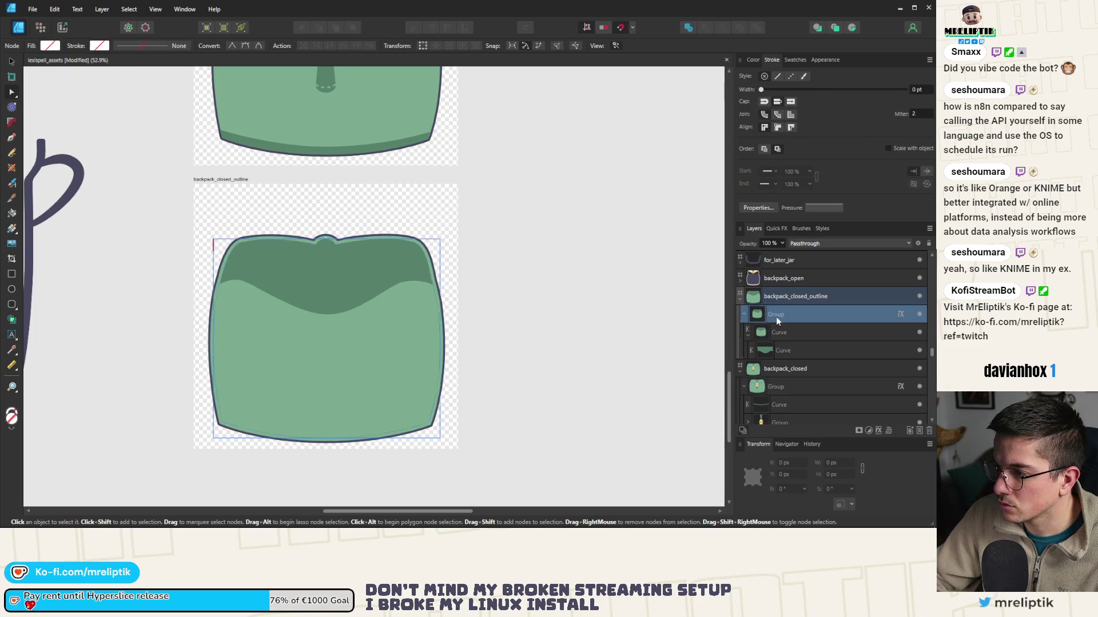
click(776, 229)
click(751, 277)
scroll(408, 258, up, 3)
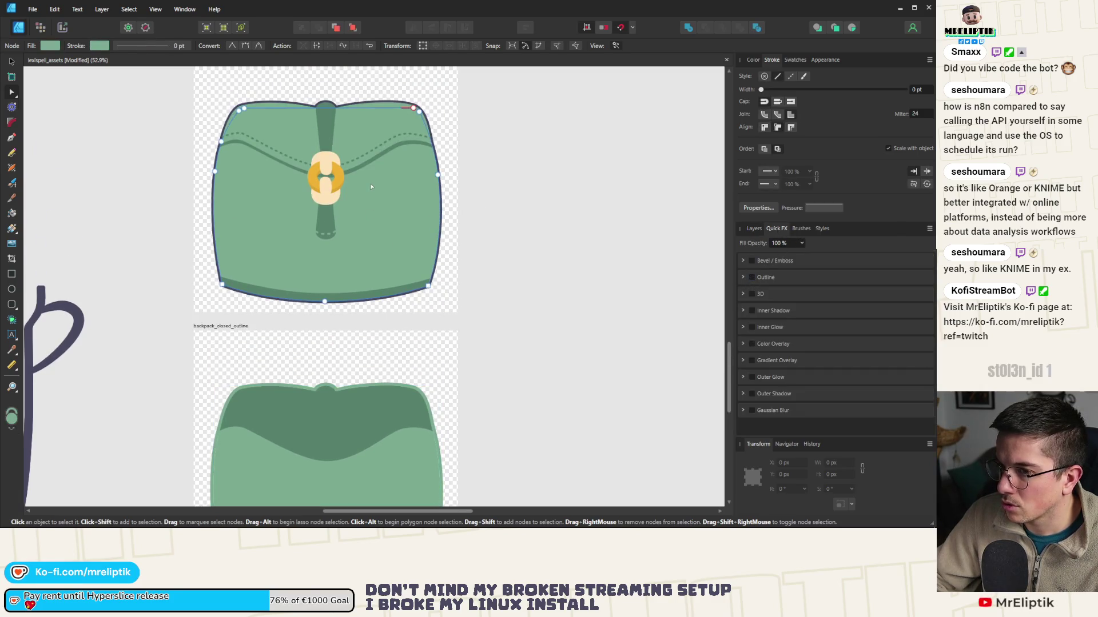
Select the backpack_closed group and untick its Outline effect in Quick FX.
click(749, 229)
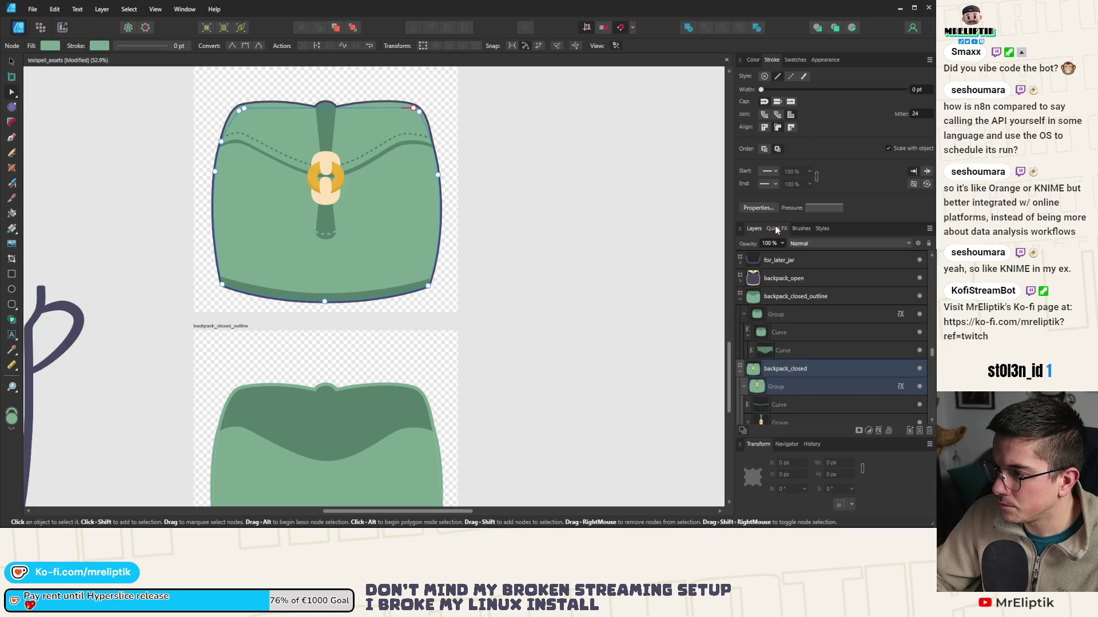
click(776, 229)
click(751, 229)
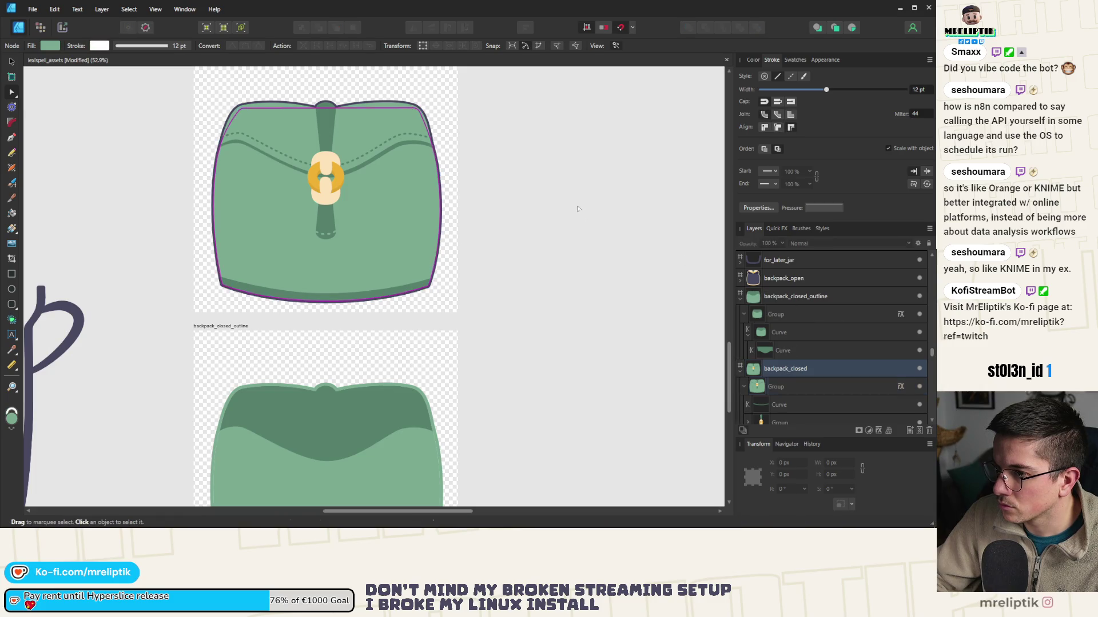
click(401, 140)
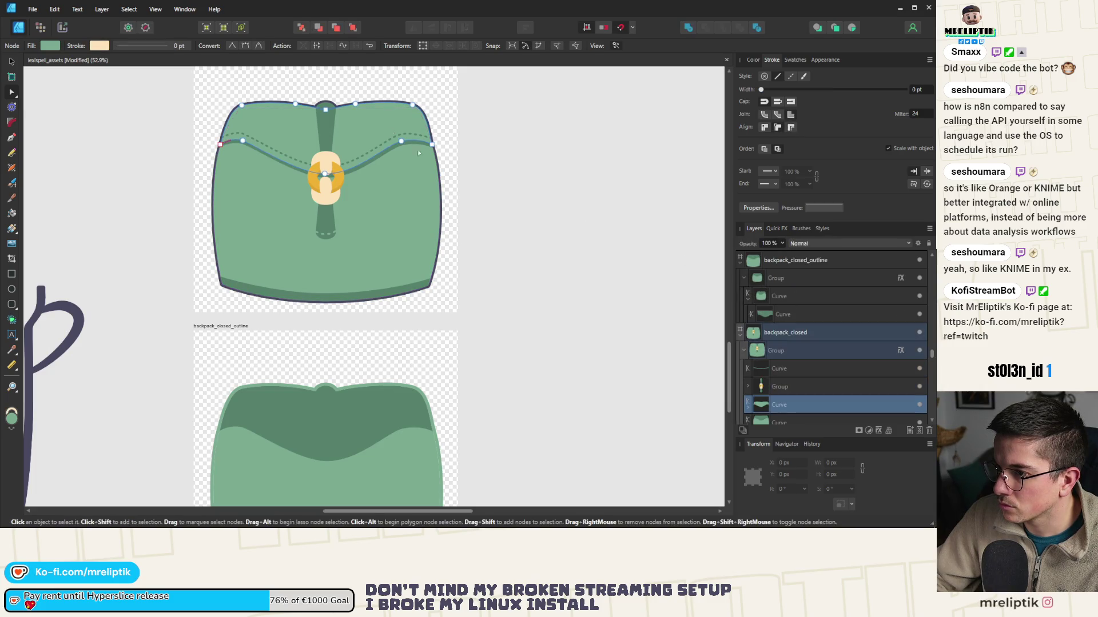
click(744, 351)
click(787, 343)
click(777, 228)
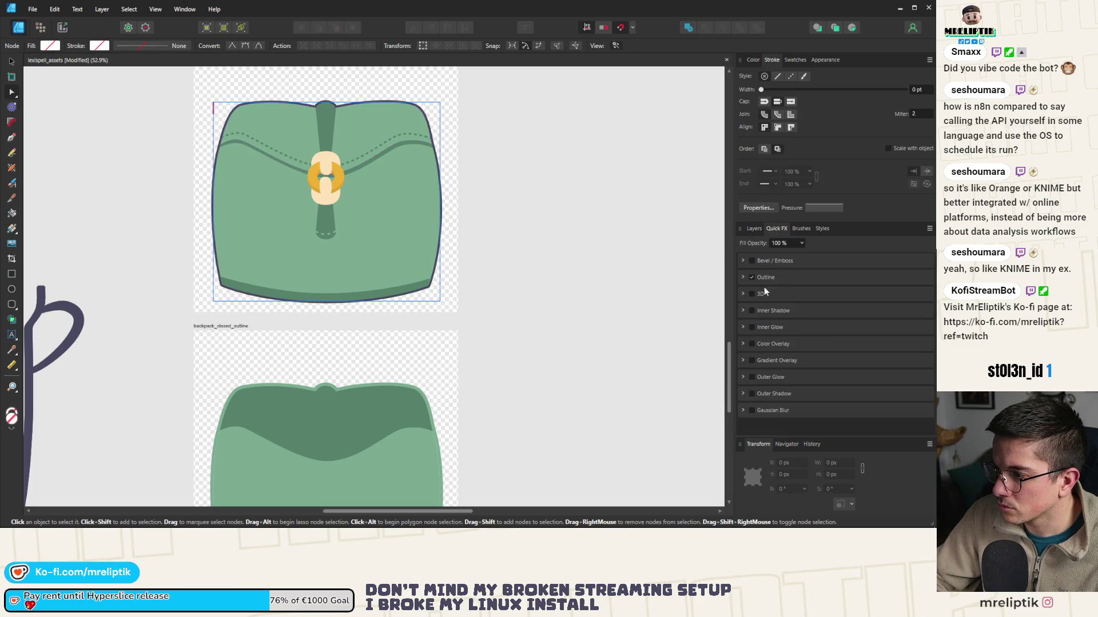
click(751, 277)
scroll(407, 336, down, 4)
click(350, 291)
click(754, 228)
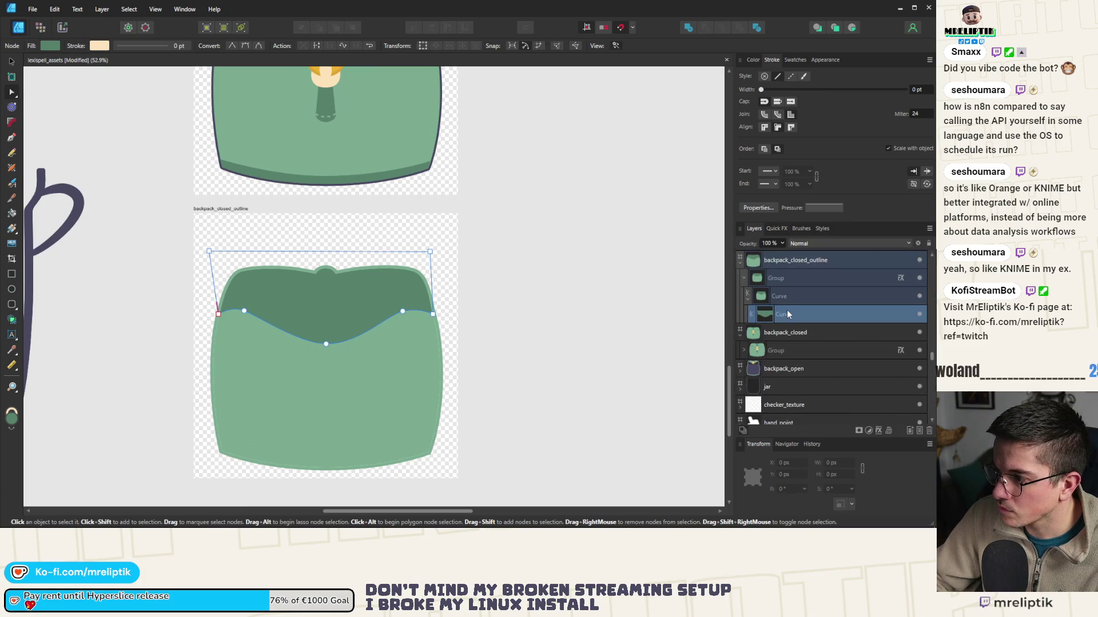
Move the outline curve out of its group and delete the empty group.
click(779, 296)
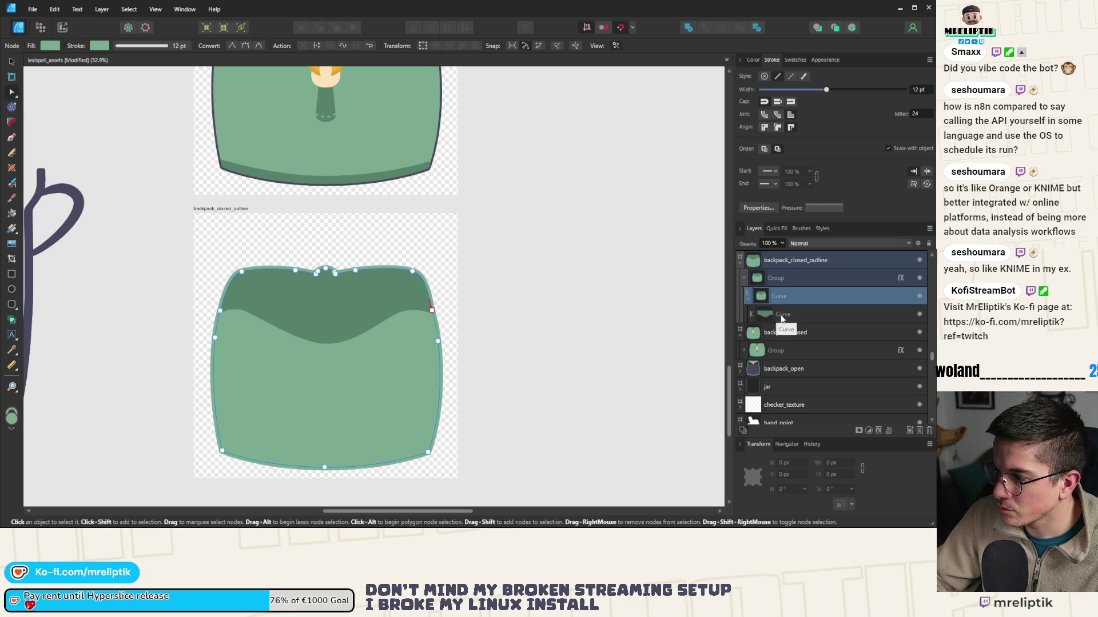
click(783, 314)
click(746, 300)
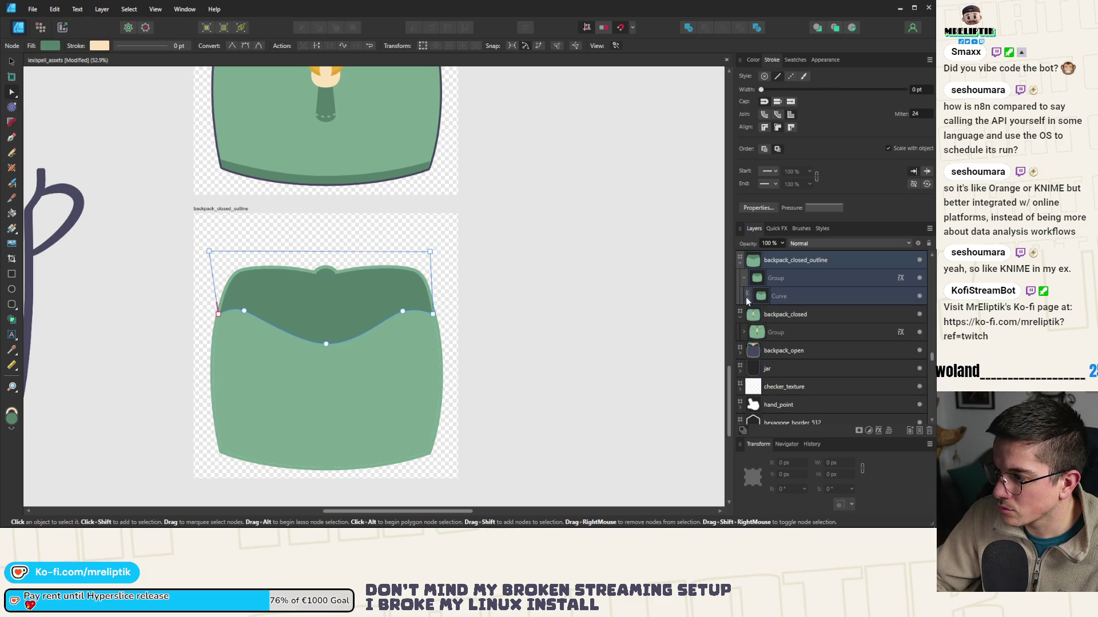
click(748, 297)
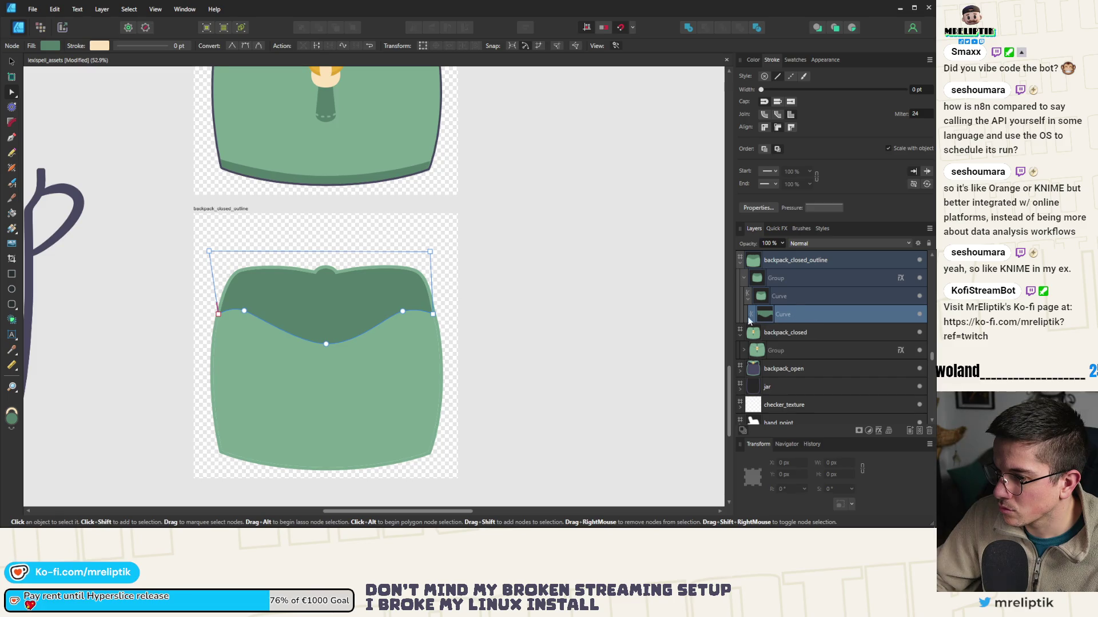
click(399, 350)
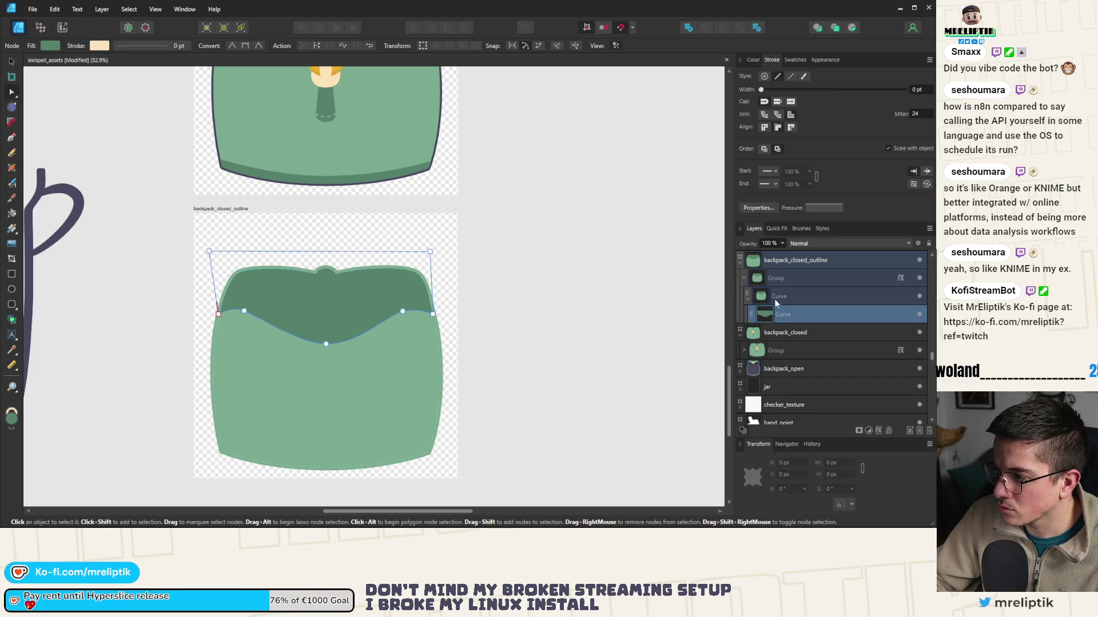
click(746, 298)
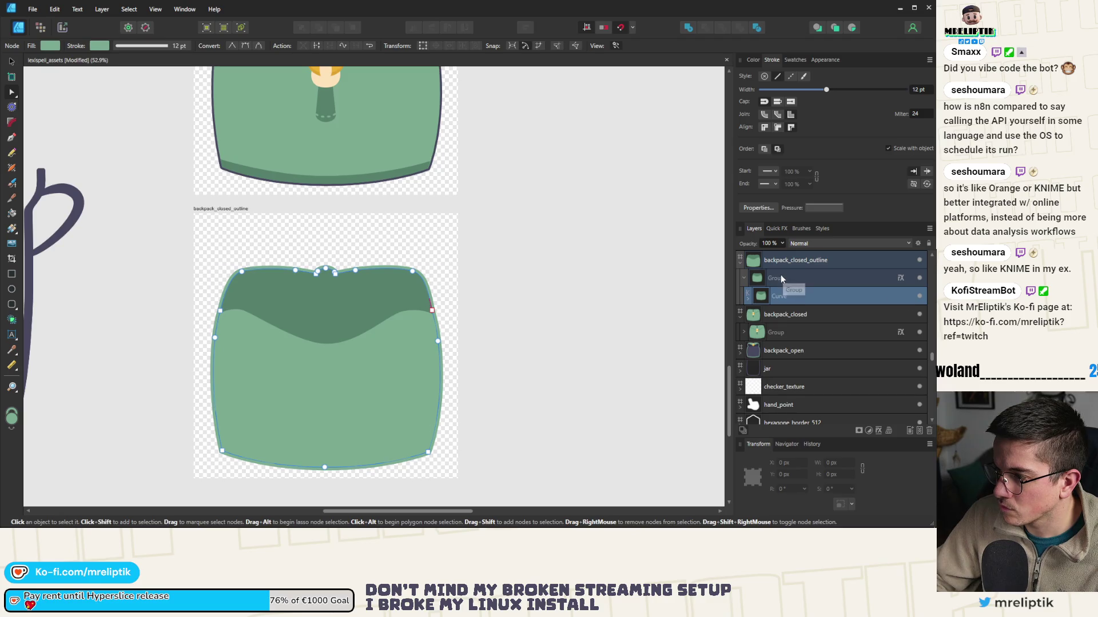
drag(777, 298, 776, 273)
click(775, 297)
key(Delete)
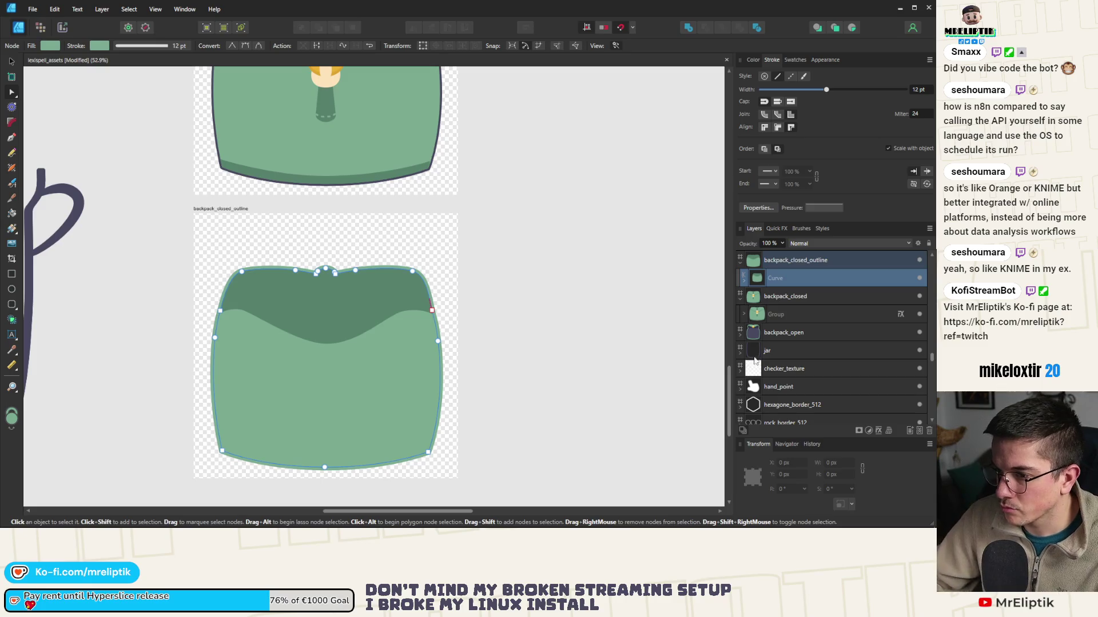
Set the outline curve's fill opacity to 0% and check its nested dark band shape.
click(753, 60)
drag(890, 175, 758, 175)
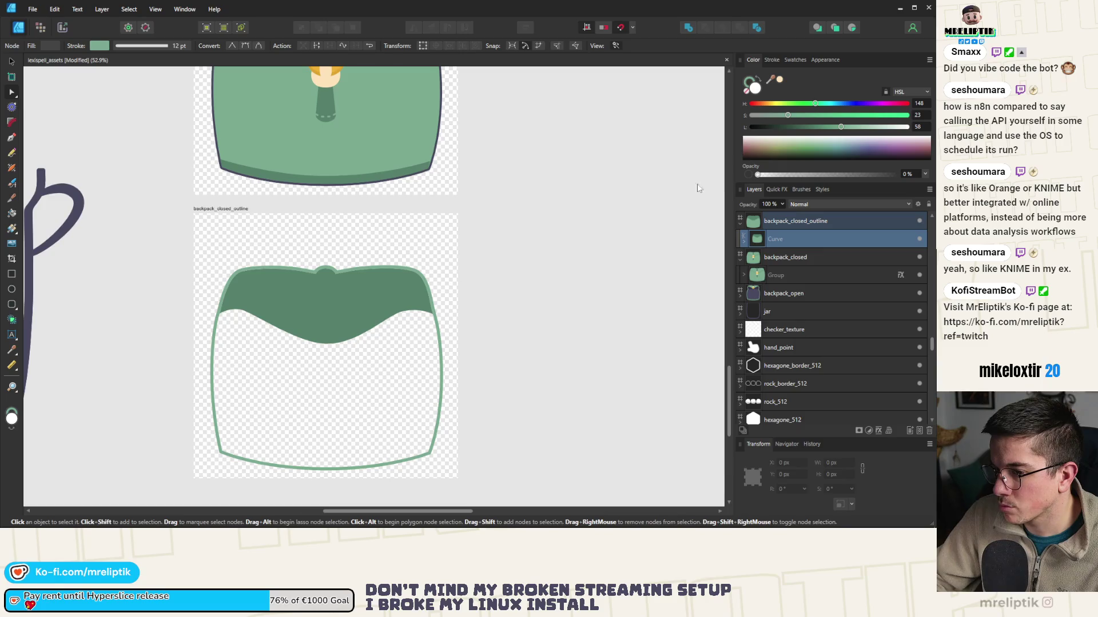
click(744, 242)
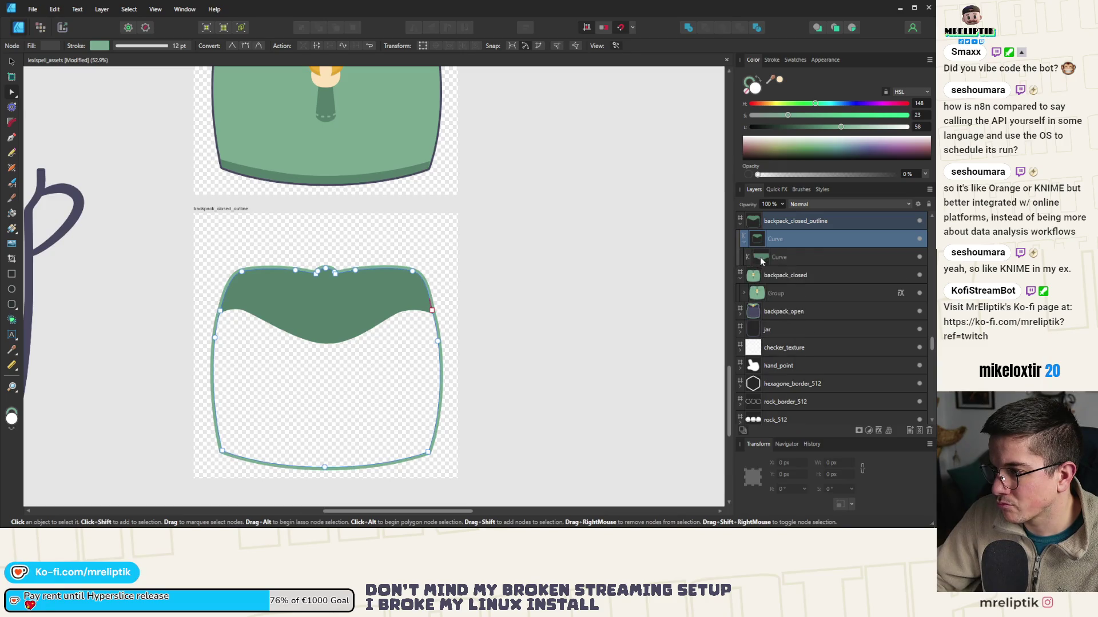
click(788, 257)
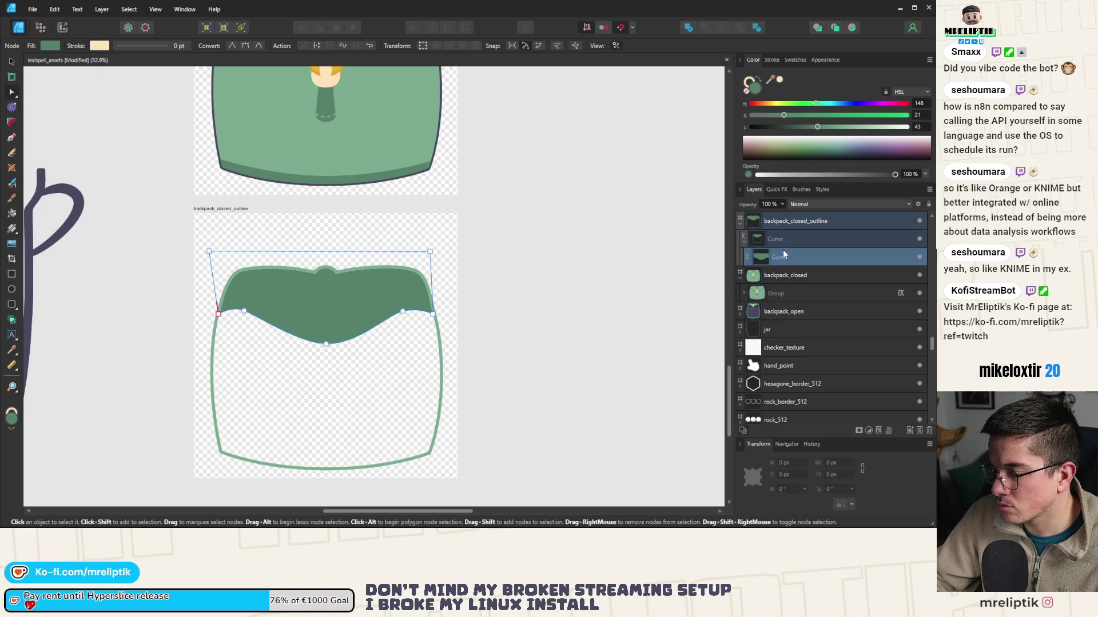
click(782, 240)
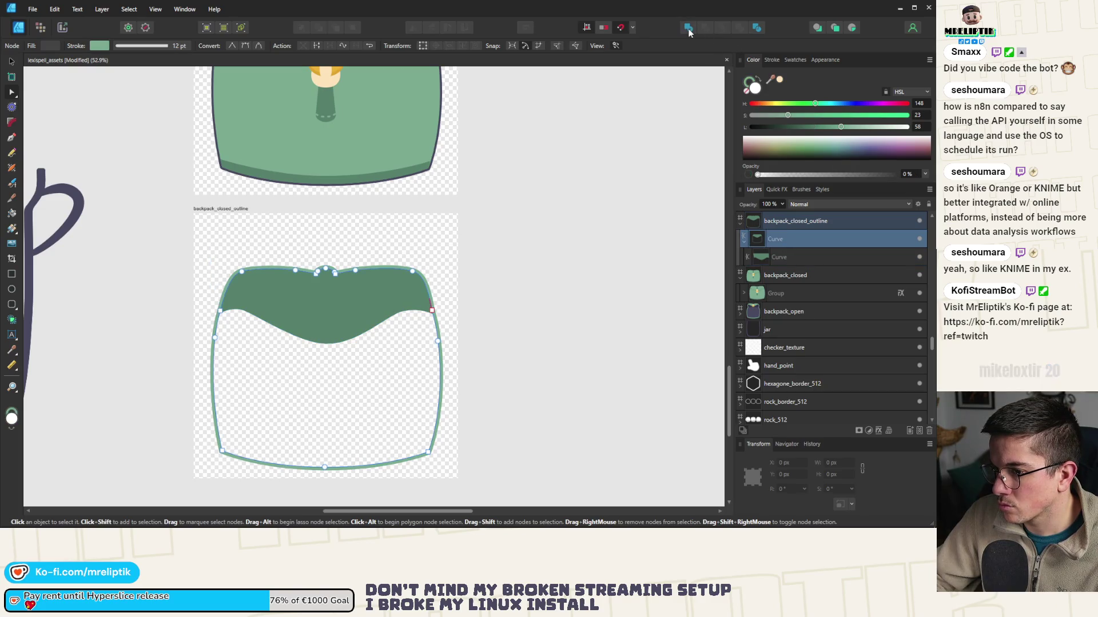
Hide the nested dark band curve inside the outline curve layer.
mouse_move(783, 239)
mouse_down()
mouse_move(781, 315)
mouse_move(779, 296)
mouse_up()
double_click(778, 296)
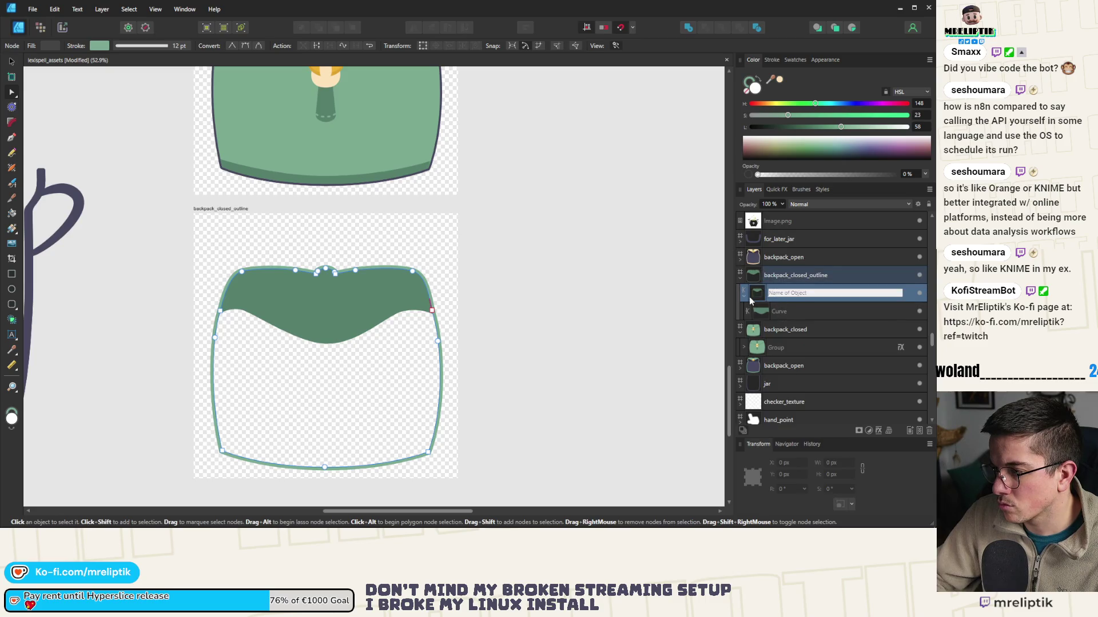
click(808, 313)
click(919, 312)
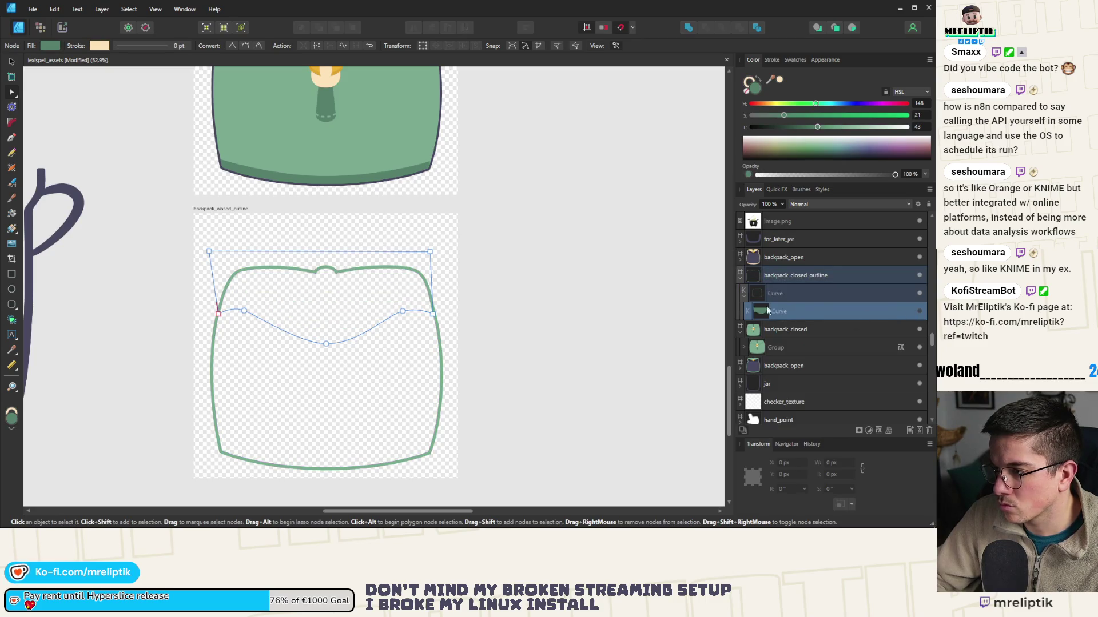
click(744, 295)
Give the outline path a 16 pt peach stroke.
click(432, 310)
click(772, 60)
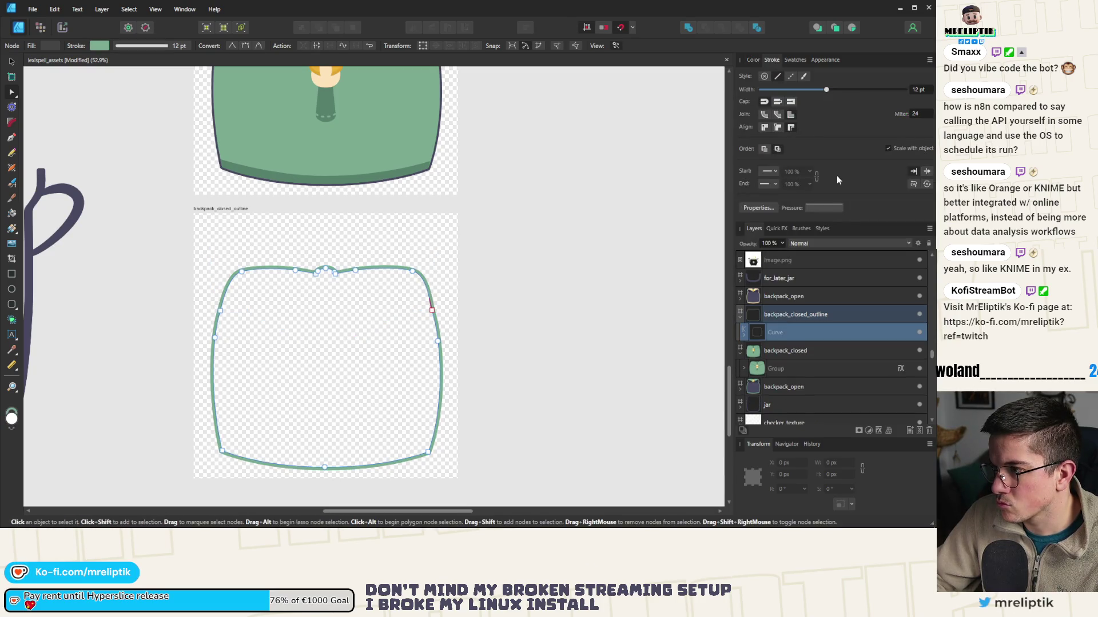
click(764, 127)
text(16)
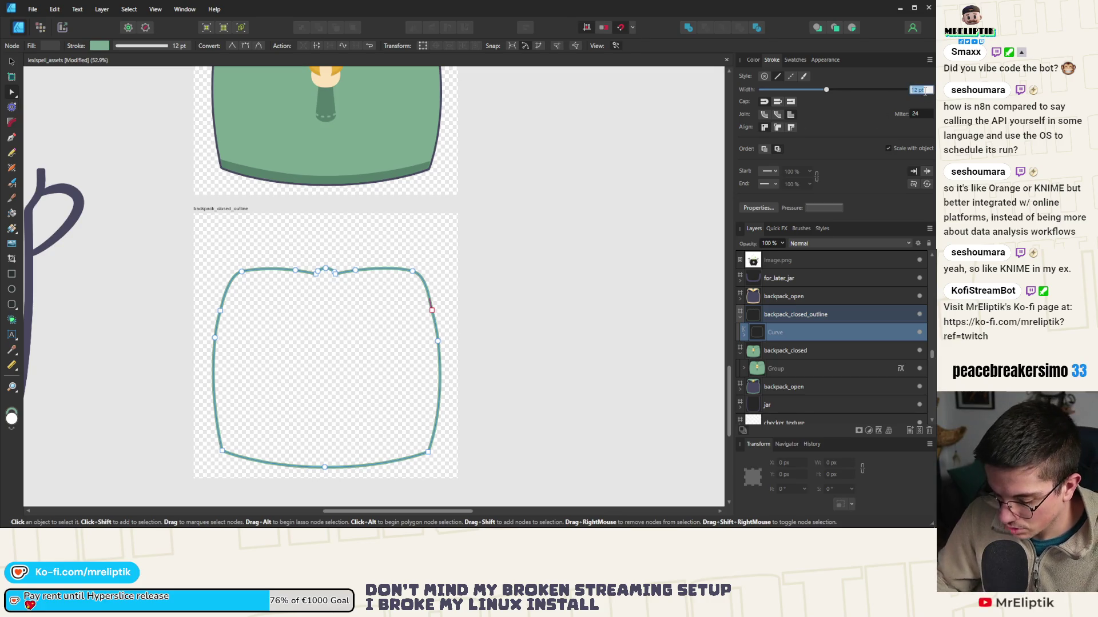
key(Return)
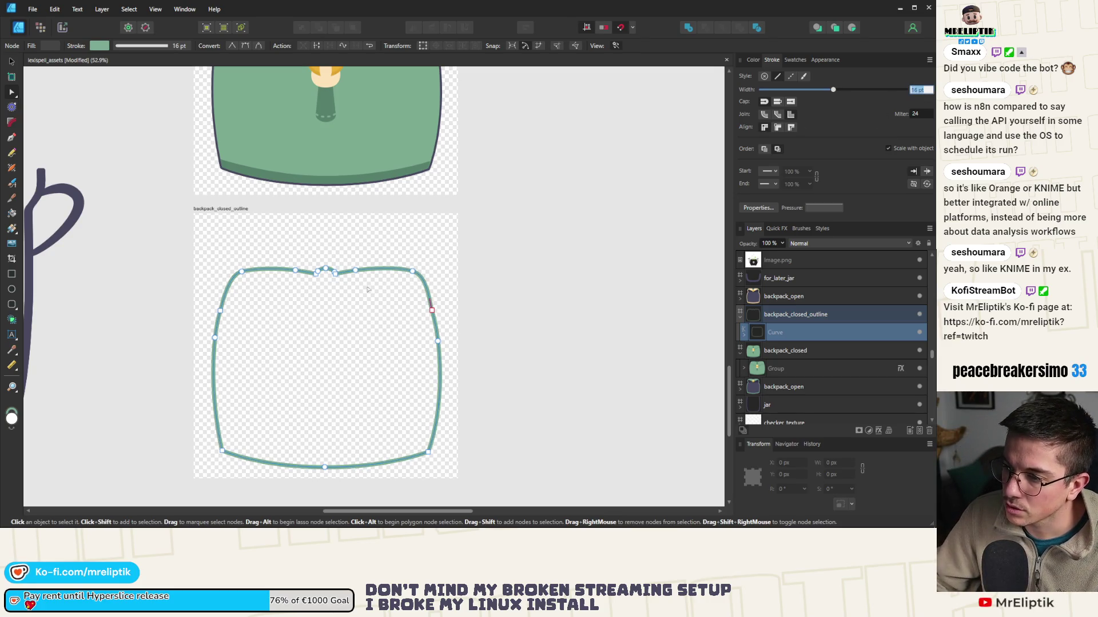
scroll(355, 289, down, 4)
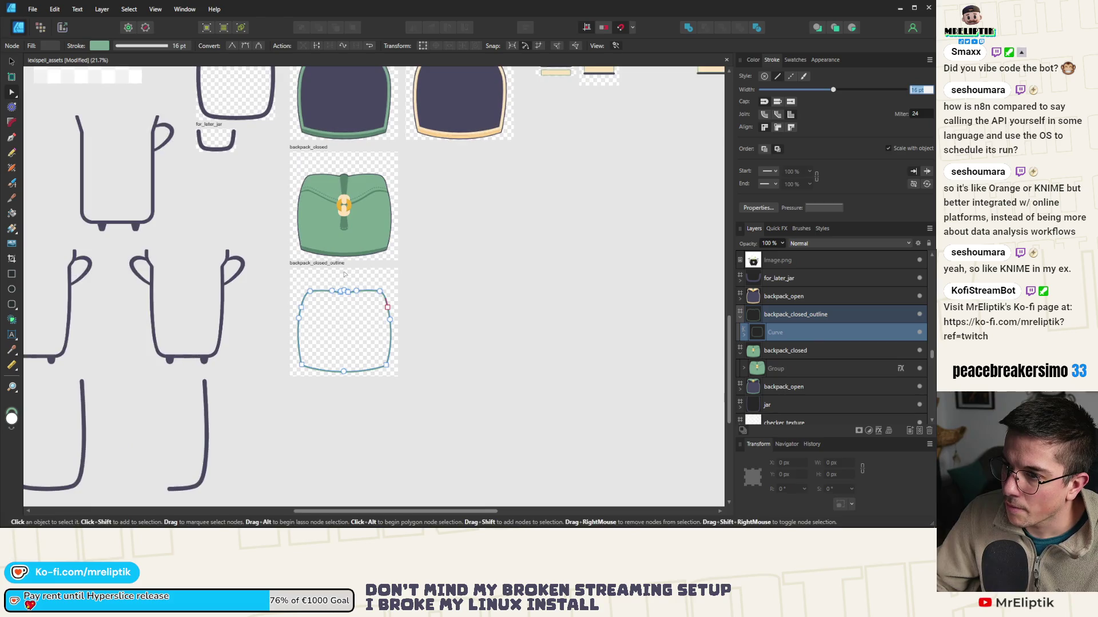
click(753, 59)
scroll(346, 241, up, 1)
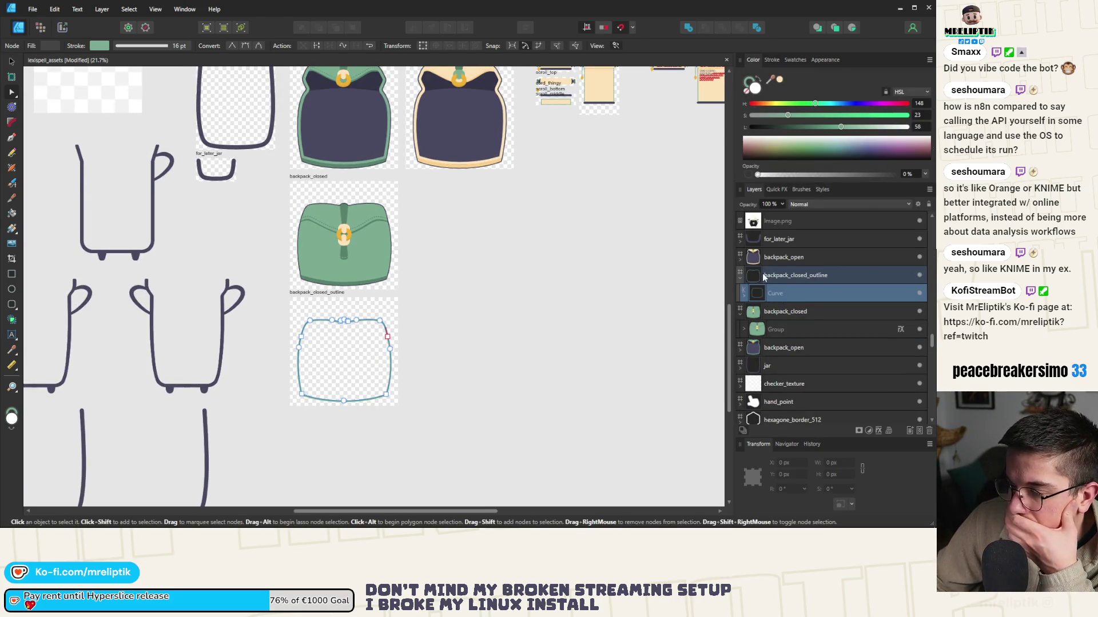
click(780, 79)
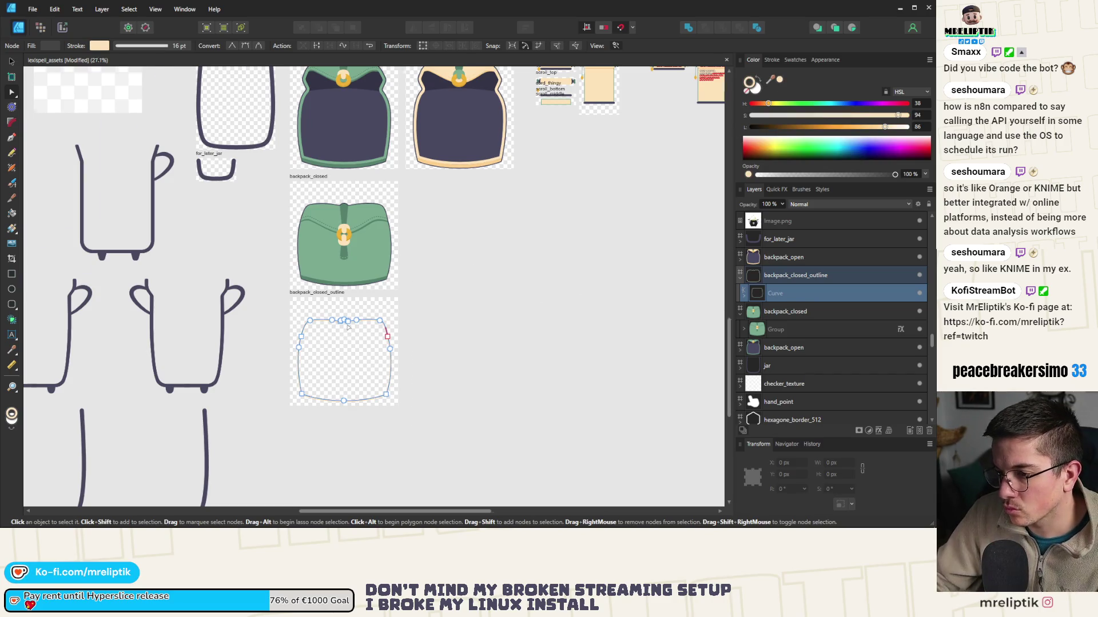
scroll(348, 326, up, 3)
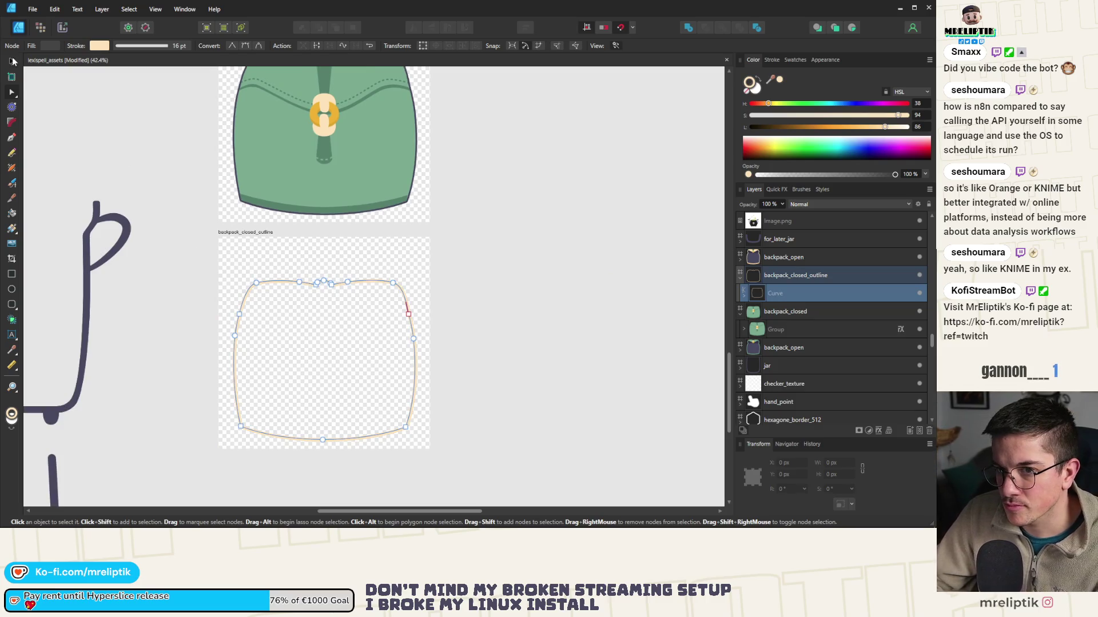
Select the backpack_closed_outline artboard with the Move tool and open its export settings.
click(13, 61)
click(245, 233)
key(ctrl+alt+shift+s)
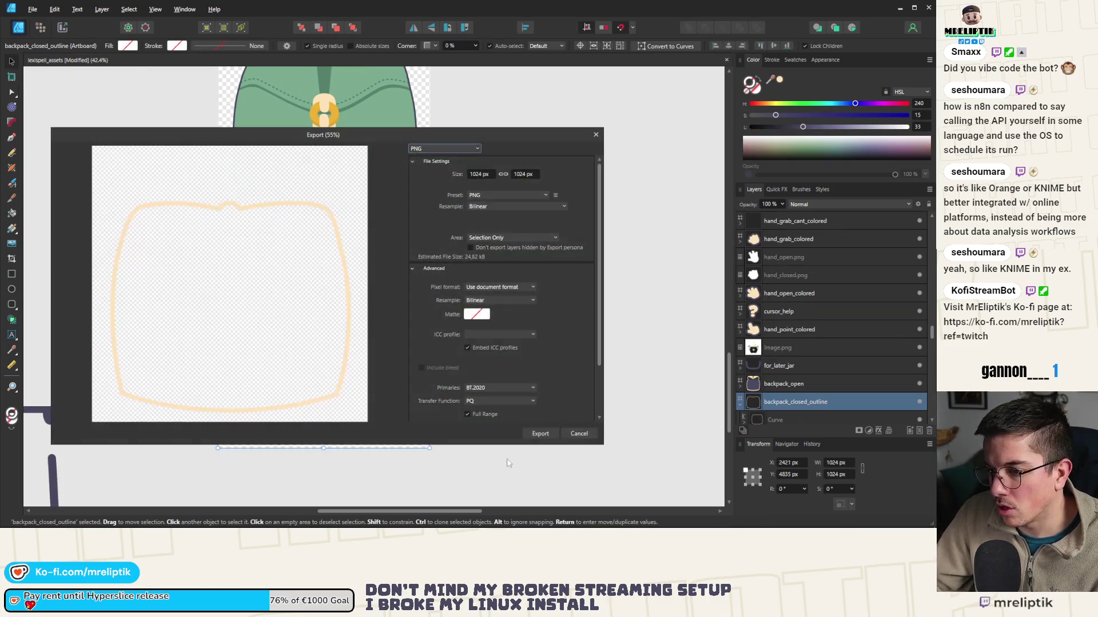
Export the artboard as PNG into word_game/scenes/for_later/visuals.
click(538, 433)
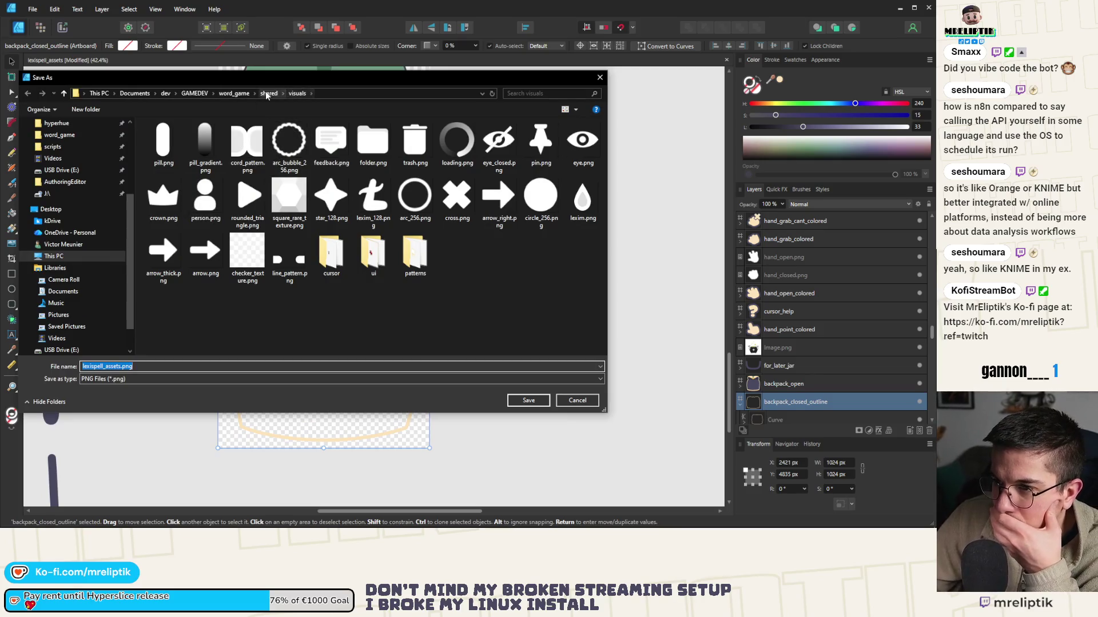
click(267, 94)
click(232, 94)
click(505, 141)
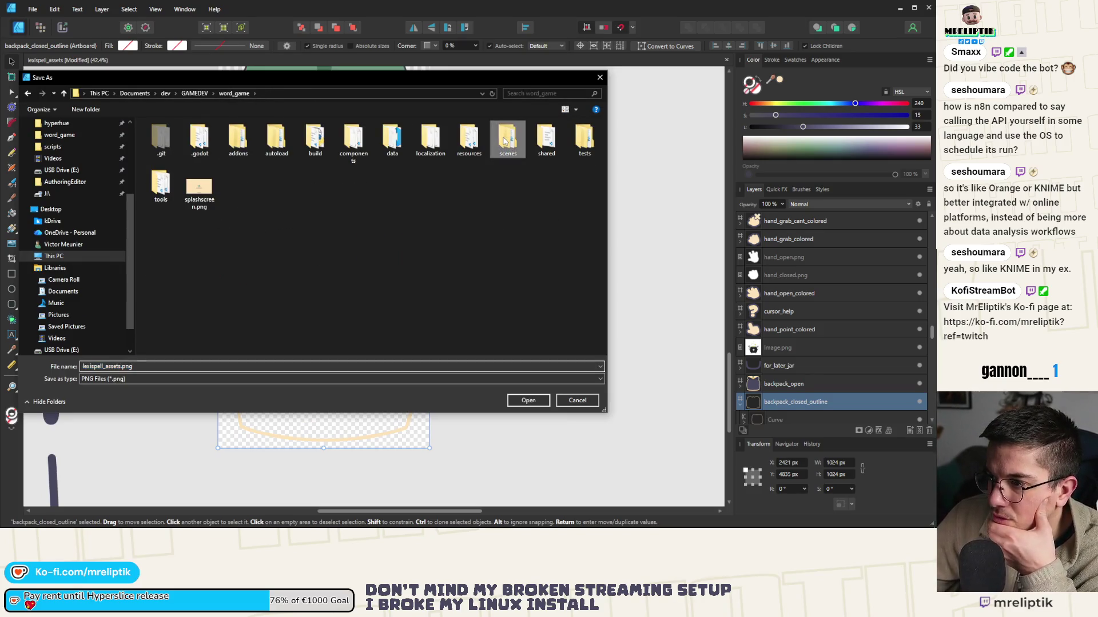
double_click(505, 141)
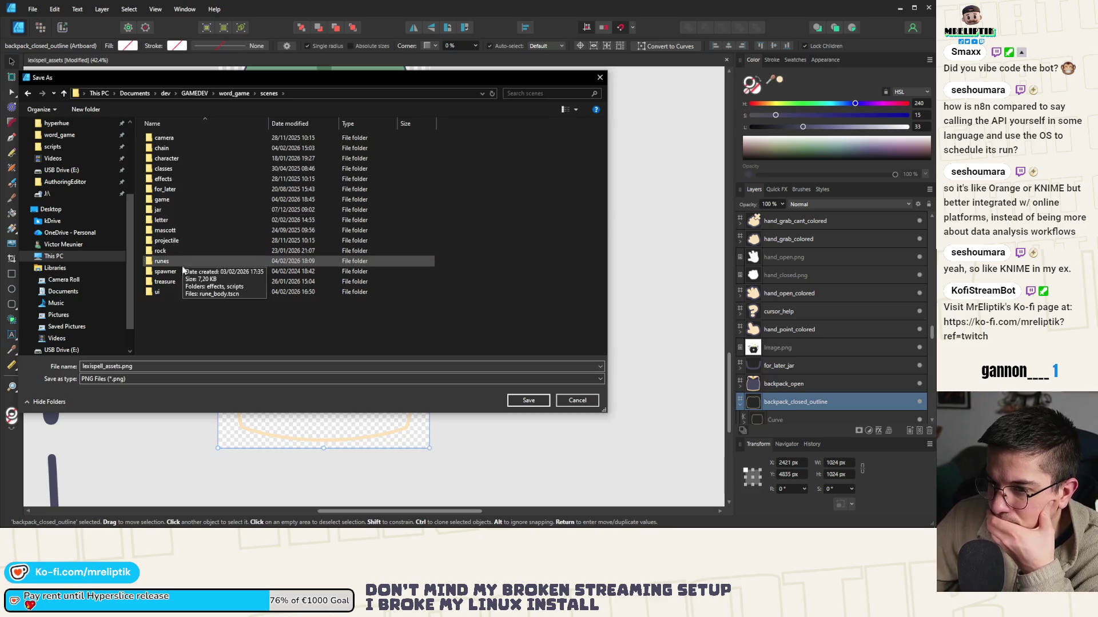
double_click(182, 188)
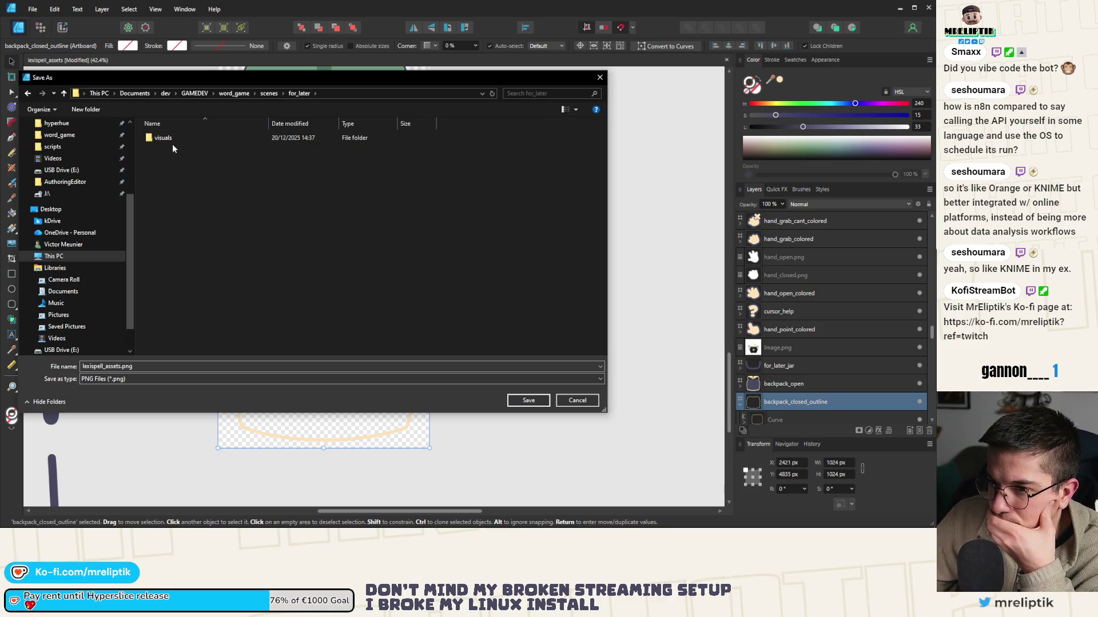
double_click(169, 137)
Name the PNG after backpack_closed.png with '_close' added, save it, and return to Godot.
click(190, 137)
click(127, 367)
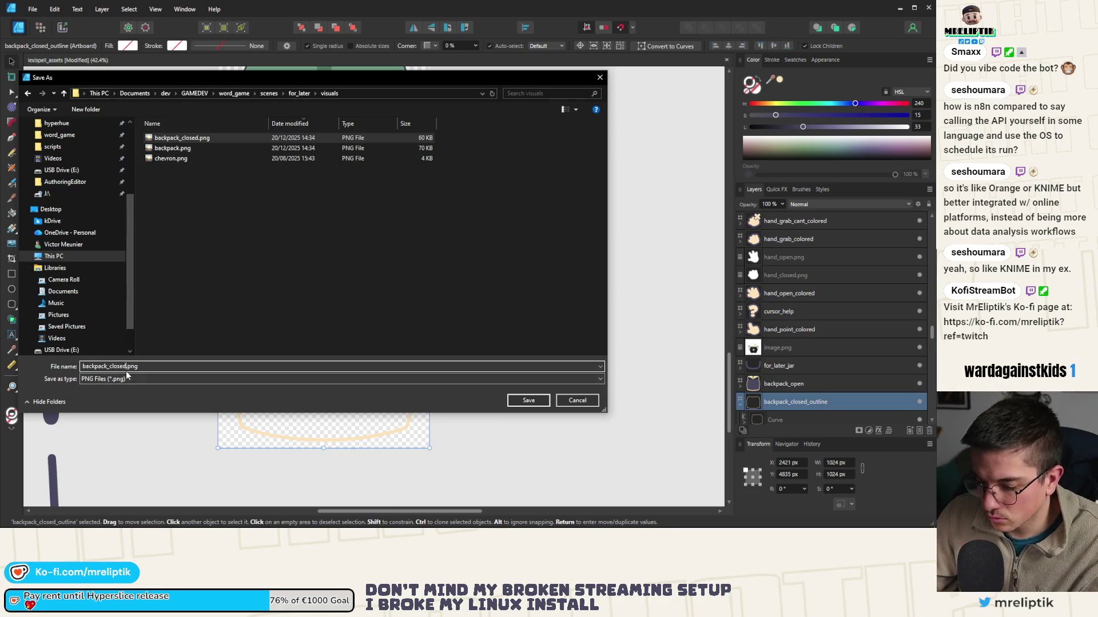
text(_close)
key(Return)
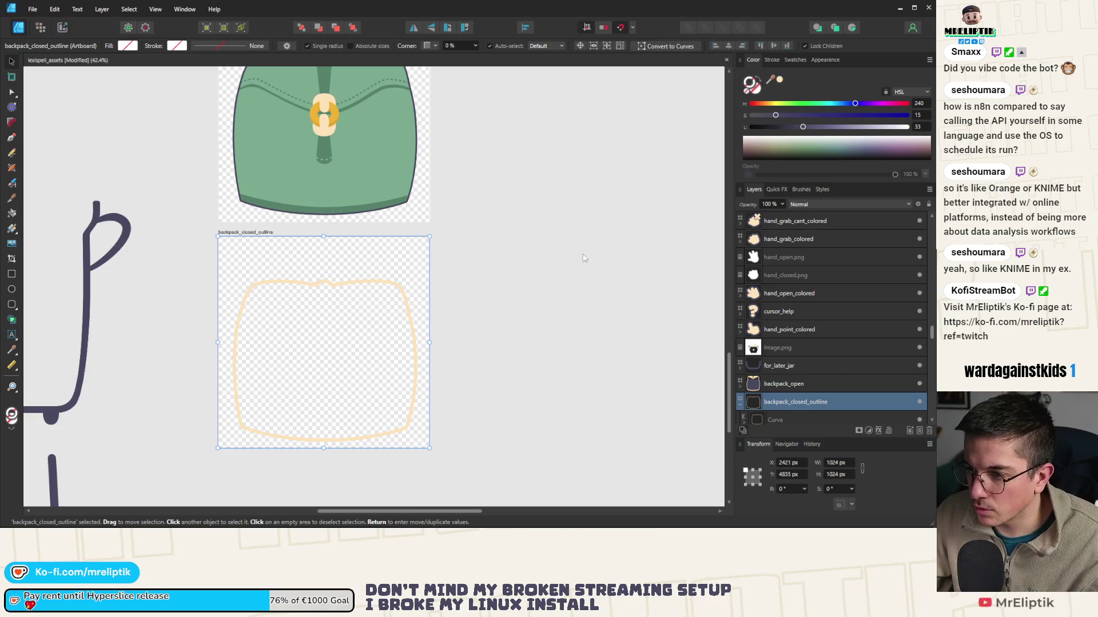
click(505, 269)
key(alt+Tab)
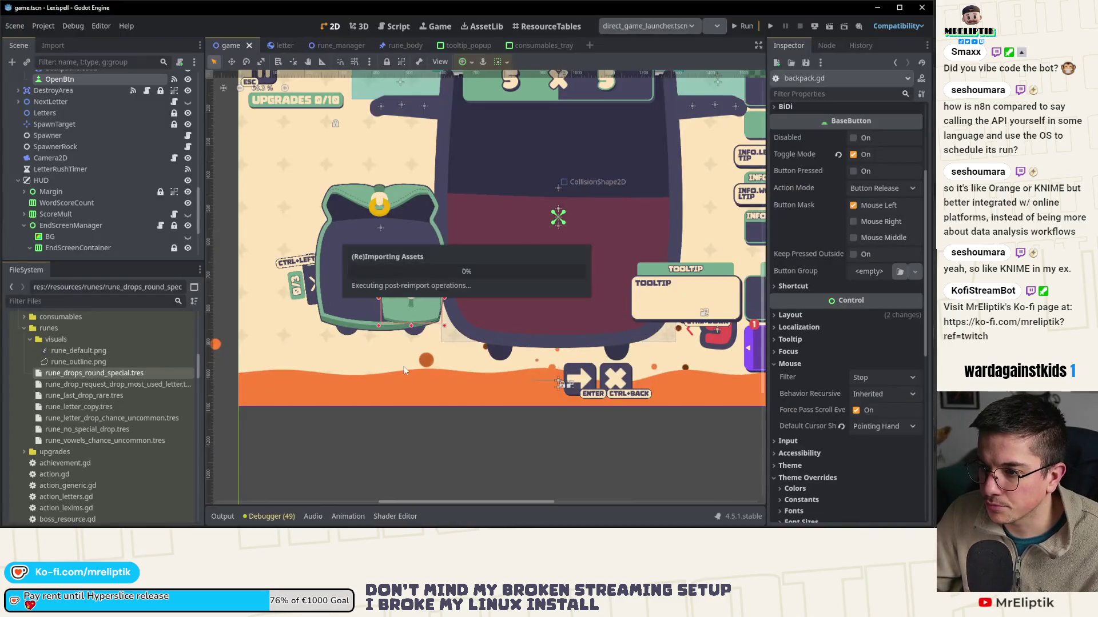
Duplicate the BackpackClosed sprite and rename the copy BackpackClosedOutline.
scroll(88, 200, up, 5)
click(78, 123)
click(104, 135)
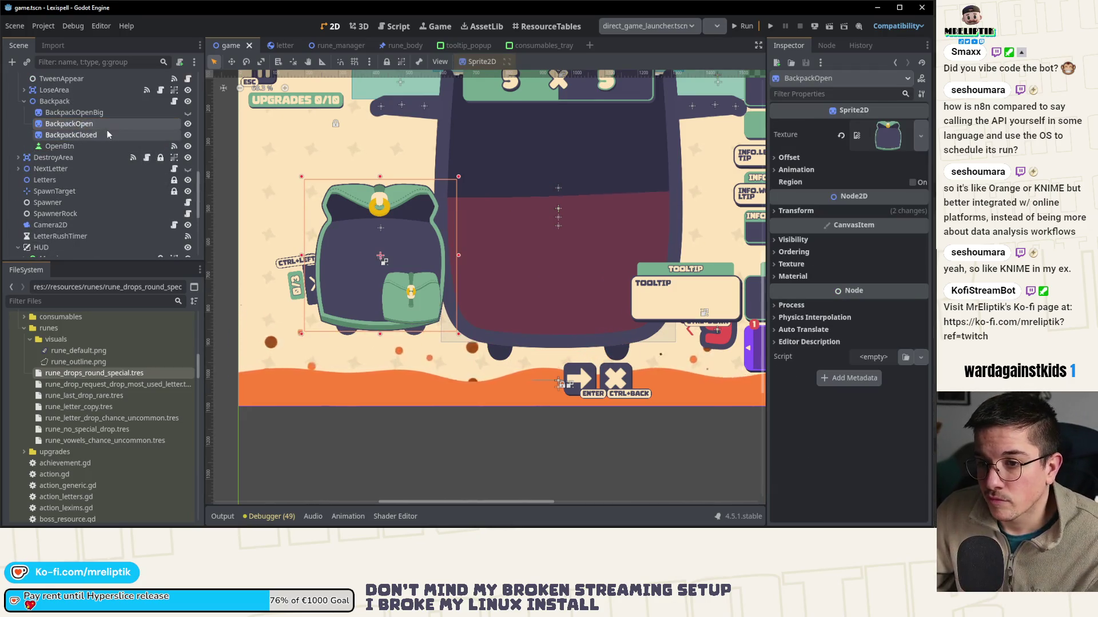
key(ctrl+d)
key(F2)
key(End)
key(BackSpace)
text(Outlin)
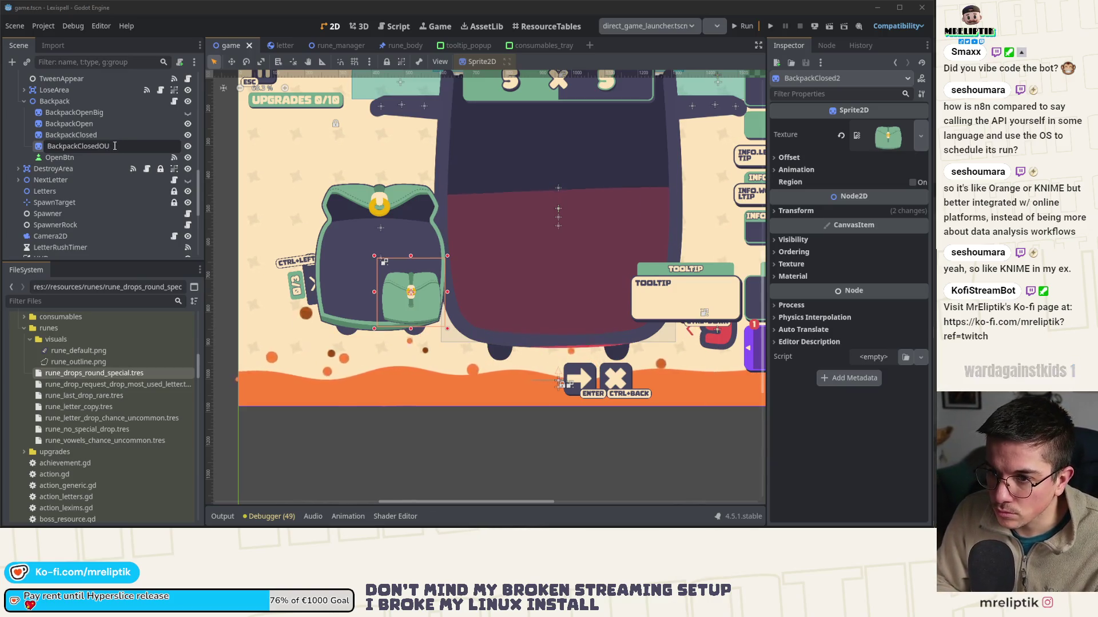
key(Escape)
key(F2)
text(BackpackClosedOutline)
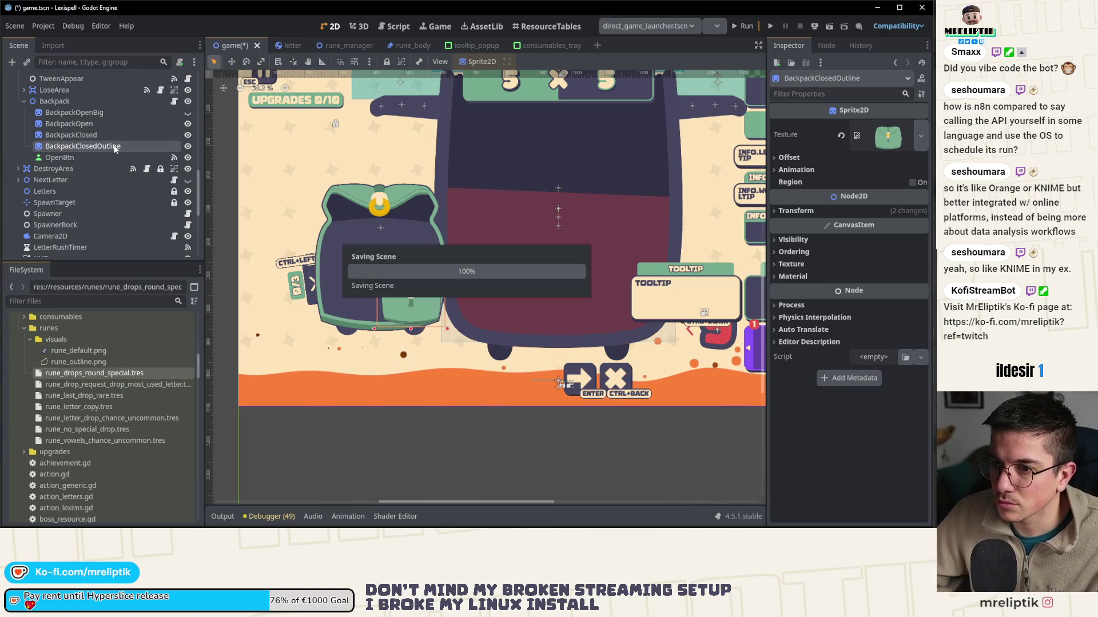
key(Return)
Quick-load the backpack outline PNG as its texture, then hide the sprite.
click(922, 140)
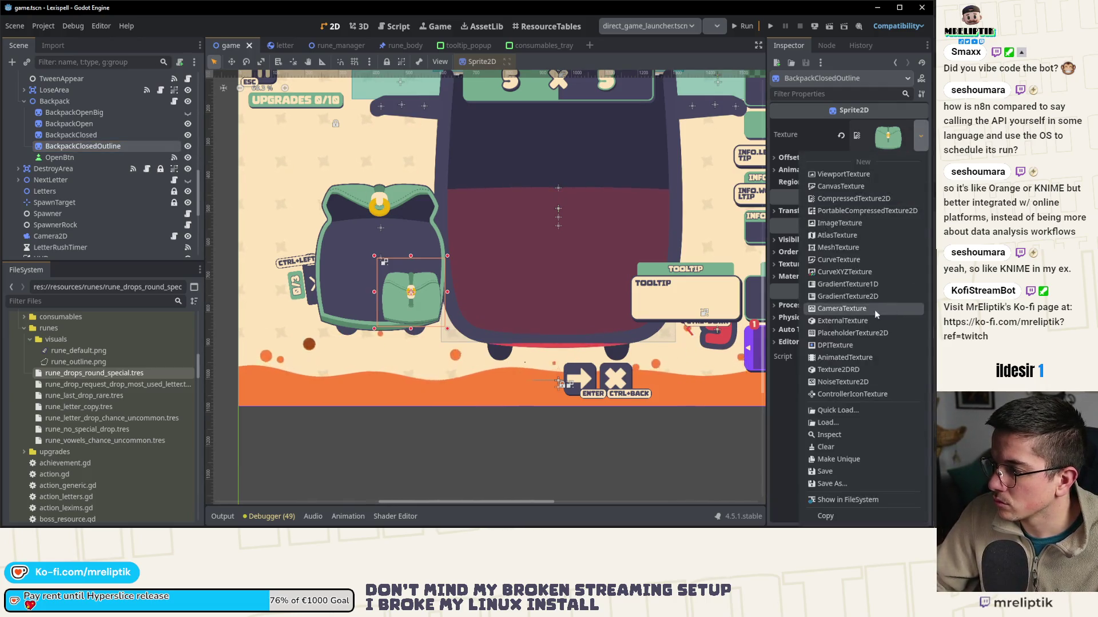
click(818, 406)
text(back)
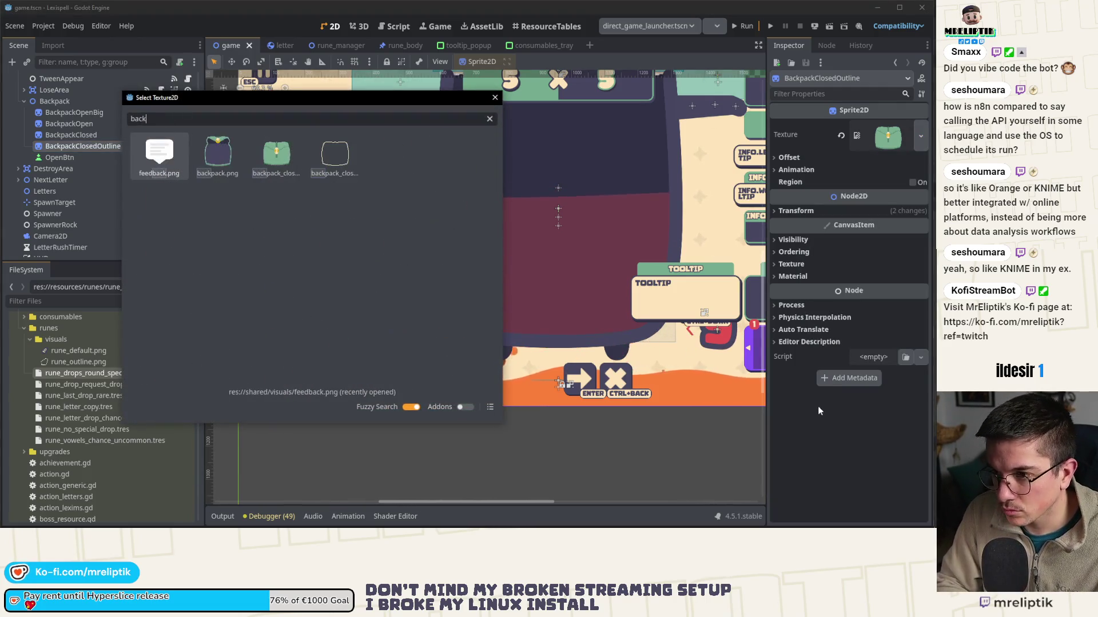
key(Down)
key(Down)
key(Down)
key(Return)
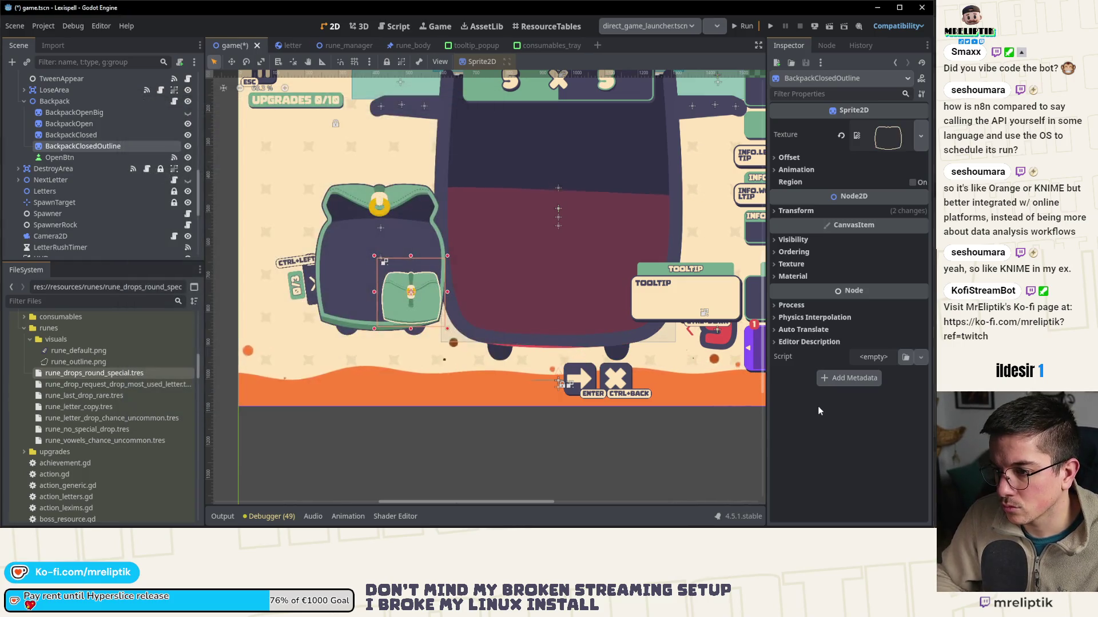
scroll(398, 300, up, 5)
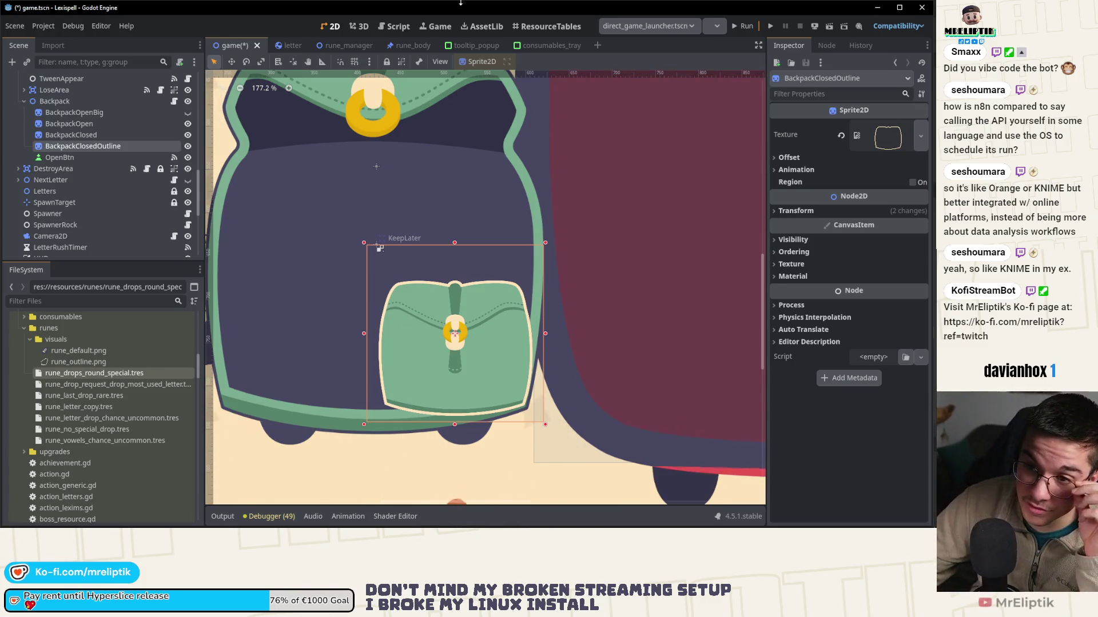
click(188, 146)
click(71, 135)
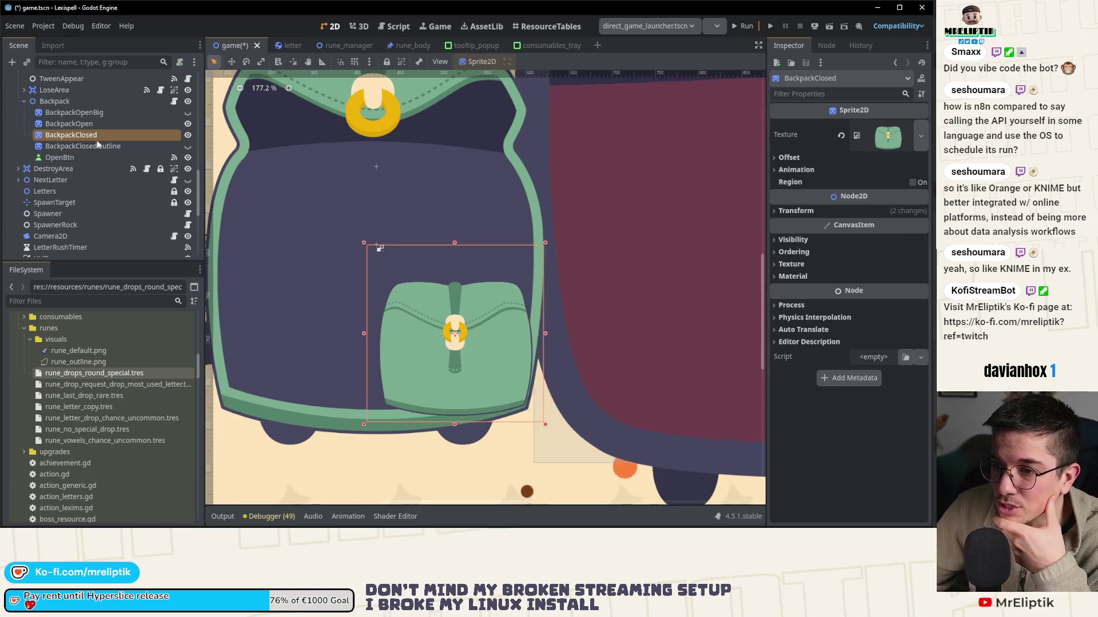
Give BackpackClosed a new ShaderMaterial that uses outline.gdshader.
click(792, 240)
click(792, 240)
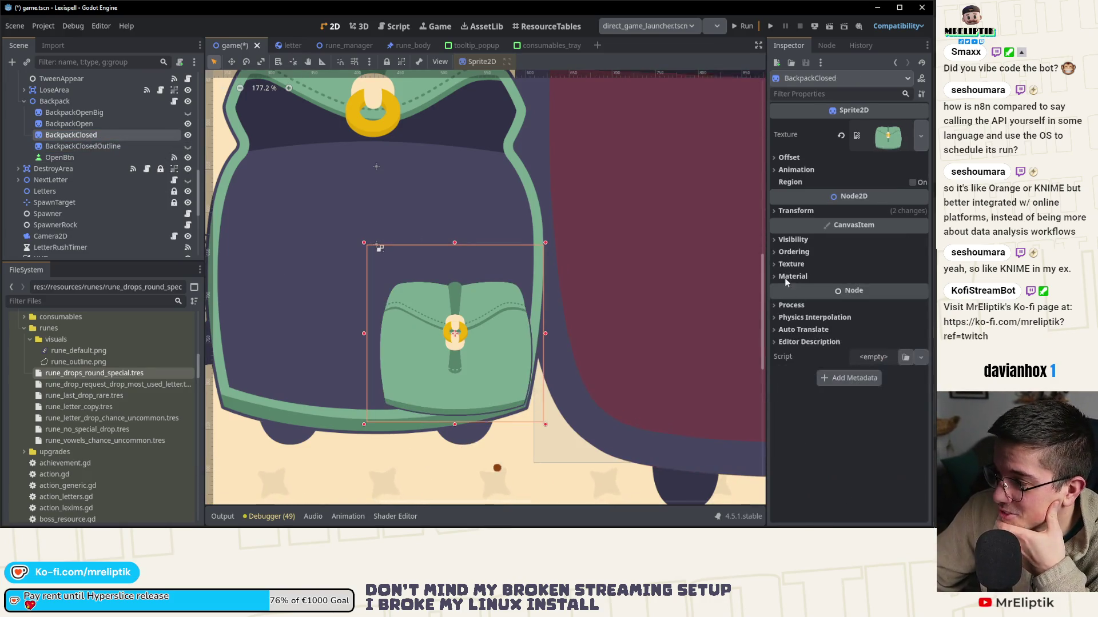
click(792, 276)
click(875, 291)
click(886, 333)
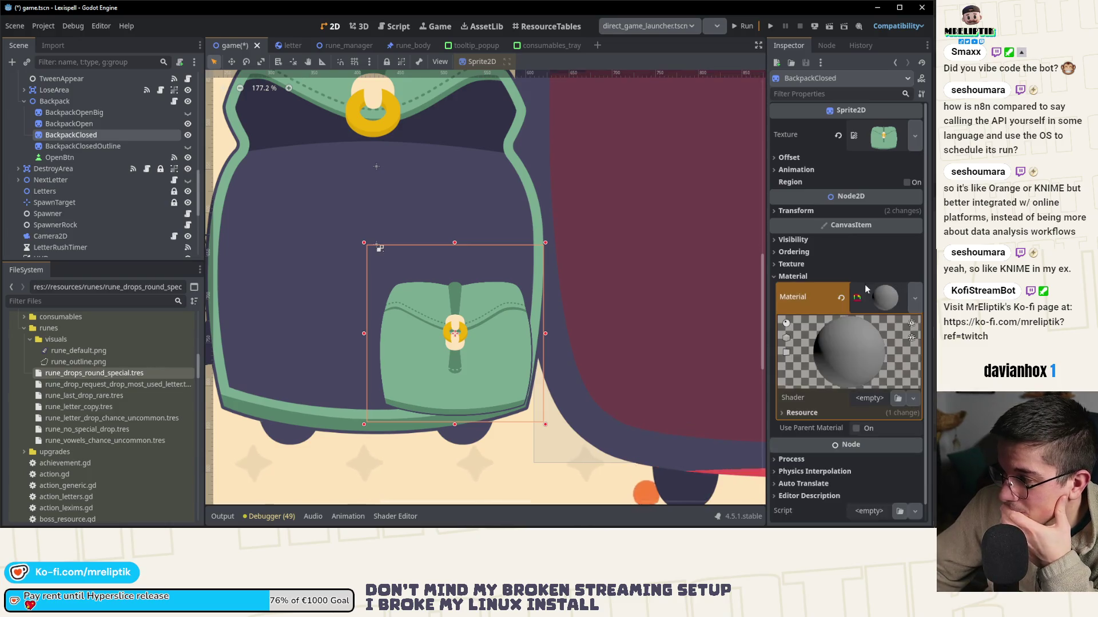
click(876, 437)
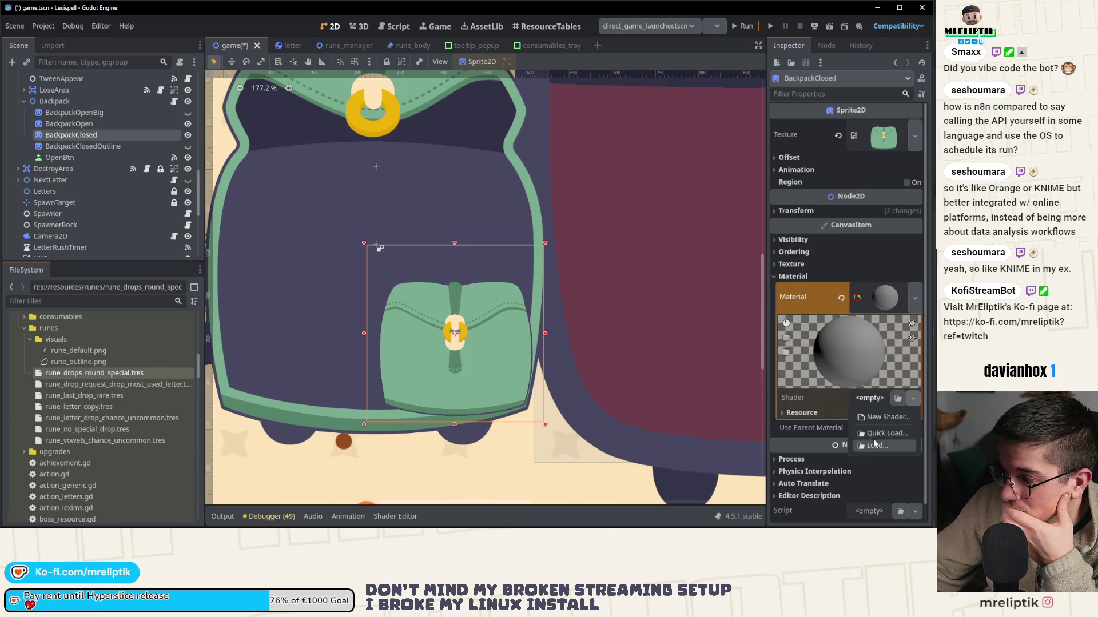
text(outline)
key(Return)
scroll(336, 231, up, 5)
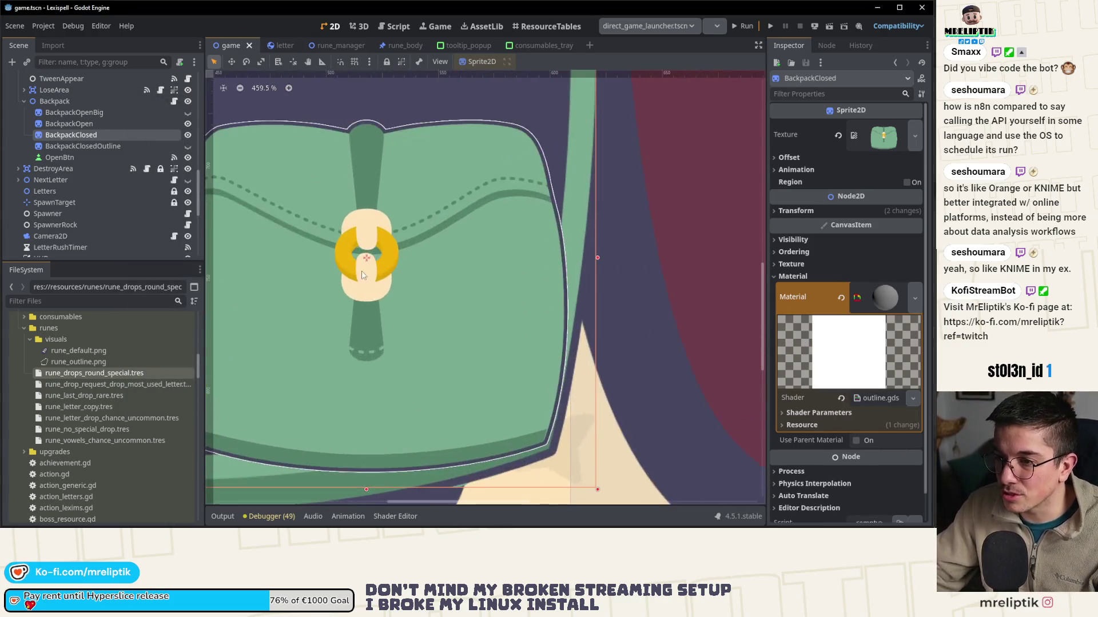
Set the shader's Line Thickness to 10 and Line Color to cream, then save the scene.
click(822, 412)
drag(862, 444, 929, 447)
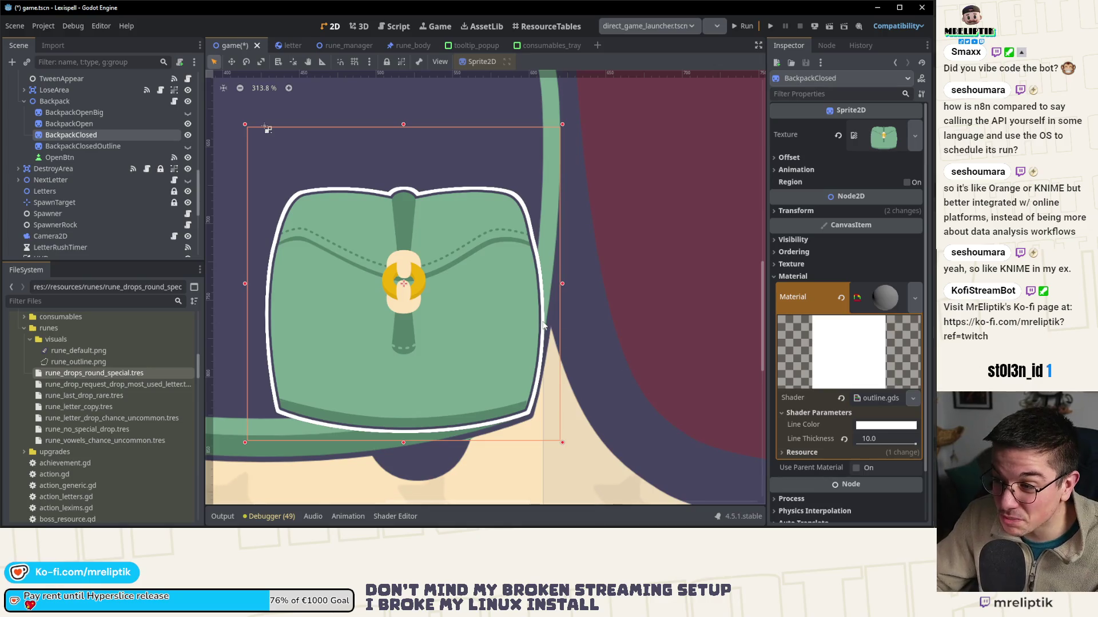
click(886, 425)
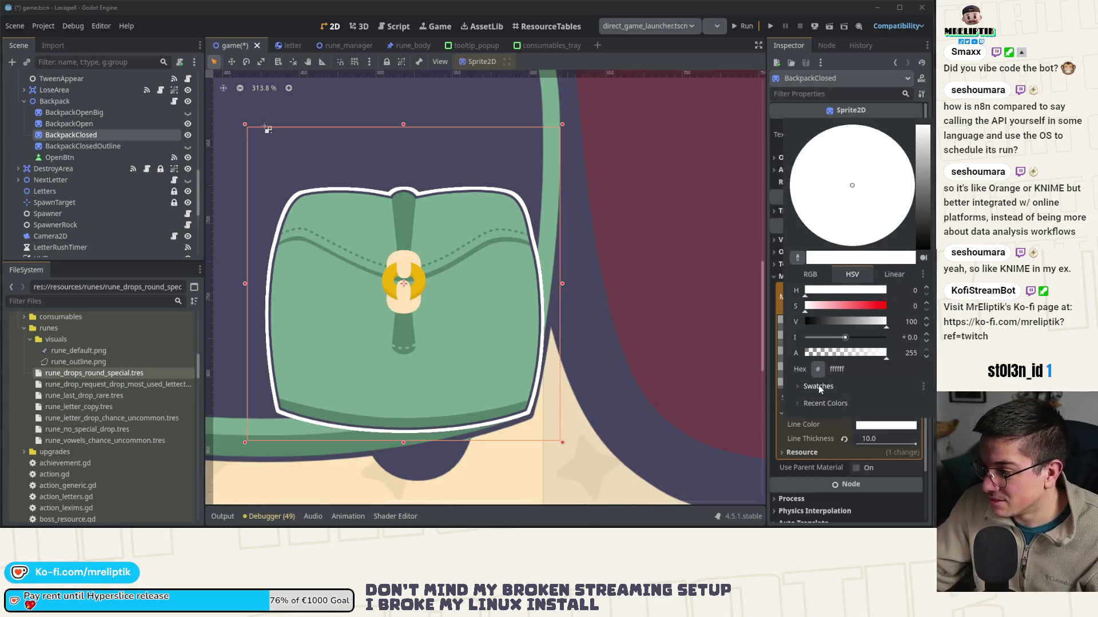
click(818, 386)
click(862, 418)
key(ctrl+s)
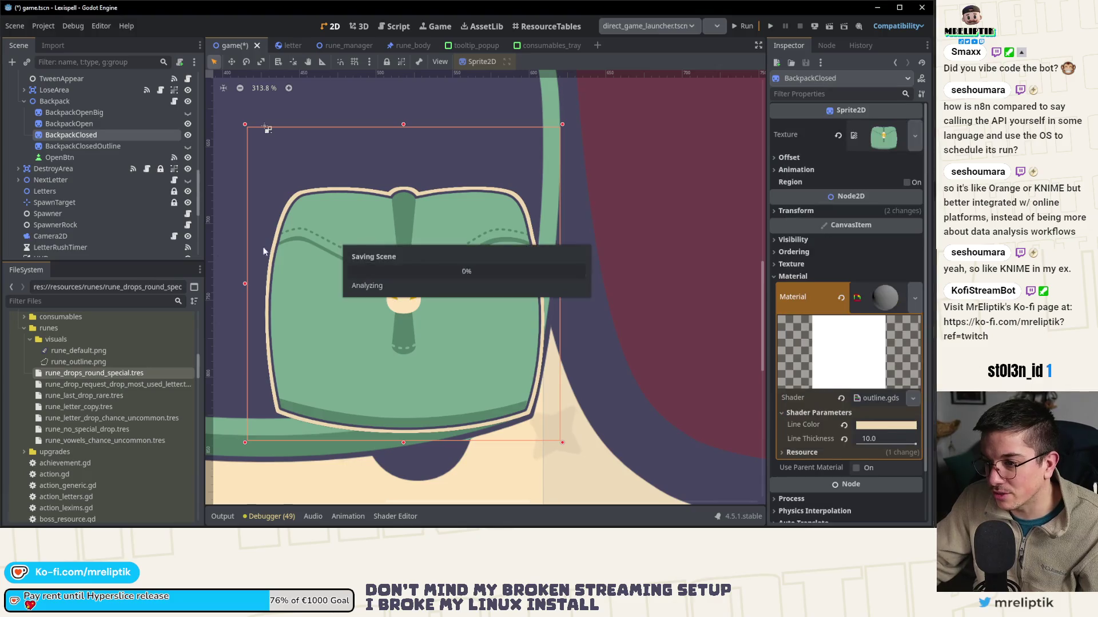
Compare the outline by toggling the sprite and thinning the thickness, then restore it.
scroll(338, 250, down, 1)
scroll(339, 250, down, 9)
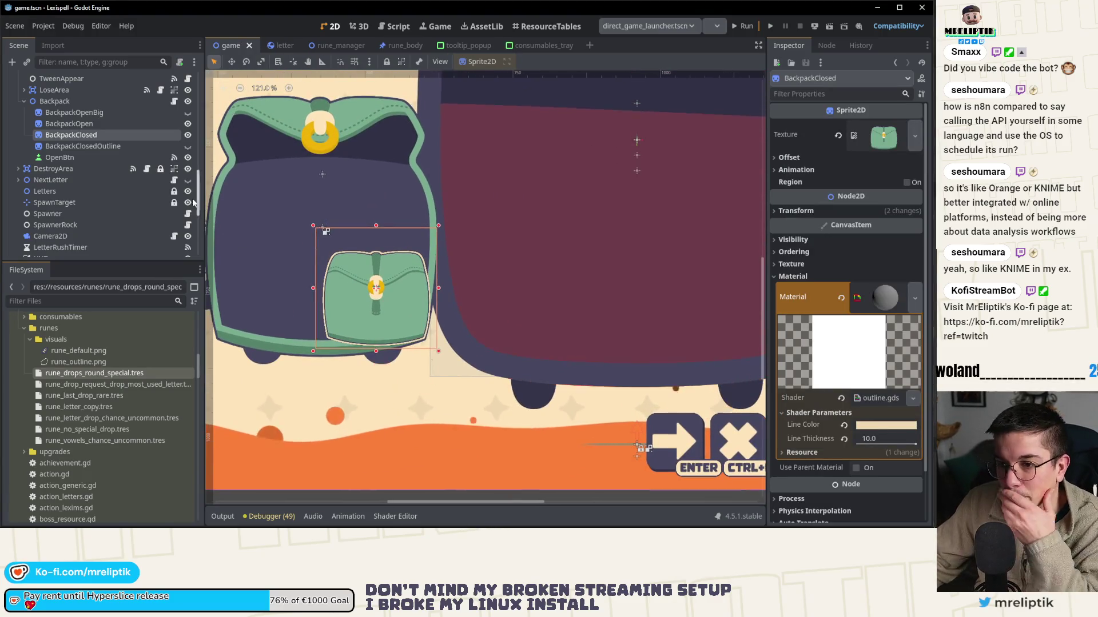
click(188, 135)
click(188, 136)
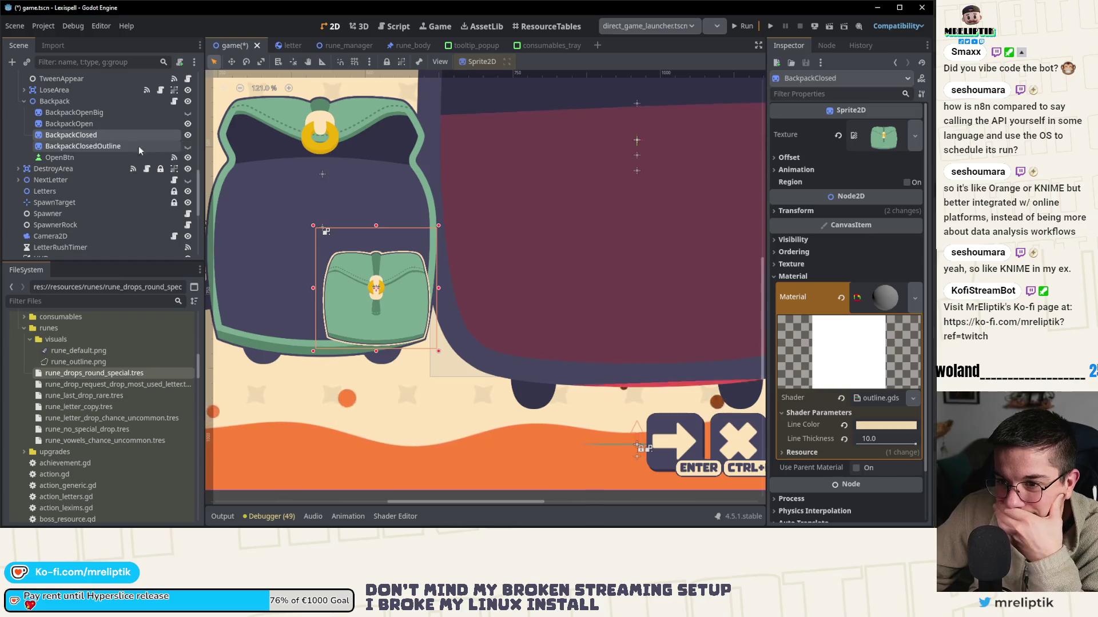
drag(880, 439, 855, 439)
scroll(366, 240, up, 15)
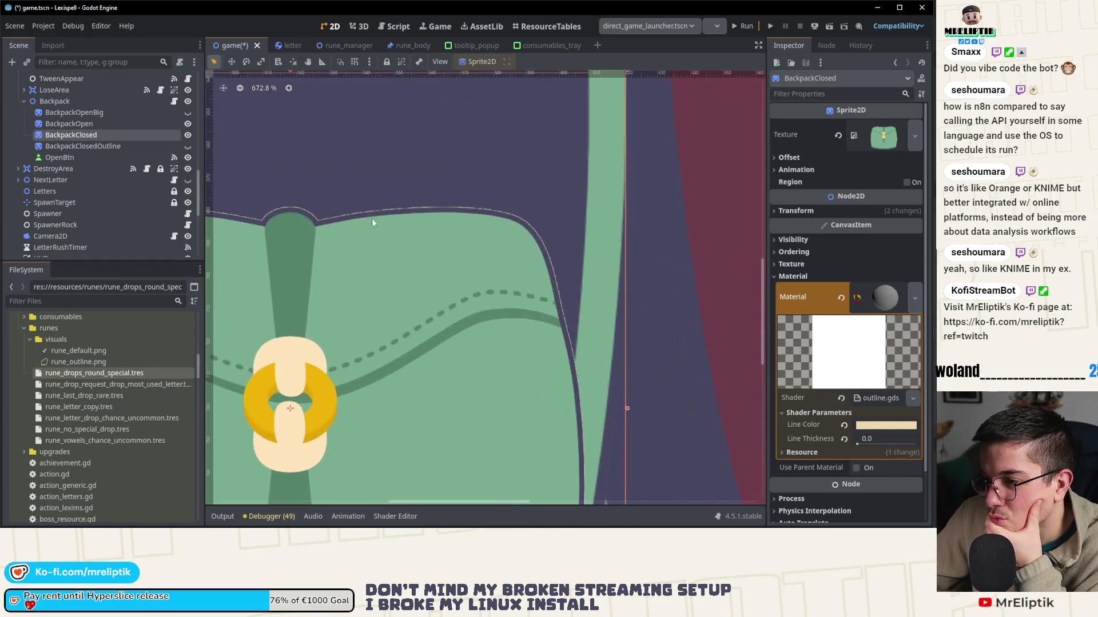
scroll(332, 214, down, 4)
scroll(324, 235, up, 12)
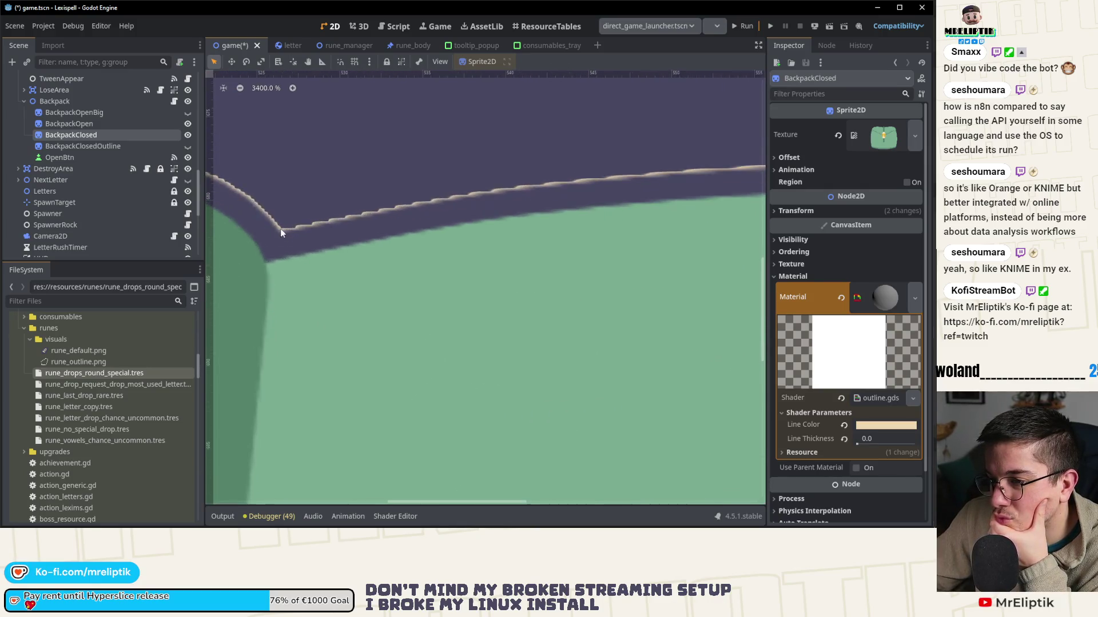
scroll(293, 228, down, 12)
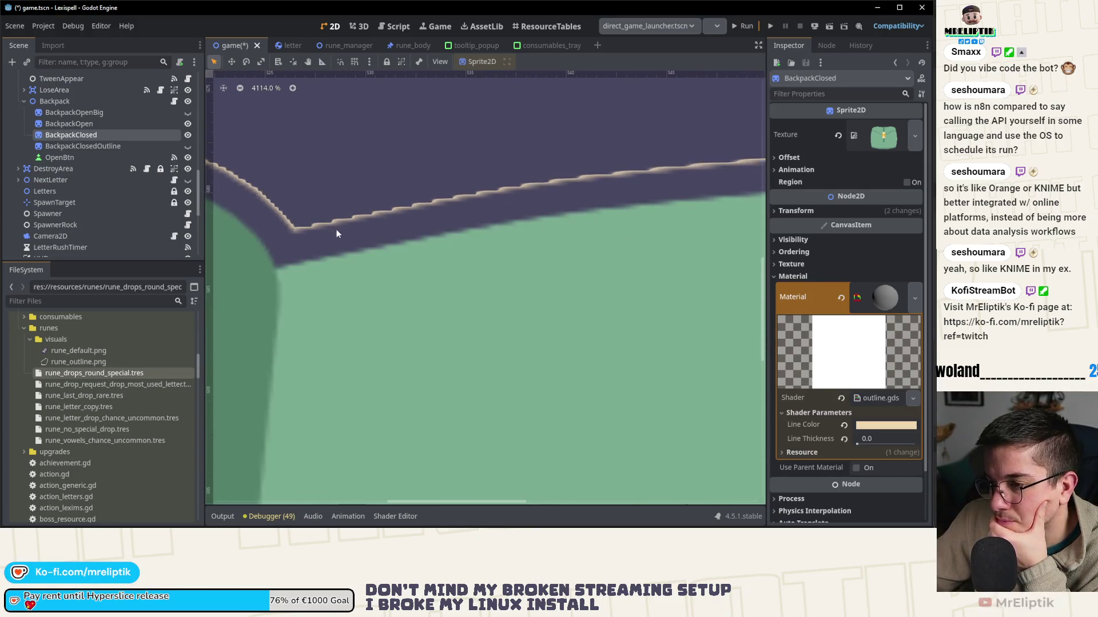
scroll(415, 240, down, 12)
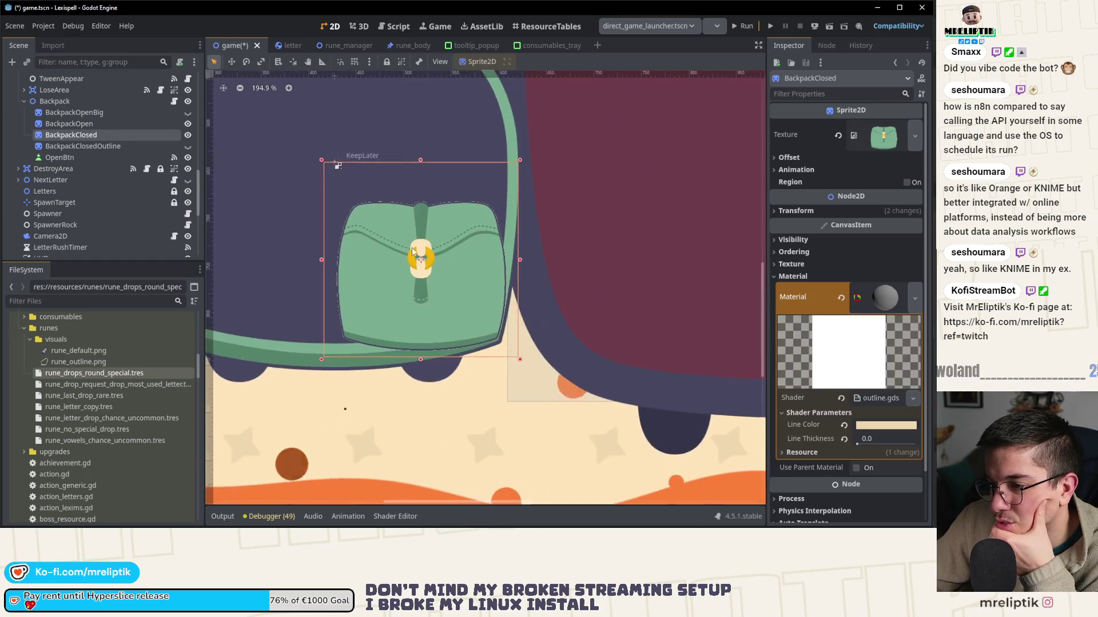
drag(857, 444, 916, 442)
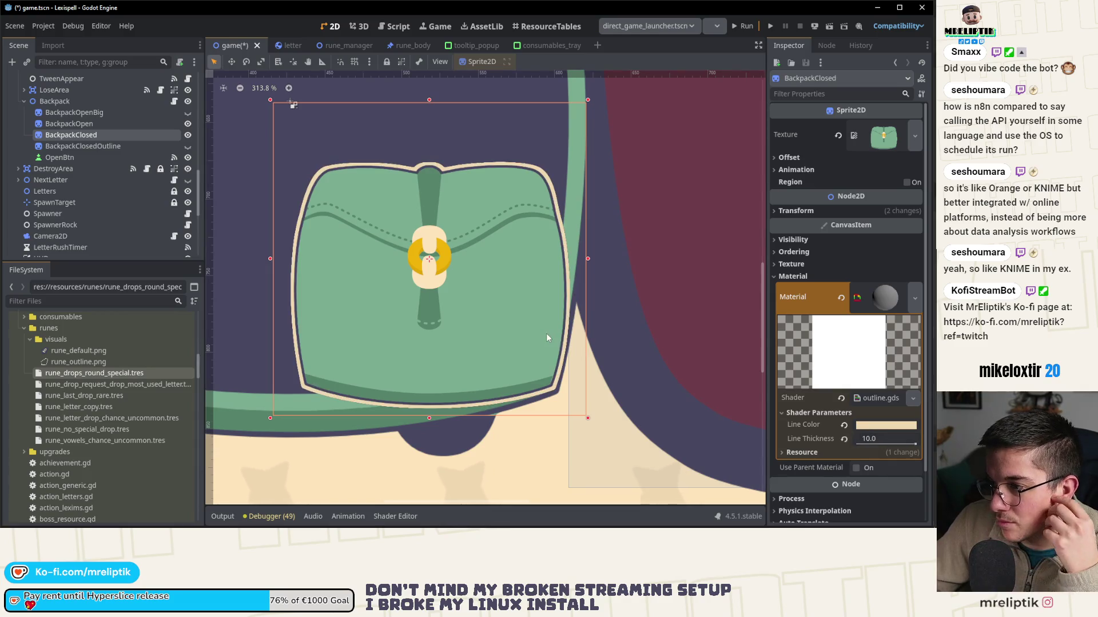
click(913, 298)
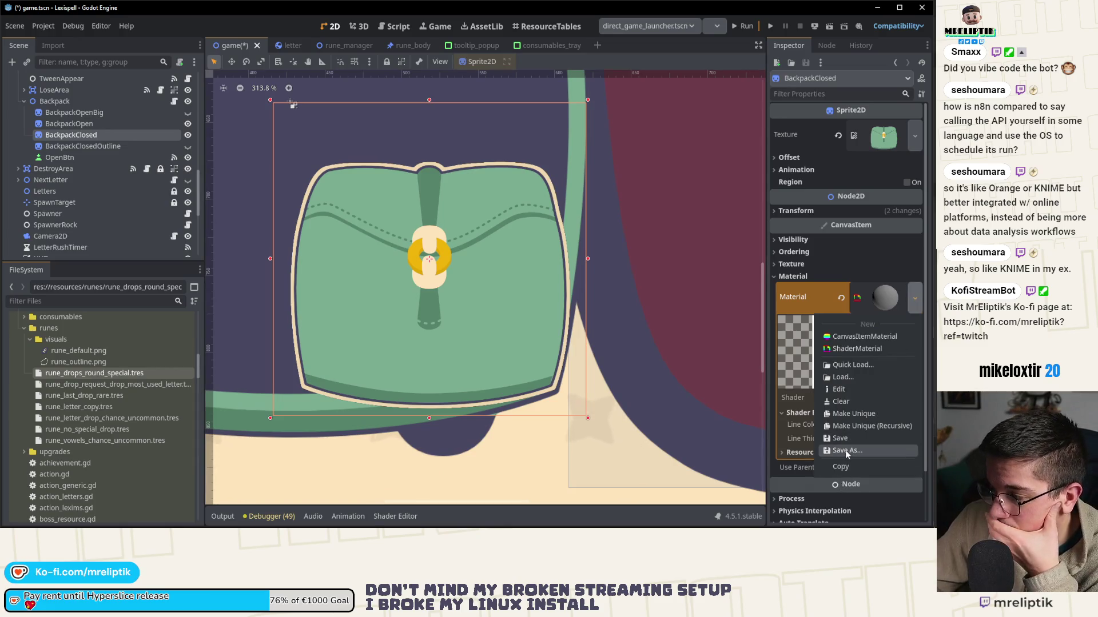
Save the material, browsing to res://scenes/for_later and creating a new shaders folder.
click(829, 448)
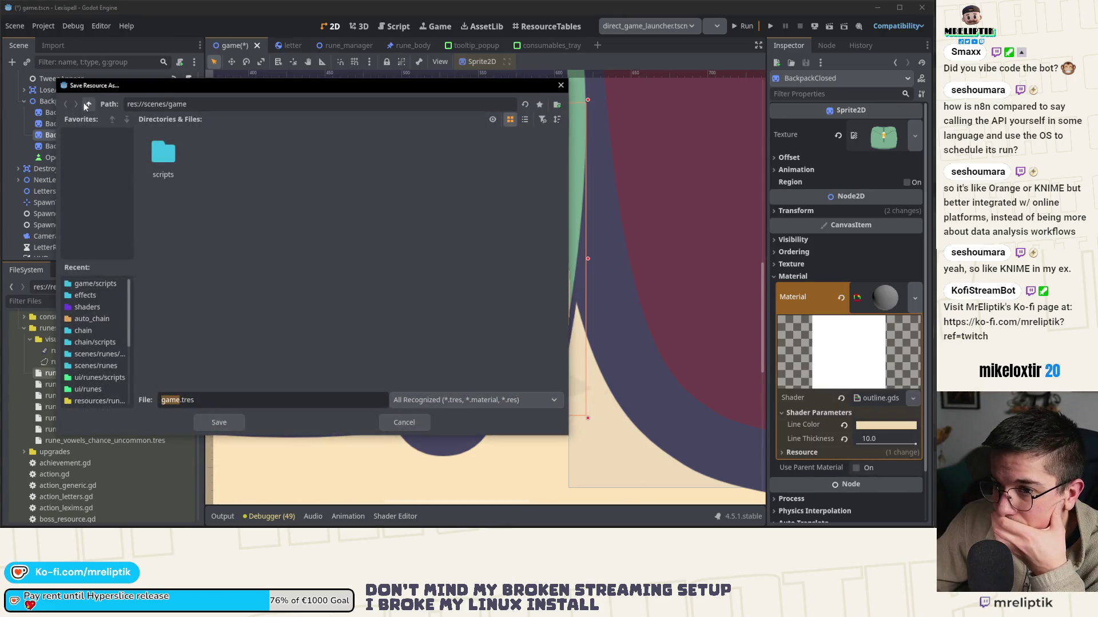
click(85, 104)
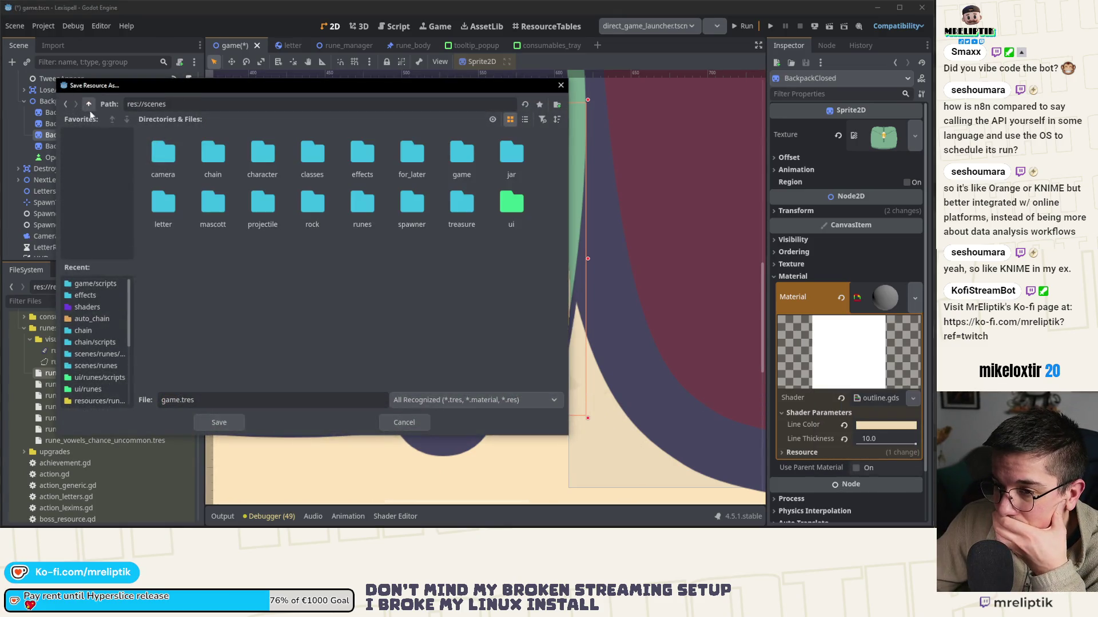
double_click(414, 168)
right_click(232, 223)
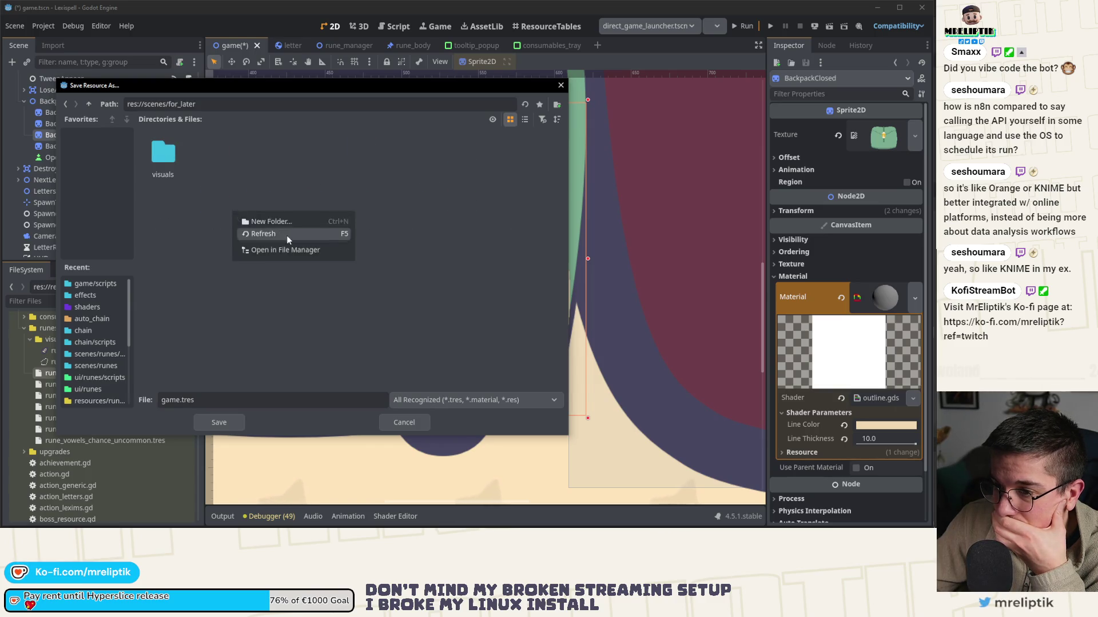
click(293, 225)
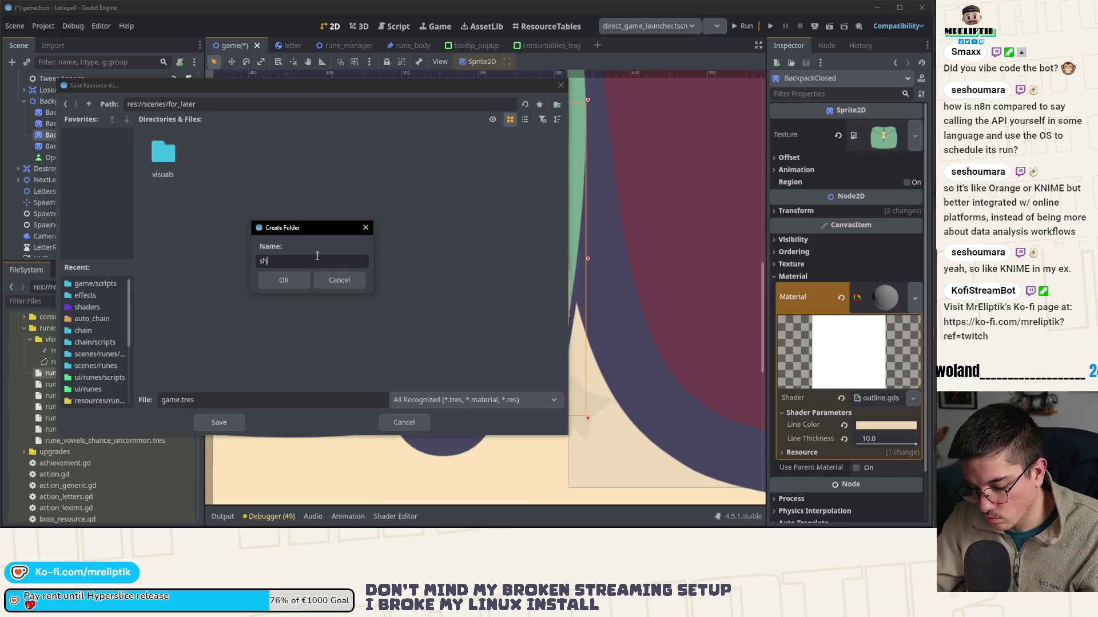
text(aders)
click(284, 280)
Name the material file outline.tres, save it, and save the scene.
drag(181, 404, 140, 400)
text(outline)
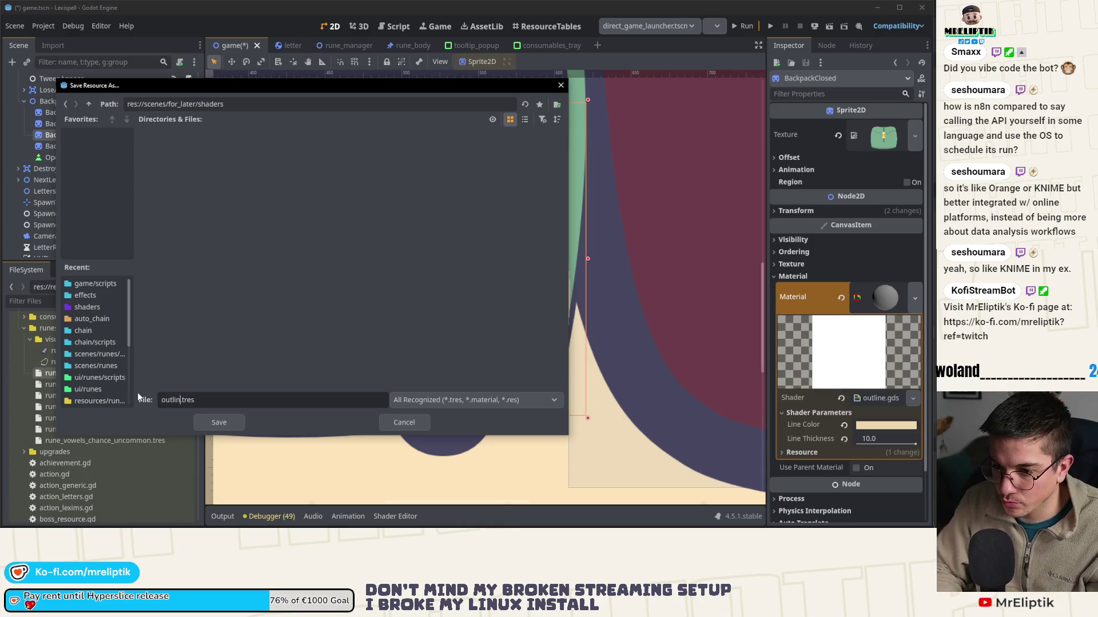
key(Return)
key(ctrl+s)
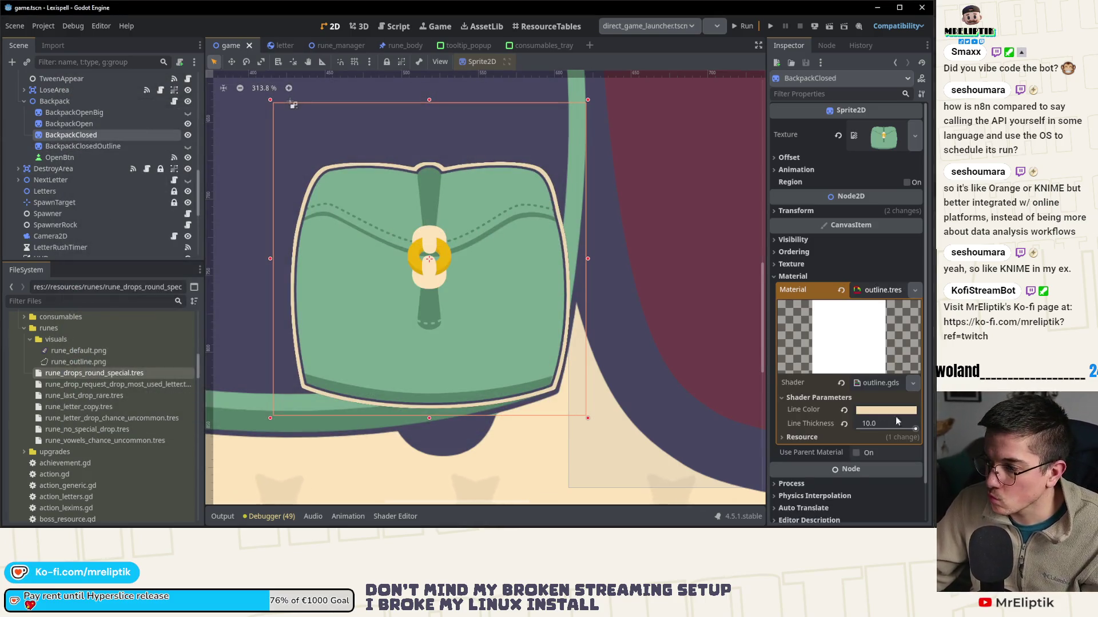
click(174, 102)
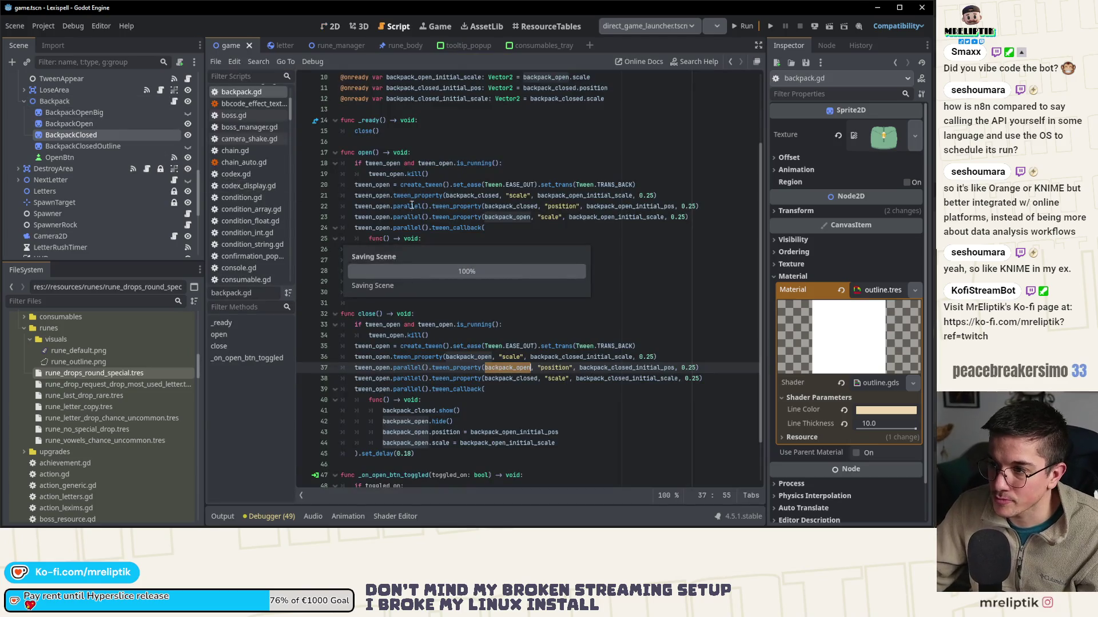
click(351, 142)
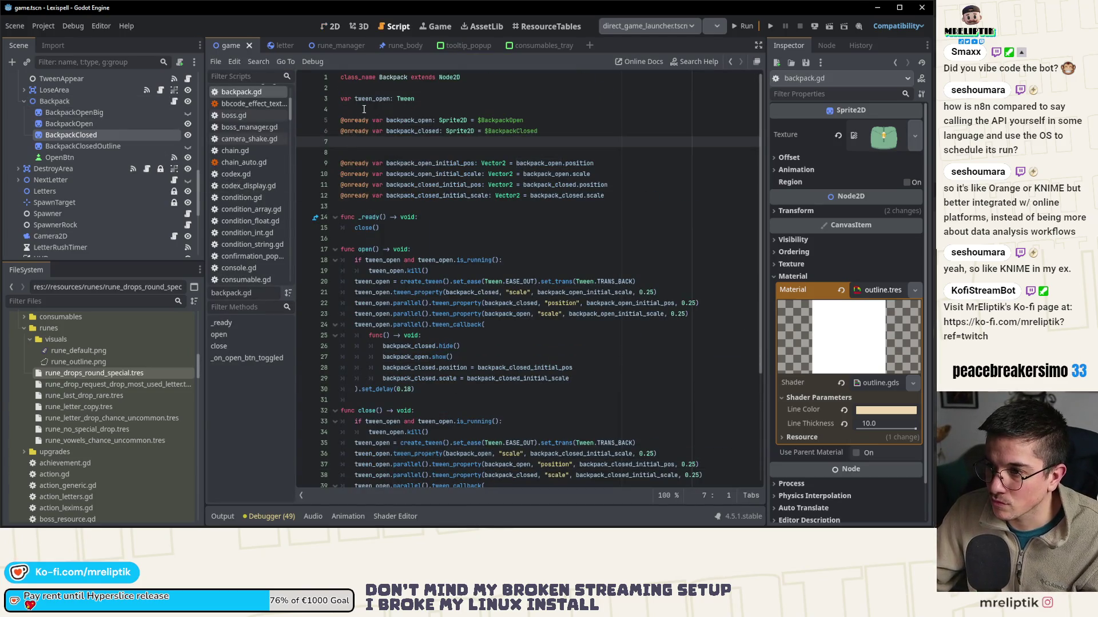
click(363, 109)
key(Up)
key(Up)
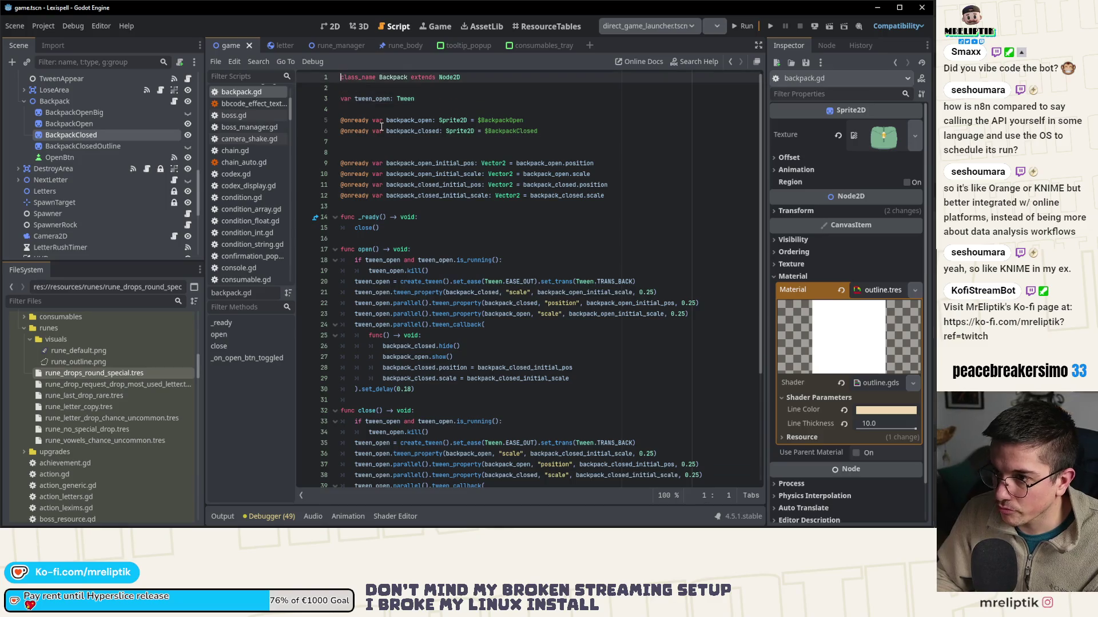
key(Return)
key(Return)
key(Up)
text(@export var )
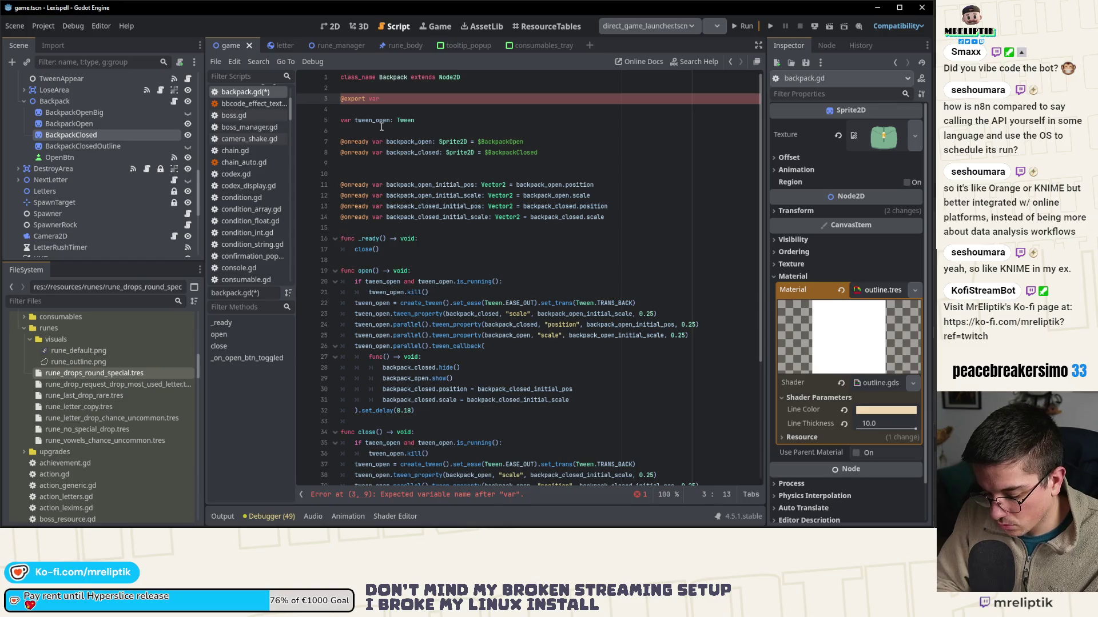
text(closed_outline:)
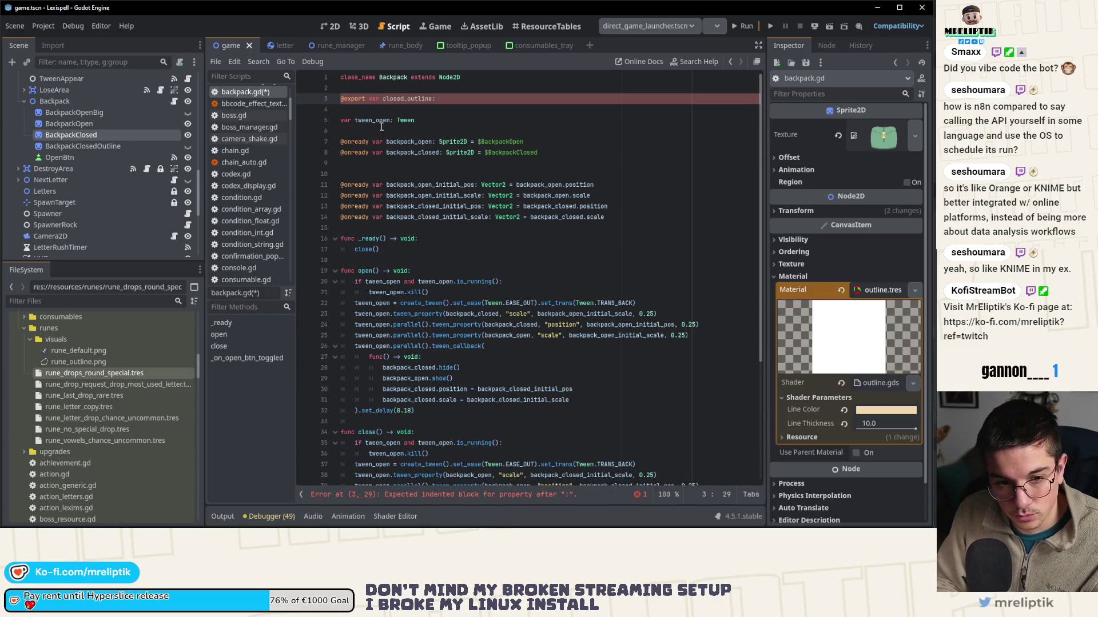
text( ShaderMaterial)
key(Return)
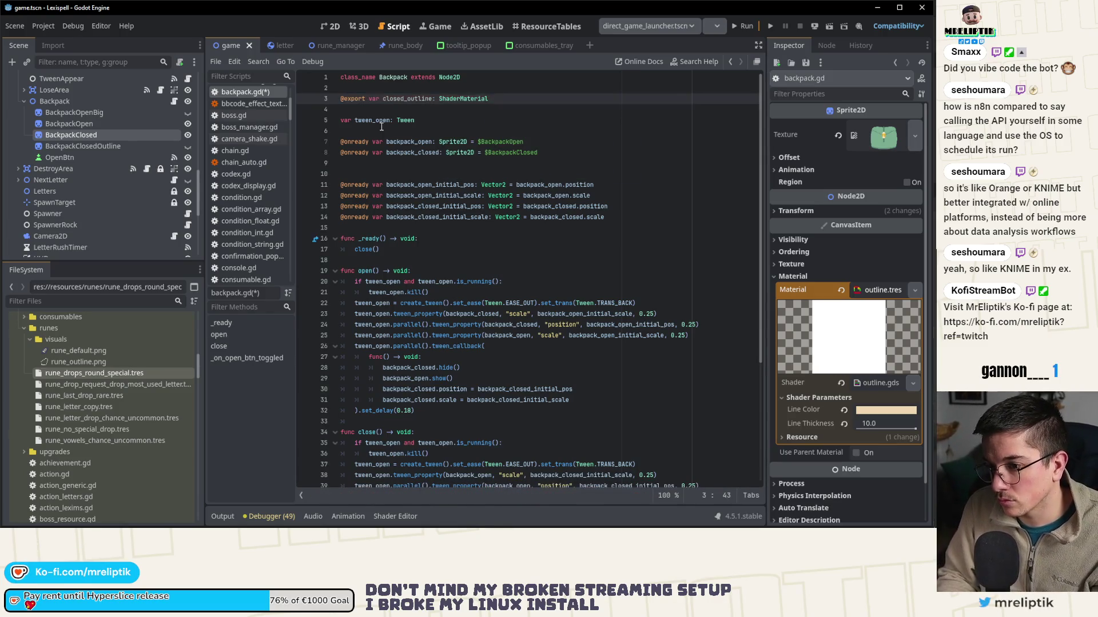
text(=)
key(ctrl+s)
Drag outline.tres from the FileSystem dock to preload it as the variable's value.
click(76, 300)
text(outline)
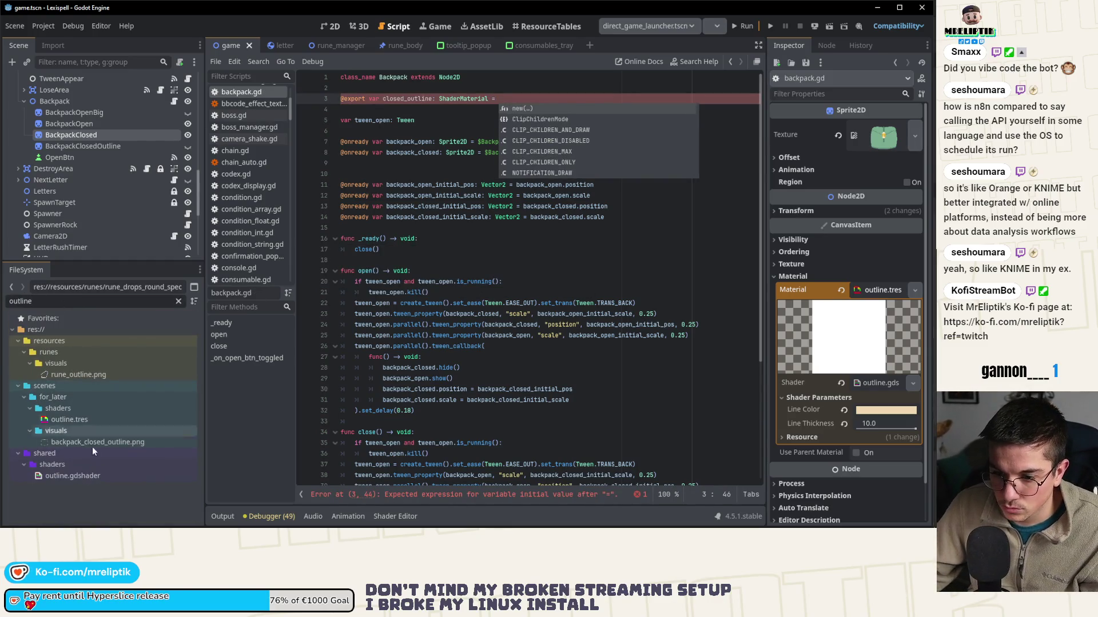
mouse_move(82, 420)
mouse_down()
mouse_move(393, 337)
mouse_move(496, 98)
mouse_up()
click(456, 108)
key(ctrl+s)
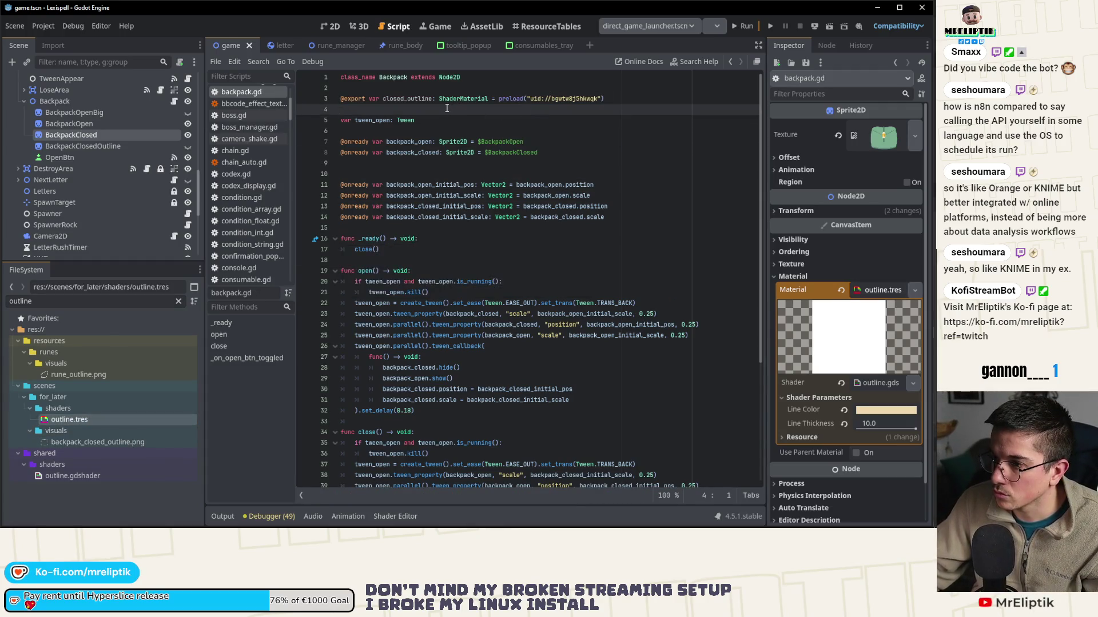
Rename the variable from closed_outline to outline and save the script.
click(407, 98)
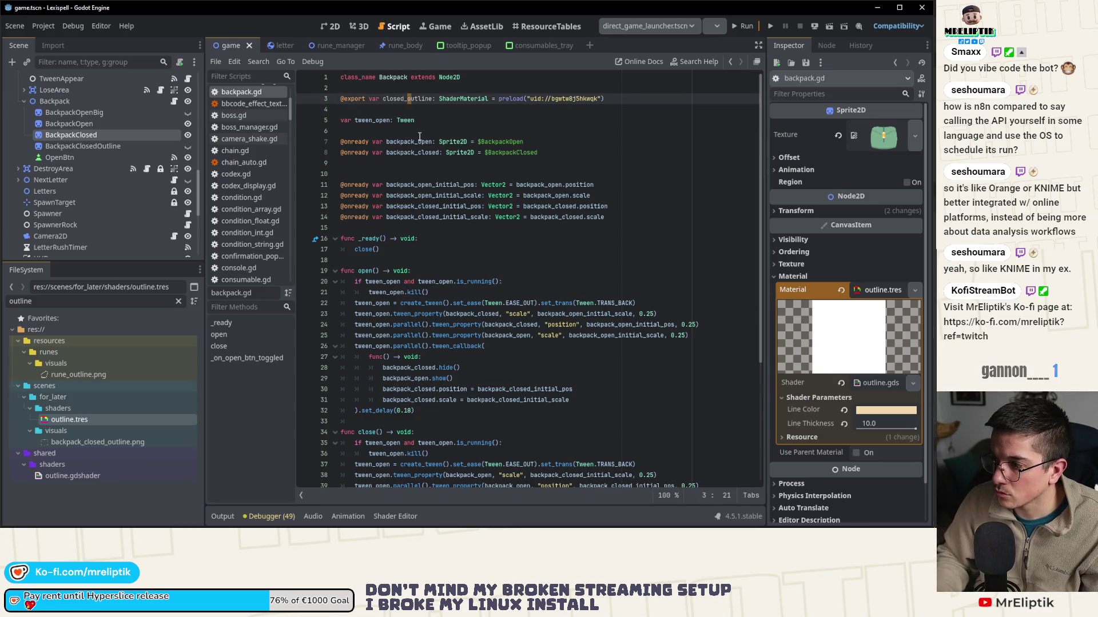
key(BackSpace)
key(BackSpace)
key(BackSpace)
key(ctrl+s)
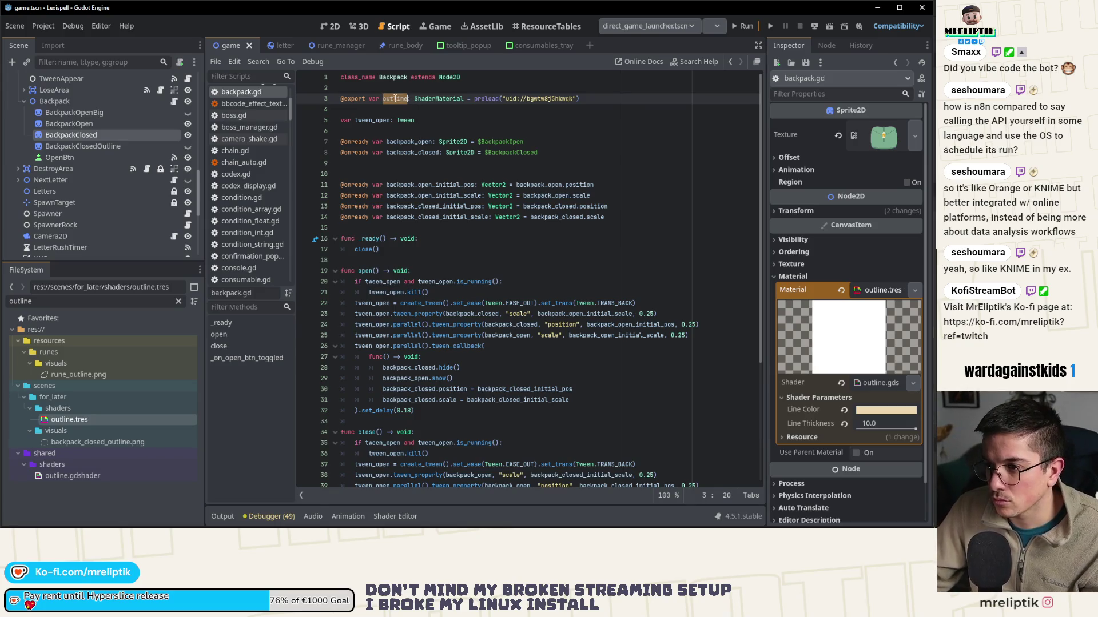
scroll(389, 296, down, 5)
scroll(389, 296, up, 5)
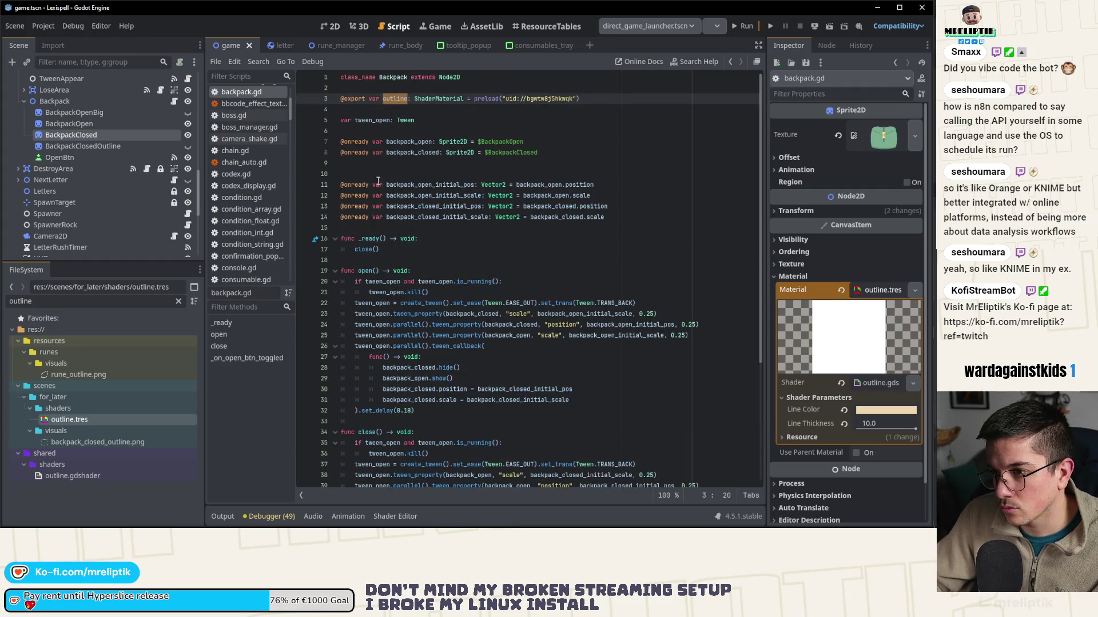
Below tween_open, start declaring 'var closed: bool = true'.
click(347, 130)
key(Return)
key(Return)
key(Up)
text(var)
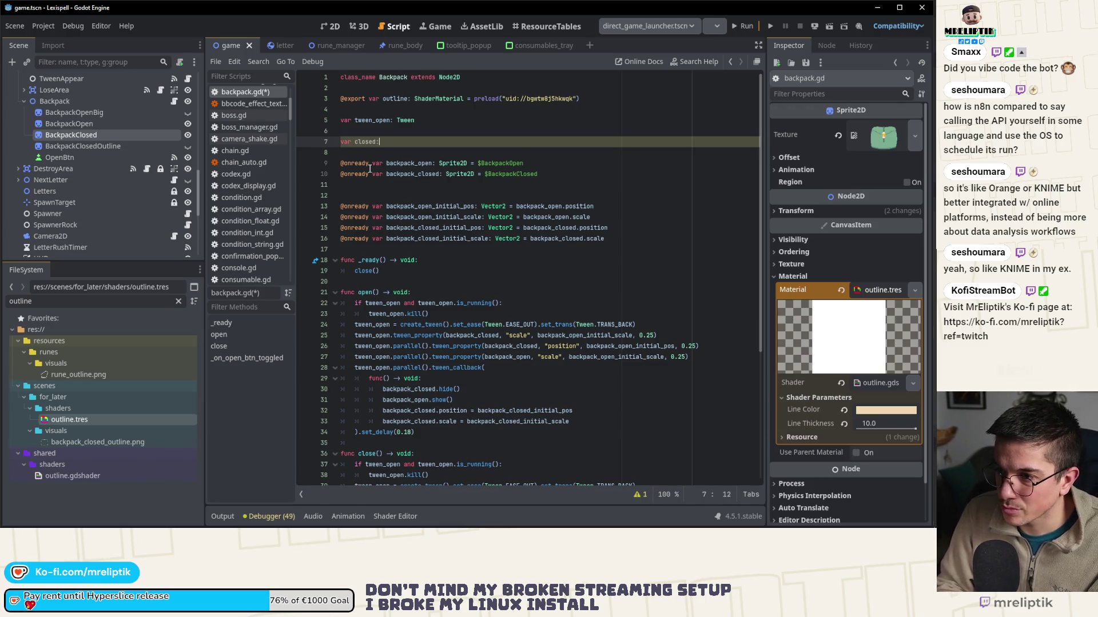
text( closed: bool = true)
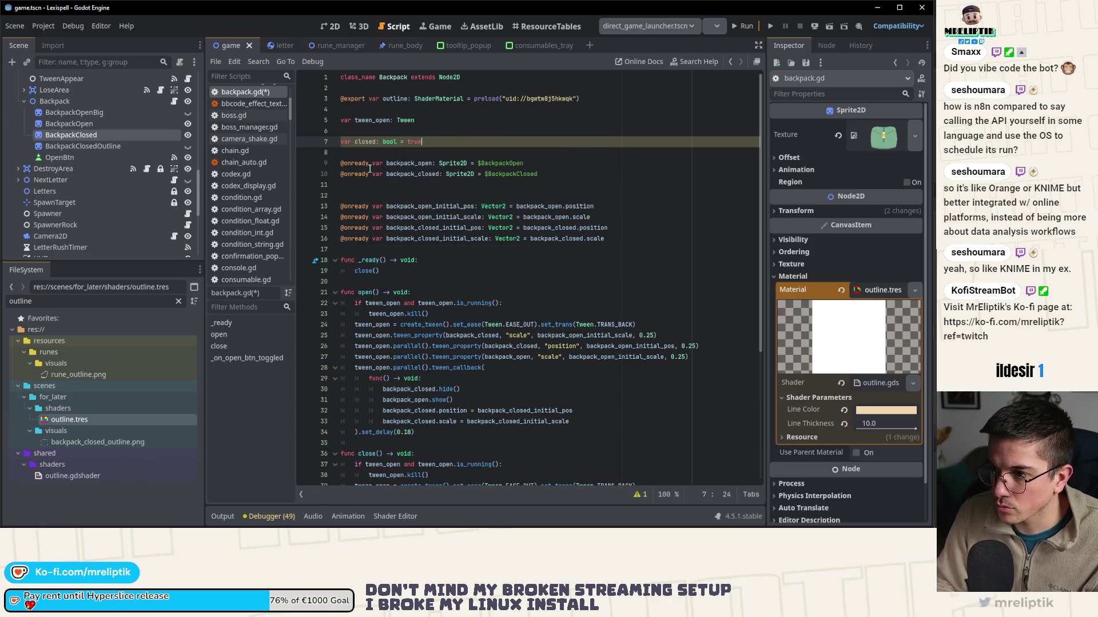
Remove the blank line above the closed flag and add 'closed = false' inside open().
key(Home)
key(BackSpace)
key(ctrl+s)
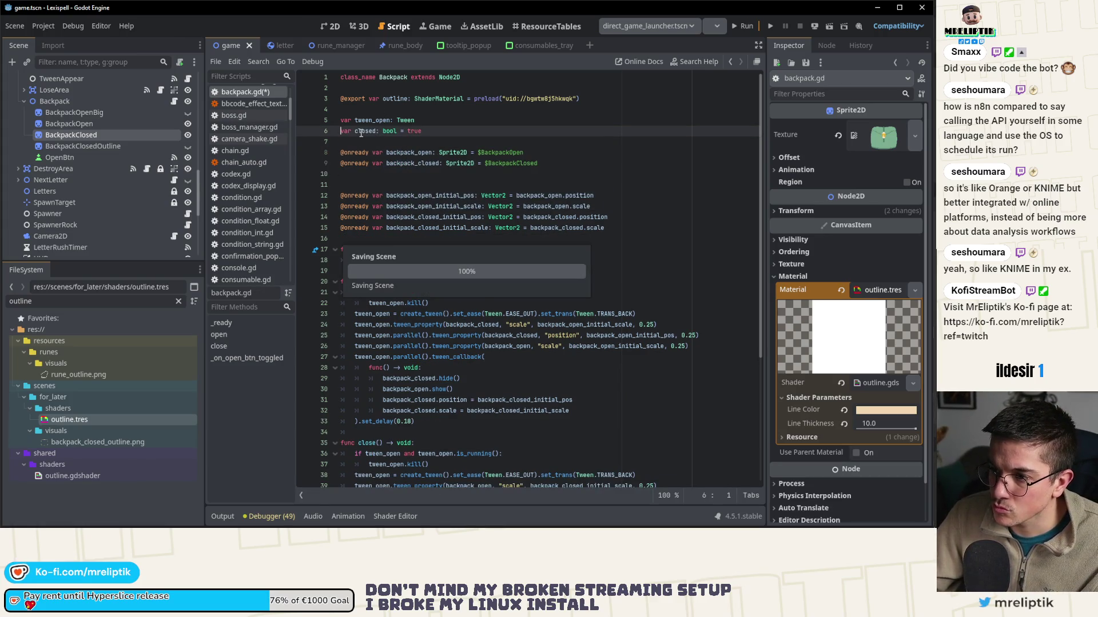
scroll(400, 171, down, 3)
click(429, 185)
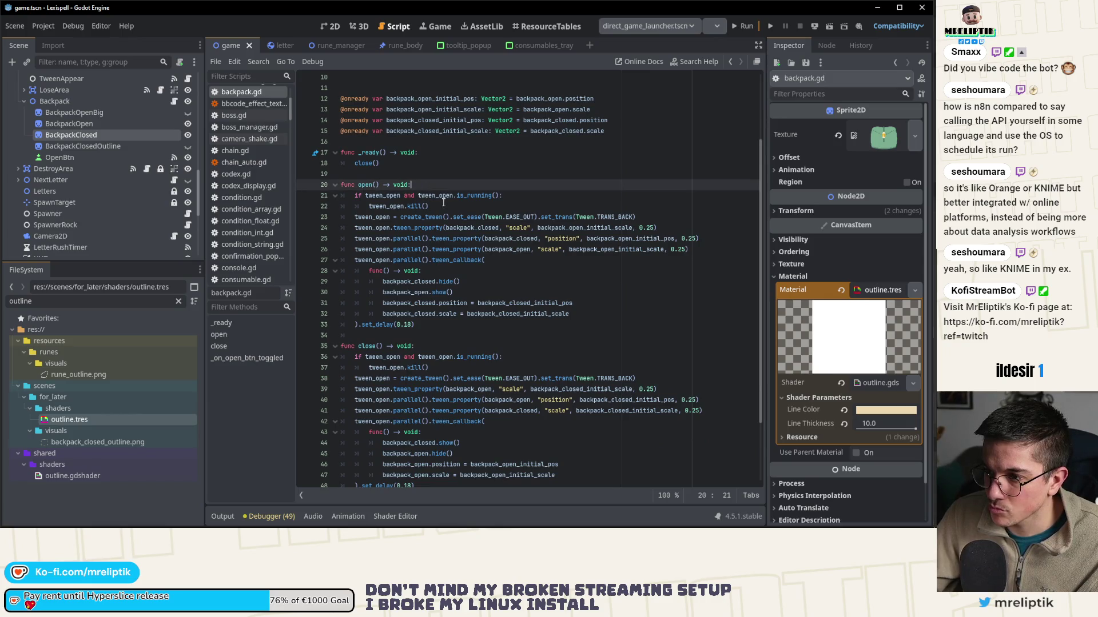
key(Return)
text(closed = false)
key(ctrl+s)
Copy the 'closed = false' line into close(), then select OpenBtn and run the game.
key(ctrl+shift+d)
key(alt+Down)
key(alt+Down)
key(alt+Down)
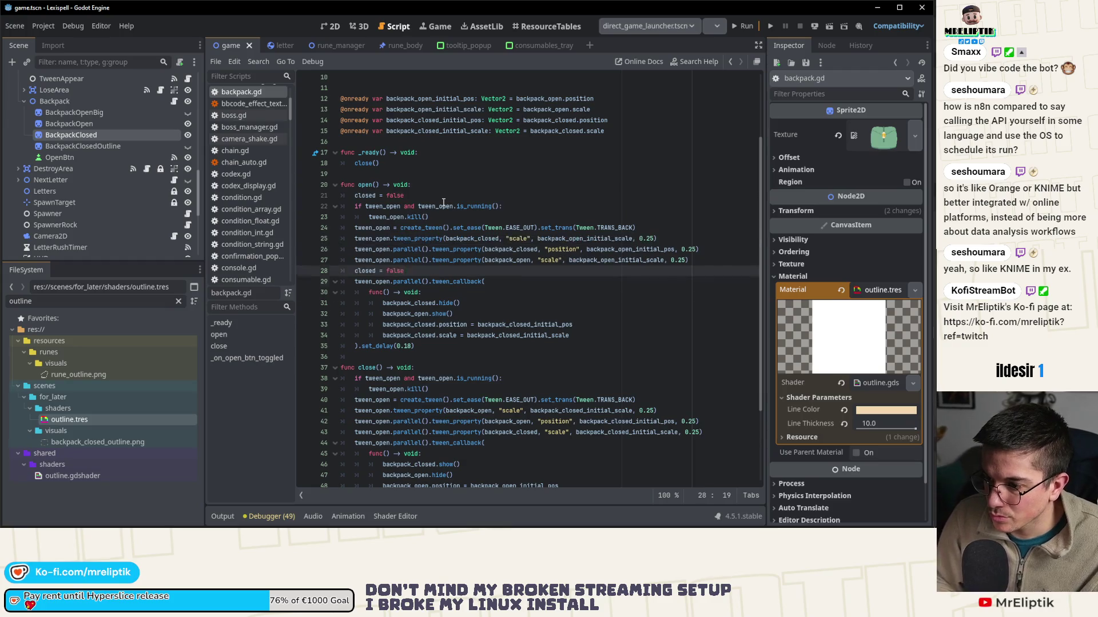
key(alt+Down)
key(alt+Down)
key(alt+Up)
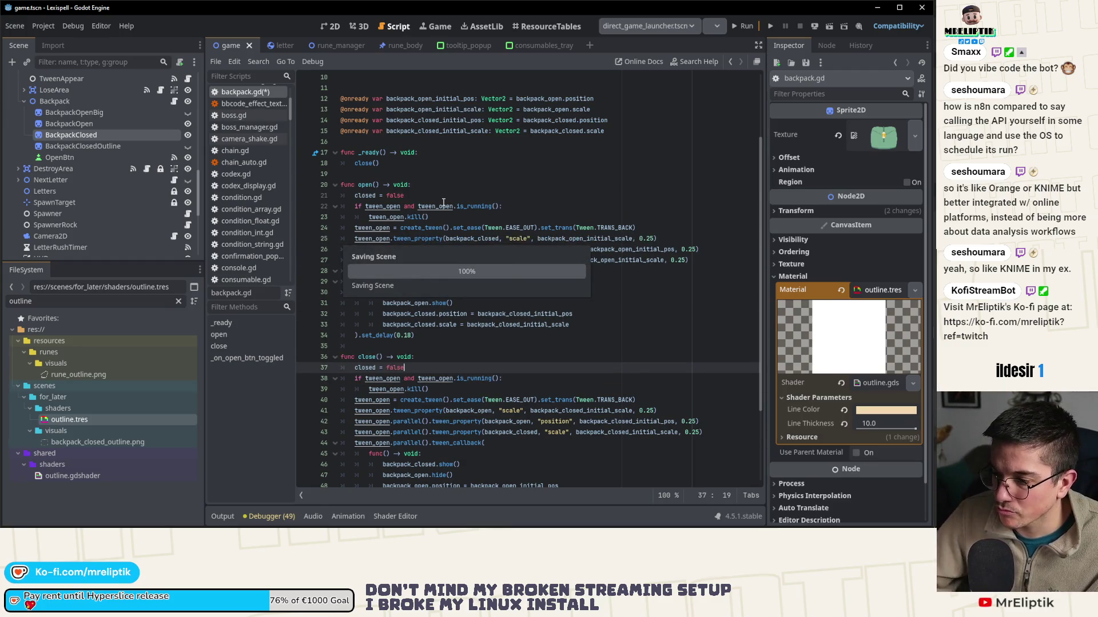
scroll(401, 188, down, 2)
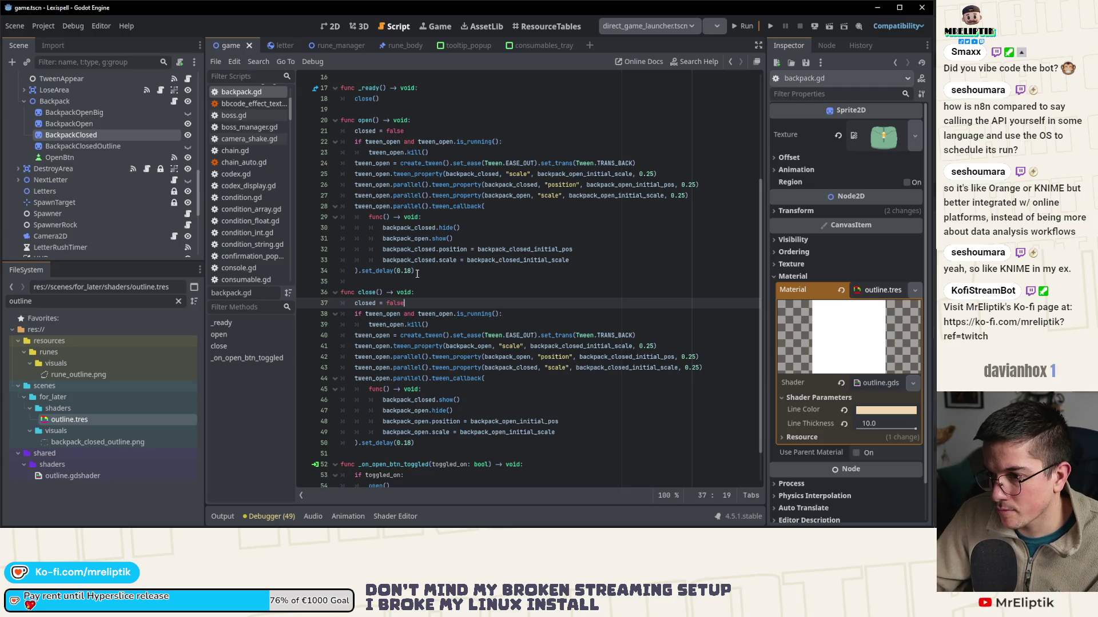
scroll(417, 274, up, 3)
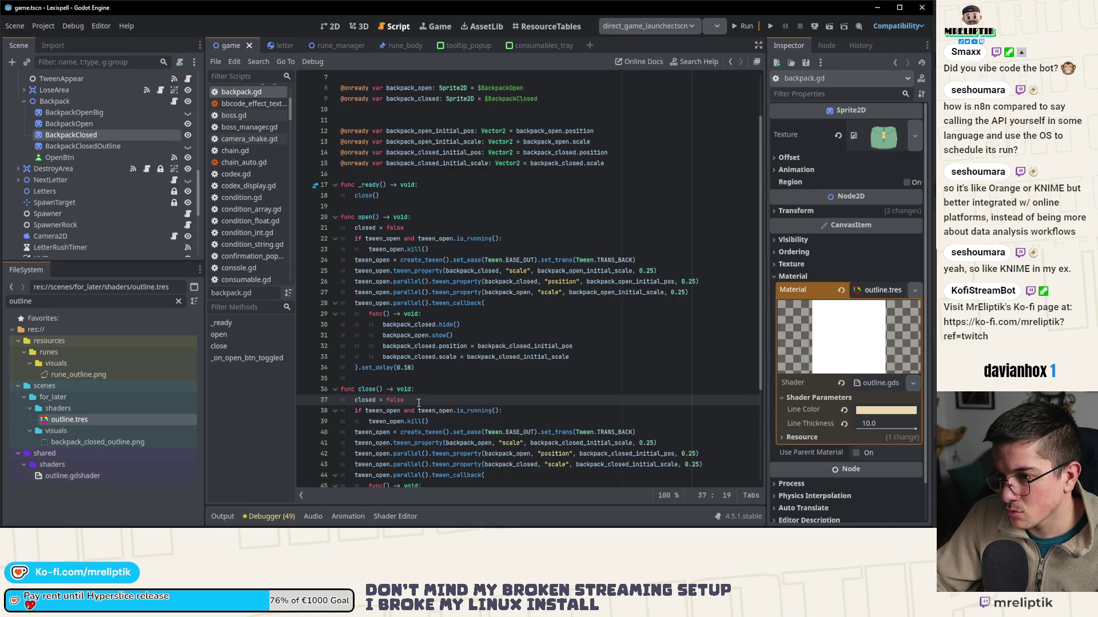
scroll(418, 403, down, 4)
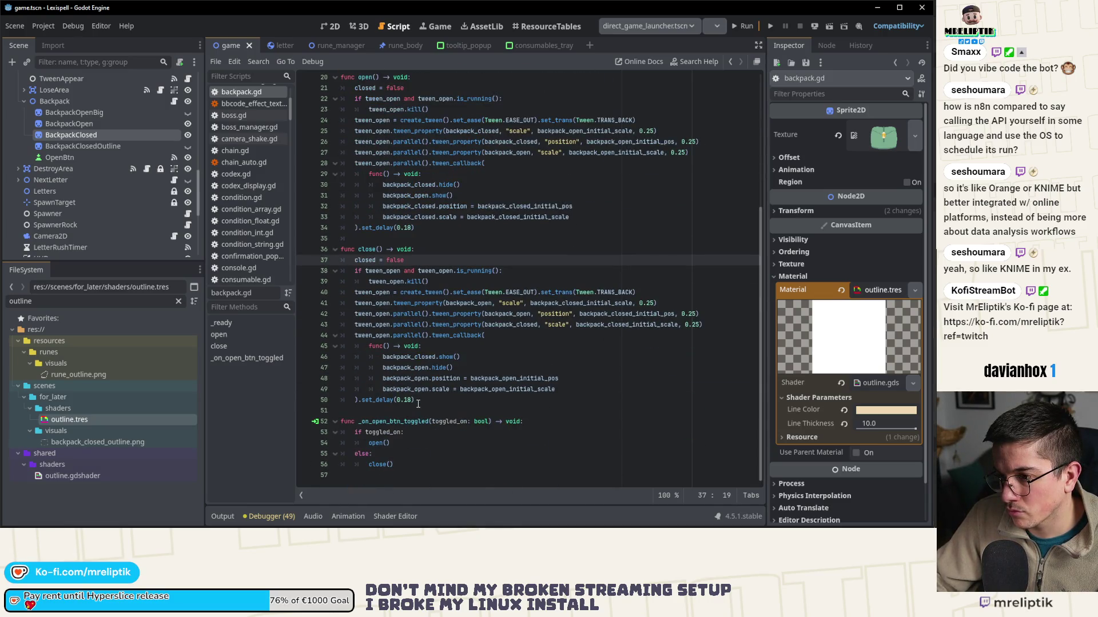
click(59, 158)
click(827, 29)
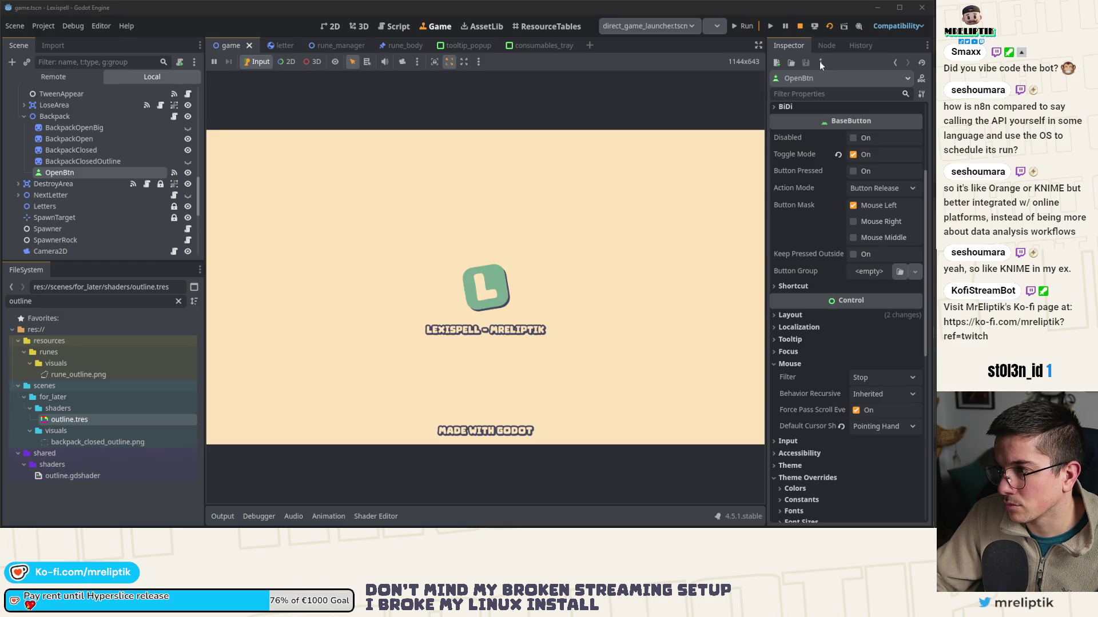
Stop the game and connect OpenBtn's focus_entered signal to the Backpack node.
click(801, 27)
click(826, 45)
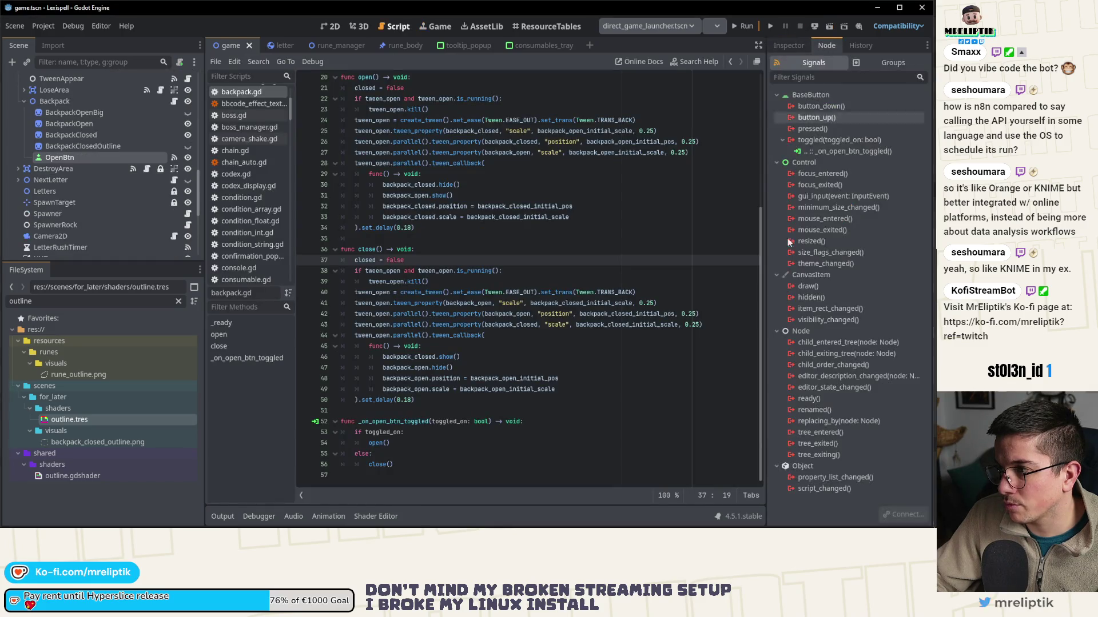
double_click(818, 174)
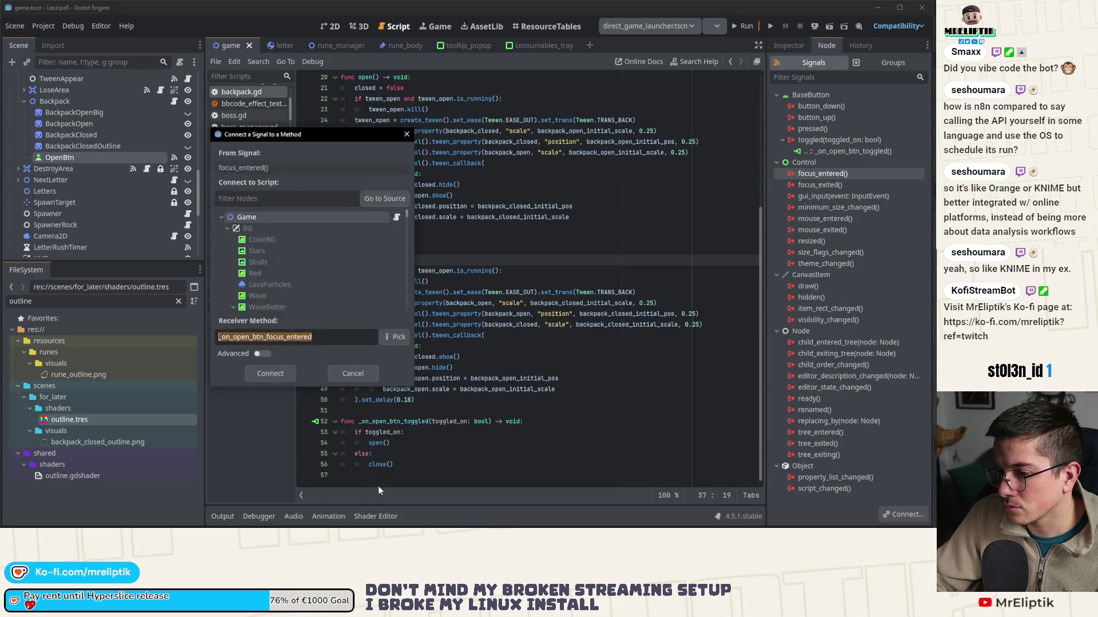
scroll(320, 264, down, 5)
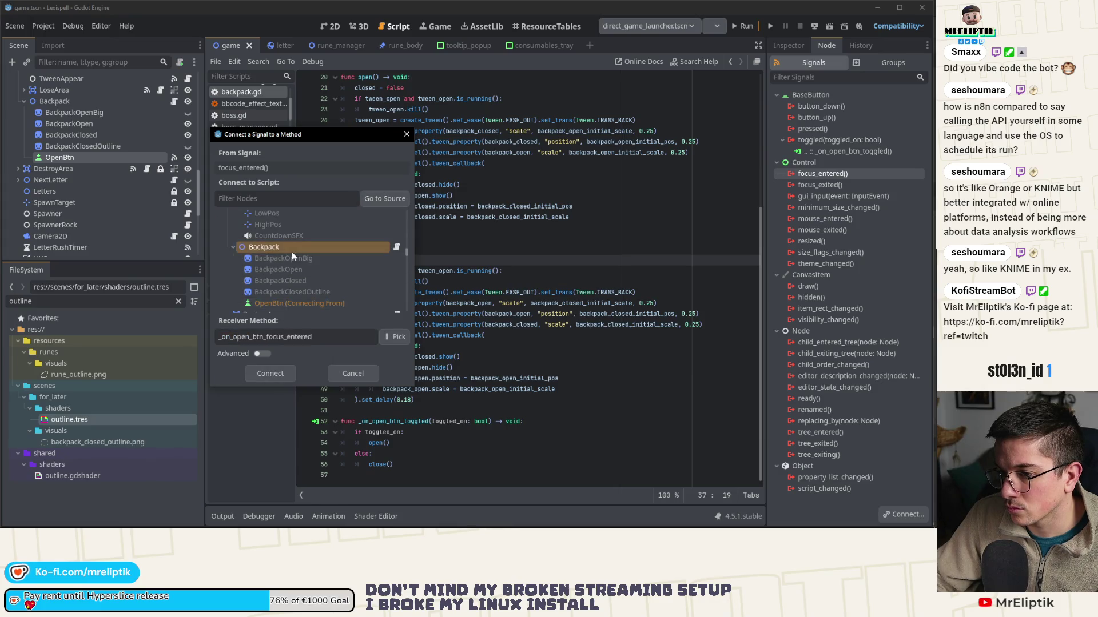
double_click(291, 251)
Connect OpenBtn's focus_exited signal to the Backpack node as well.
click(815, 197)
double_click(815, 197)
click(260, 220)
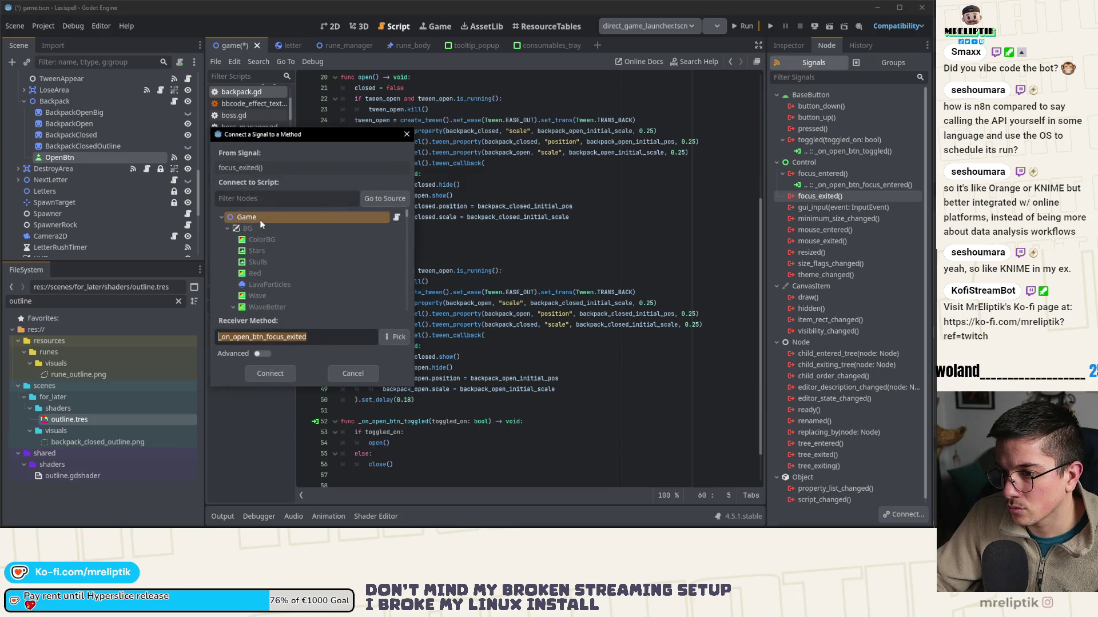
scroll(315, 269, down, 5)
click(269, 247)
click(270, 373)
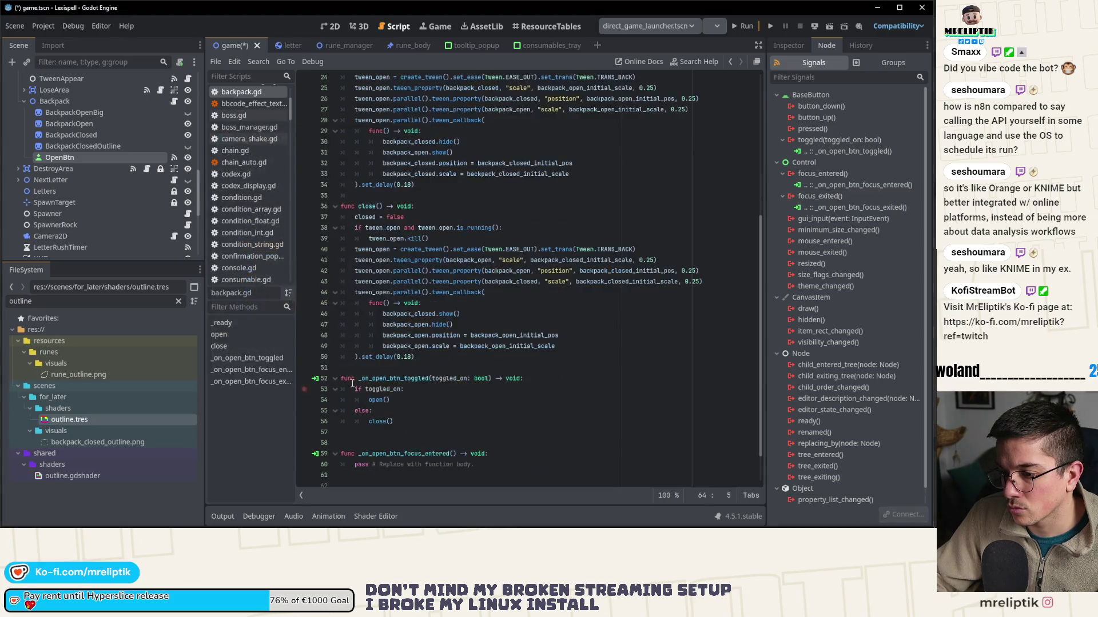
Delete the extra blank lines before the two new focus handlers in backpack.gd.
click(373, 441)
key(Delete)
click(367, 396)
key(Delete)
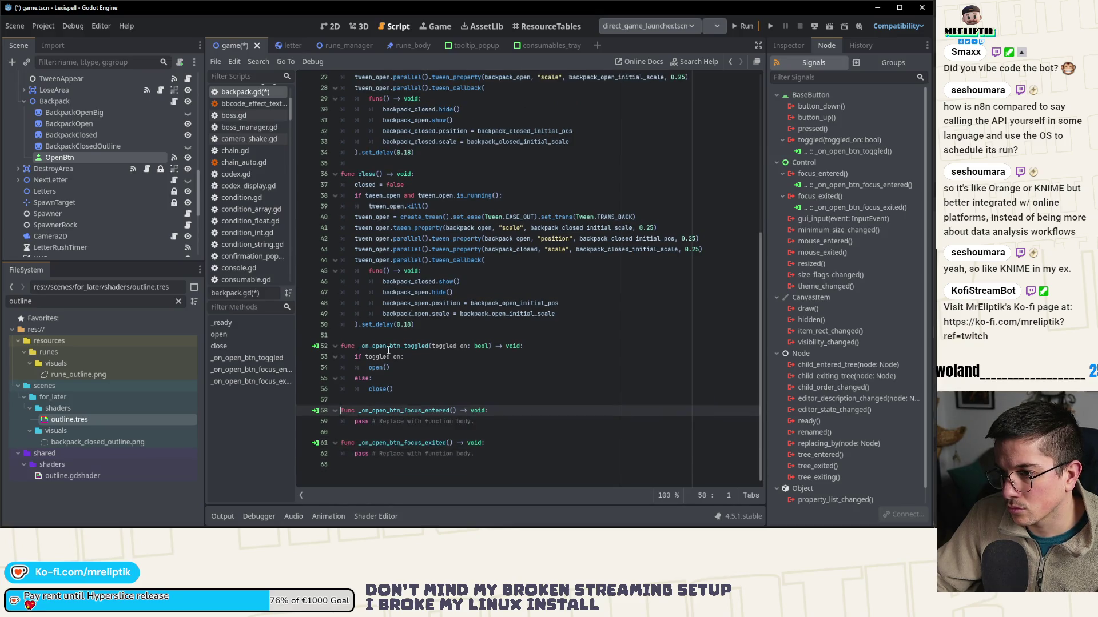
scroll(418, 351, up, 9)
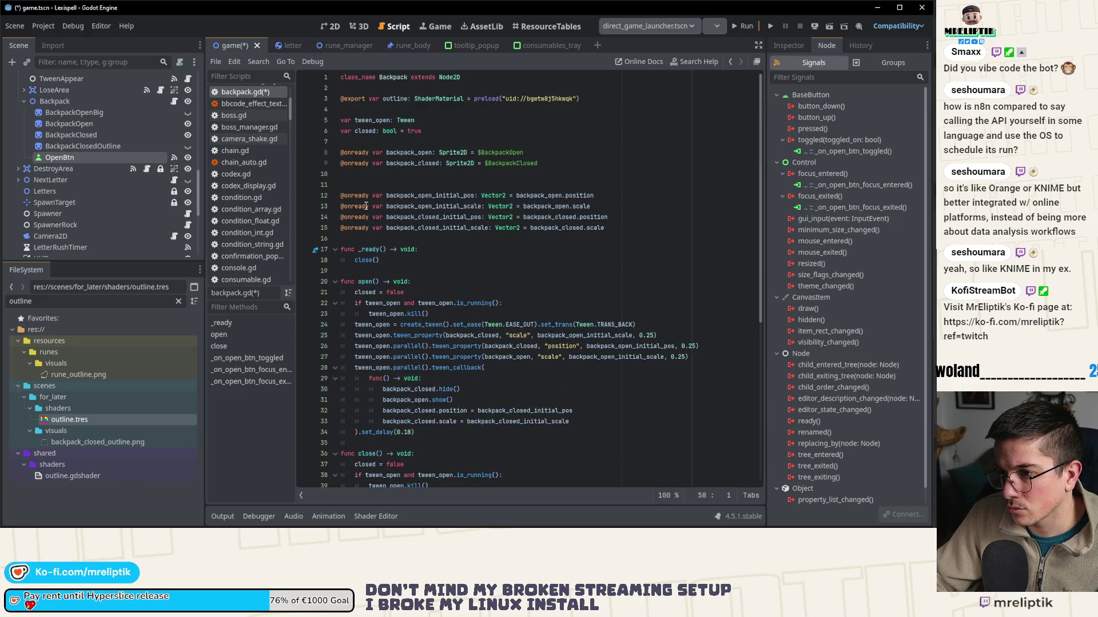
Start an 'open' line in _ready, remove a doubled blank line, add one after the closed flag, and save.
click(354, 272)
click(408, 265)
key(Return)
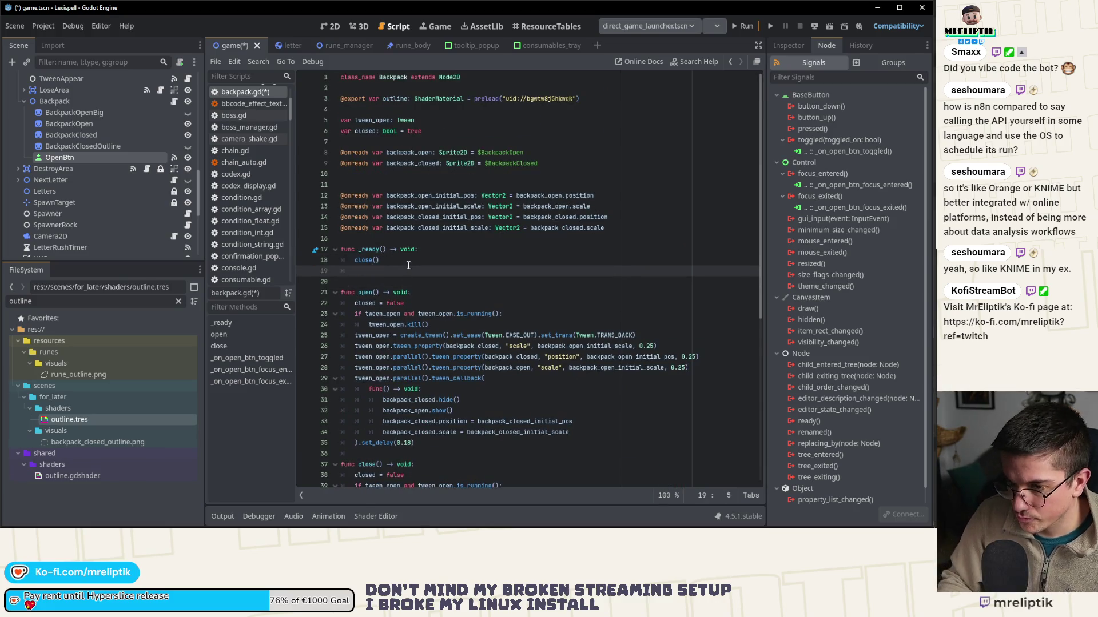
text(open)
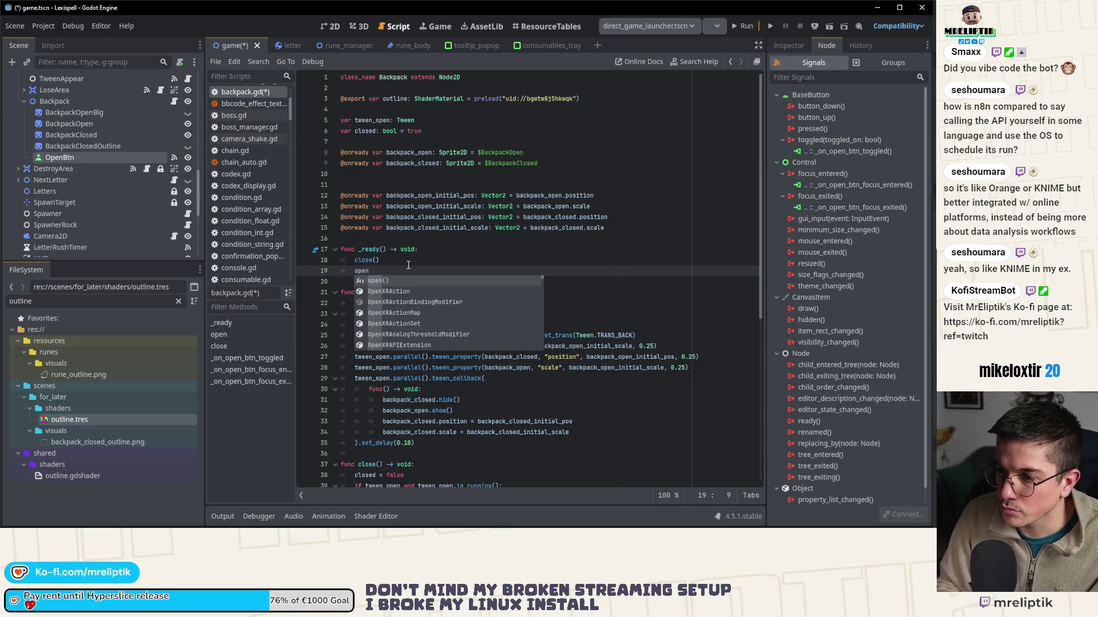
click(369, 174)
key(Delete)
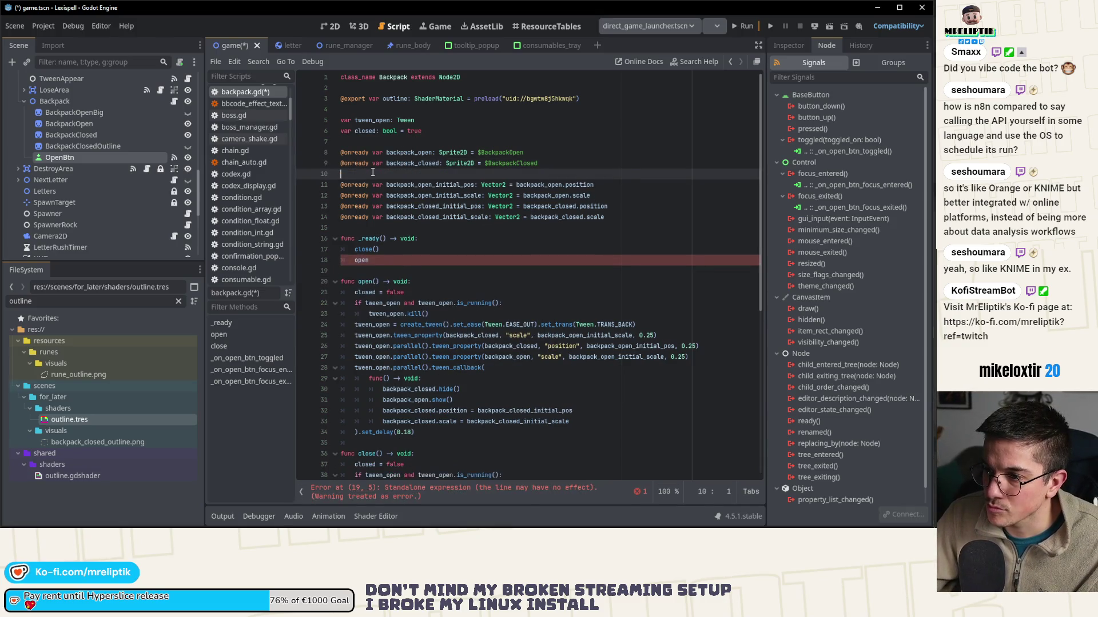
click(361, 143)
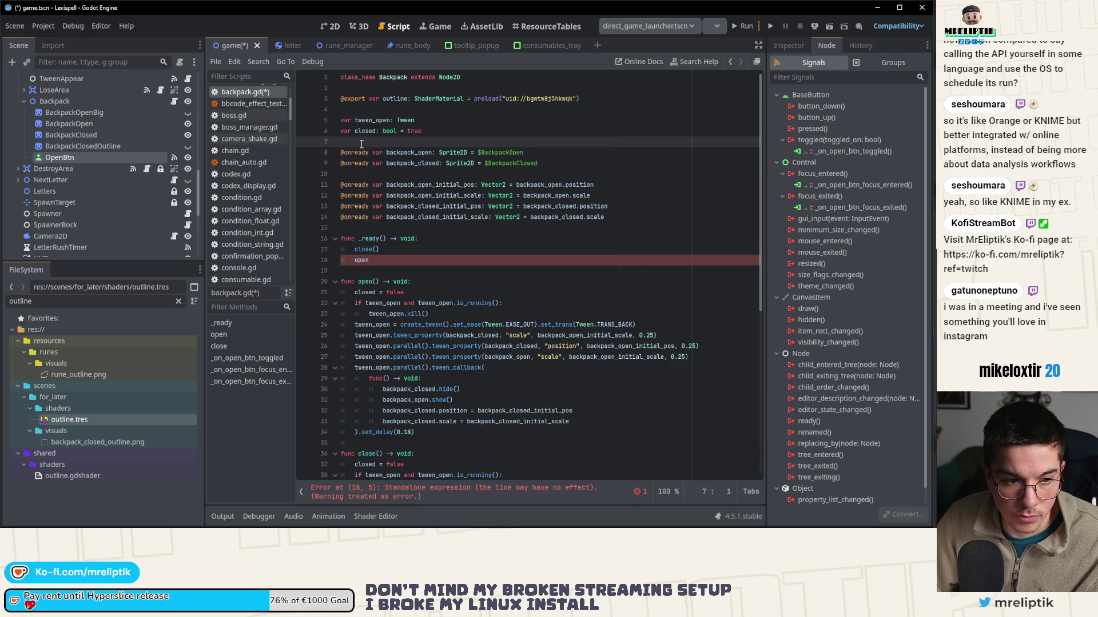
key(Return)
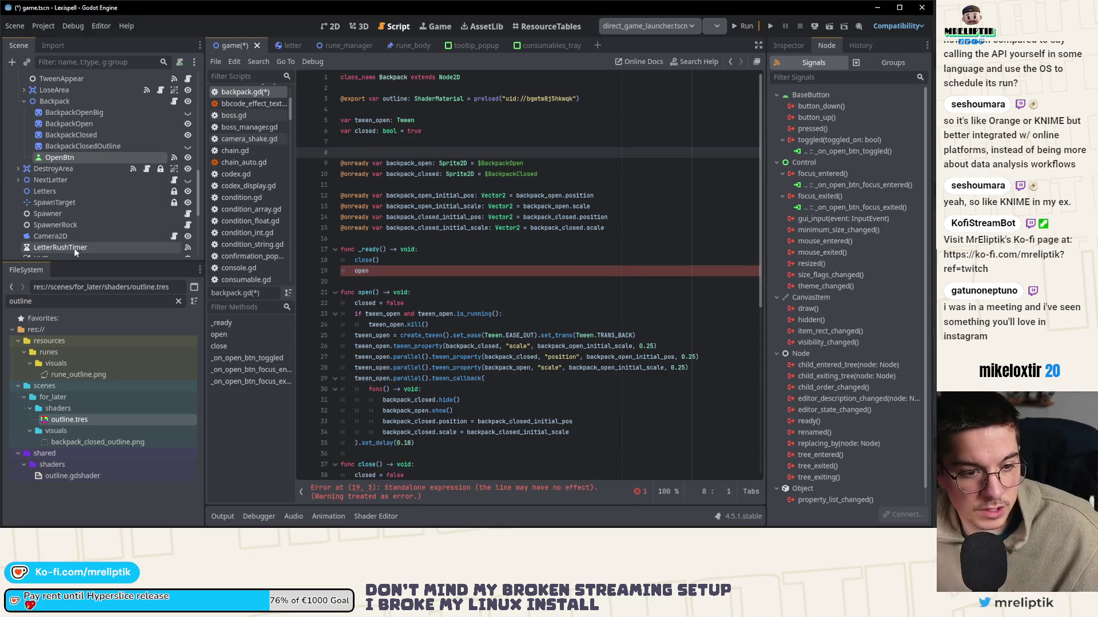
key(ctrl+s)
Add an open_btn reference to OpenBtn and write 'open_btn.mouse_entered.' in _ready.
mouse_move(56, 156)
mouse_down()
mouse_move(534, 292)
mouse_move(405, 152)
mouse_up()
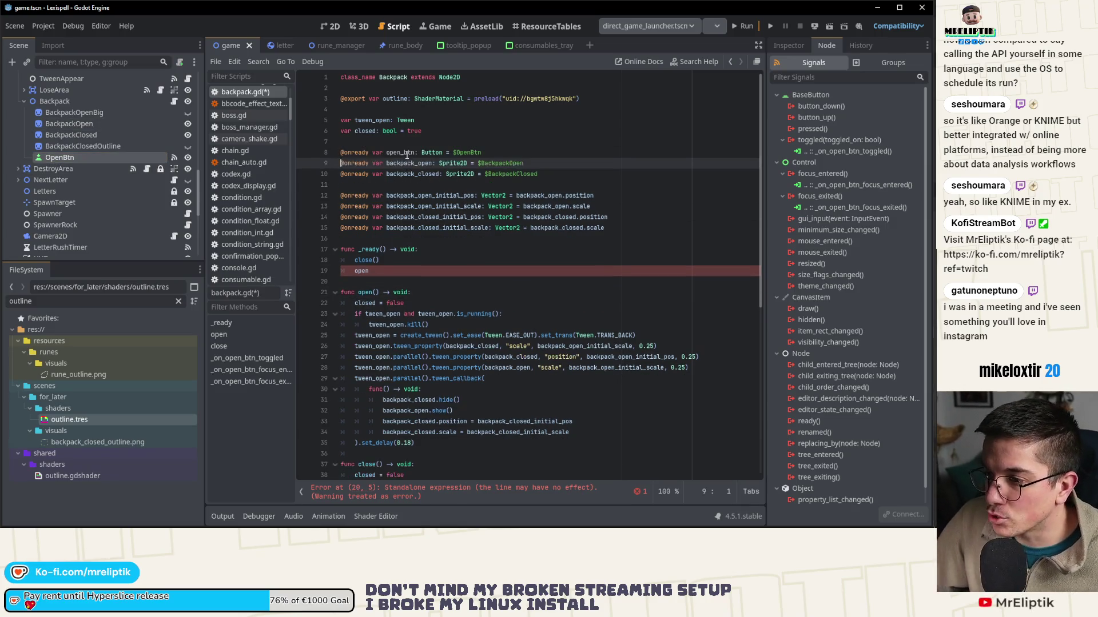
double_click(405, 152)
text(_btn.mous)
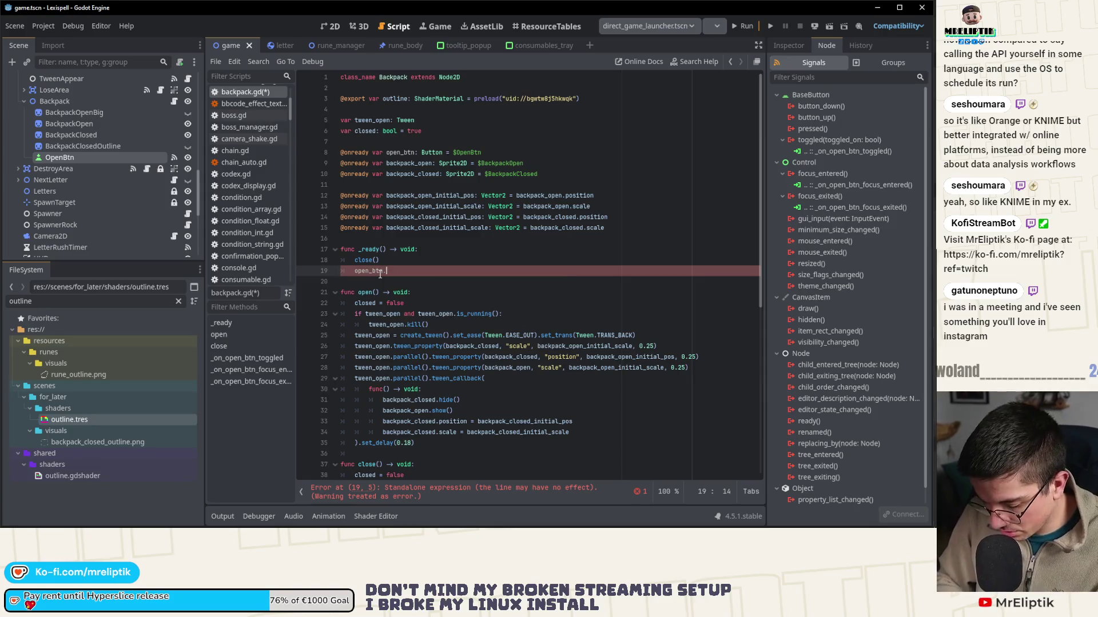
text(e)
key(Down)
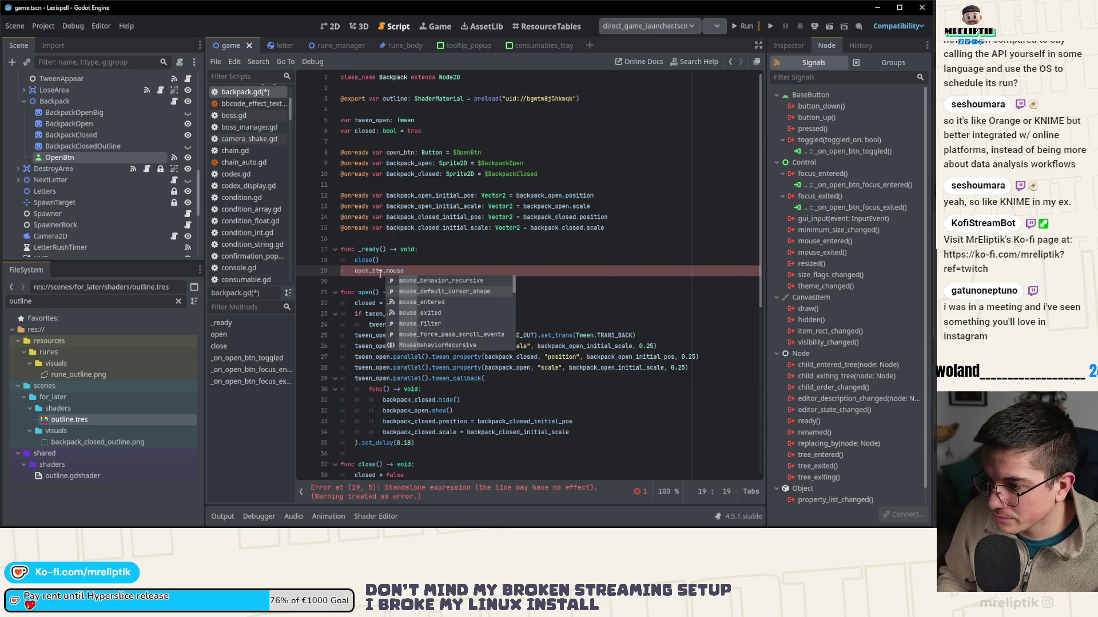
key(Down)
key(Return)
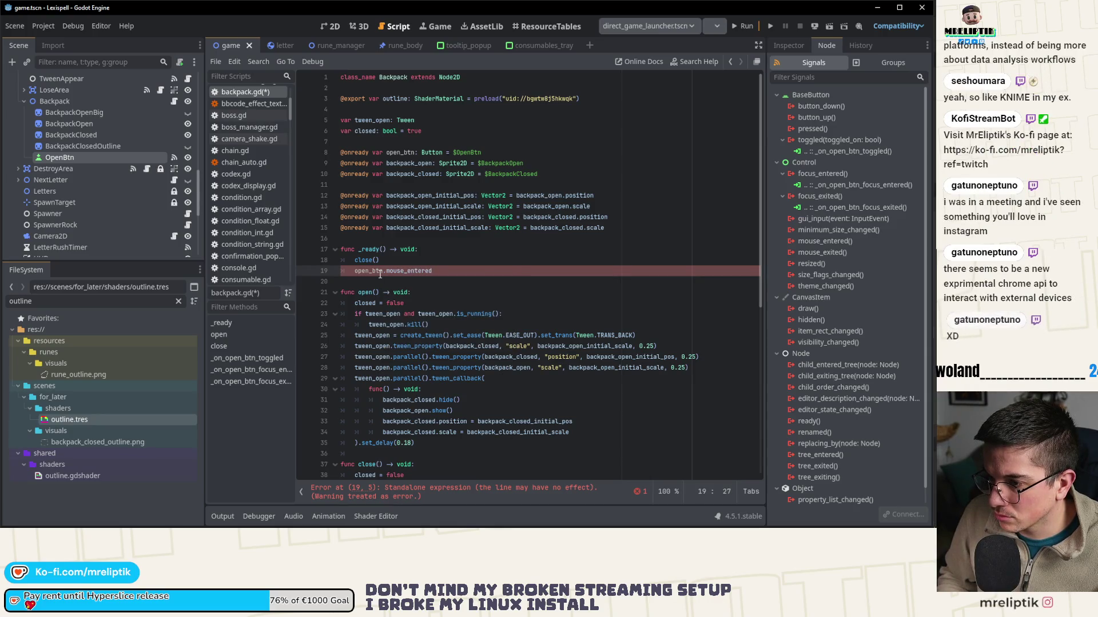
text(.)
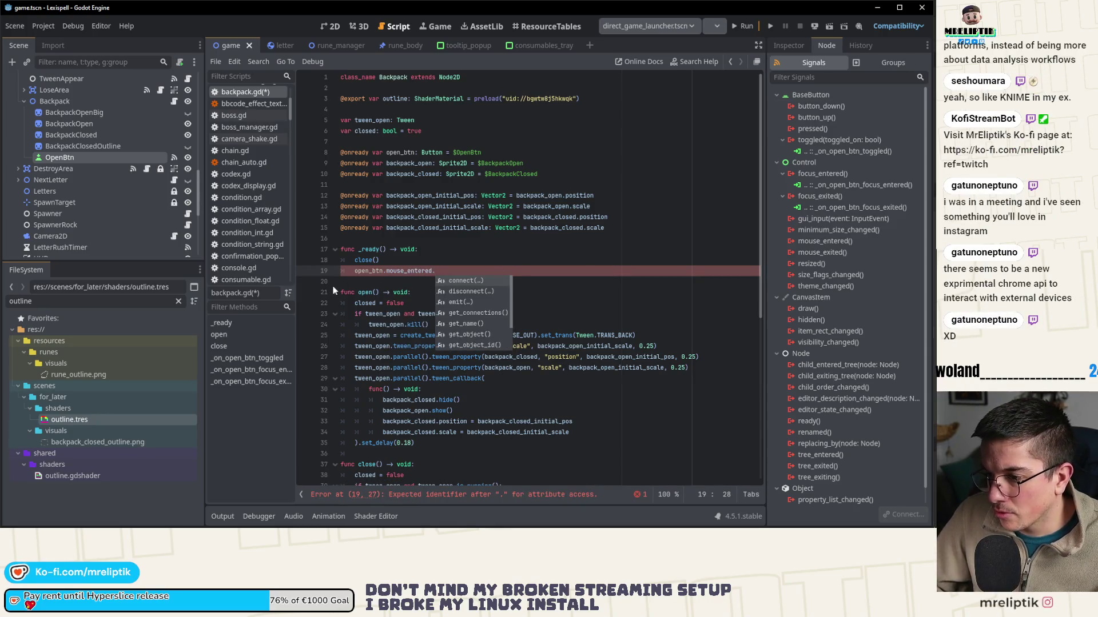
click(331, 292)
Fold open() and close(), delete the two focus handler functions, and save the script.
click(334, 292)
click(335, 314)
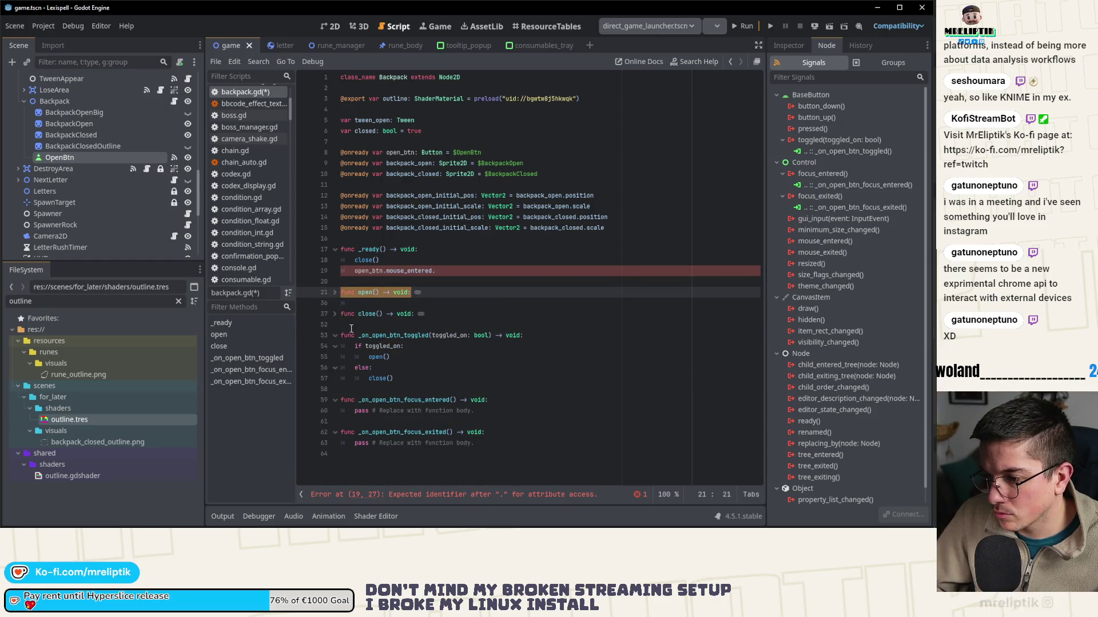
click(351, 324)
click(389, 400)
key(ctrl+shift+k)
key(ctrl+shift+k)
key(ctrl+shift+k)
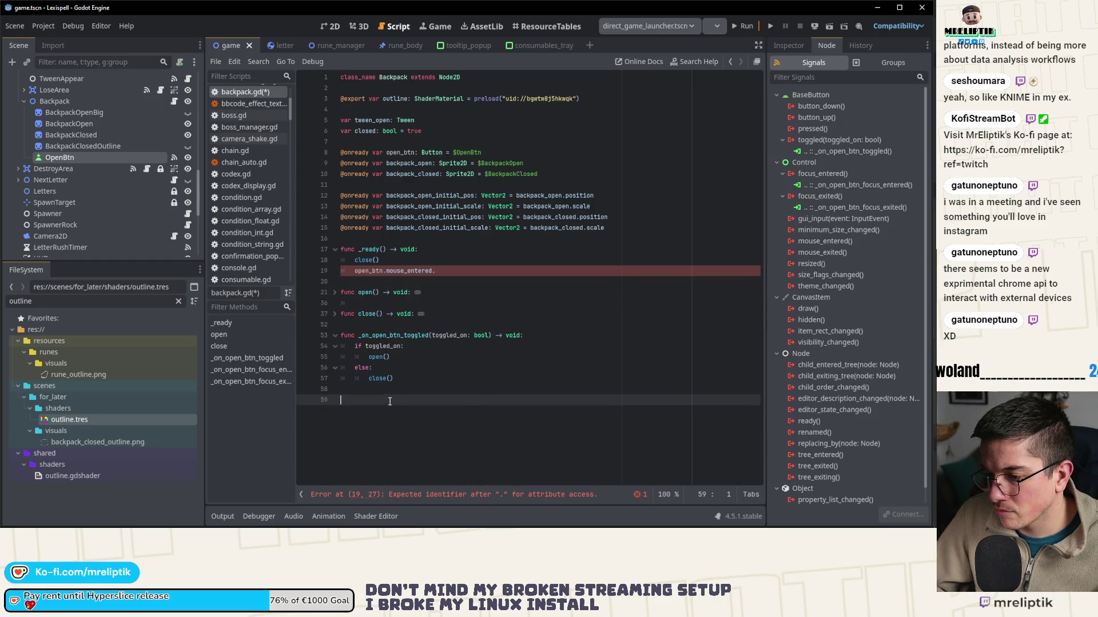
key(BackSpace)
key(ctrl+s)
Disconnect OpenBtn's focus_entered and focus_exited connections, save, and return to the mouse_entered line.
right_click(833, 186)
click(858, 223)
right_click(819, 196)
click(835, 219)
click(458, 313)
key(ctrl+s)
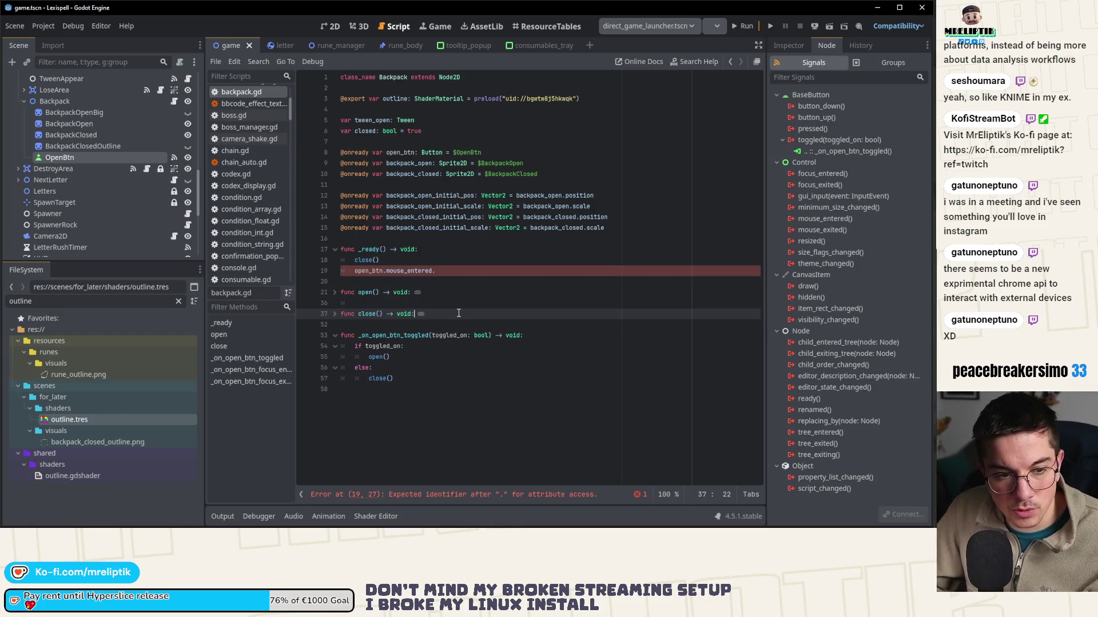
click(465, 262)
click(464, 269)
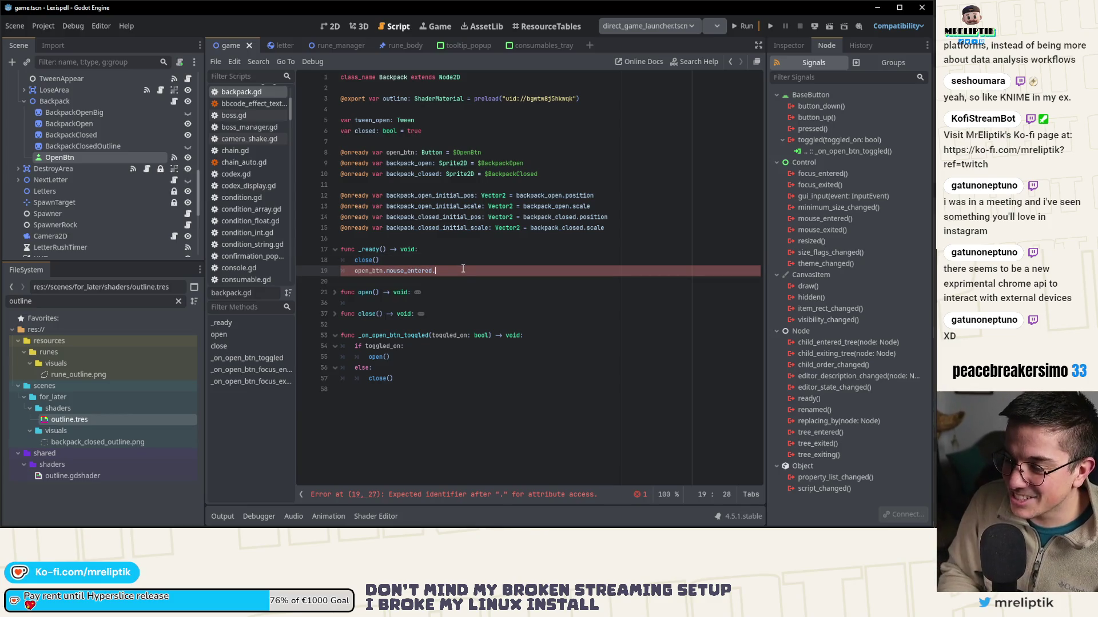
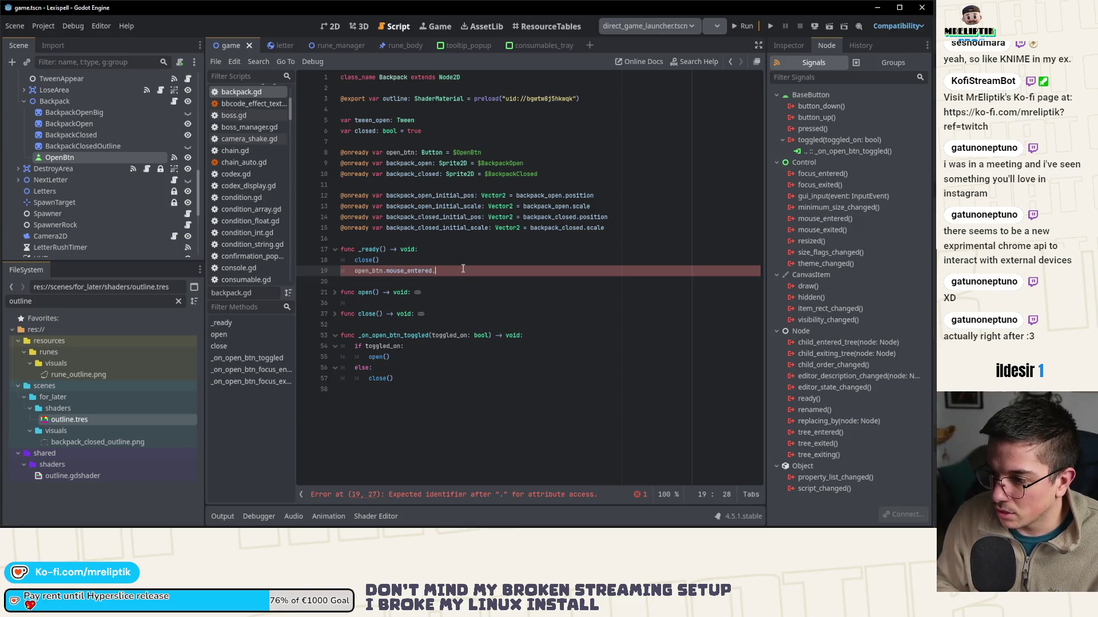
Connect open_btn's mouse_entered to grab_focus and mouse_exited to release_focus, then save.
text(connect(op)
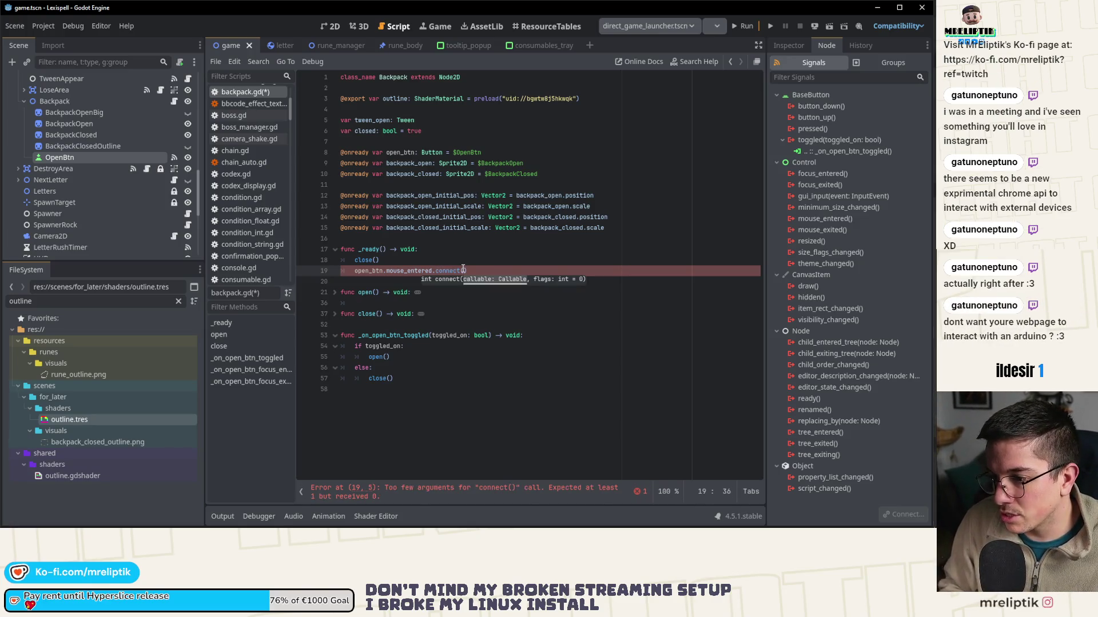
key(Return)
text(btn.grab_focus)
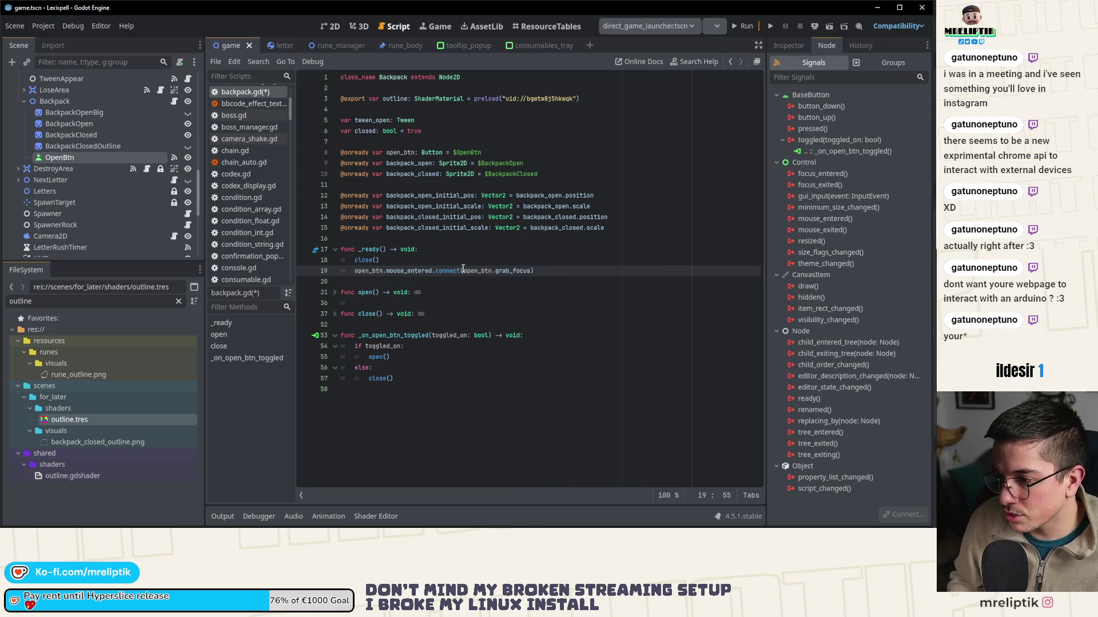
key(ctrl+shift+d)
key(ctrl+shift+Left)
text(reel)
key(BackSpace)
key(BackSpace)
text(lease)
key(Return)
key(Left)
key(BackSpace)
key(BackSpace)
key(BackSpace)
text(exited)
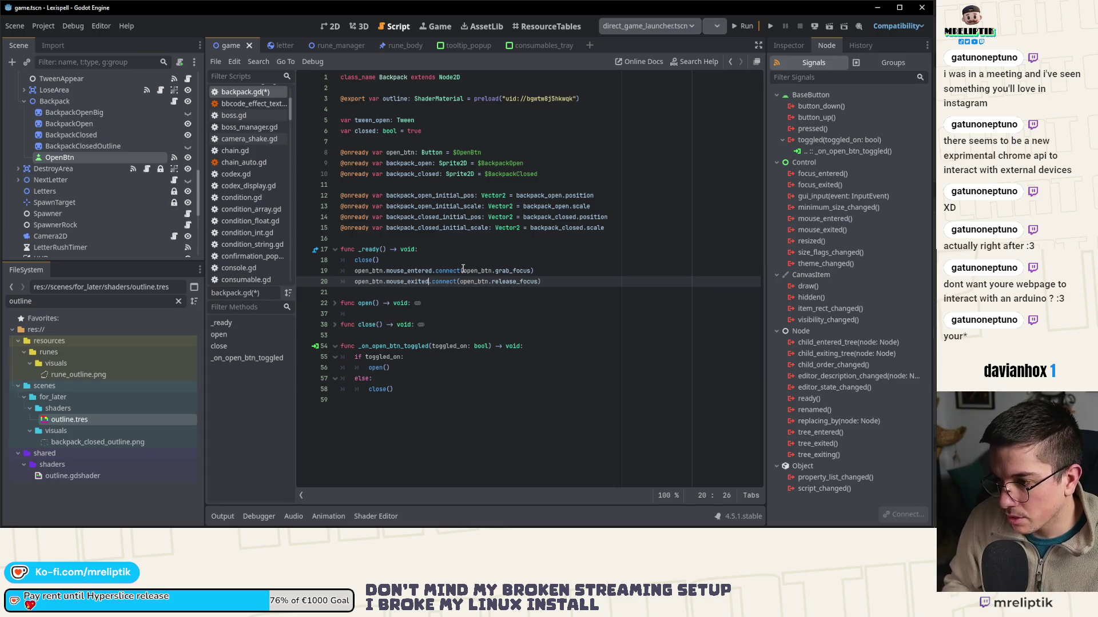
key(End)
key(Return)
key(ctrl+s)
Connect open_btn's focus_entered to hover and focus_exited to unhover, then save.
text(open_btn.focus)
key(Return)
text(.con)
key(Return)
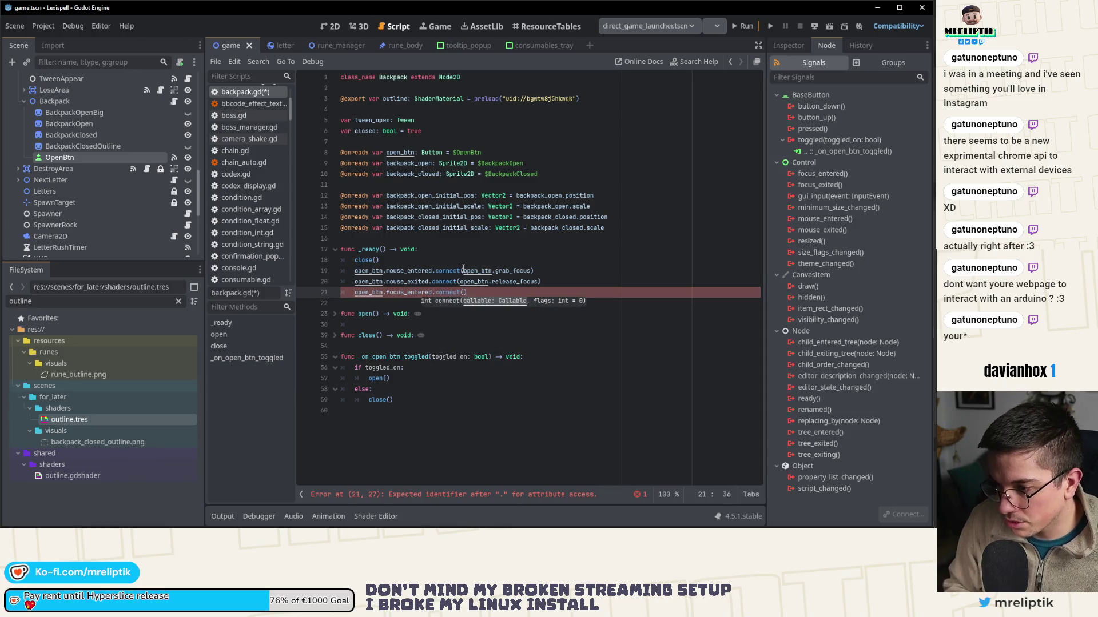
text(hover)
key(ctrl+d)
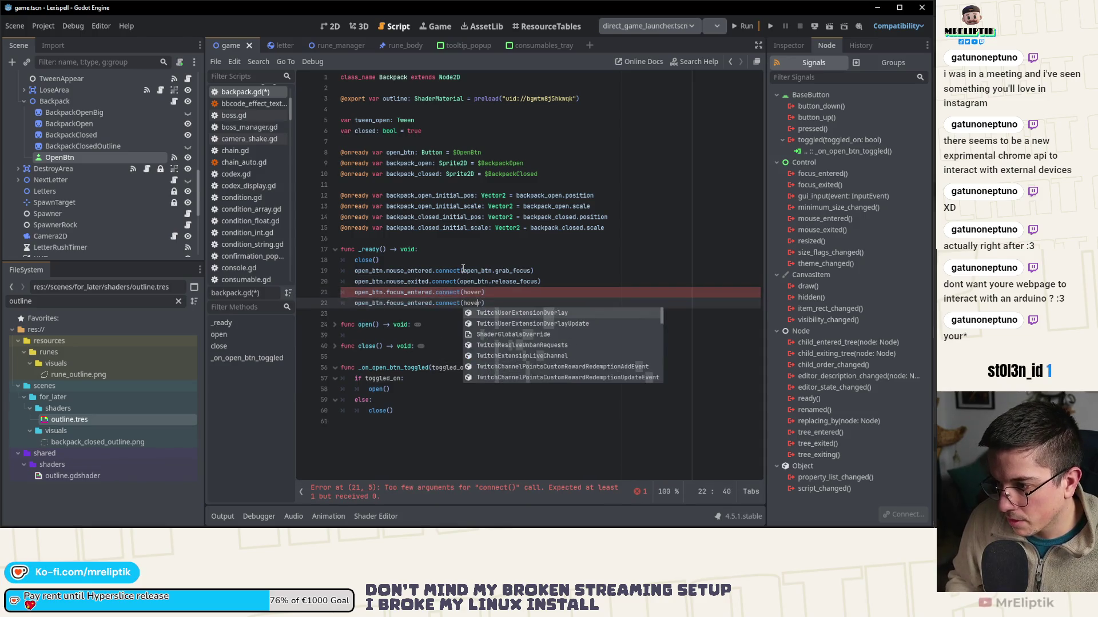
key(Left)
key(Left)
key(Left)
key(Escape)
key(Down)
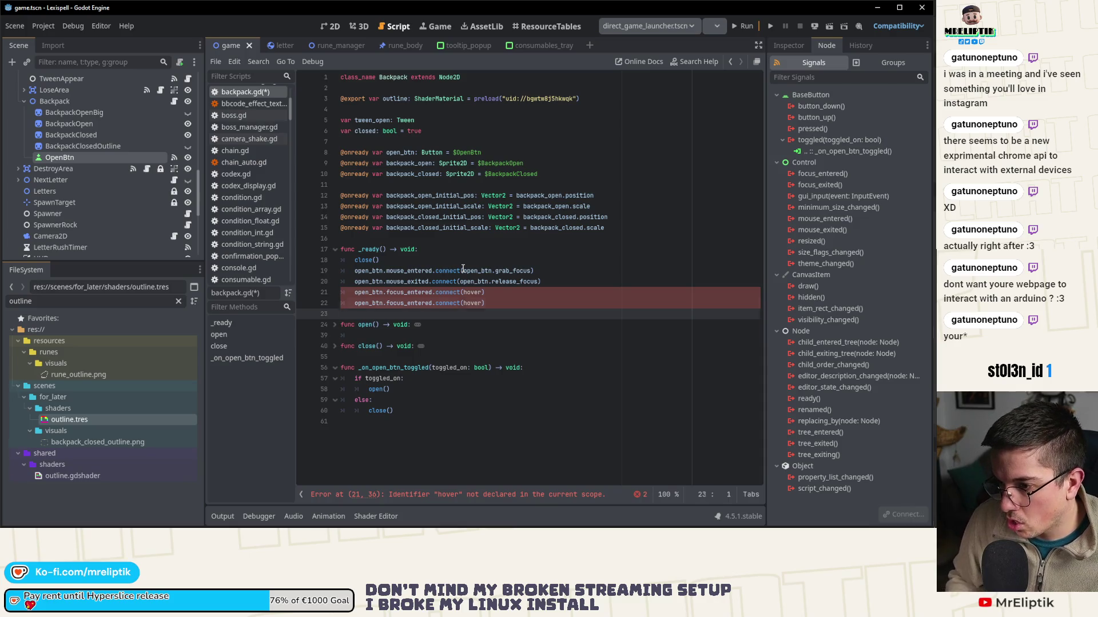
key(Up)
key(Left)
key(Left)
key(Left)
key(Left)
key(Left)
key(Left)
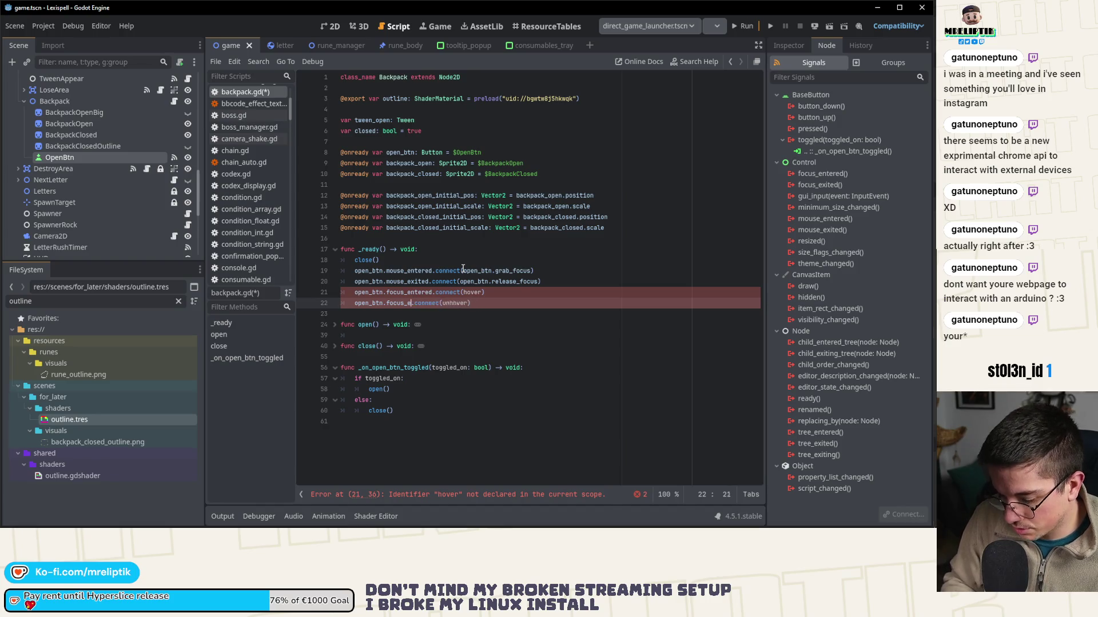
text(xited)
key(ctrl+s)
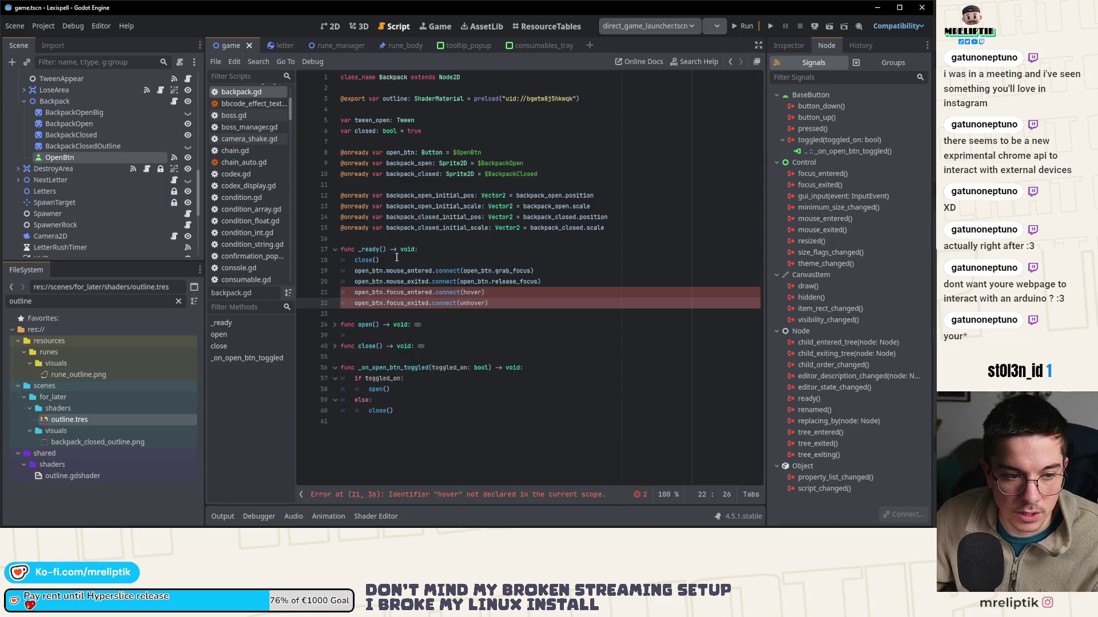
click(414, 303)
Declare func hover() -> void with a pass placeholder after close().
double_click(469, 293)
click(360, 357)
key(Return)
key(Return)
key(Up)
text(func hover)
key(Delete)
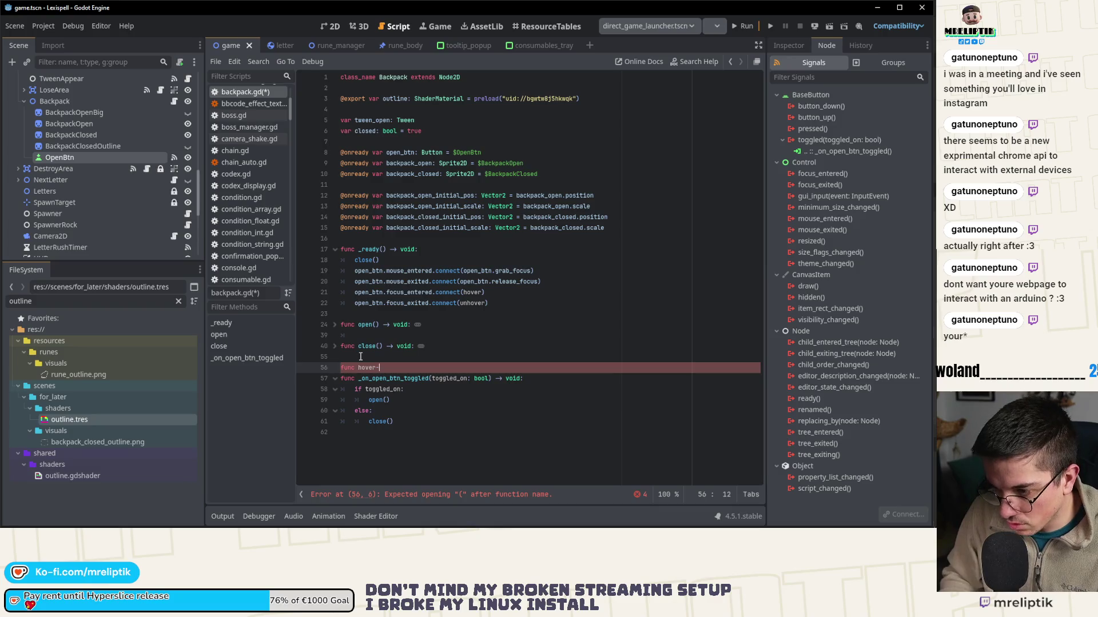
text(-> void:)
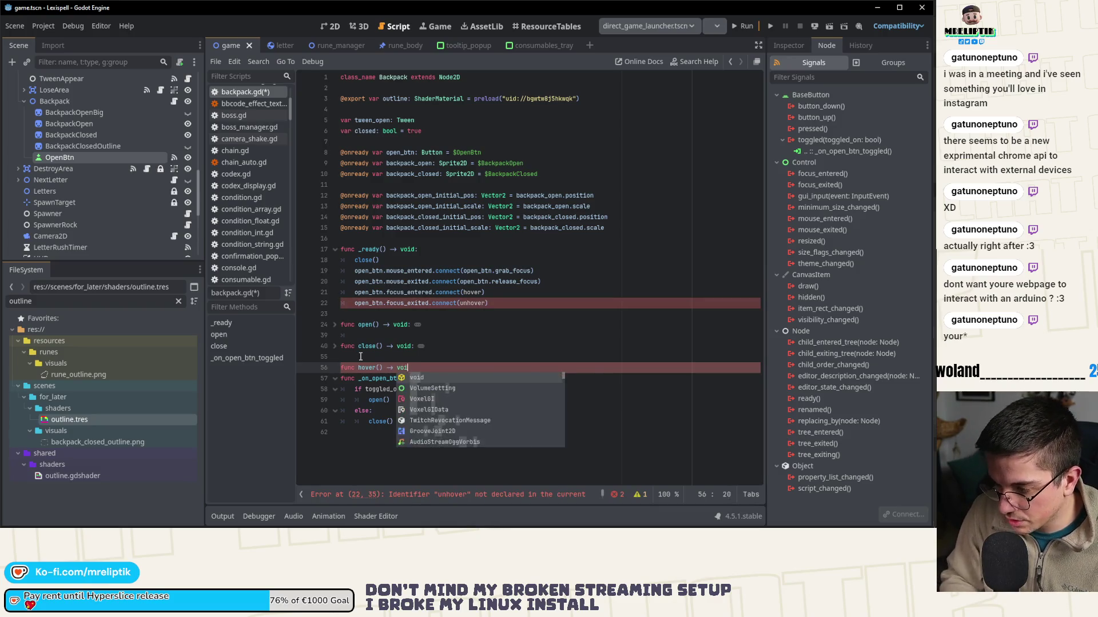
key(Return)
text(pass)
key(ctrl+s)
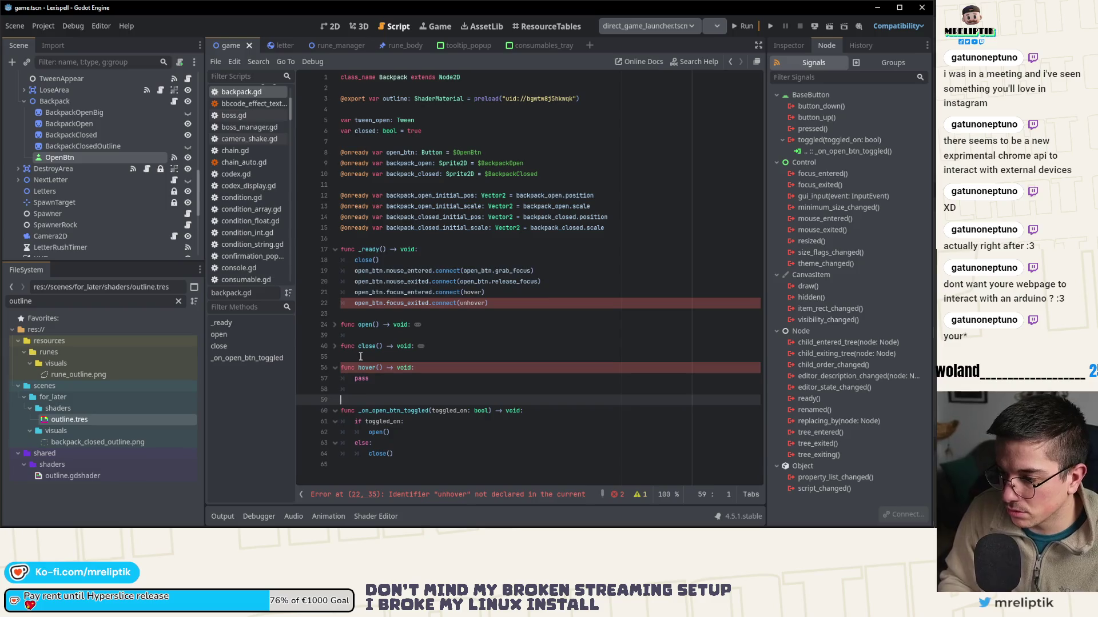
key(Return)
key(Return)
key(Return)
key(Up)
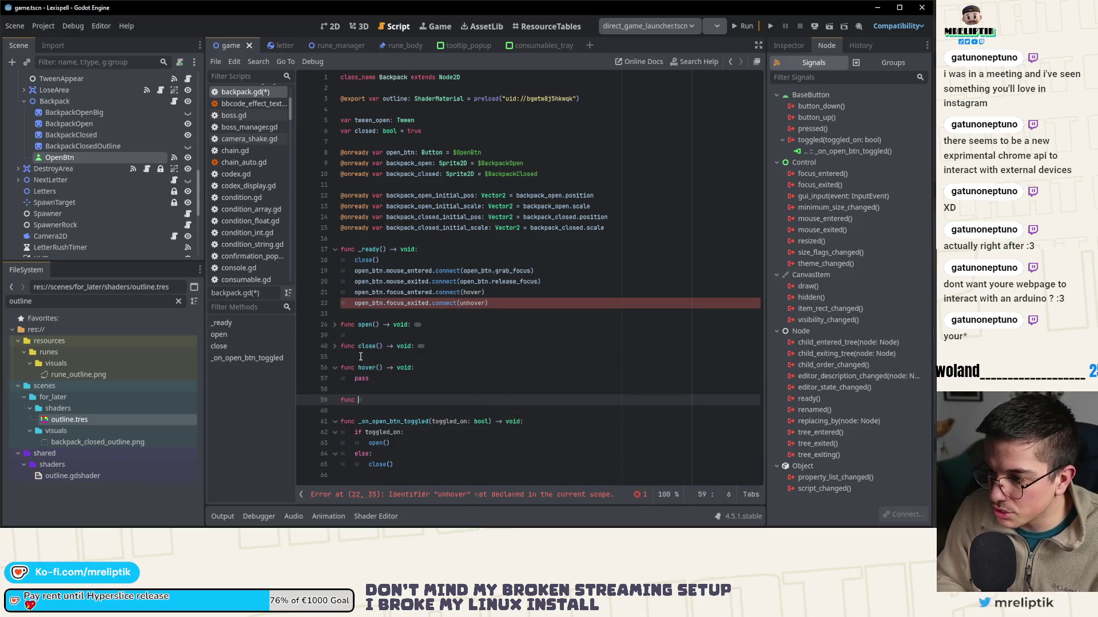
Add func unhover() -> void with a pass placeholder and save.
text(unhover()
key(ctrl+End)
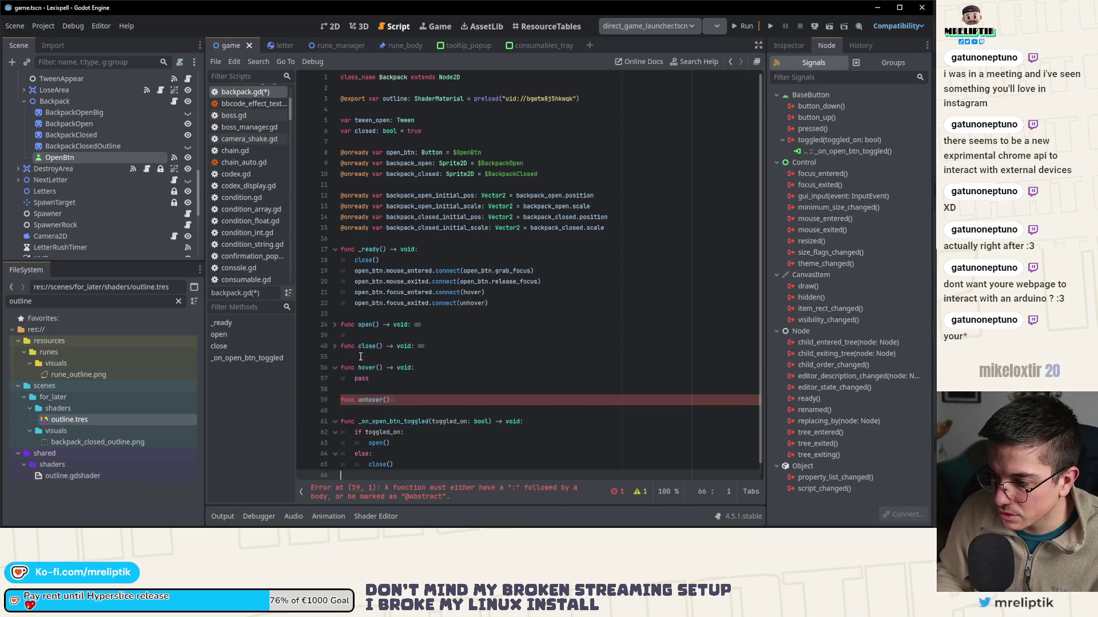
key(Up)
key(Up)
key(Up)
key(End)
key(BackSpace)
key(BackSpace)
key(BackSpace)
key(BackSpace)
key(Caps_Lock)
text(> void:)
key(Return)
text(pas)
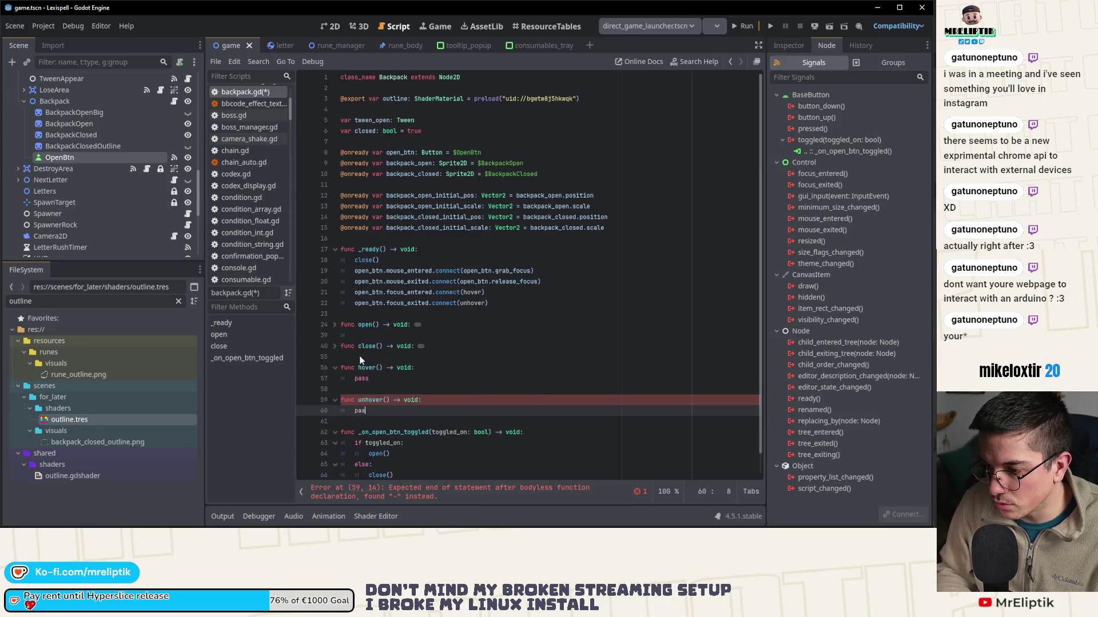
text(s)
key(ctrl+s)
Make hover() set backpack_closed.material or backpack_open.material to outline depending on closed.
key(Up)
key(Up)
key(Up)
key(shift+Home)
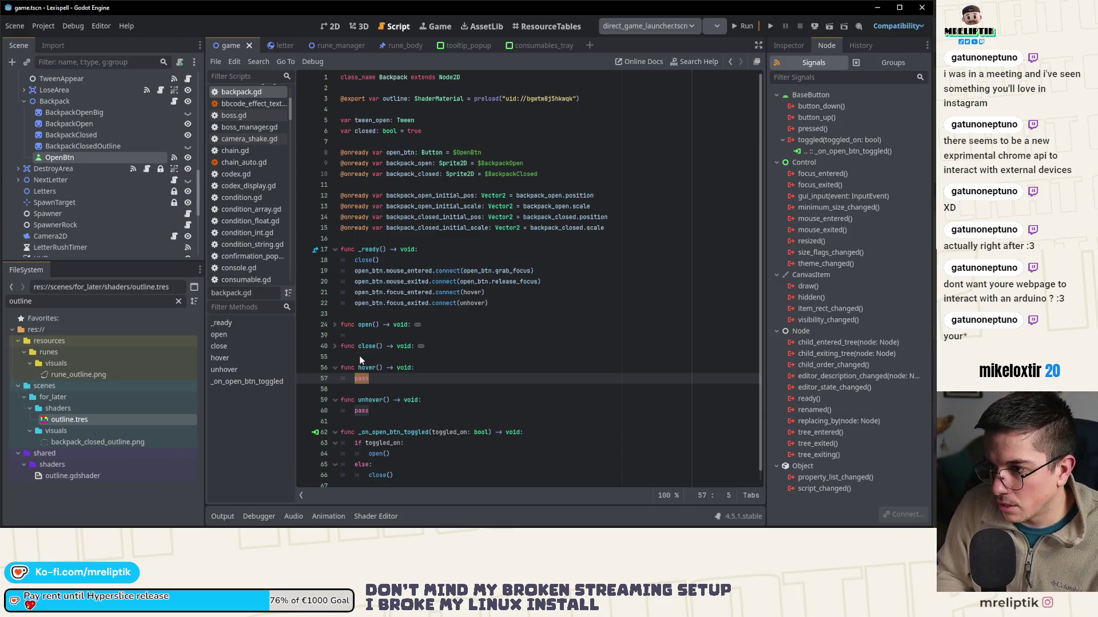
text(if clo)
key(Return)
key(BackSpace)
key(BackSpace)
text(d:)
key(Return)
text(back)
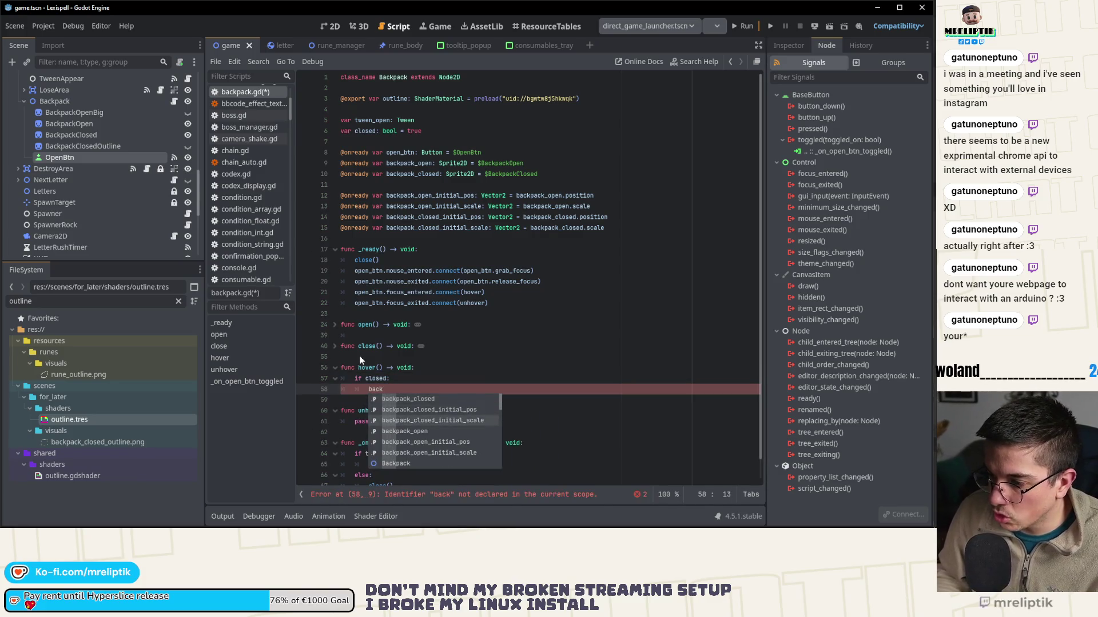
text(pack_closed.mat)
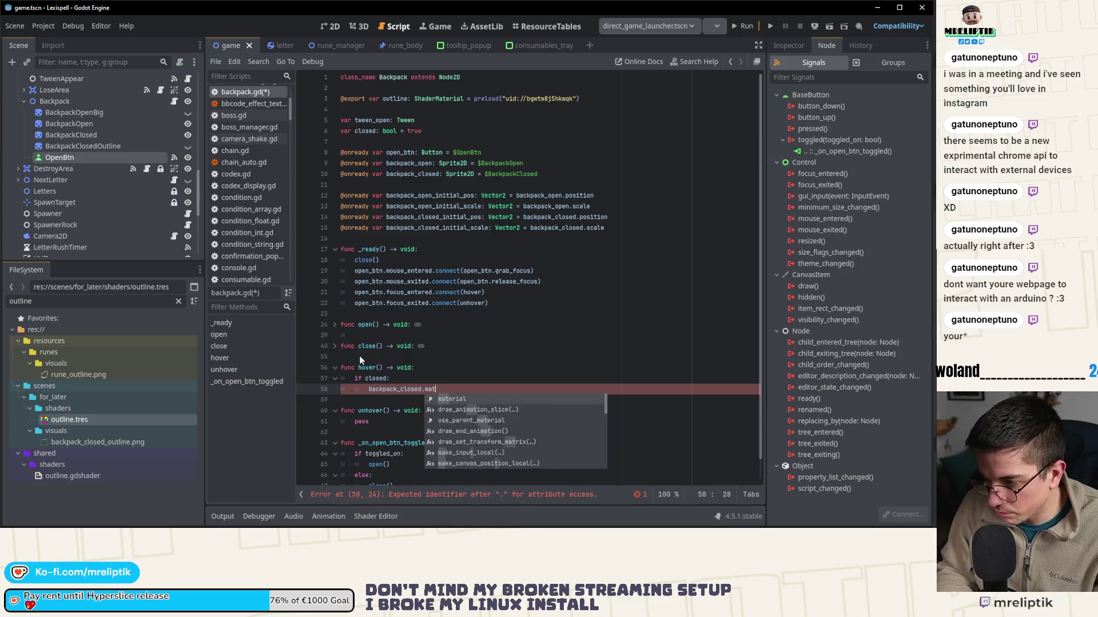
key(Return)
text(= outline)
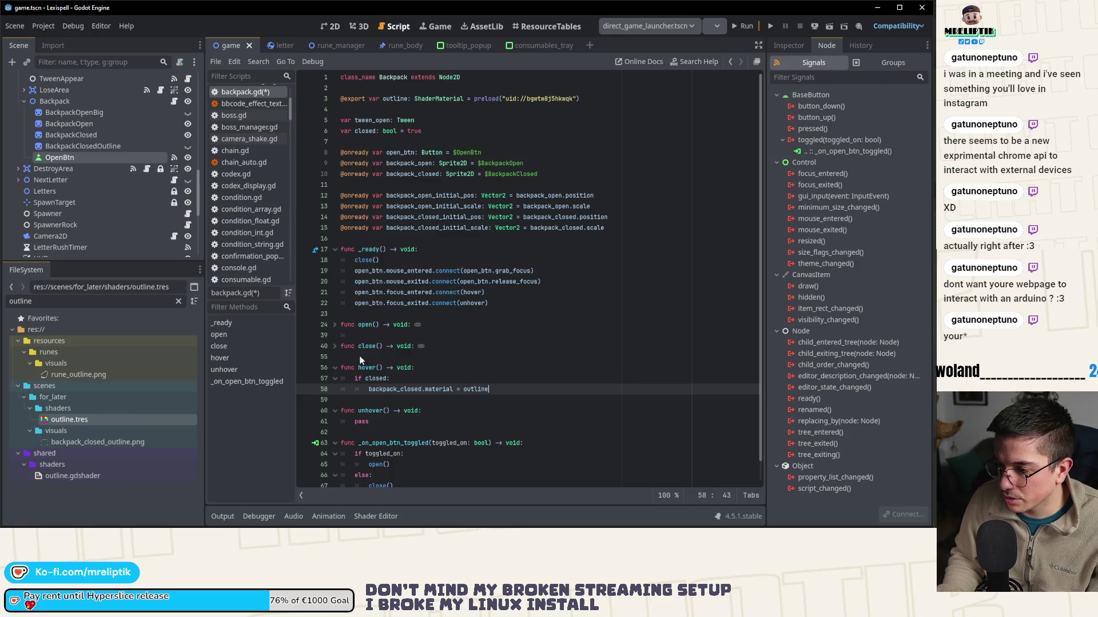
key(Return)
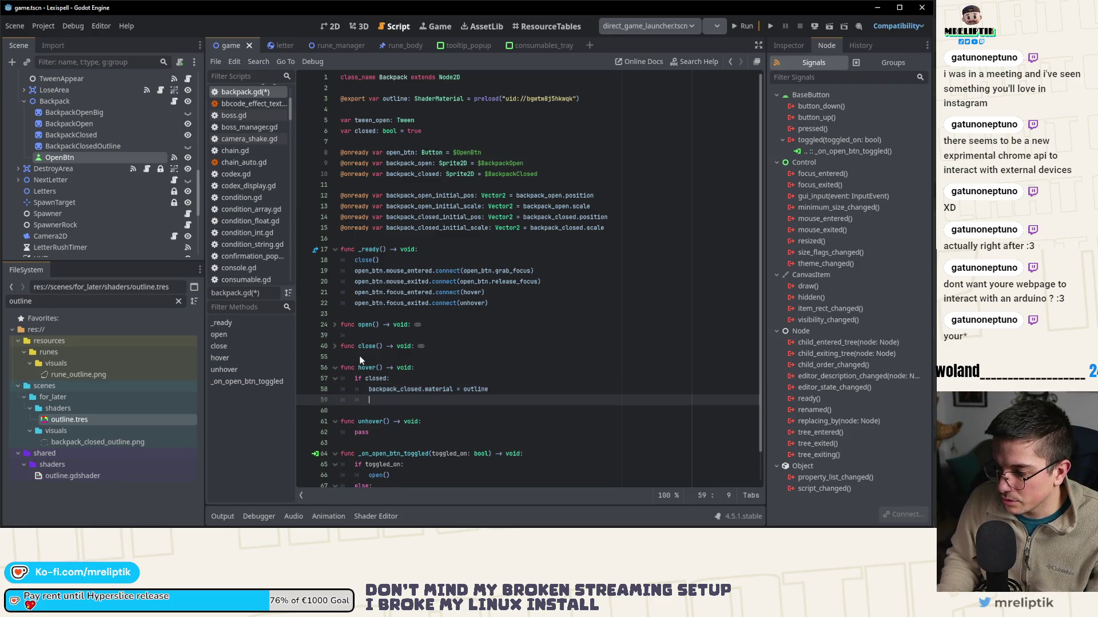
text(lse:)
key(Return)
text(backpack_closed.material = outline)
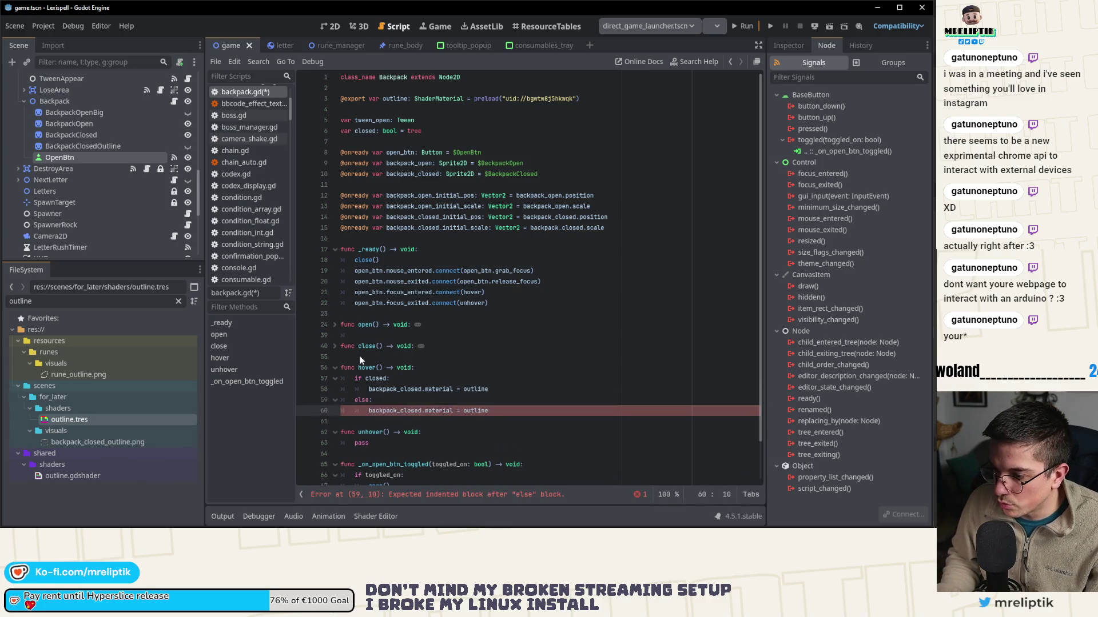
key(ctrl+Right)
key(BackSpace)
key(BackSpace)
key(BackSpace)
text(op)
key(Return)
key(ctrl+s)
Copy the if/else block into unhover() with both materials set to null, then run the game.
drag(354, 379, 378, 389)
key(shift+Down)
key(shift+Down)
key(shift+End)
key(ctrl+c)
triple_click(428, 443)
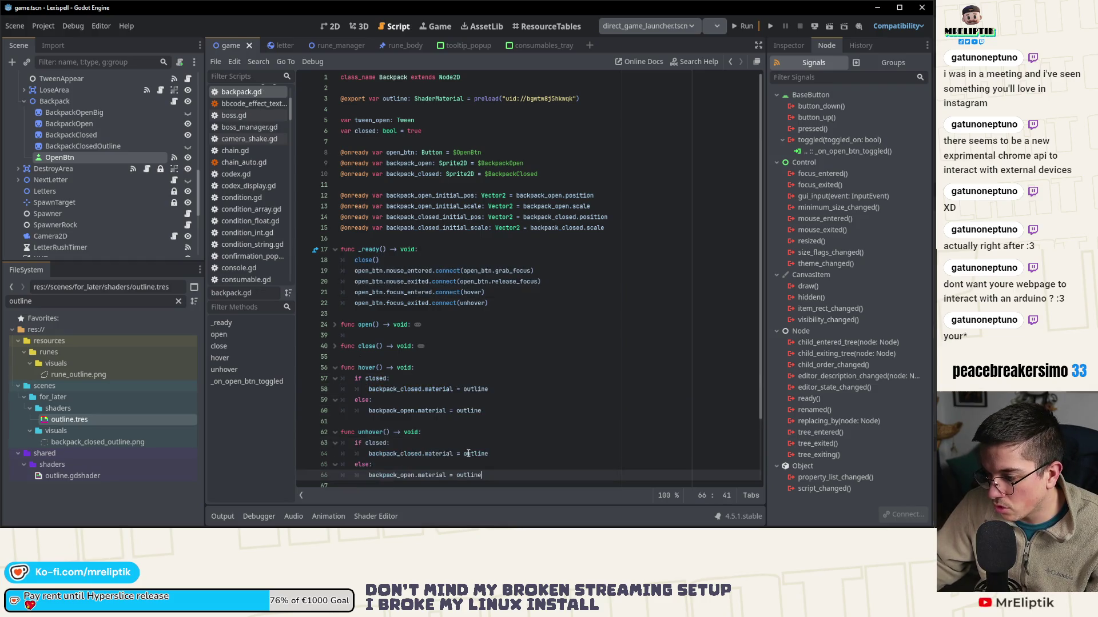
key(ctrl+v)
scroll(476, 392, down, 3)
double_click(474, 379)
text(null)
key(ctrl+s)
double_click(464, 400)
text(null)
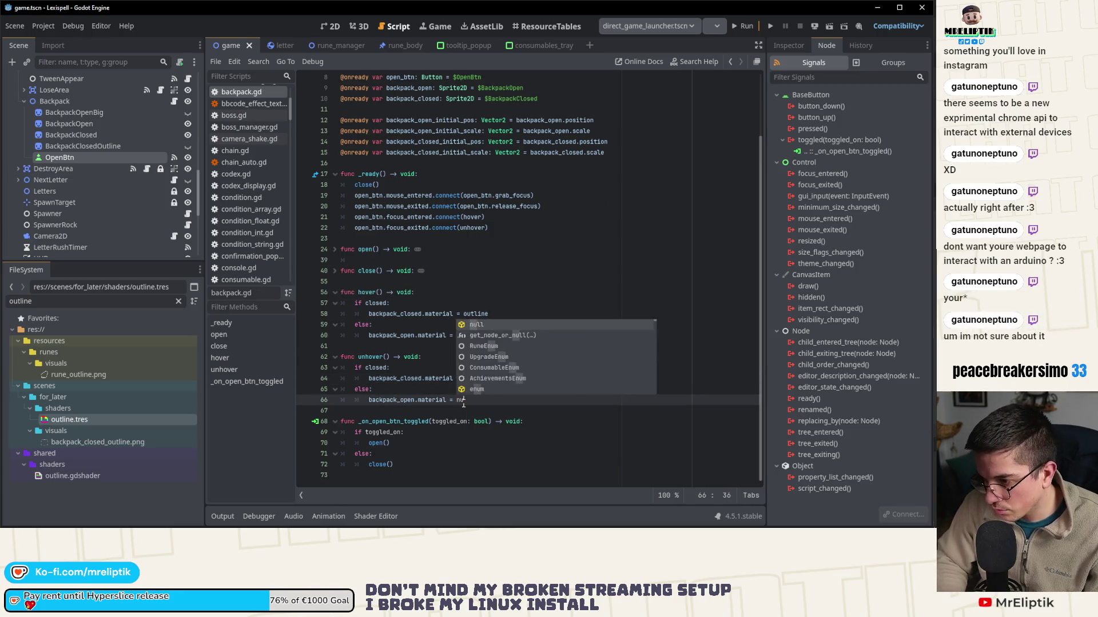
key(ctrl+s)
click(741, 25)
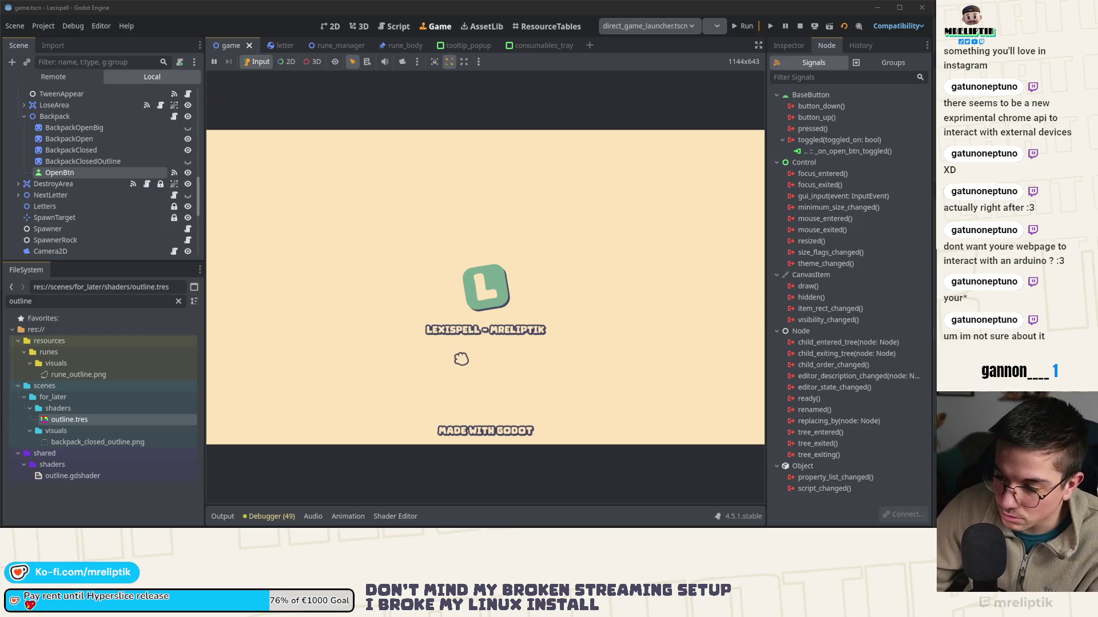
Start Level 1, hover the backpack in the game, then return to backpack.gd.
click(360, 298)
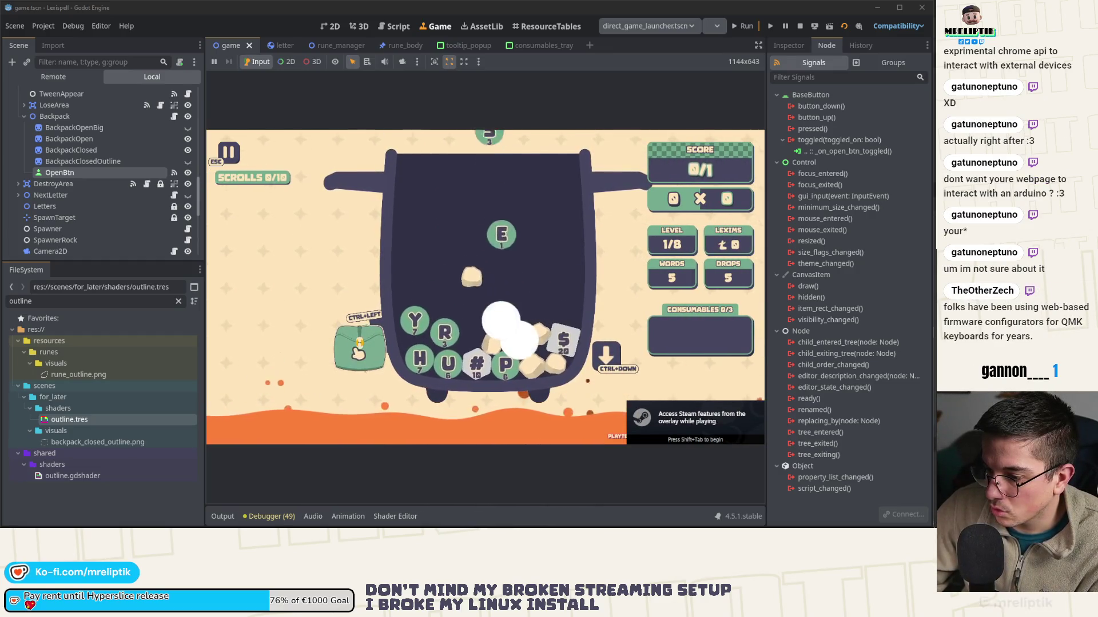
click(135, 172)
click(358, 388)
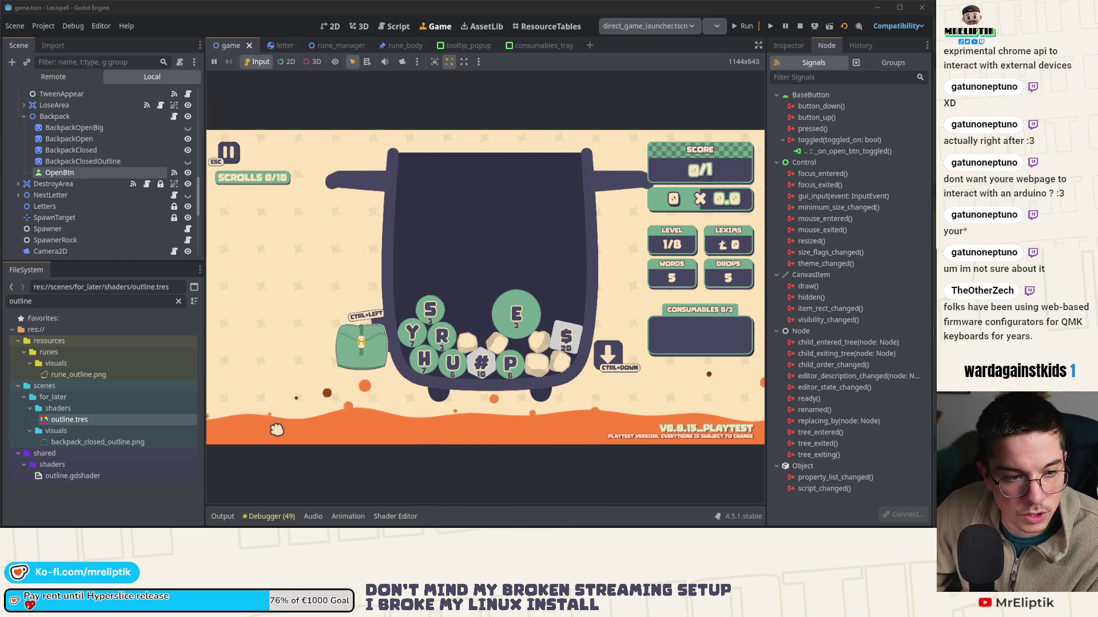
click(174, 116)
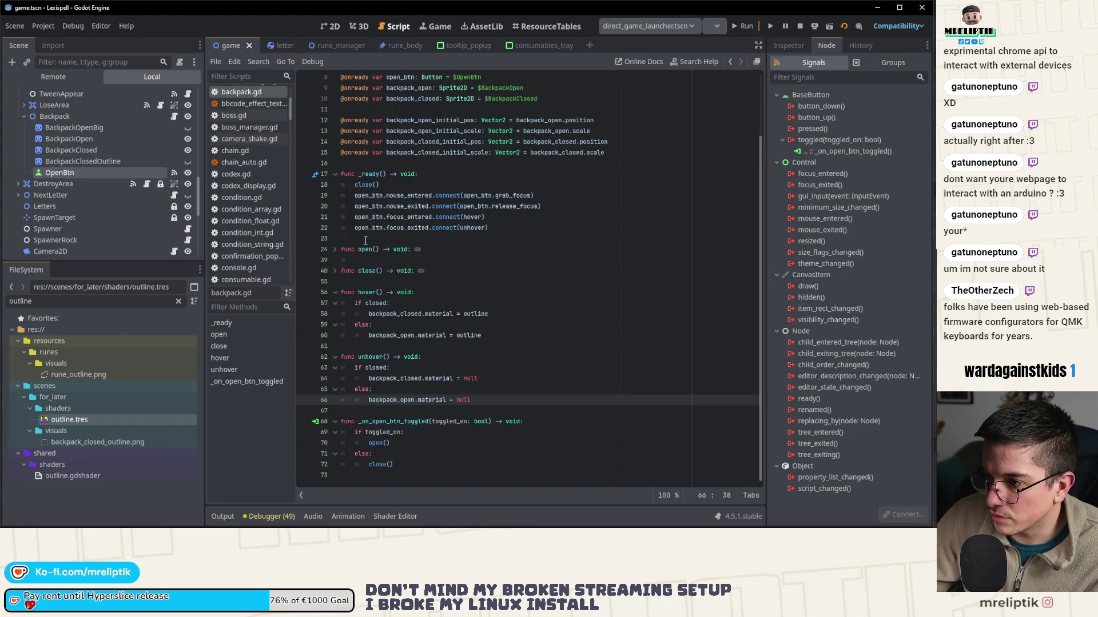
Review the open_btn signal connections on lines 19–21 and select the OpenBtn node for debugging.
double_click(368, 197)
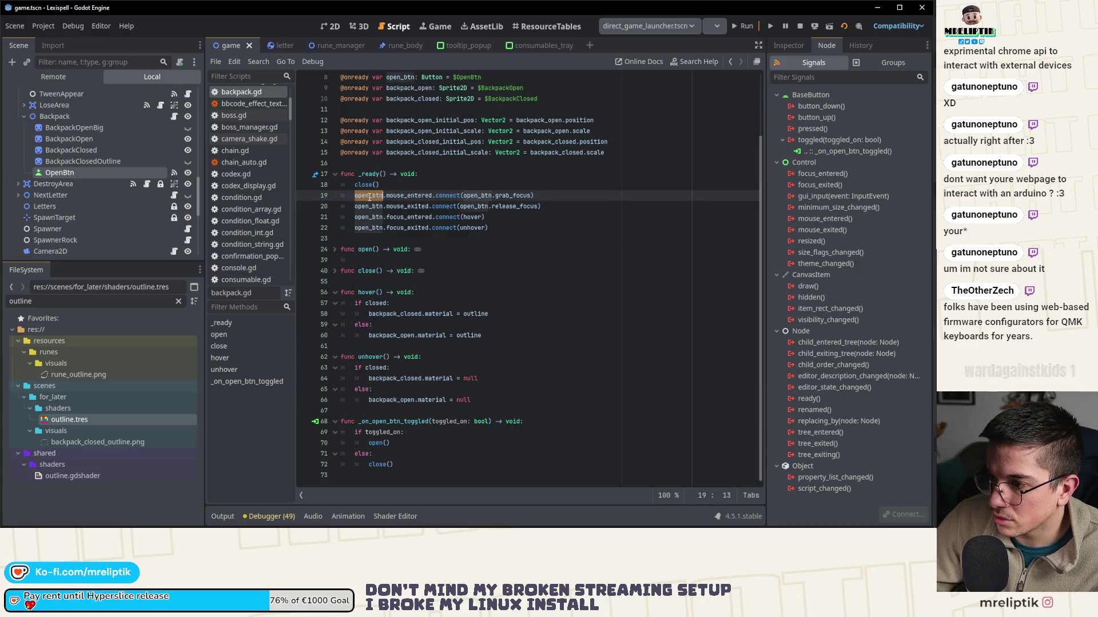
double_click(483, 196)
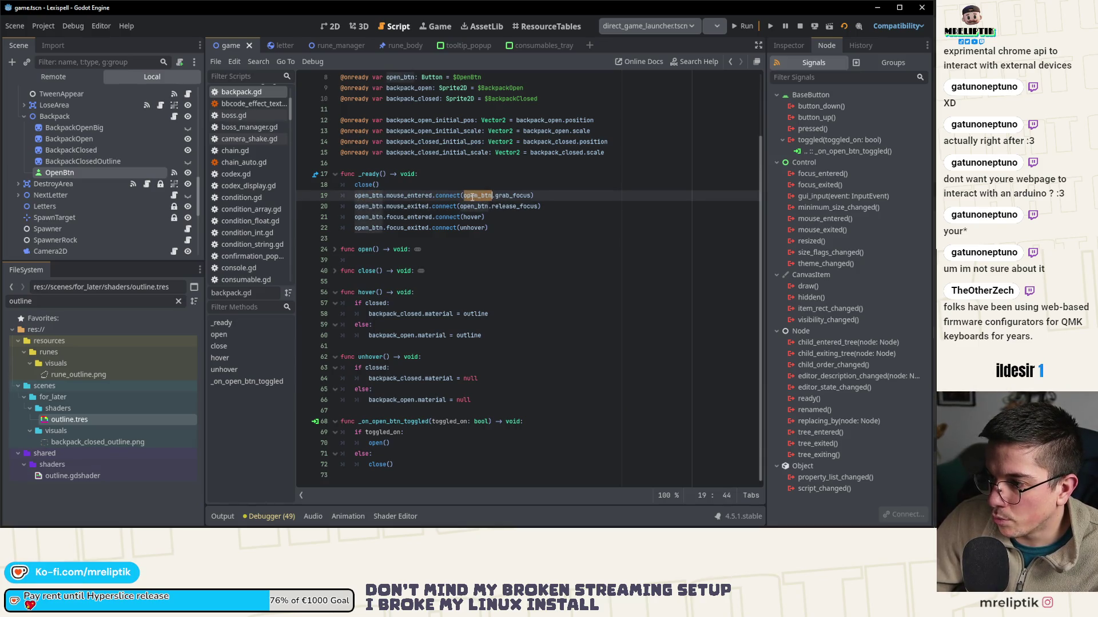
double_click(499, 196)
double_click(407, 206)
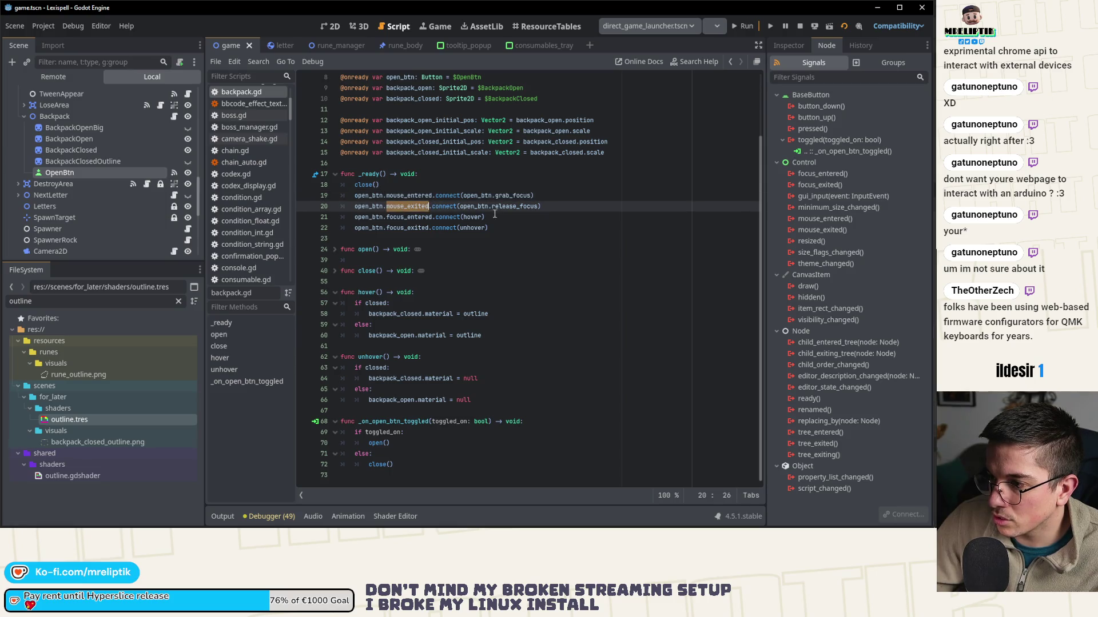
double_click(470, 217)
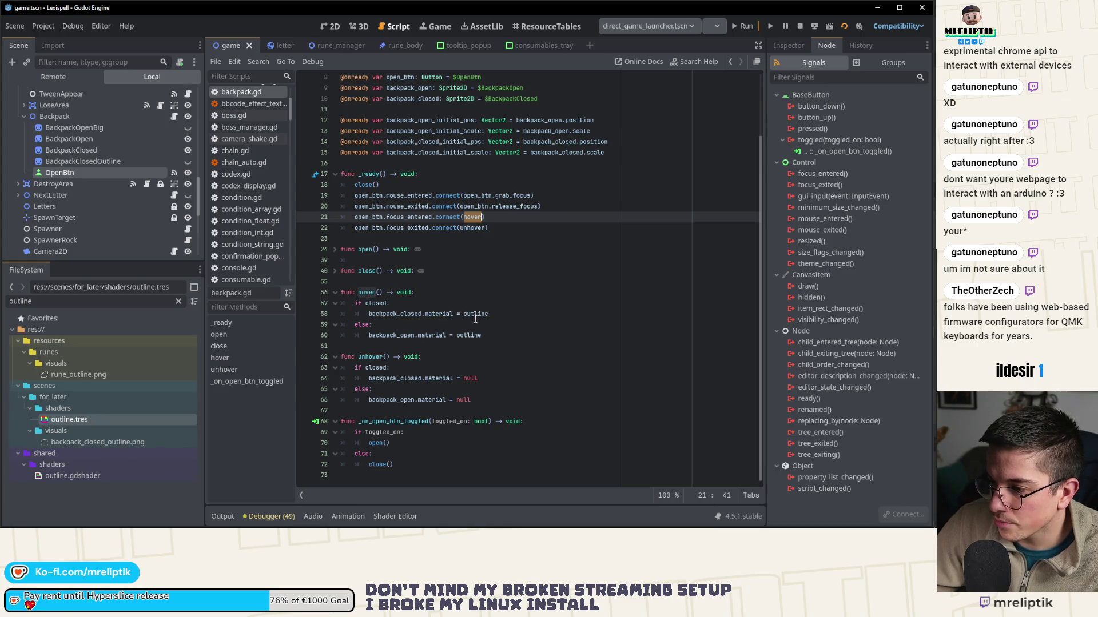
mouse_move(477, 318)
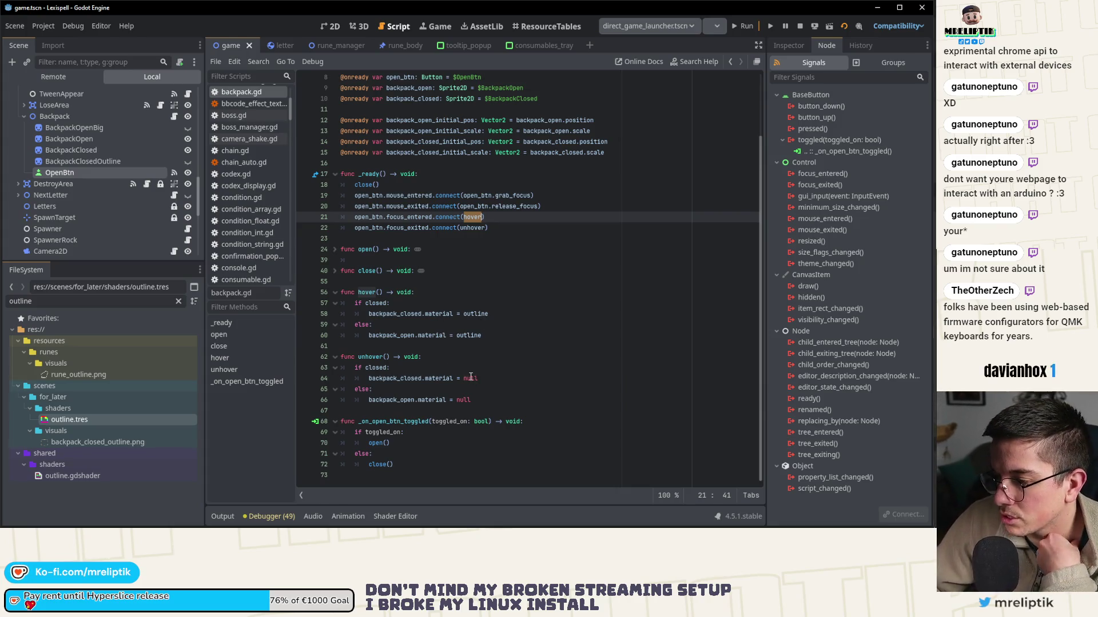
click(81, 173)
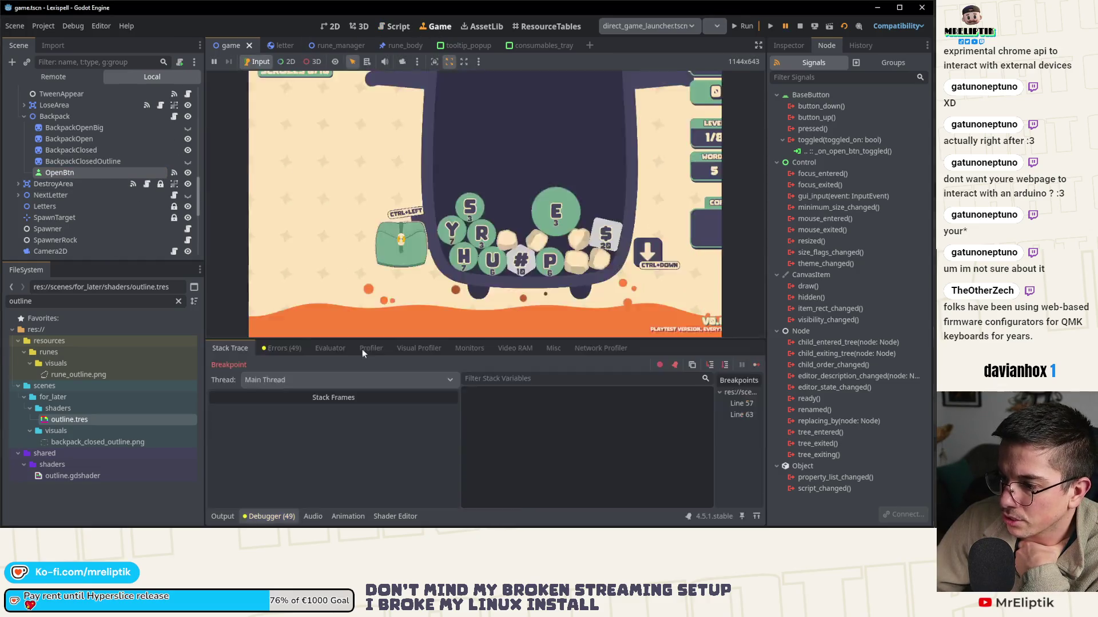
Remove the line 57 breakpoint, stop the game, and review the closed variable and backpack_closed uses.
mouse_move(382, 196)
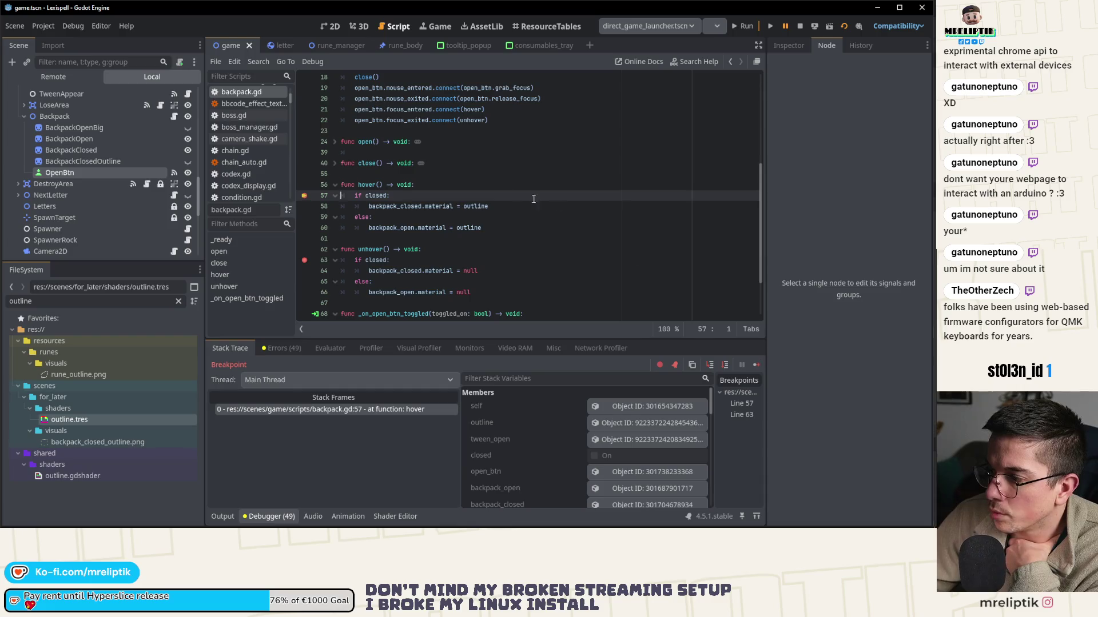
click(304, 196)
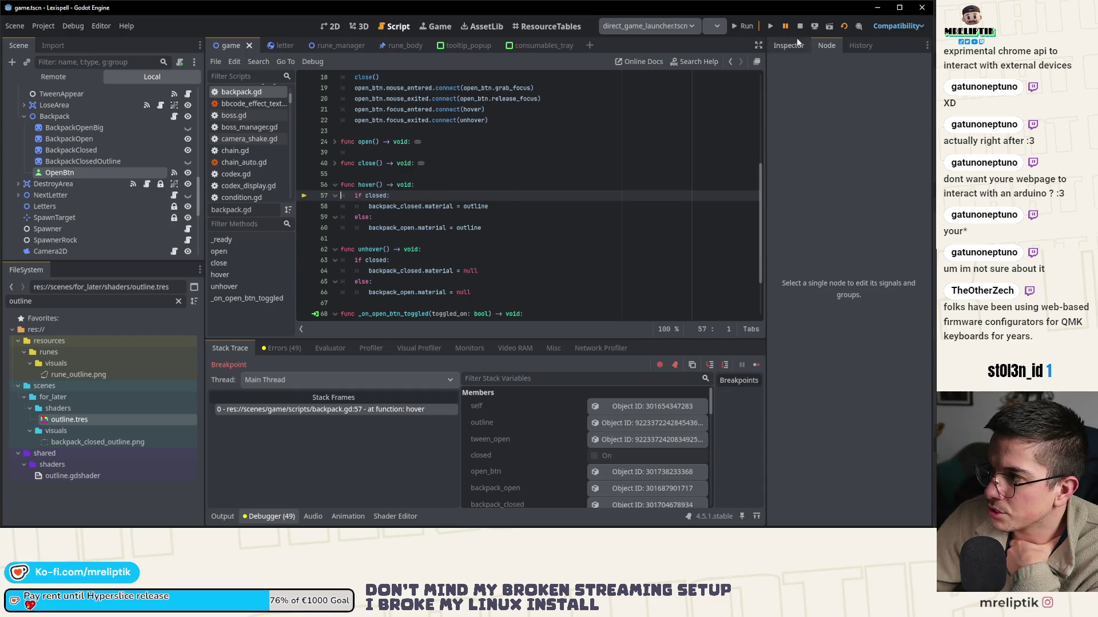
click(799, 26)
scroll(429, 204, up, 6)
click(435, 130)
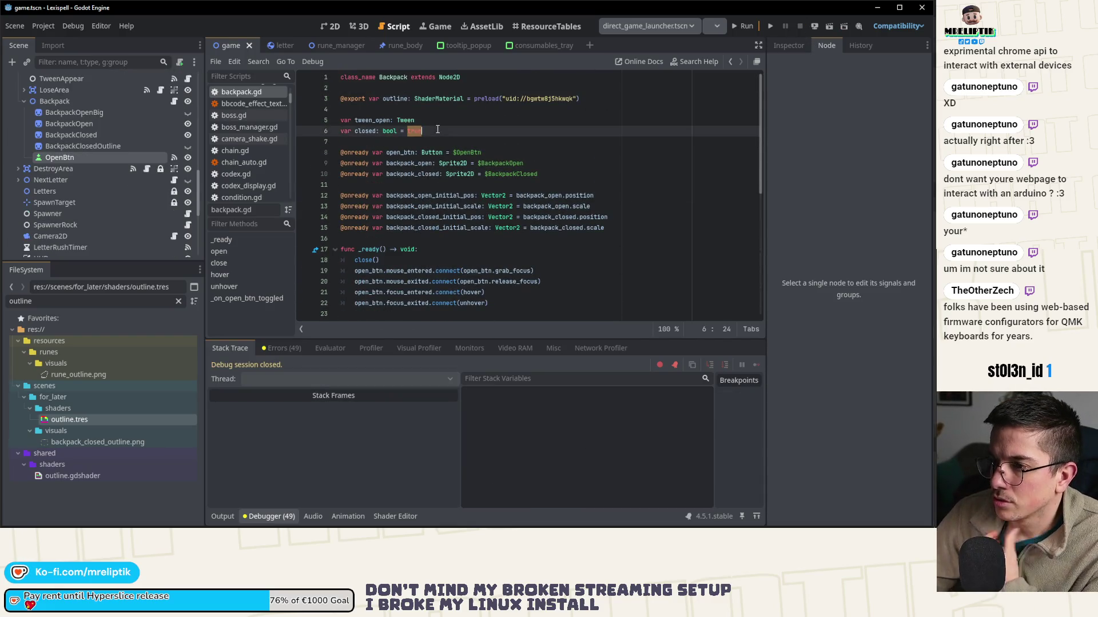
scroll(437, 205, down, 6)
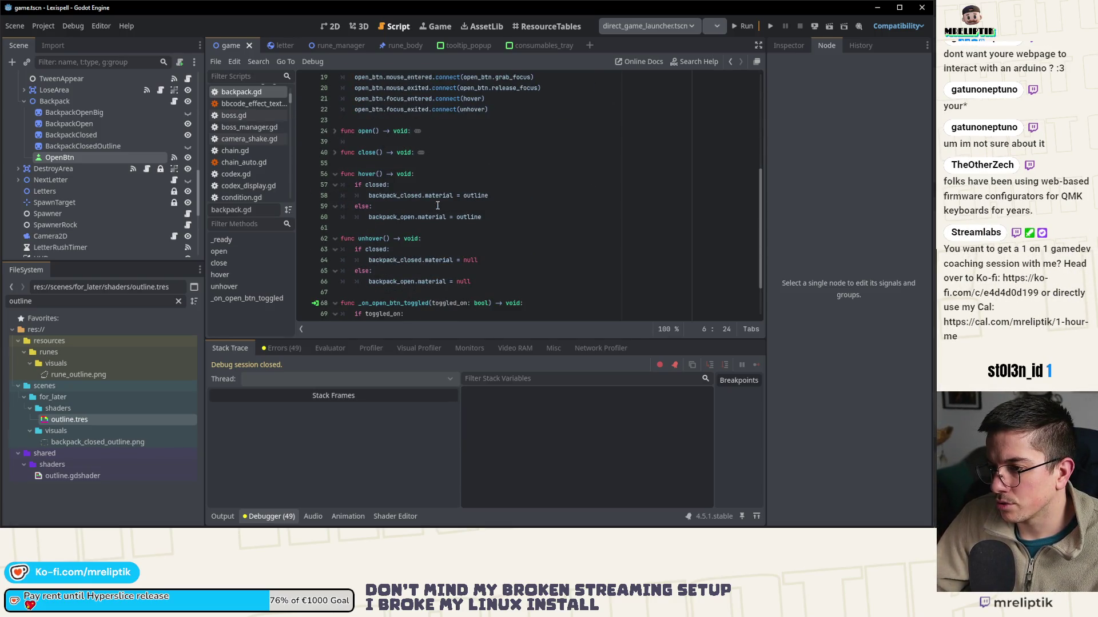
double_click(401, 196)
Delete unhover()'s 'if closed:' and 'else:' lines, unindent both null assignments, and relaunch the game.
drag(373, 271, 331, 265)
click(369, 266)
key(ctrl+shift+k)
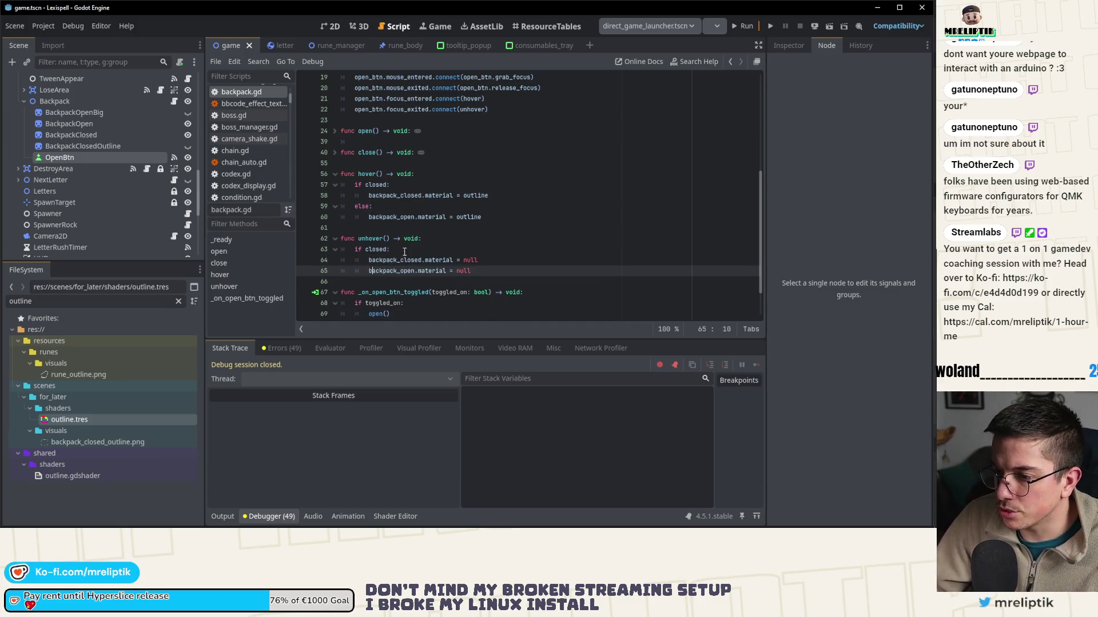
click(371, 252)
key(ctrl+shift+k)
drag(371, 252, 378, 262)
key(shift+Tab)
click(464, 249)
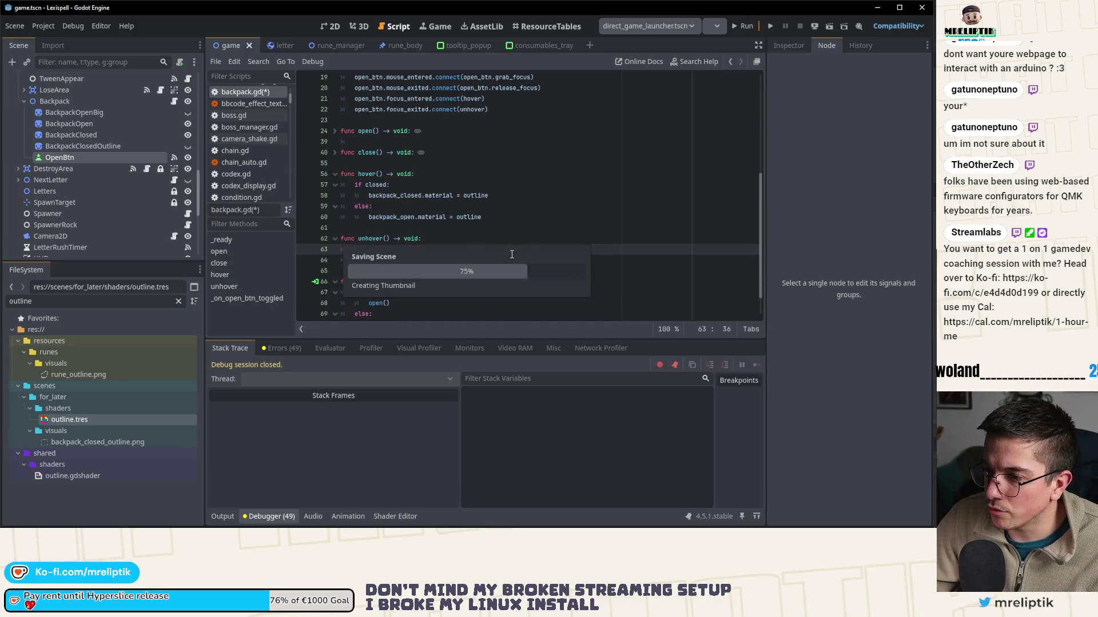
click(743, 27)
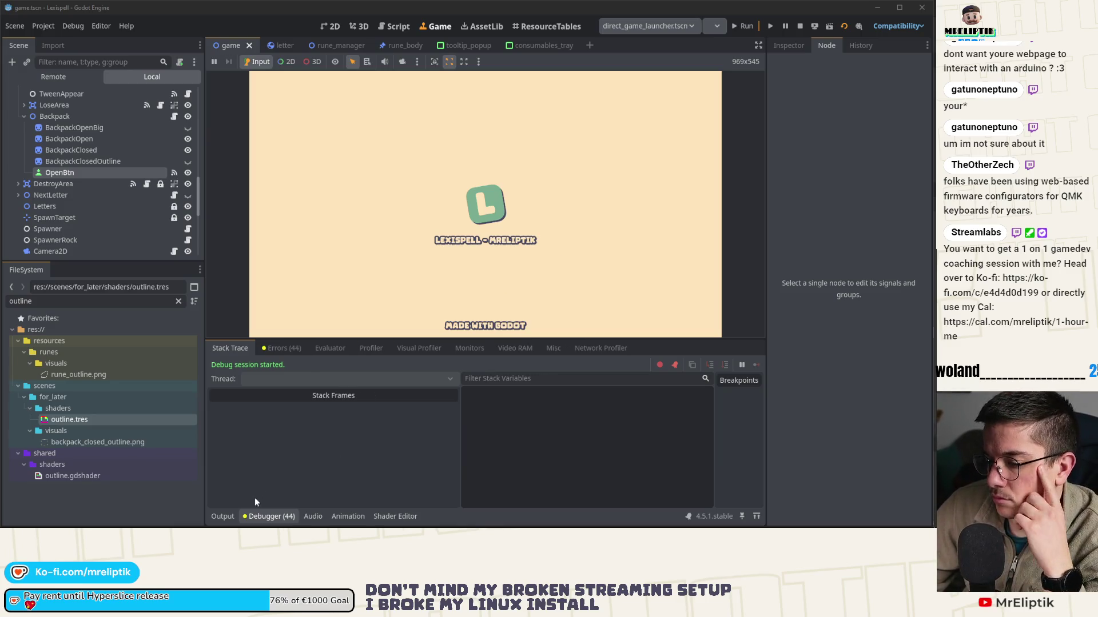
Delete the BackpackClosedOutline node, play Level 1 in the game, and reopen backpack.gd.
click(223, 516)
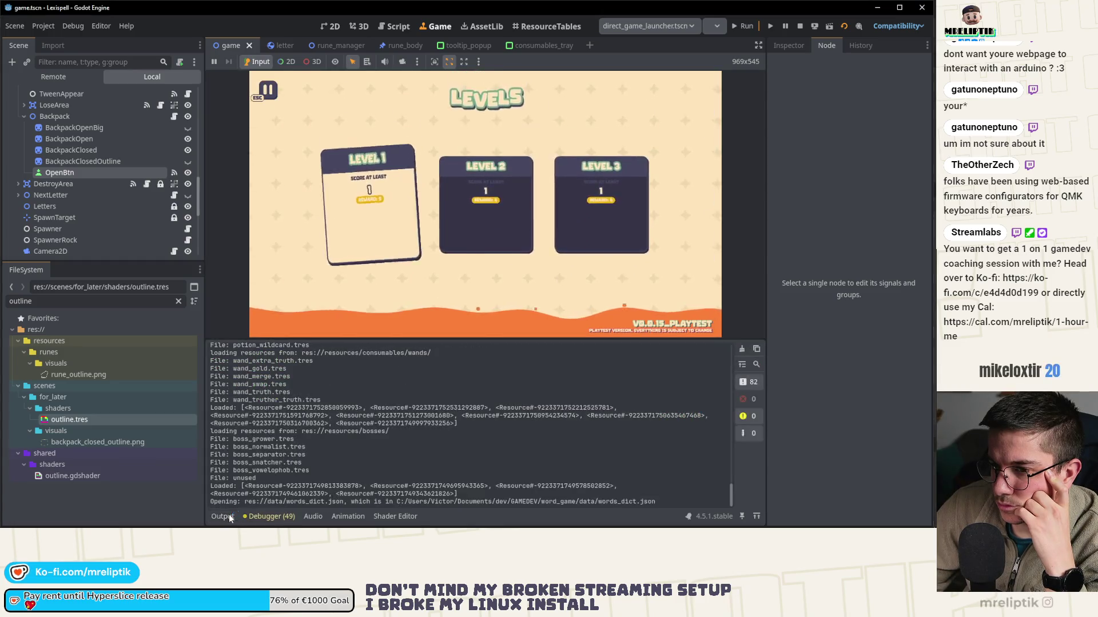
click(223, 517)
click(119, 162)
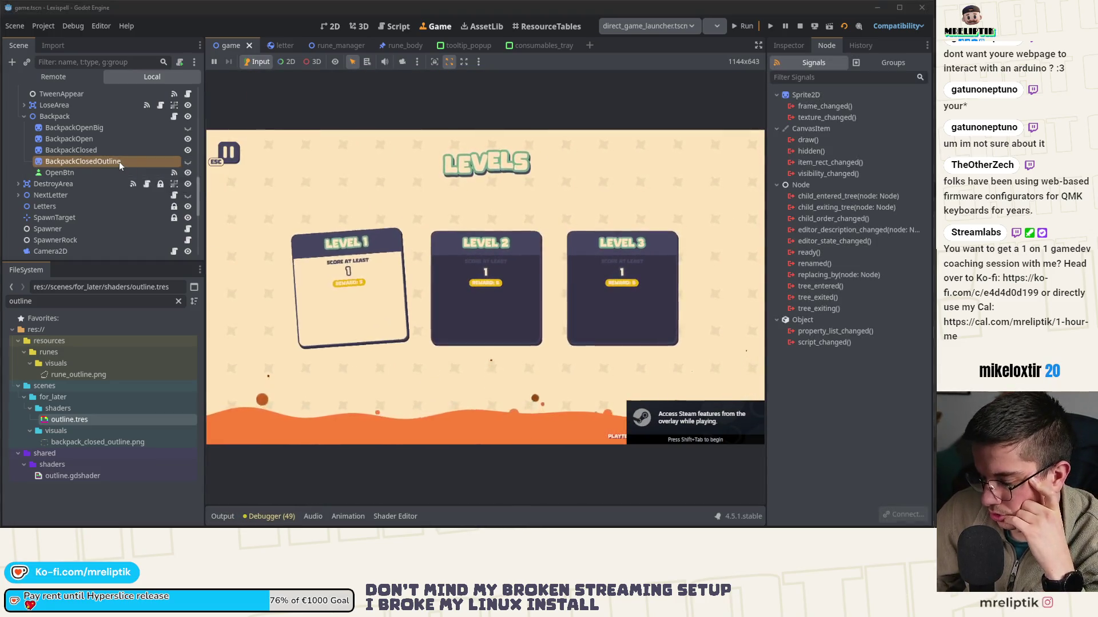
key(Delete)
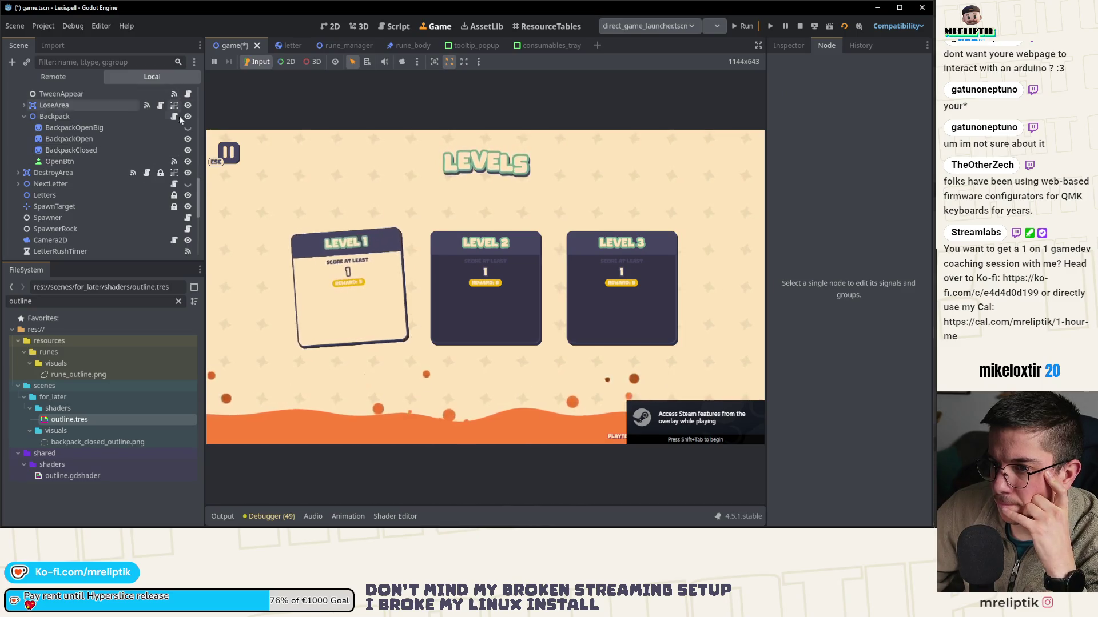
click(342, 272)
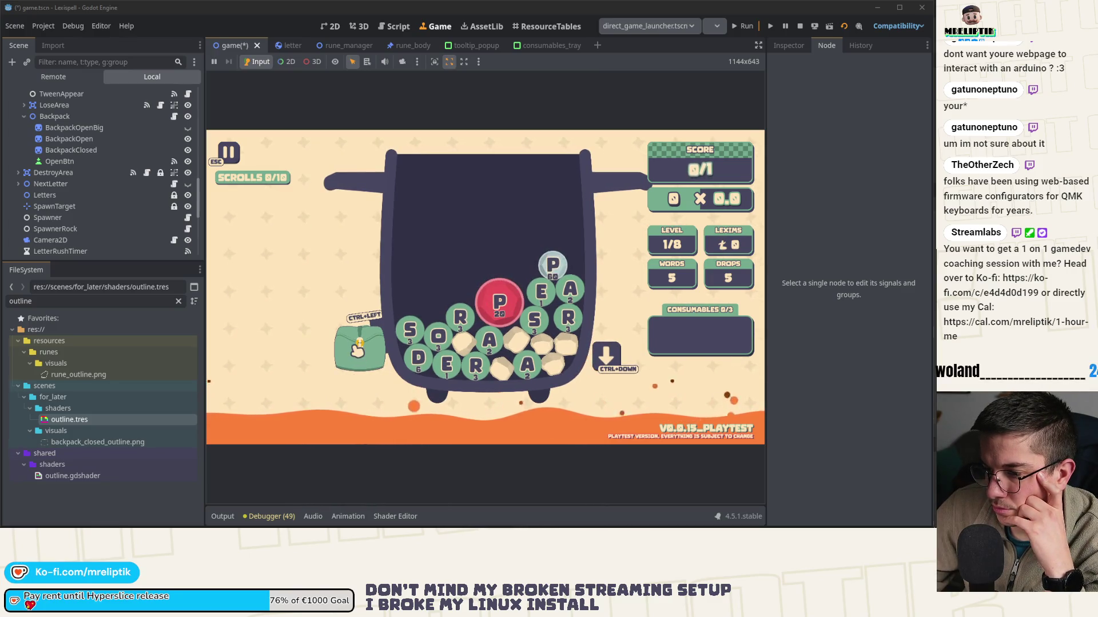
click(176, 116)
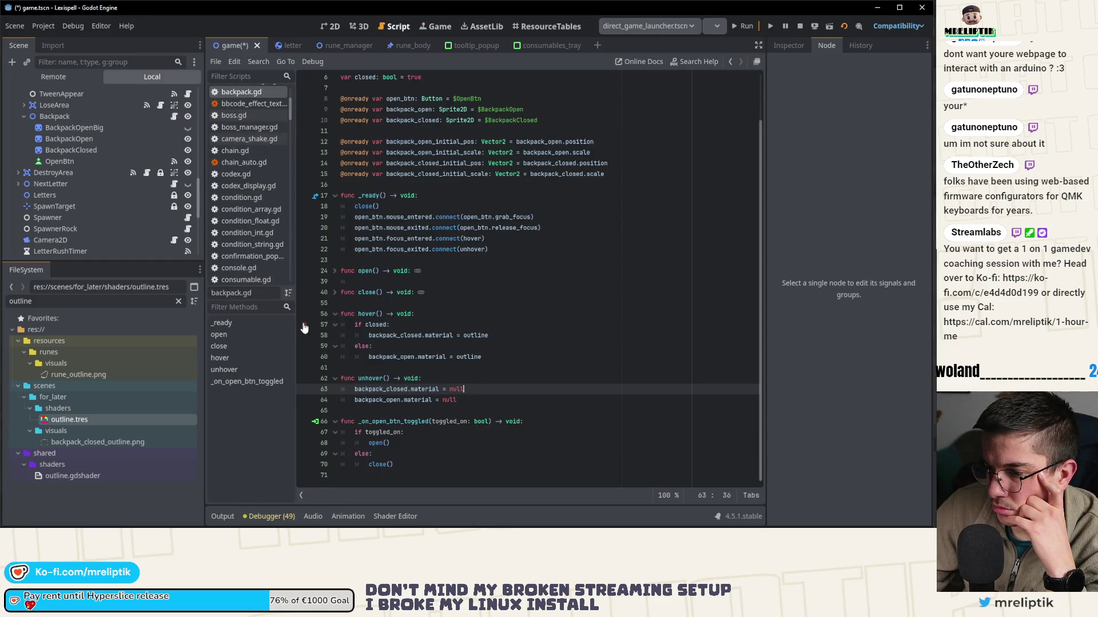
Run the game to hit the hover breakpoint and inspect the close() call in _ready.
click(436, 26)
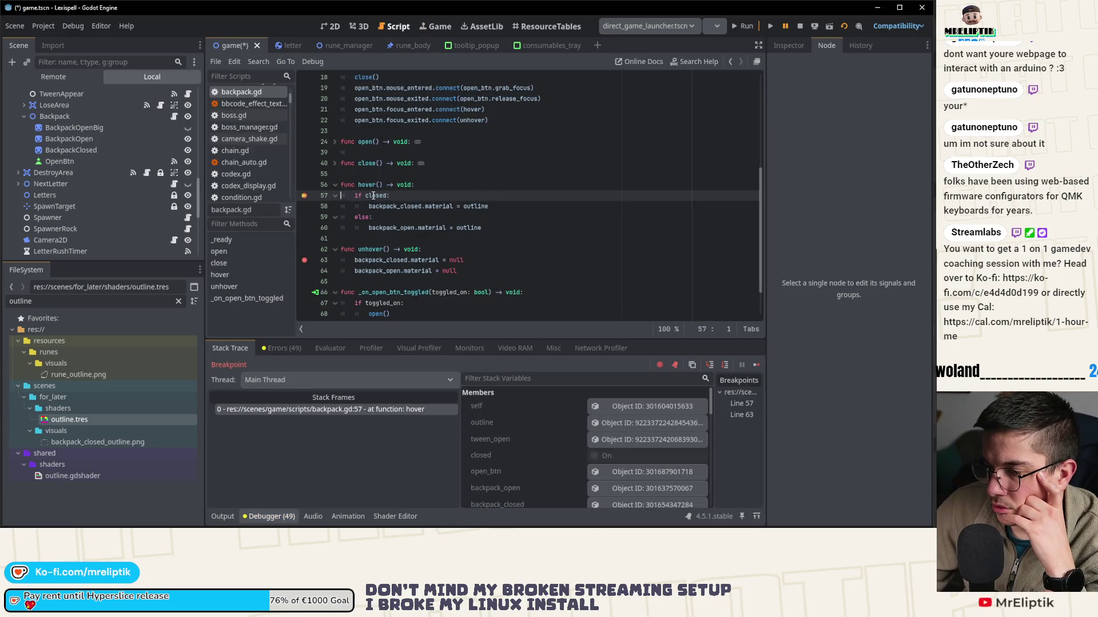
mouse_move(373, 195)
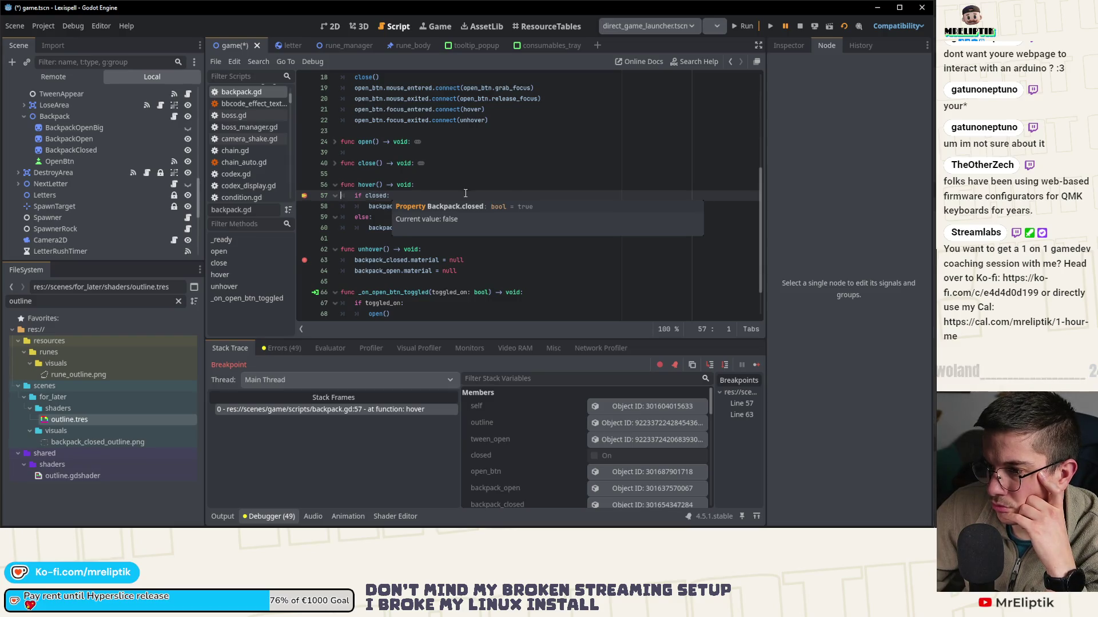
scroll(464, 194, up, 6)
mouse_move(452, 202)
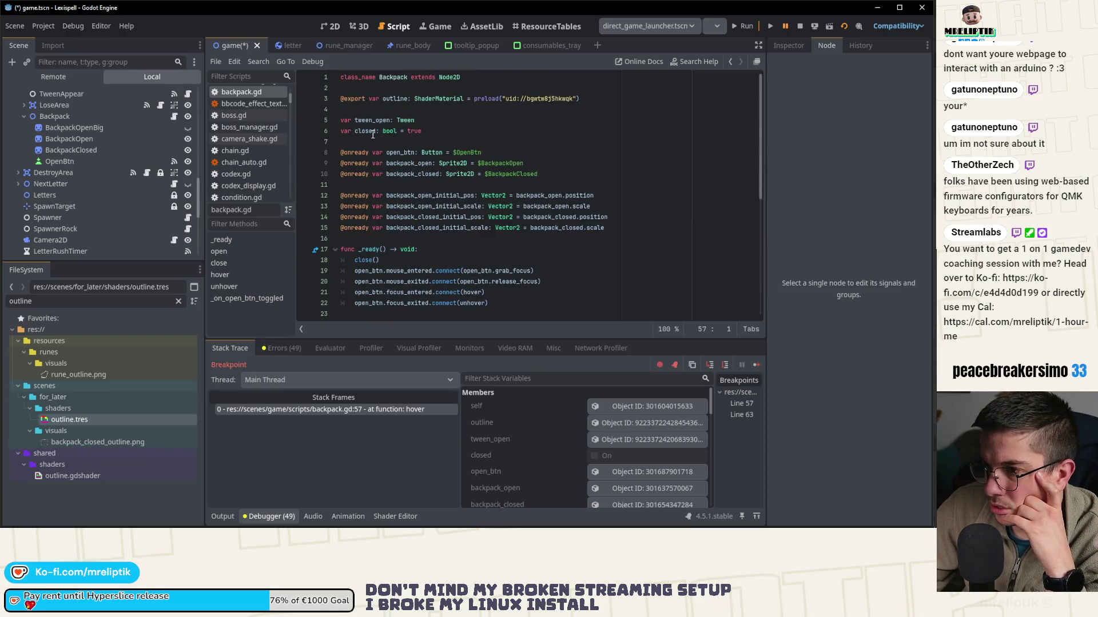
scroll(375, 207, down, 5)
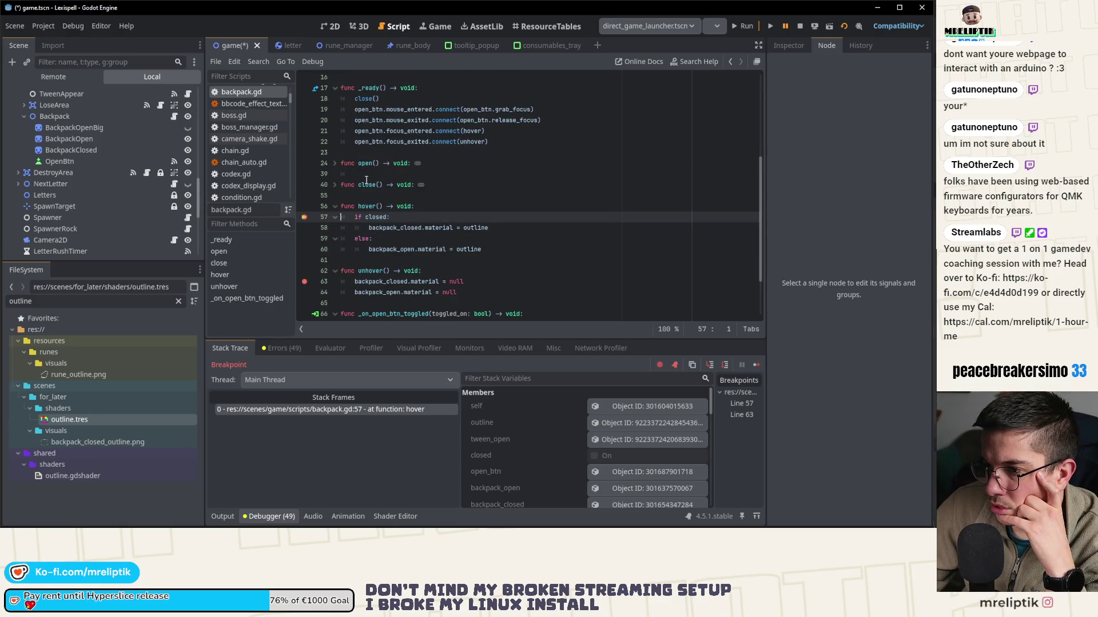
scroll(366, 179, up, 3)
double_click(363, 196)
scroll(341, 220, down, 2)
Change close() to set closed = true, check open() sets closed = false, save, and stop debugging.
click(335, 217)
double_click(408, 228)
text(true)
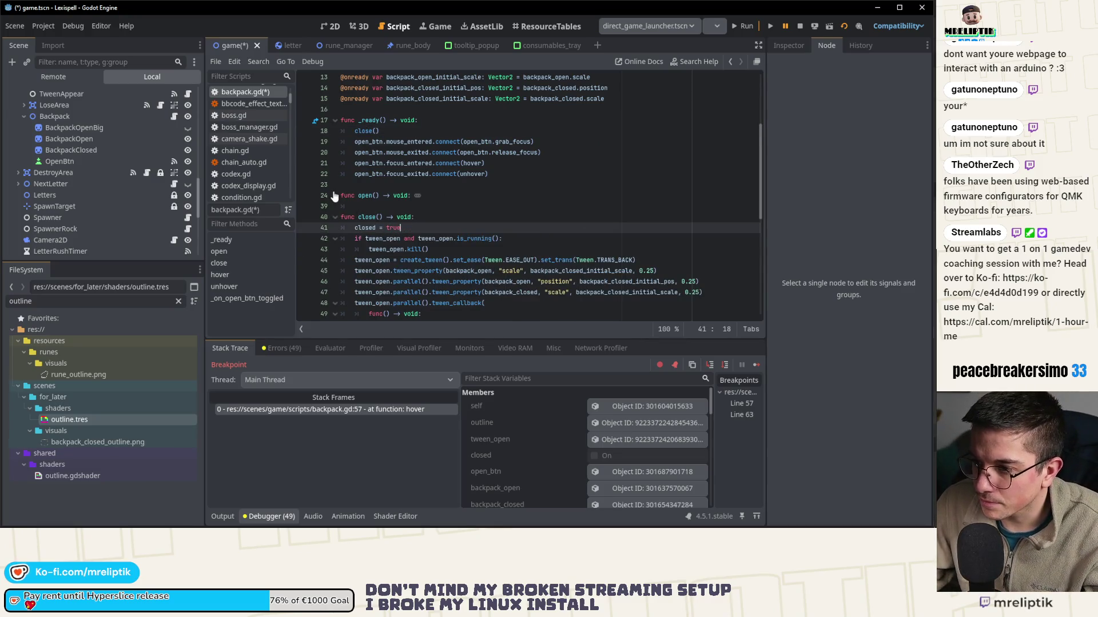
click(335, 195)
double_click(408, 207)
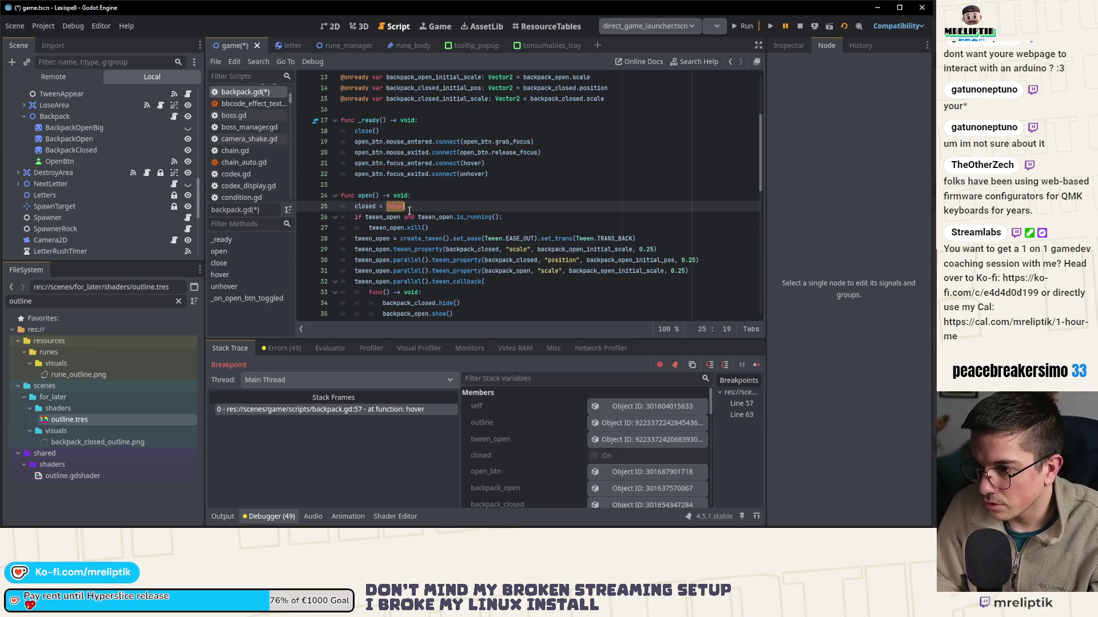
scroll(409, 211, down, 4)
click(455, 206)
key(ctrl+s)
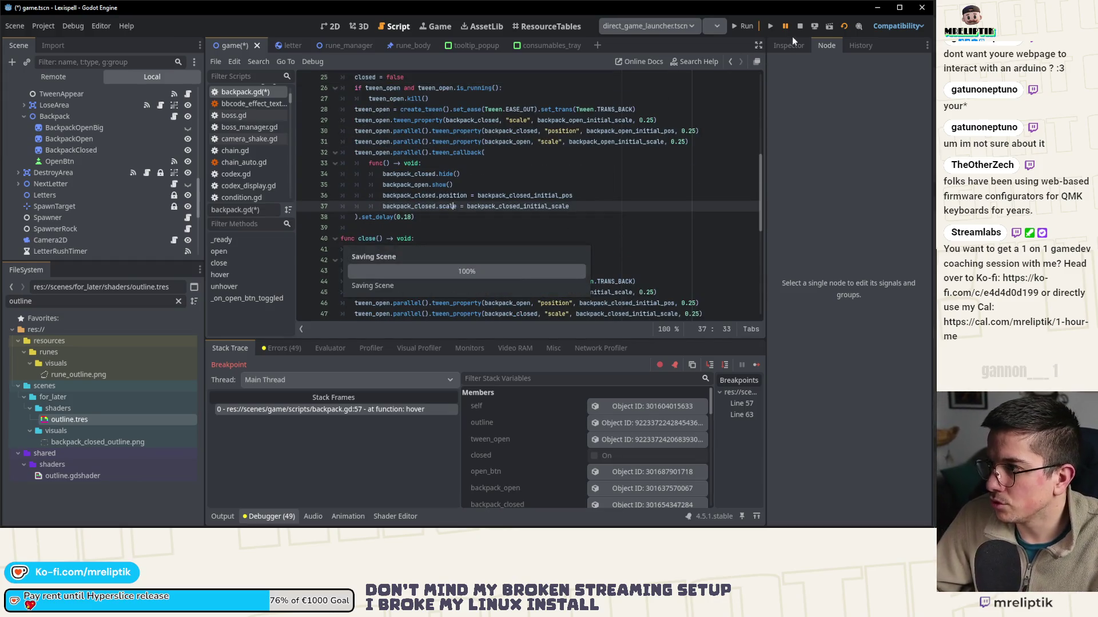
click(800, 26)
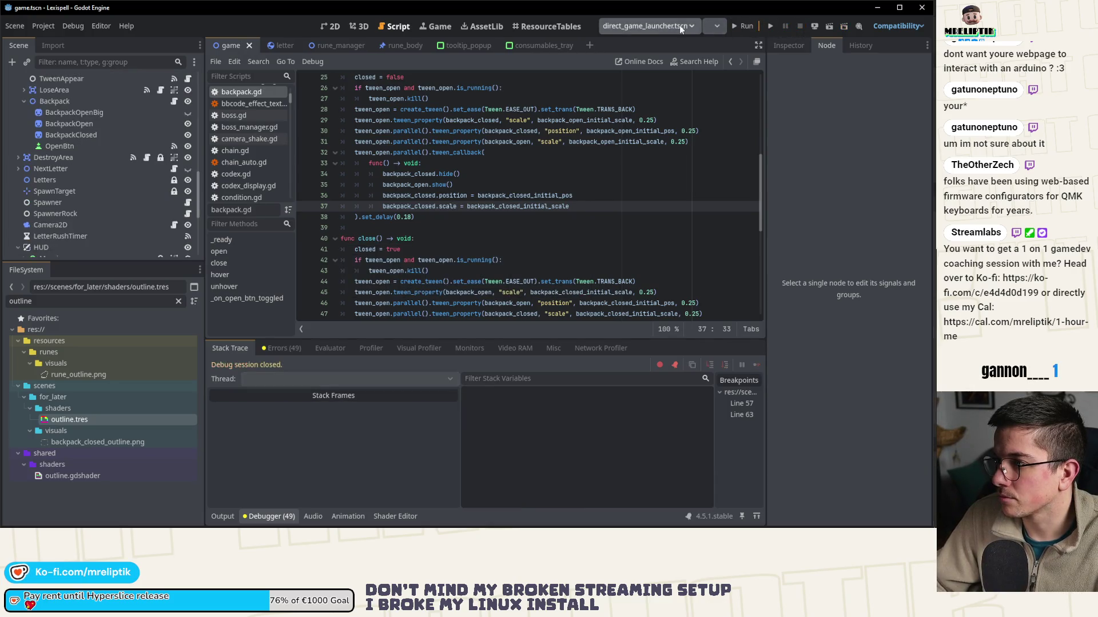
Run the game again, enter a level, and resume past the breakpoint with panels collapsed.
click(741, 26)
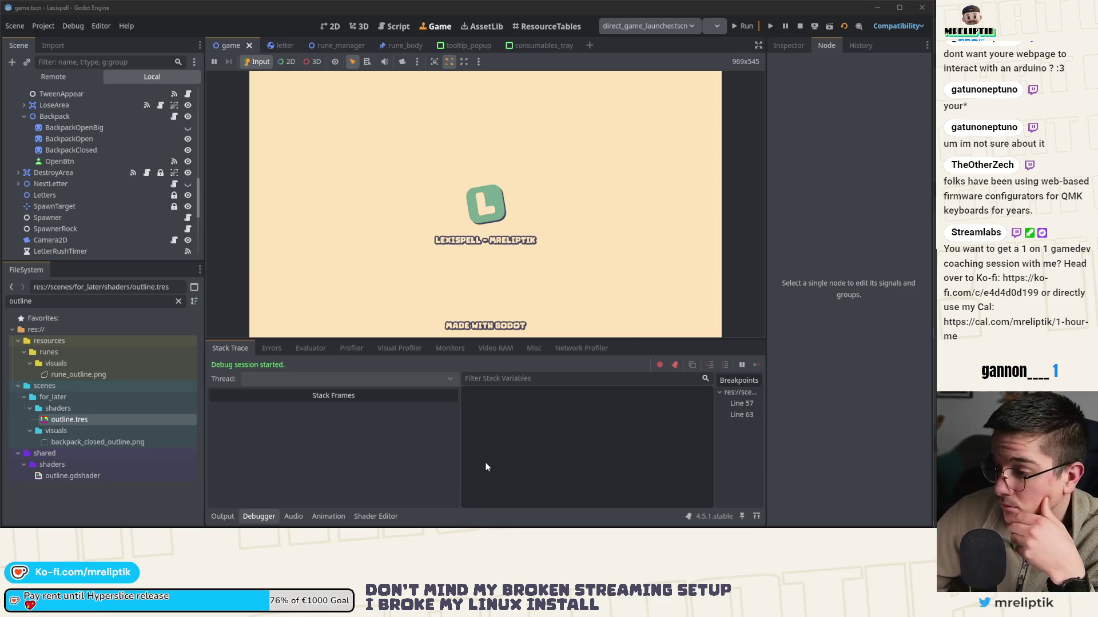
click(223, 517)
click(223, 517)
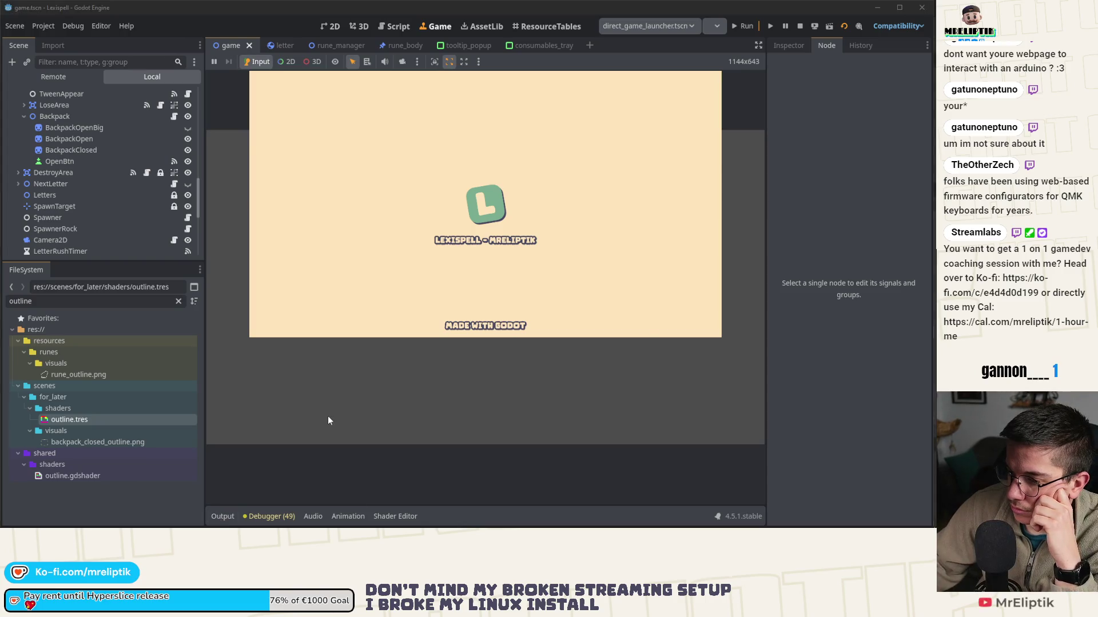
click(356, 337)
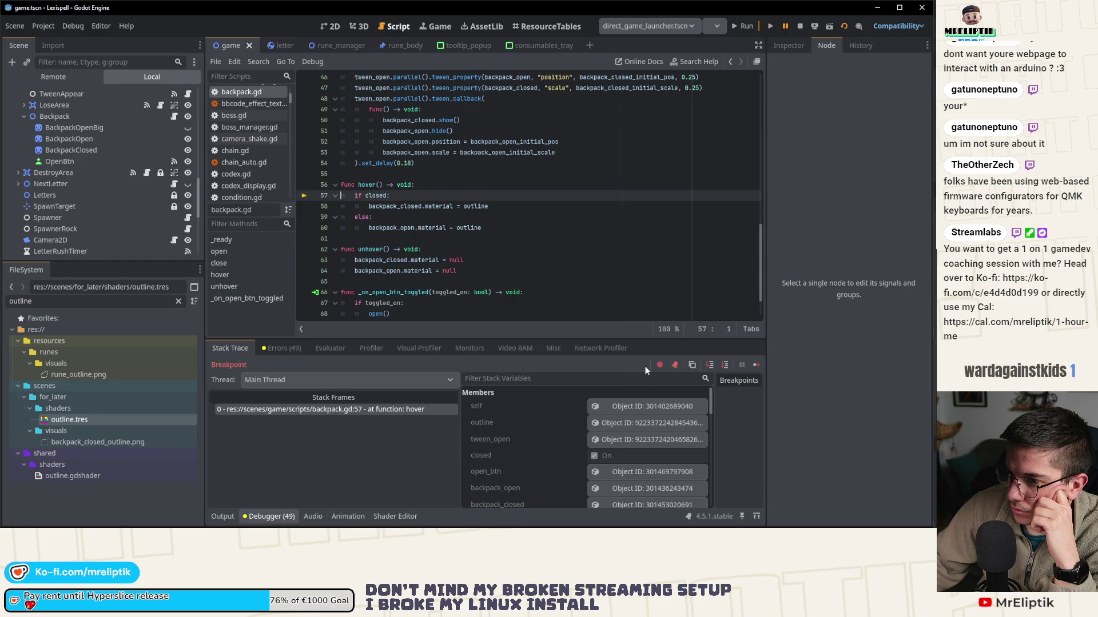
click(756, 365)
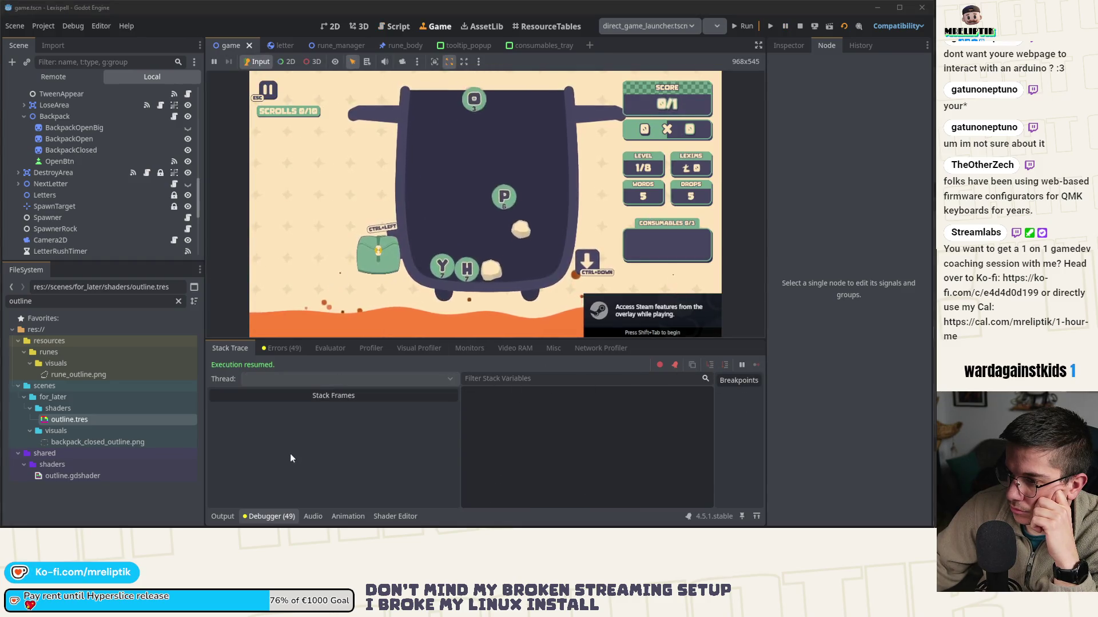
click(269, 517)
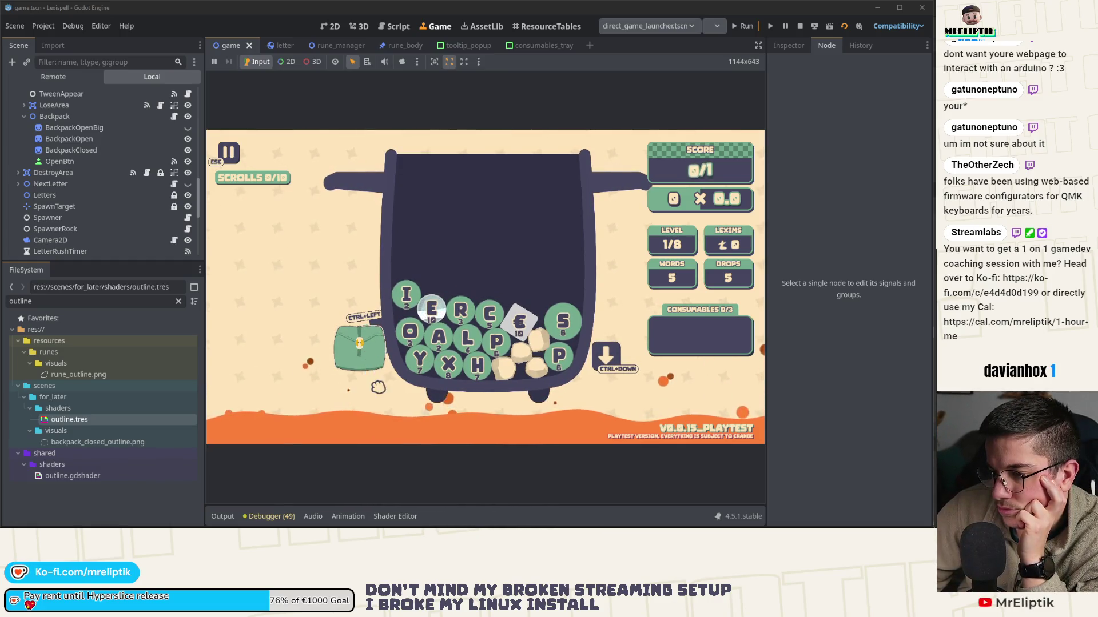
Test opening and closing the backpack by clicking it in the running game.
click(377, 366)
click(355, 344)
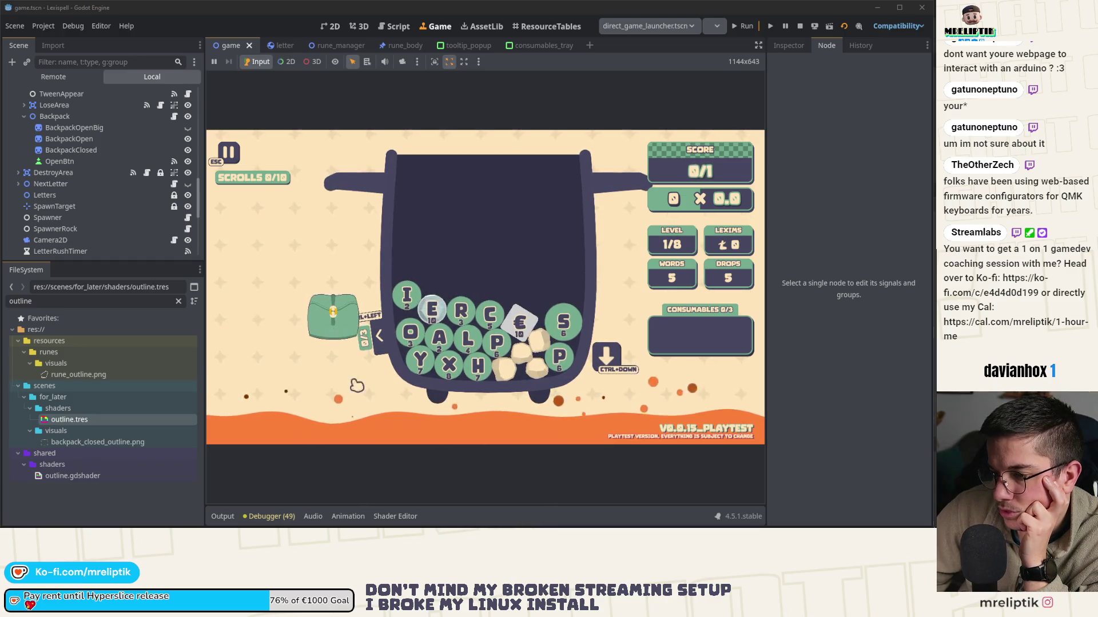
click(356, 339)
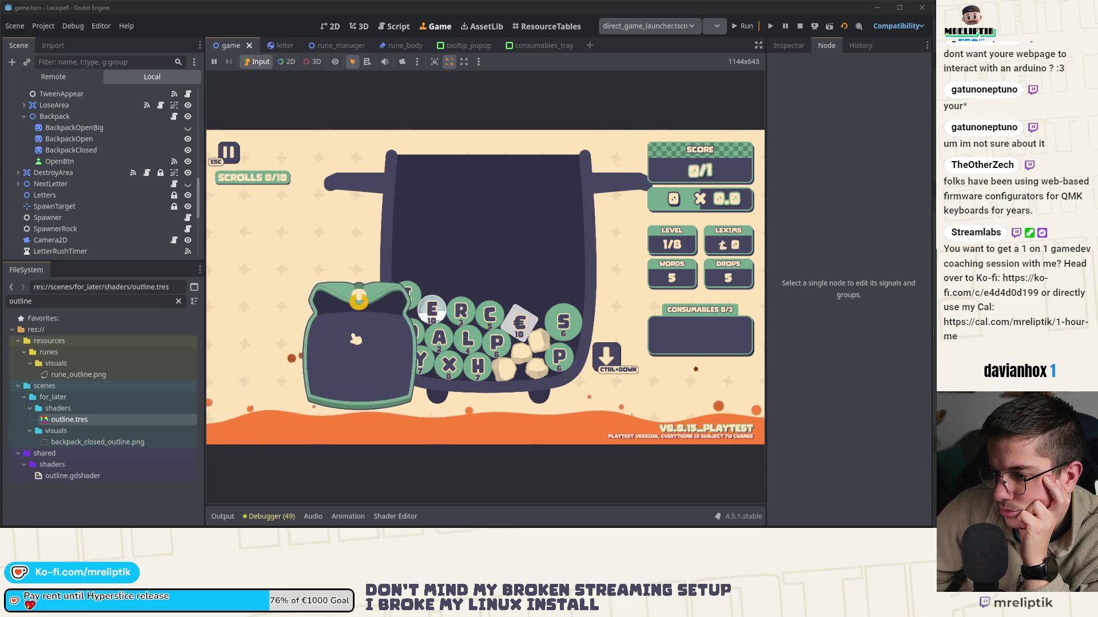
key(ctrl+Left)
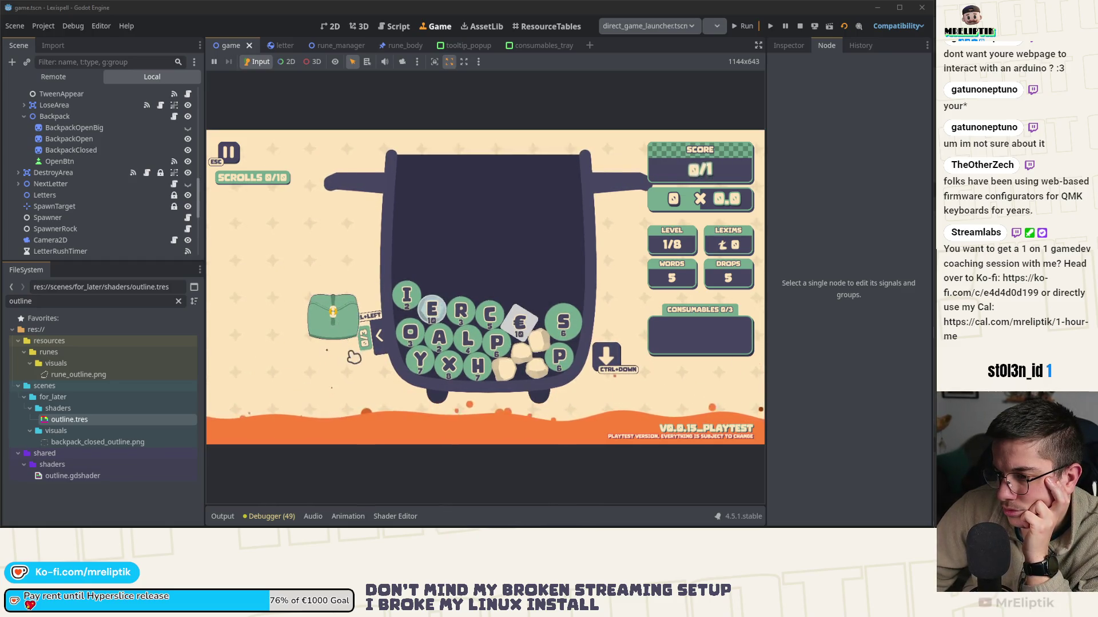
click(352, 350)
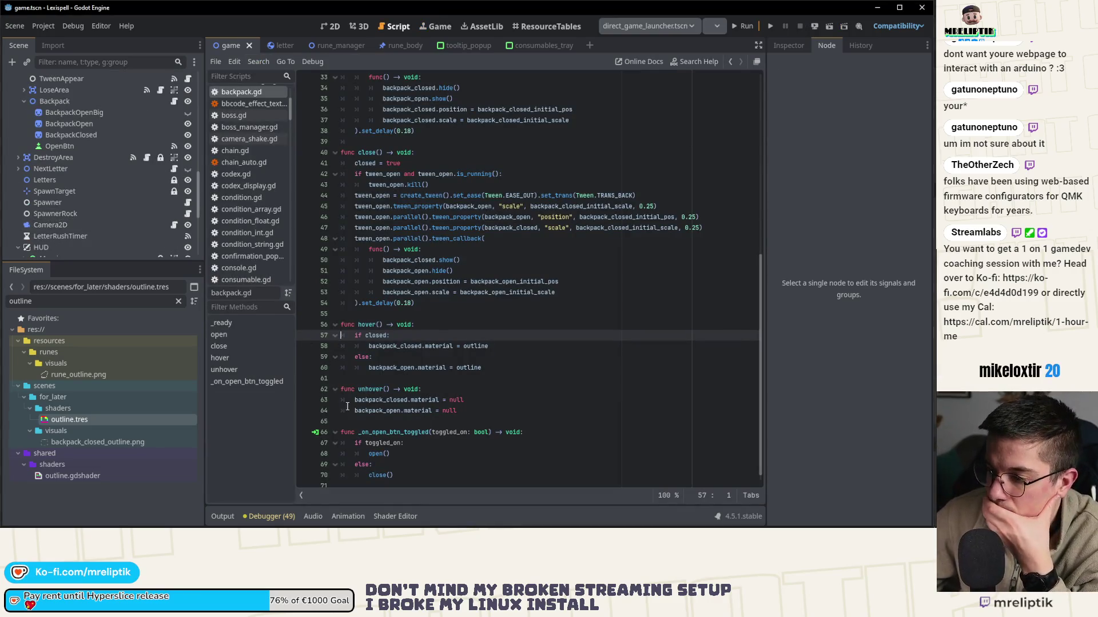
In the 2D view, select the BackpackClosed sprite and scale it down with a corner handle.
click(330, 25)
scroll(355, 236, down, 8)
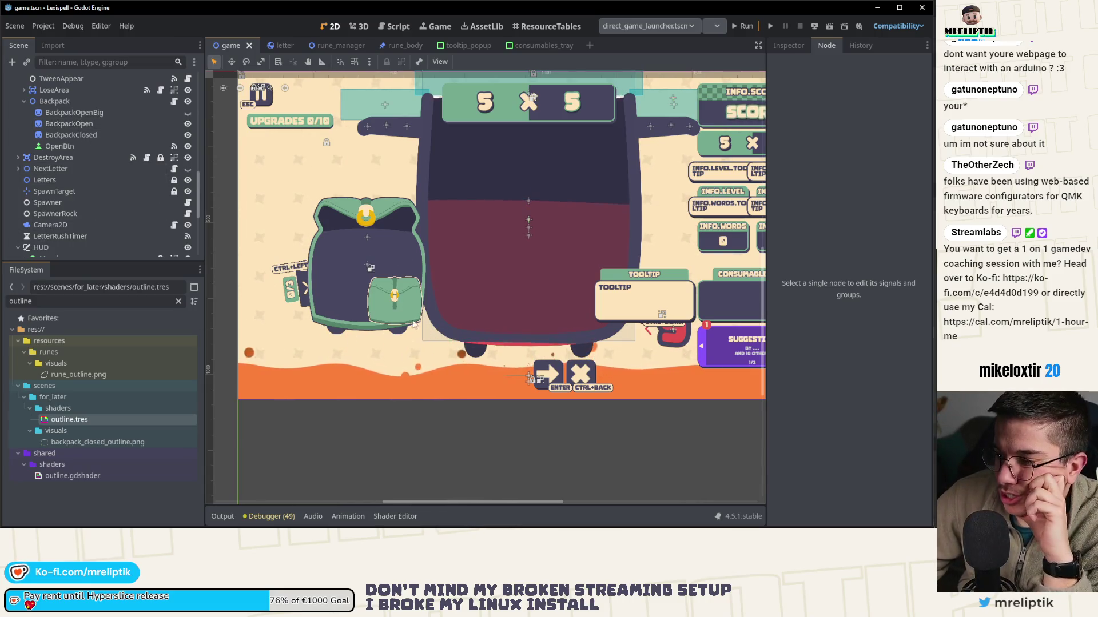
click(403, 279)
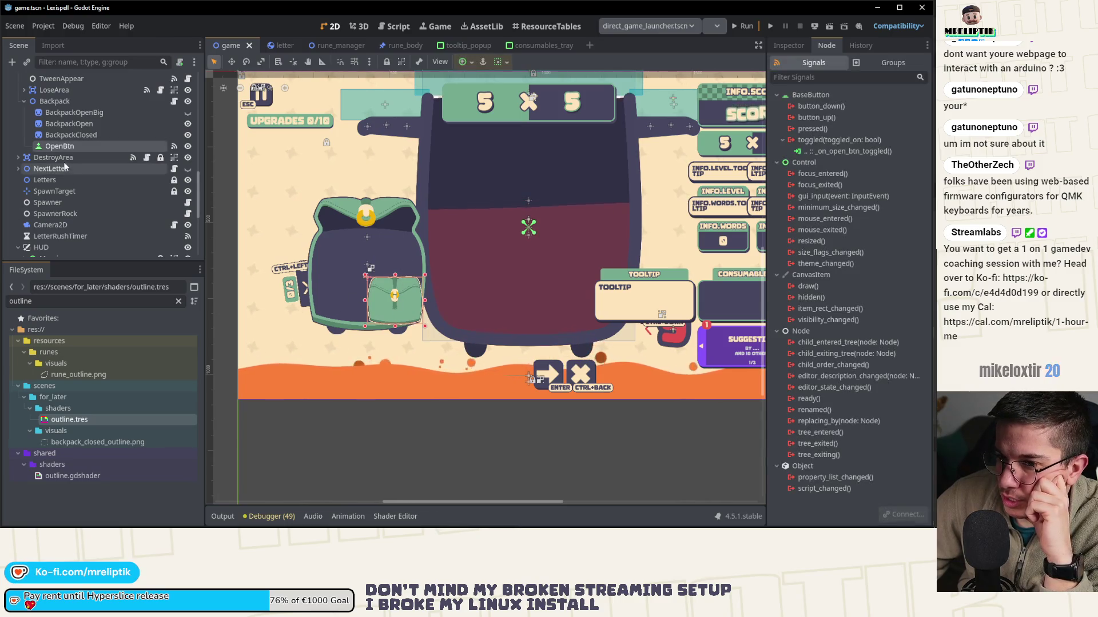
click(60, 105)
click(61, 136)
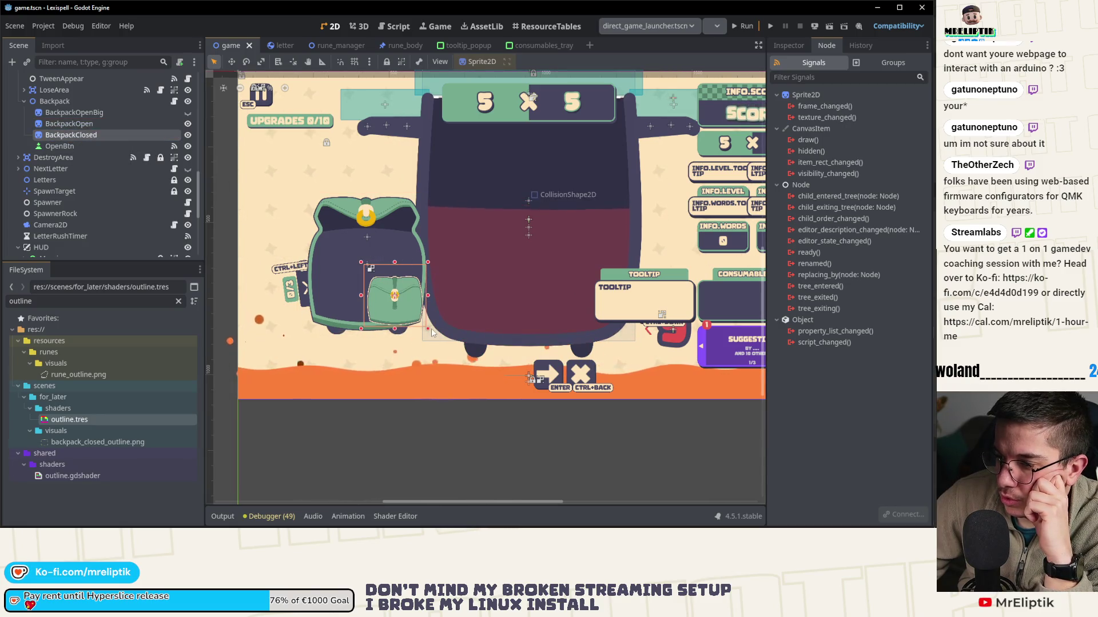
mouse_move(428, 329)
mouse_down()
mouse_move(404, 296)
mouse_move(408, 309)
mouse_up()
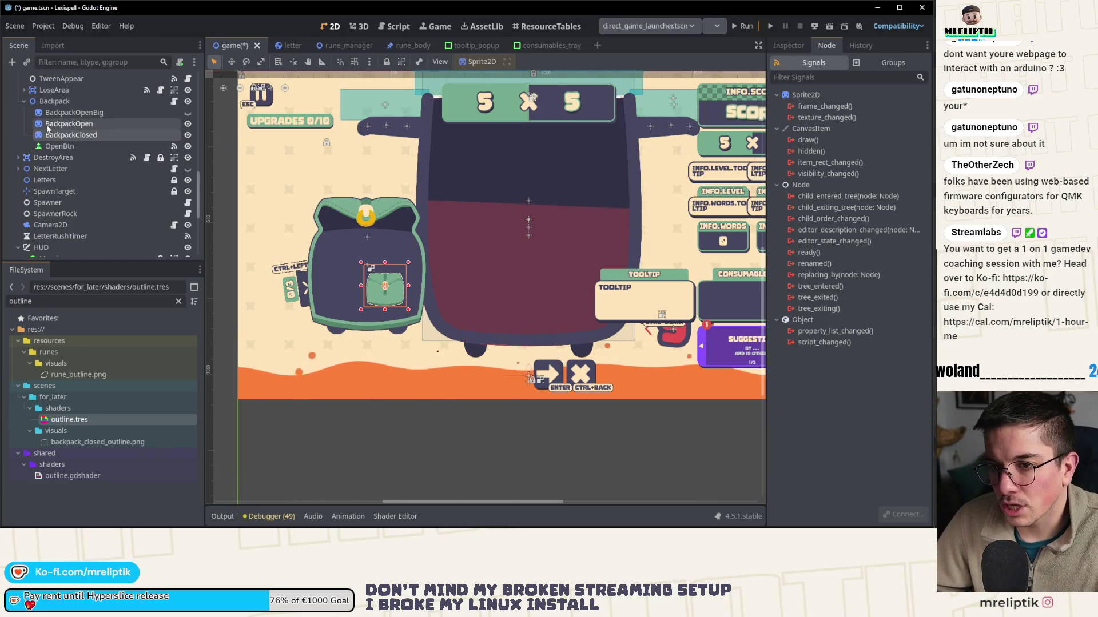
Set BackpackClosed's Z Index to -1 under the Inspector's Ordering section.
click(788, 45)
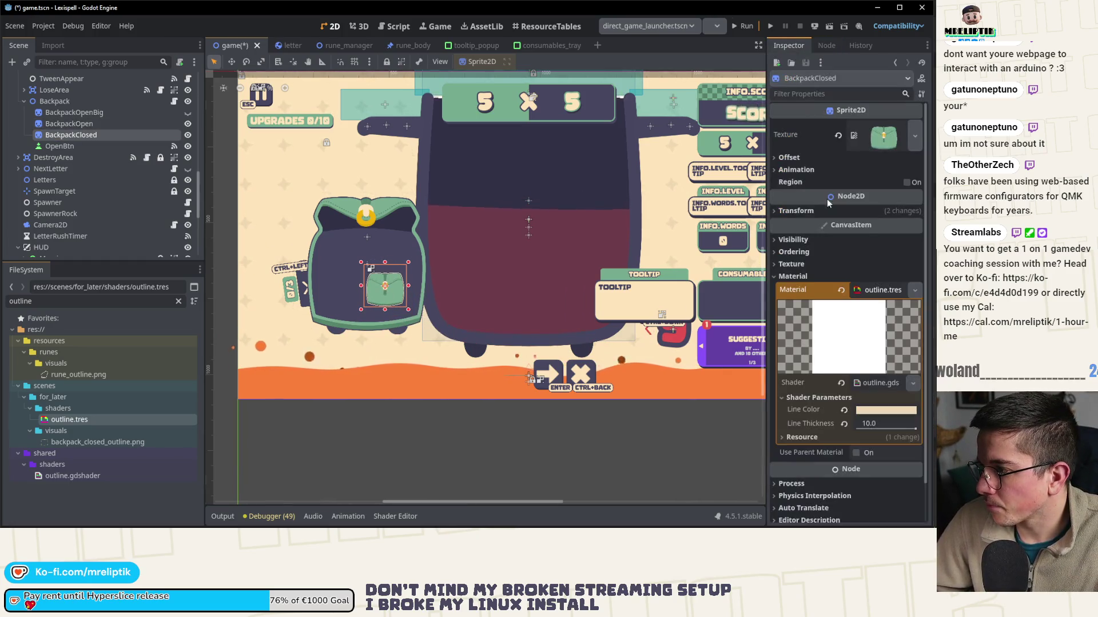
click(792, 211)
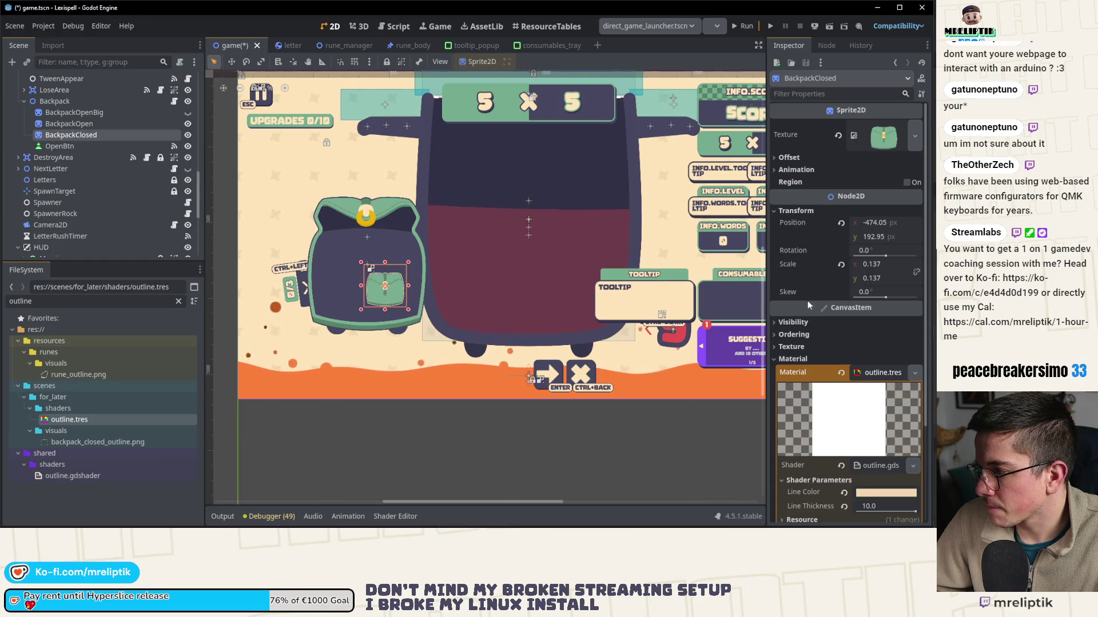
scroll(803, 286, down, 3)
click(794, 254)
click(794, 336)
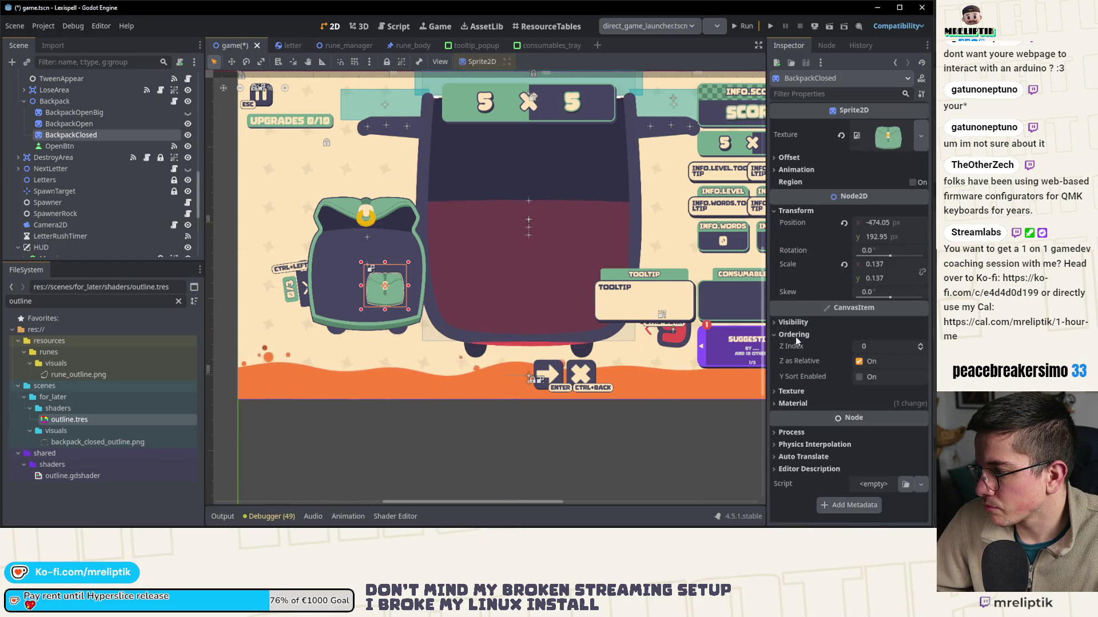
click(920, 350)
click(920, 350)
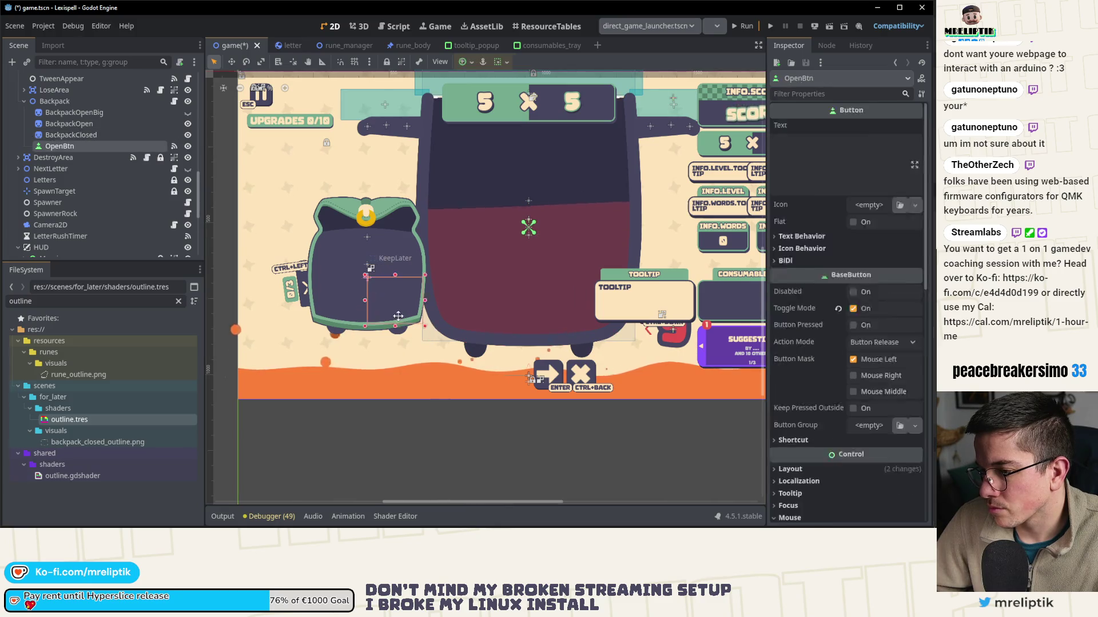
click(358, 244)
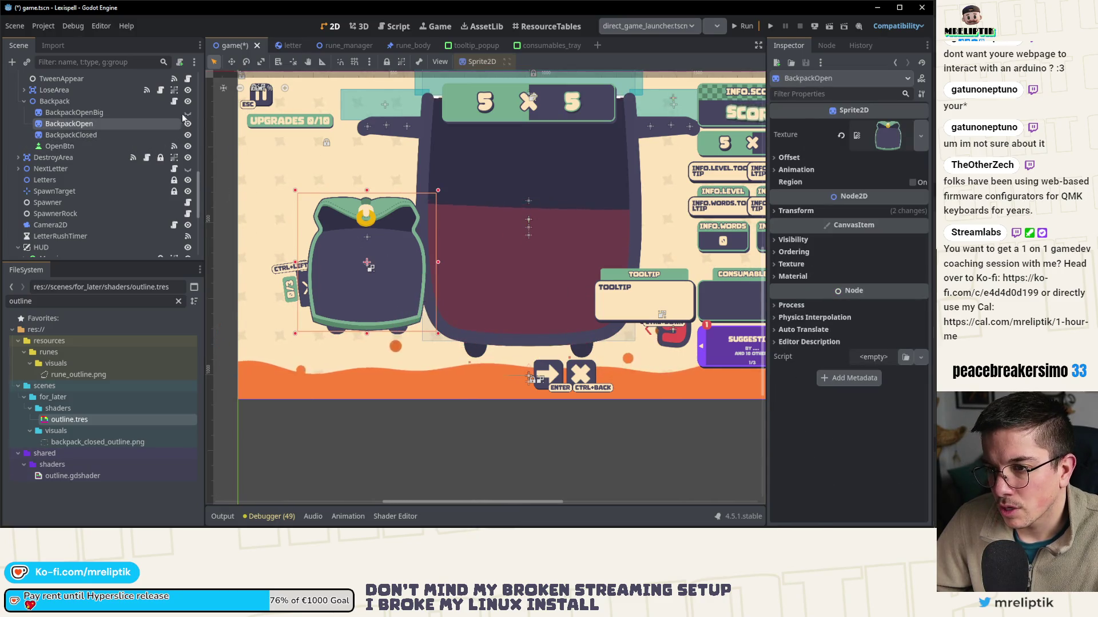
click(71, 134)
scroll(386, 282, up, 4)
Nudge BackpackClosed to the right and tilt it to a -8.5° rotation.
click(385, 281)
click(339, 239)
click(332, 248)
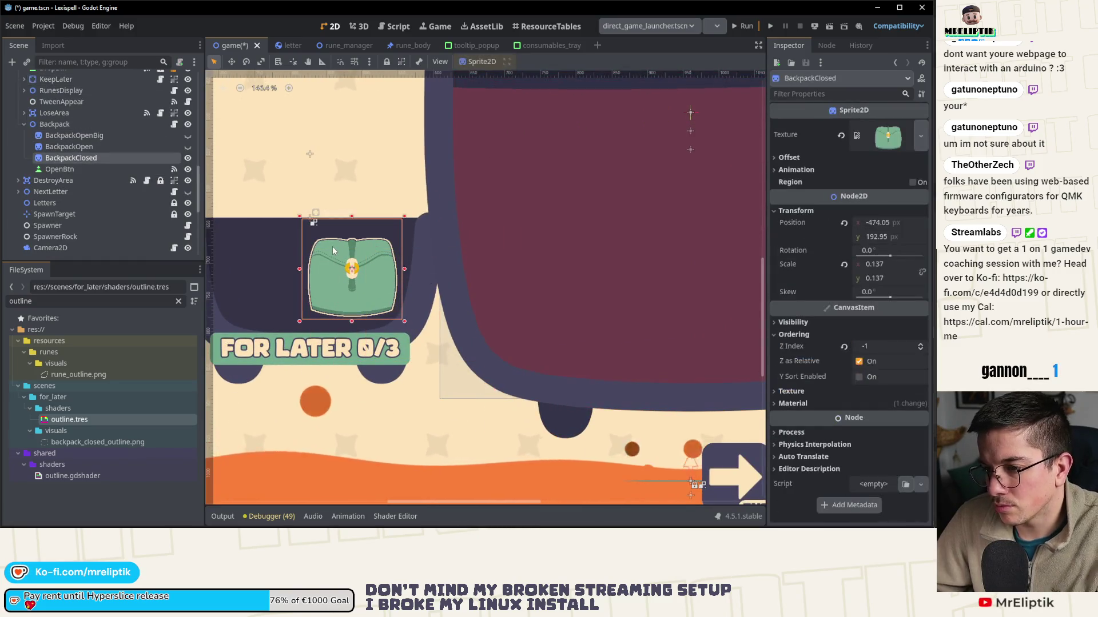
key(Right)
key(Right)
key(Right)
key(Right)
key(Right)
key(Right)
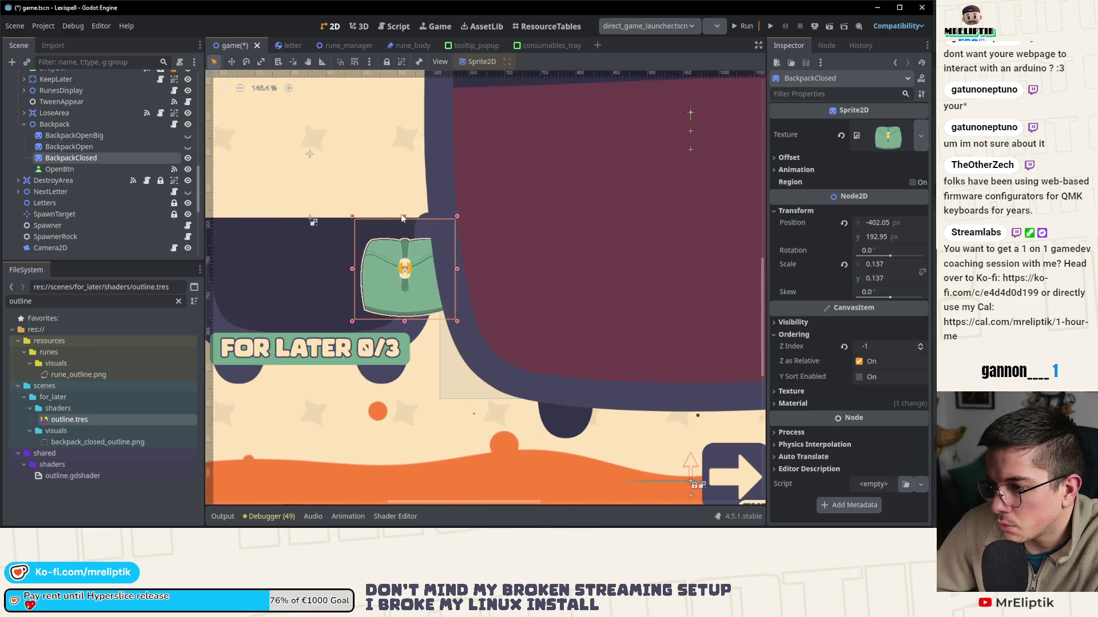
key(Right)
key(Right)
key(Right)
drag(893, 254, 890, 259)
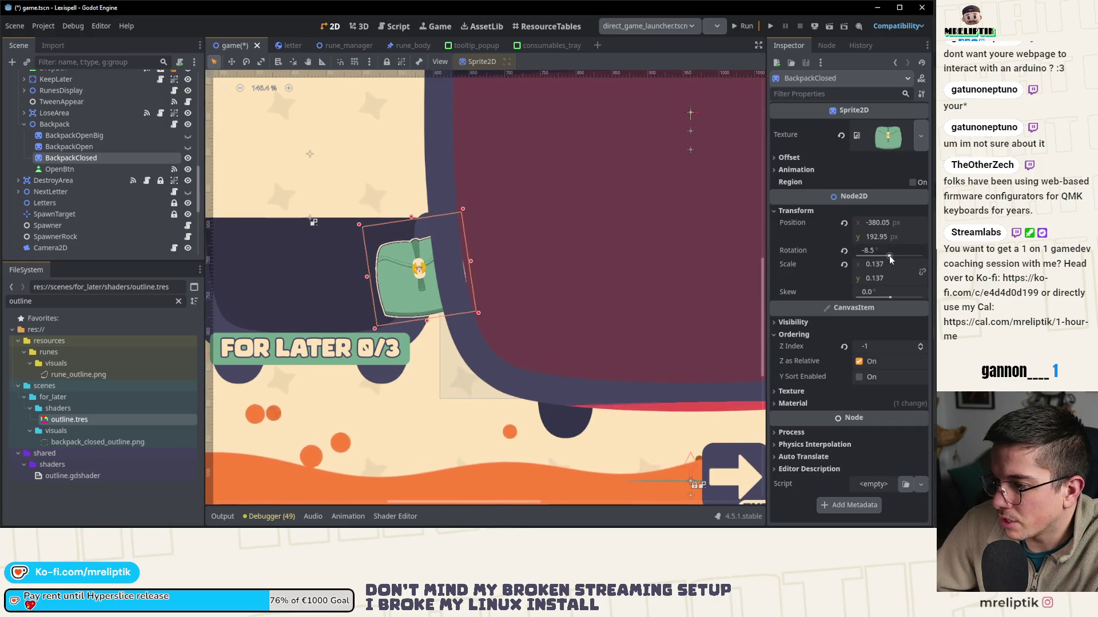
click(411, 280)
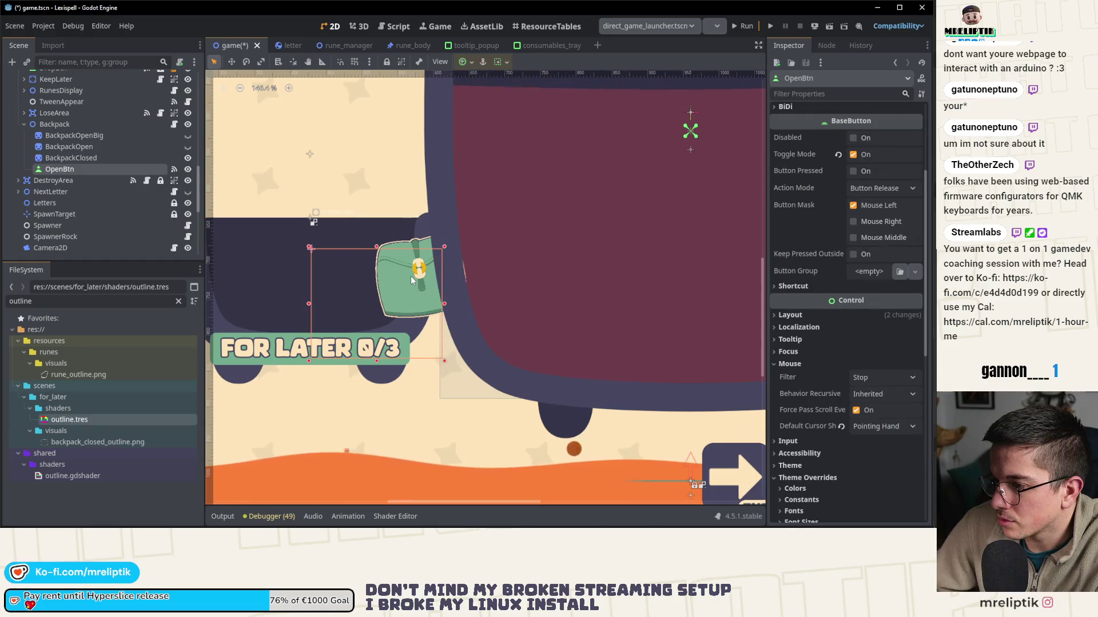
click(404, 248)
drag(416, 263, 418, 262)
Set BackpackClosed's Z Index to -2, shift it left to x -376.05, and hide the KeepLater tray.
click(921, 345)
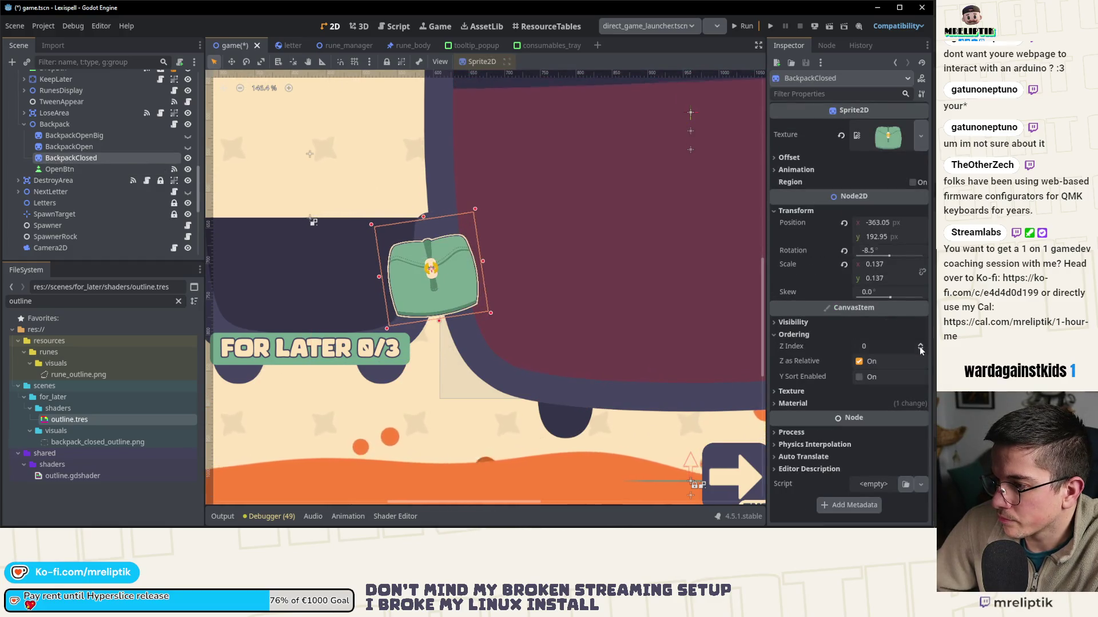
click(920, 350)
click(921, 350)
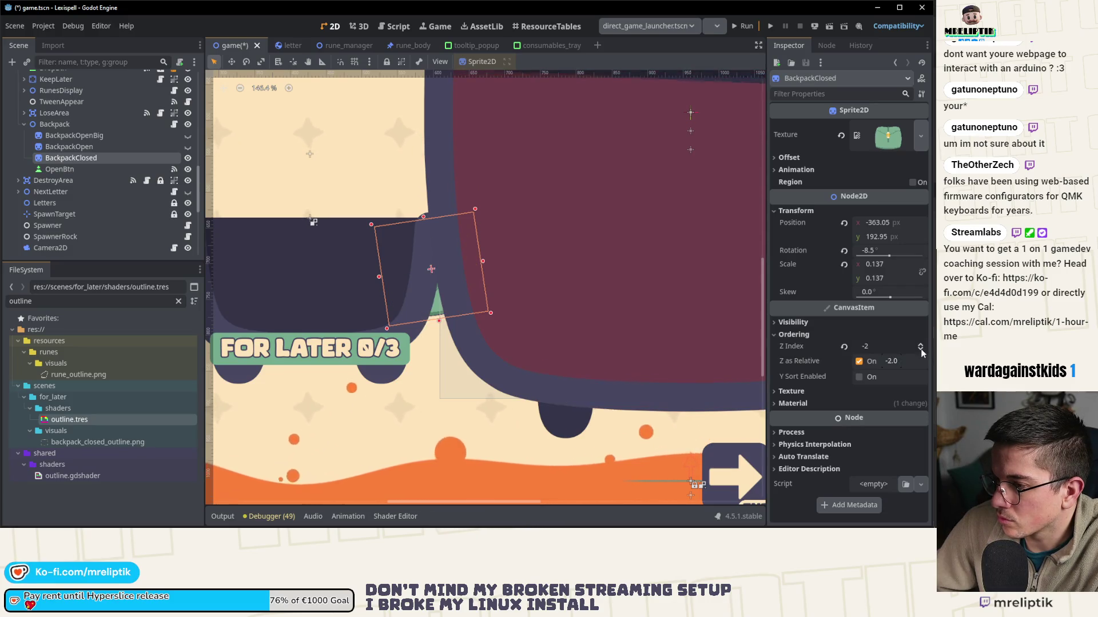
scroll(443, 300, down, 5)
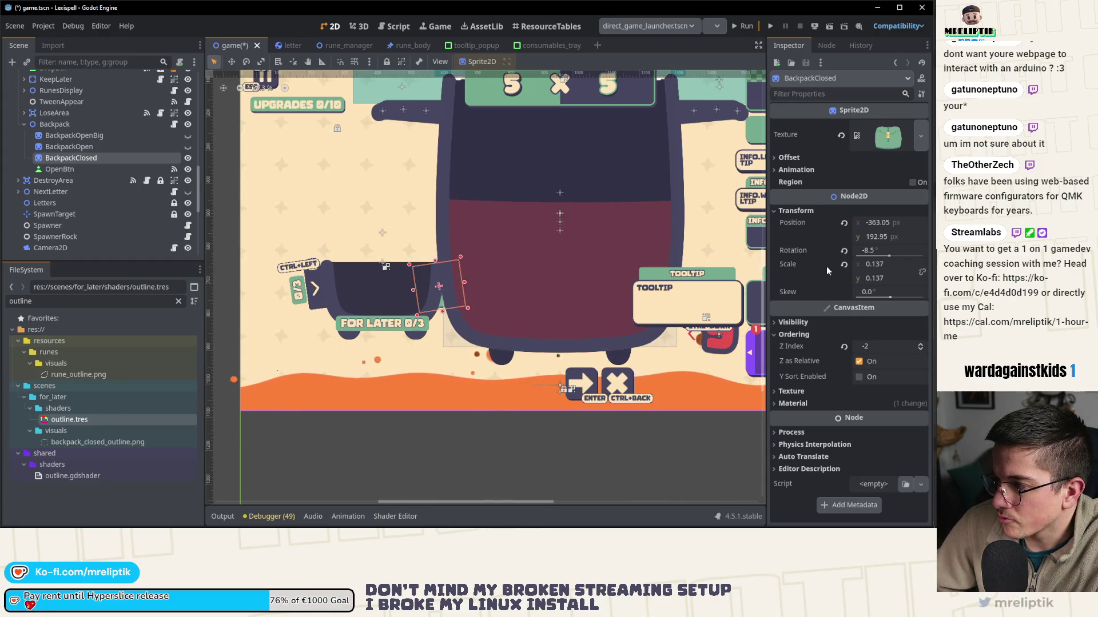
key(Left)
drag(439, 286, 435, 290)
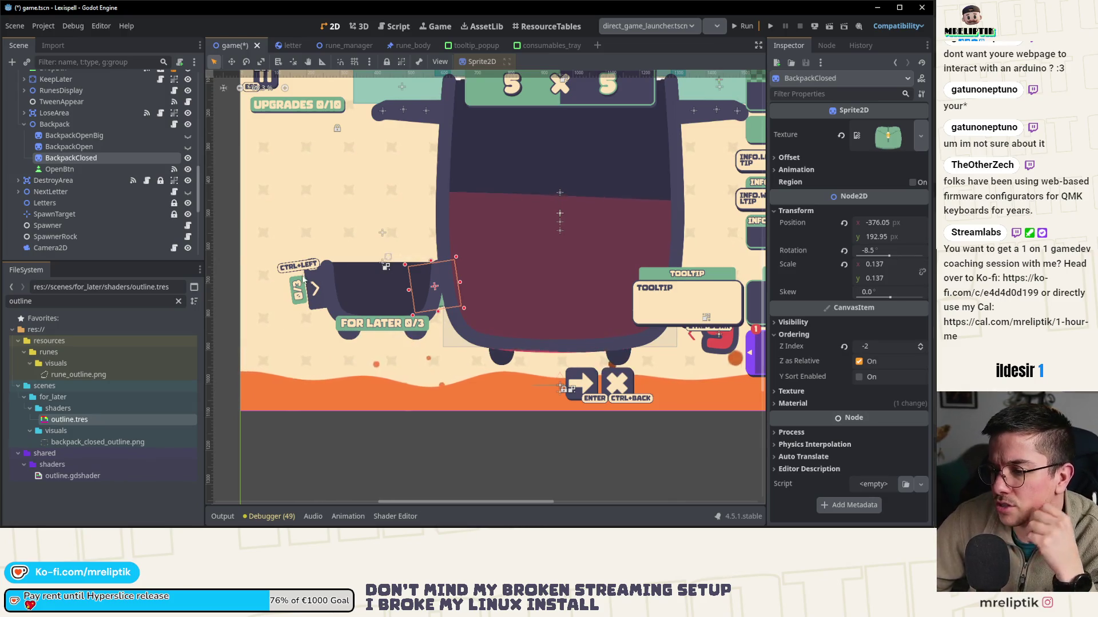
scroll(95, 133, up, 2)
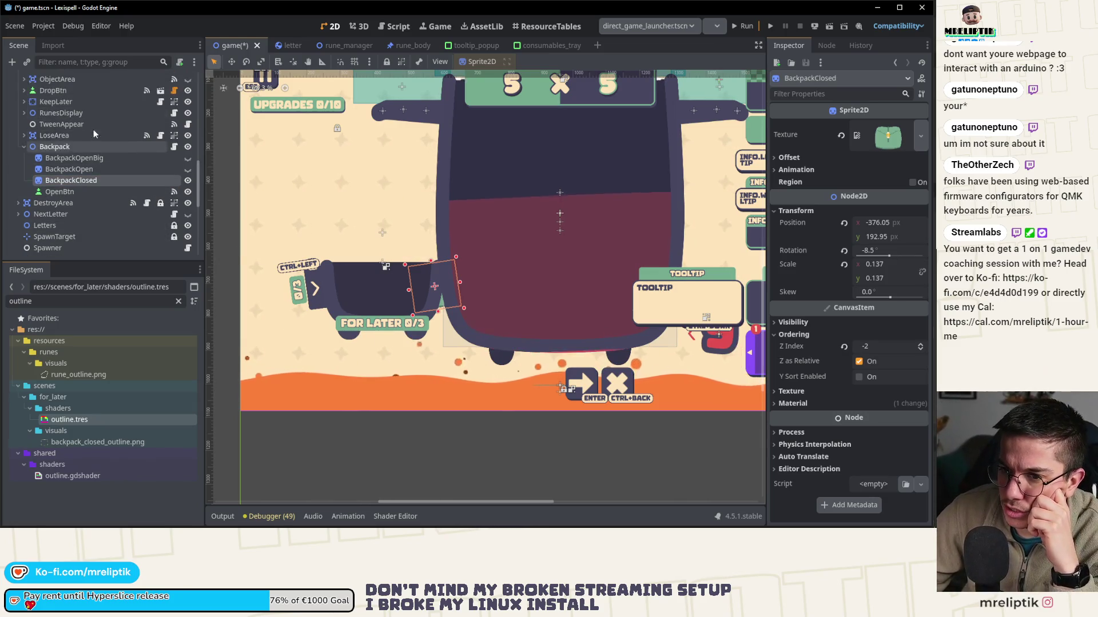
click(187, 103)
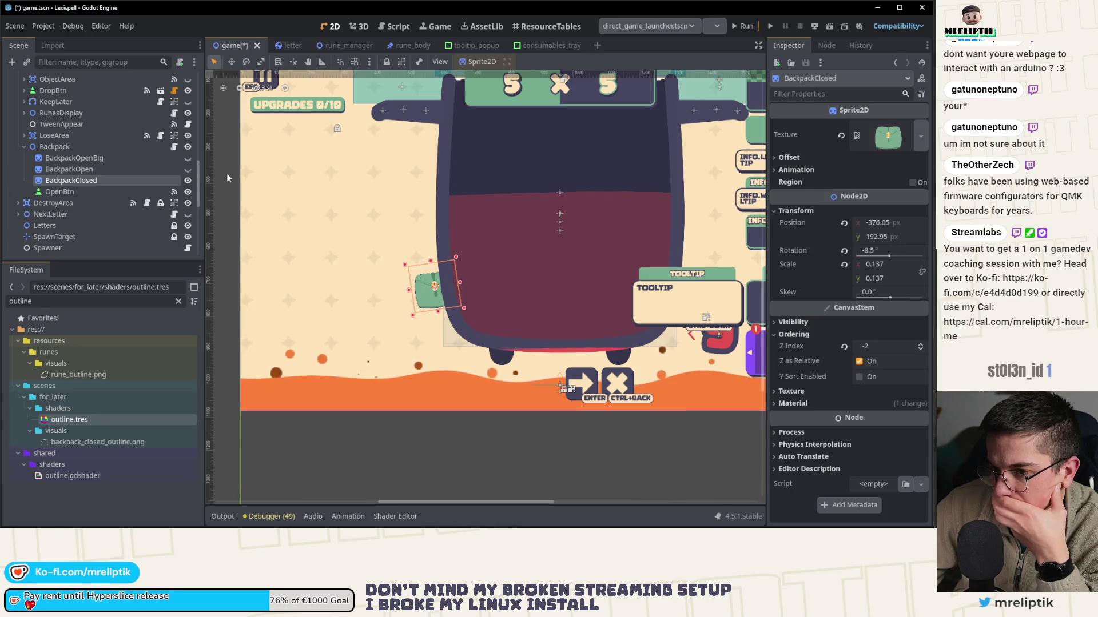
Toggle visibility of the backpack sprites and show the FOR LATER tray again.
click(182, 182)
click(189, 181)
click(188, 181)
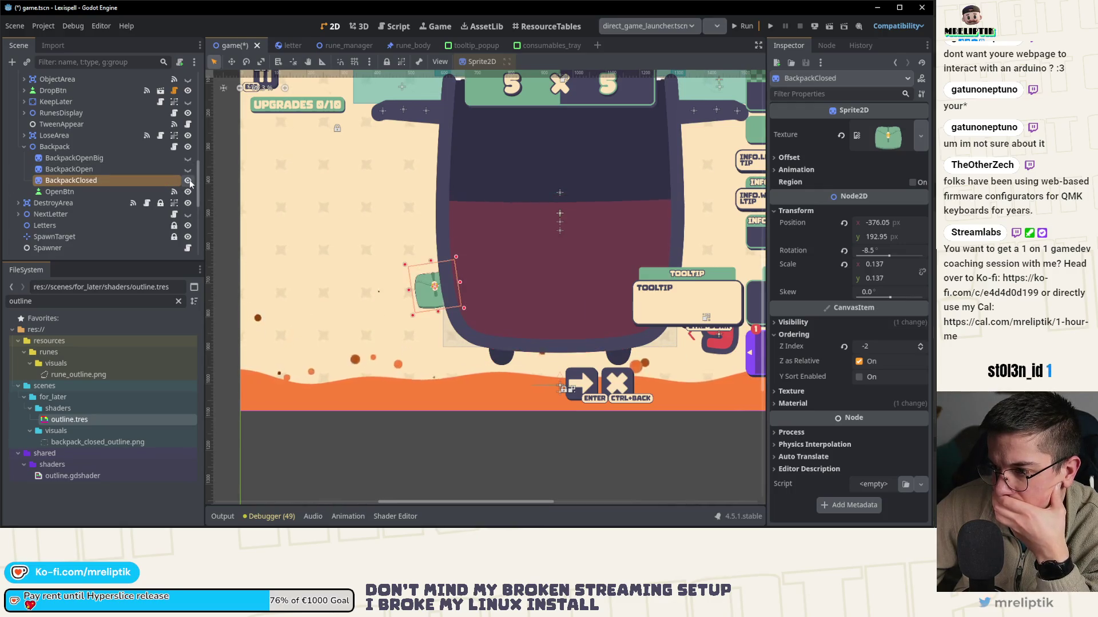
click(188, 170)
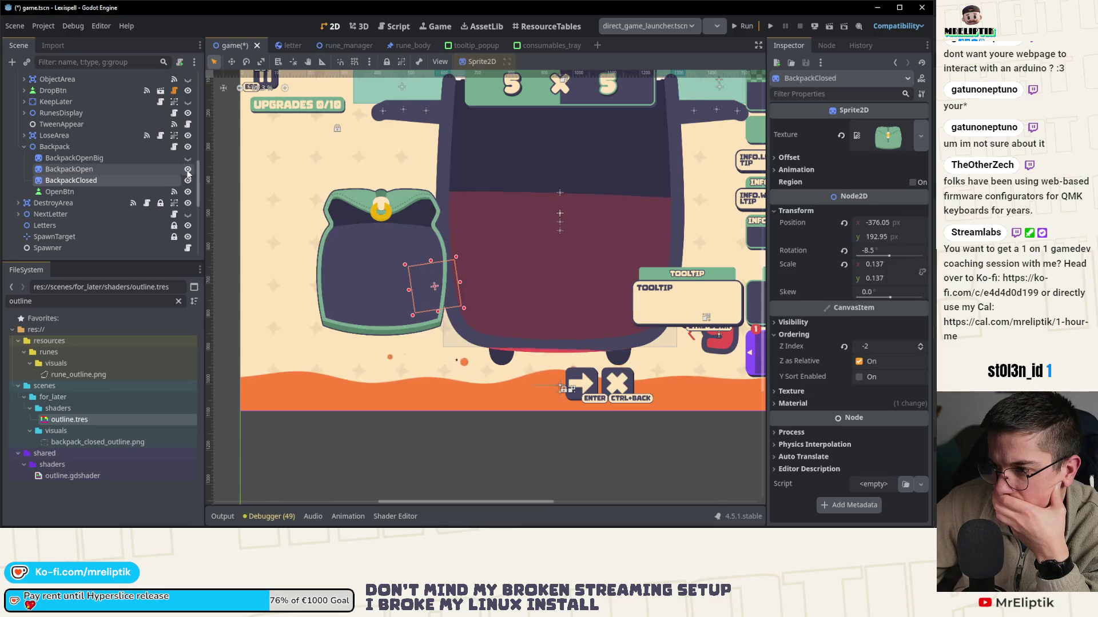
click(189, 171)
click(188, 171)
click(188, 171)
click(188, 171)
click(188, 171)
click(189, 171)
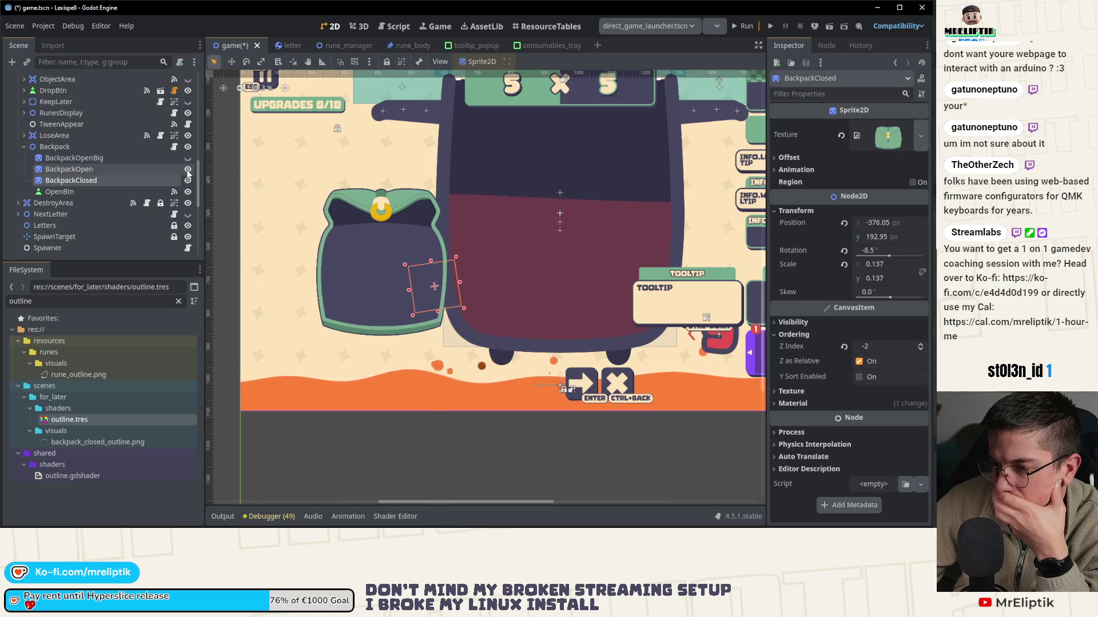
click(188, 171)
click(188, 171)
click(188, 171)
click(188, 171)
click(188, 171)
click(188, 171)
click(188, 171)
click(188, 171)
click(188, 171)
click(188, 171)
click(188, 171)
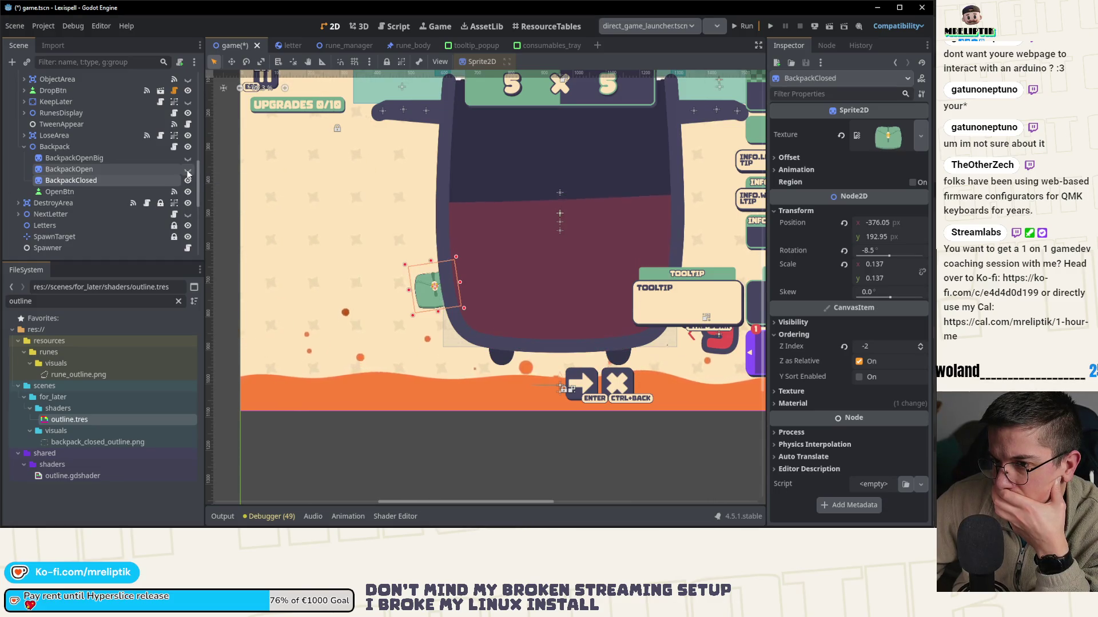
click(188, 103)
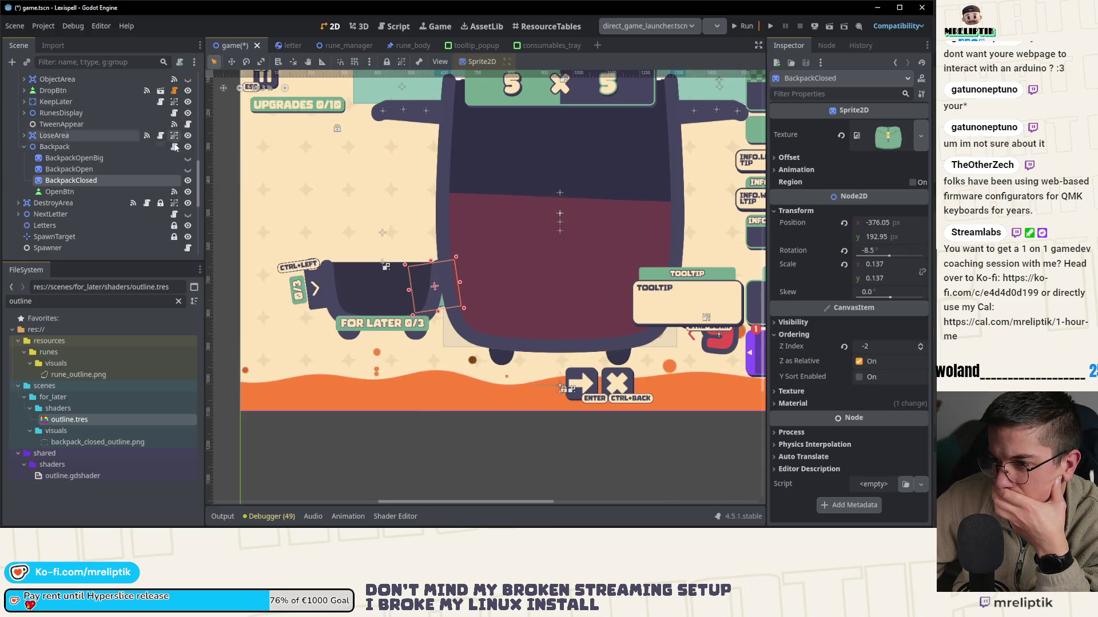
Show BackpackOpen, enlarge it slightly with a corner handle, and save the scene.
click(187, 174)
click(188, 171)
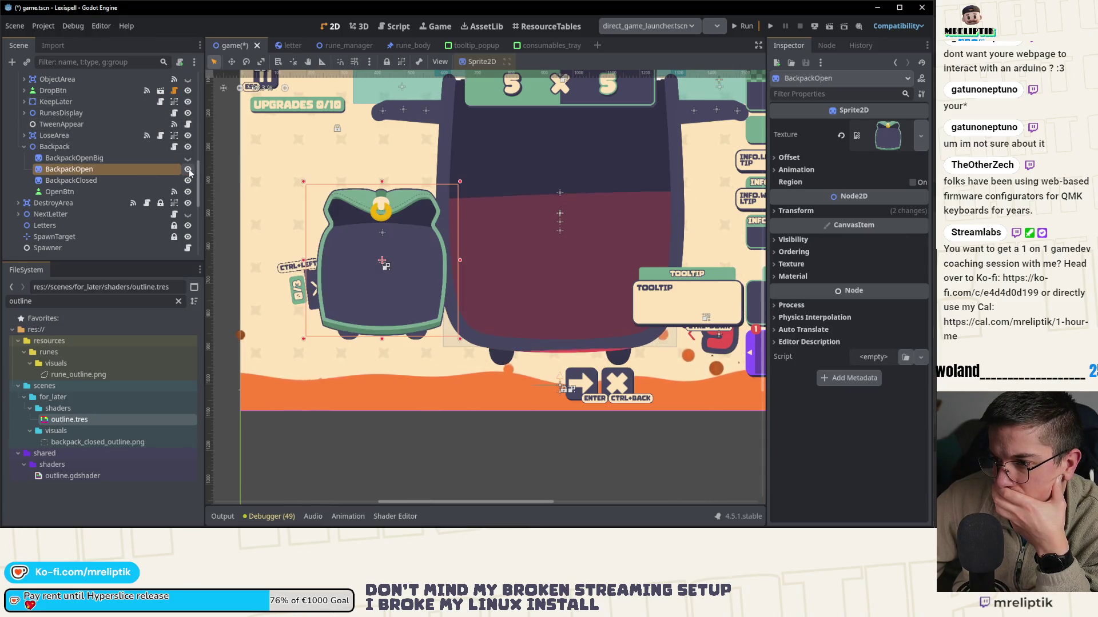
click(189, 172)
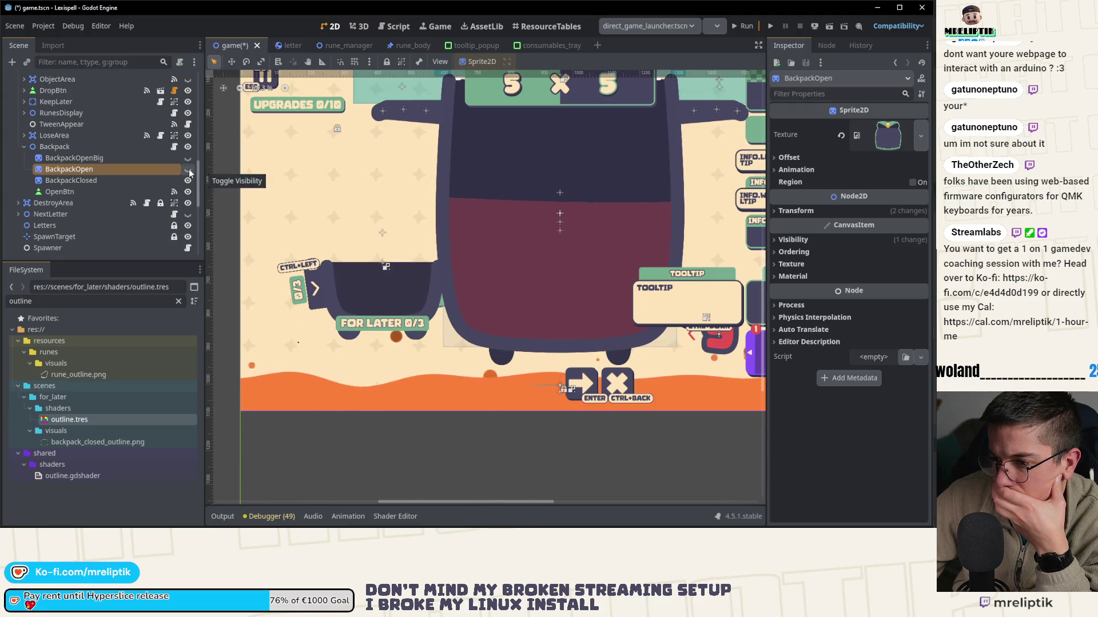
click(188, 171)
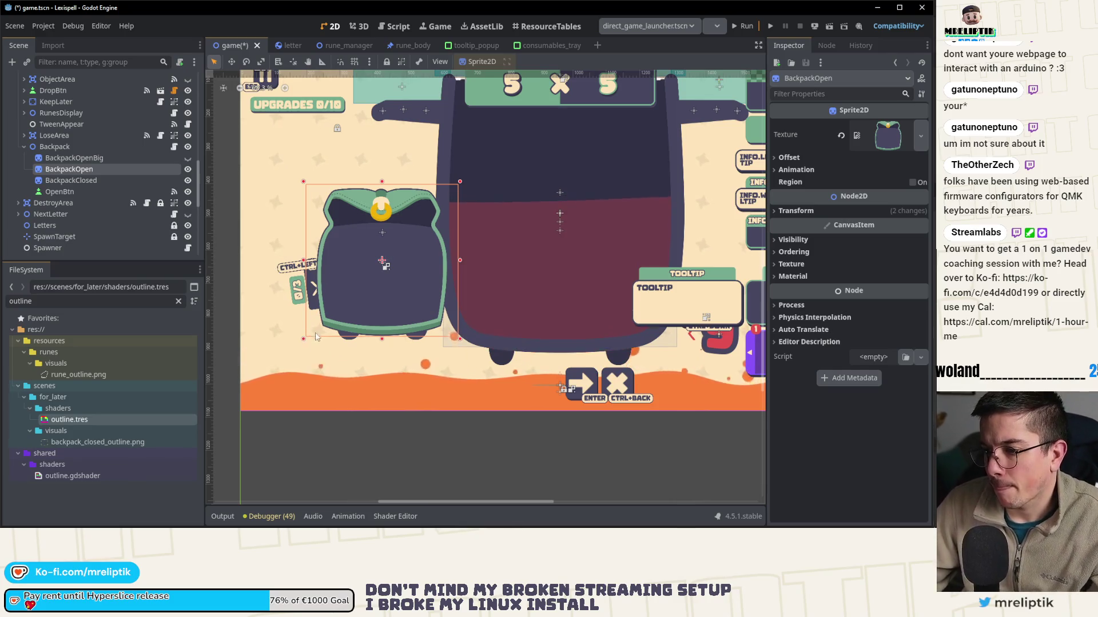
mouse_move(303, 183)
mouse_down()
mouse_move(291, 172)
mouse_move(309, 192)
mouse_move(294, 181)
mouse_up()
key(ctrl+s)
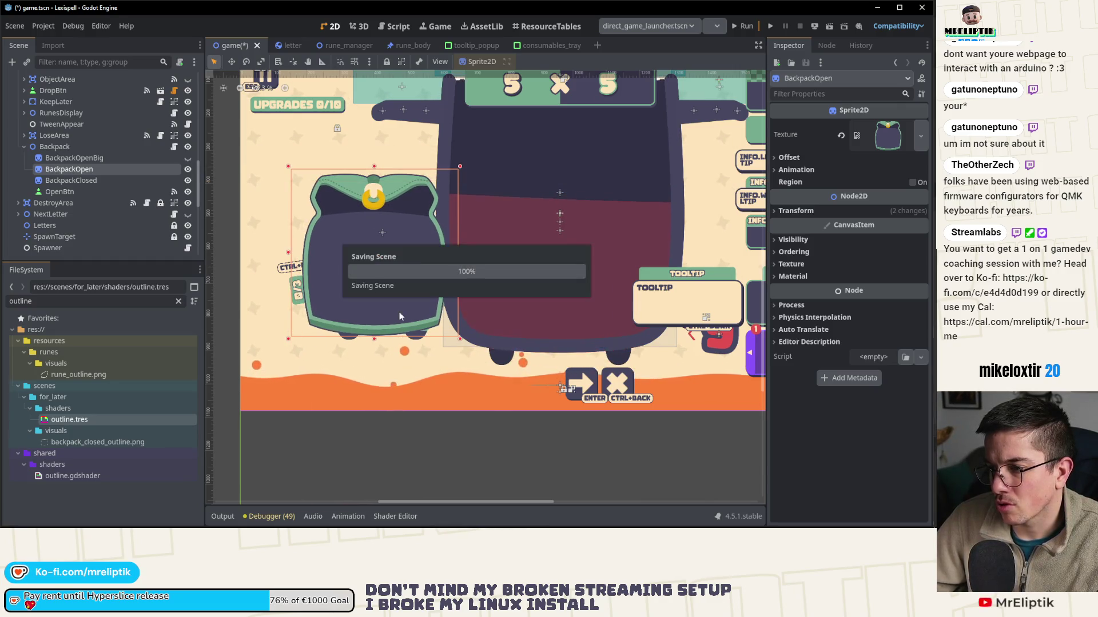
click(63, 146)
Add a StaticBody2D child under Backpack and move it to the top of the children.
right_click(71, 147)
click(116, 172)
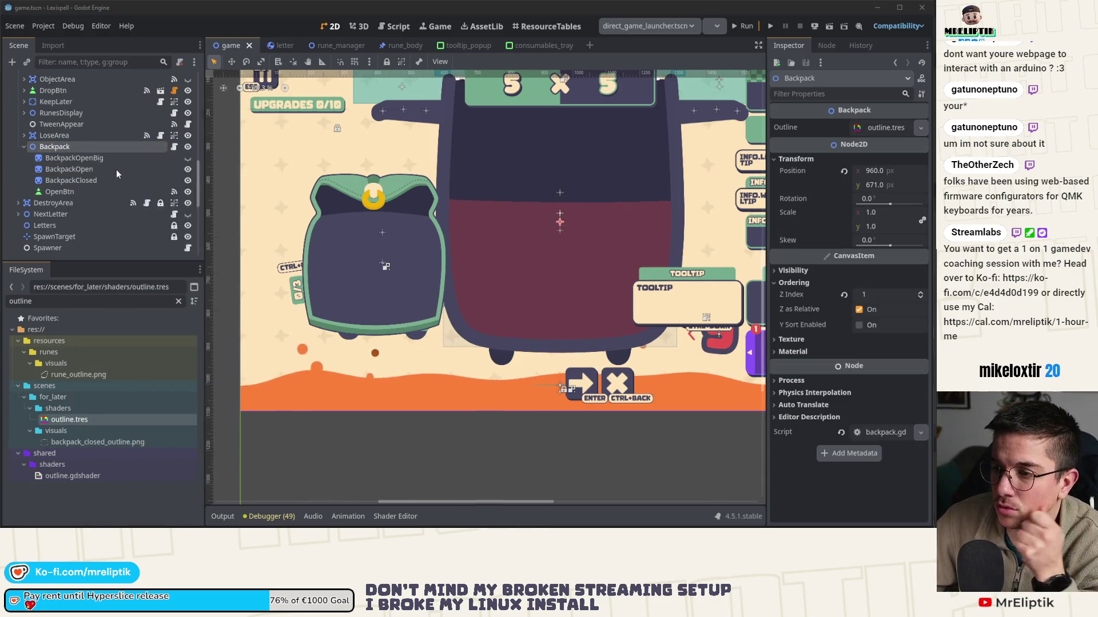
text(static)
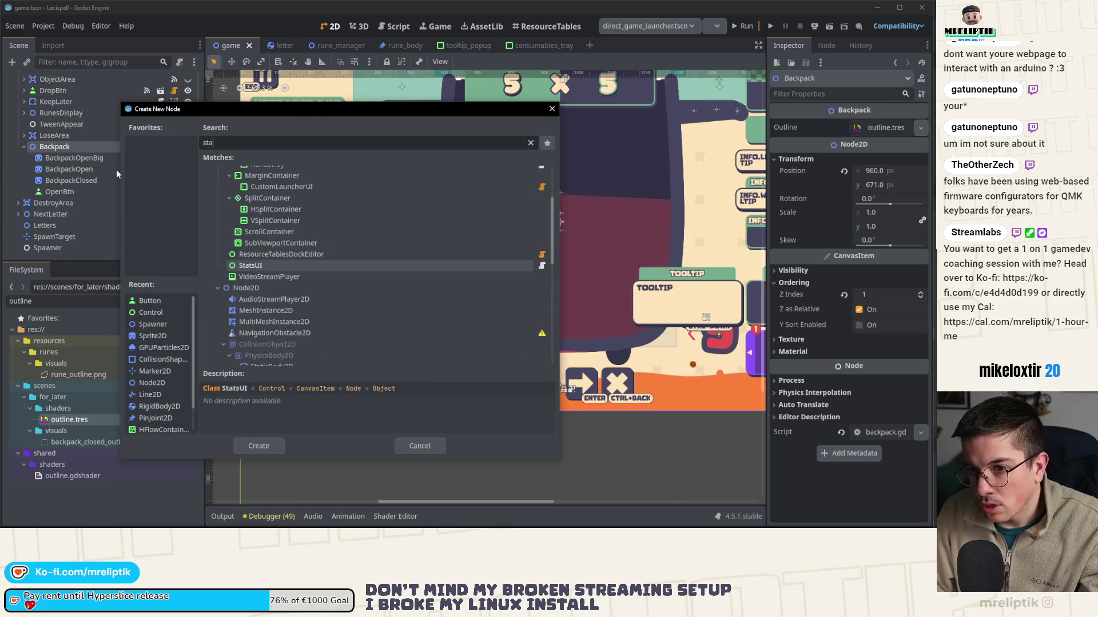
key(Return)
key(ctrl+s)
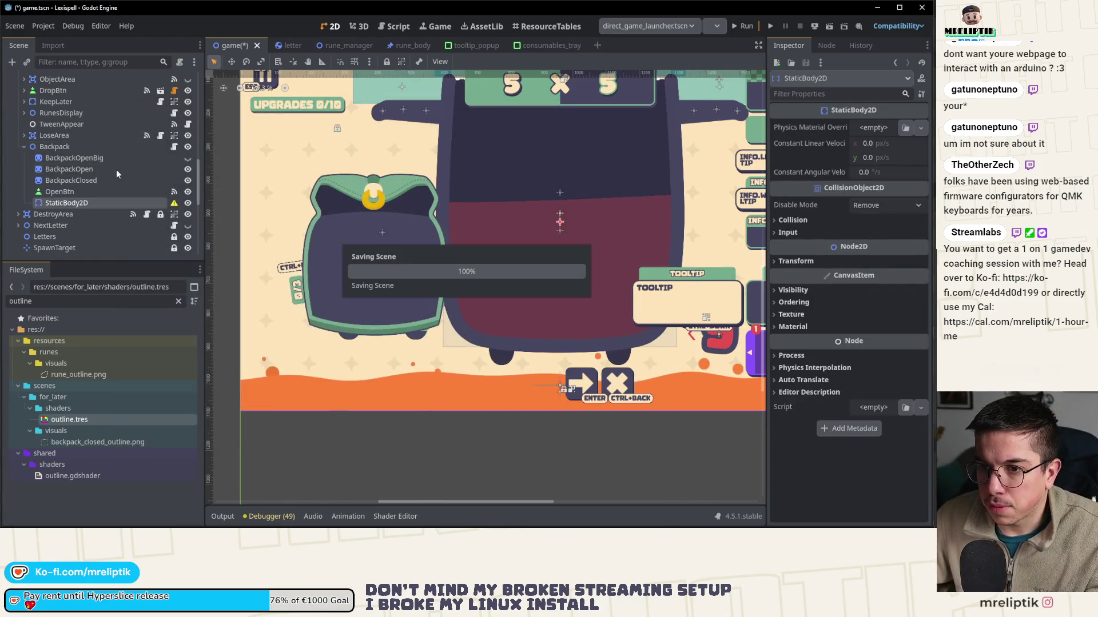
click(24, 104)
click(22, 102)
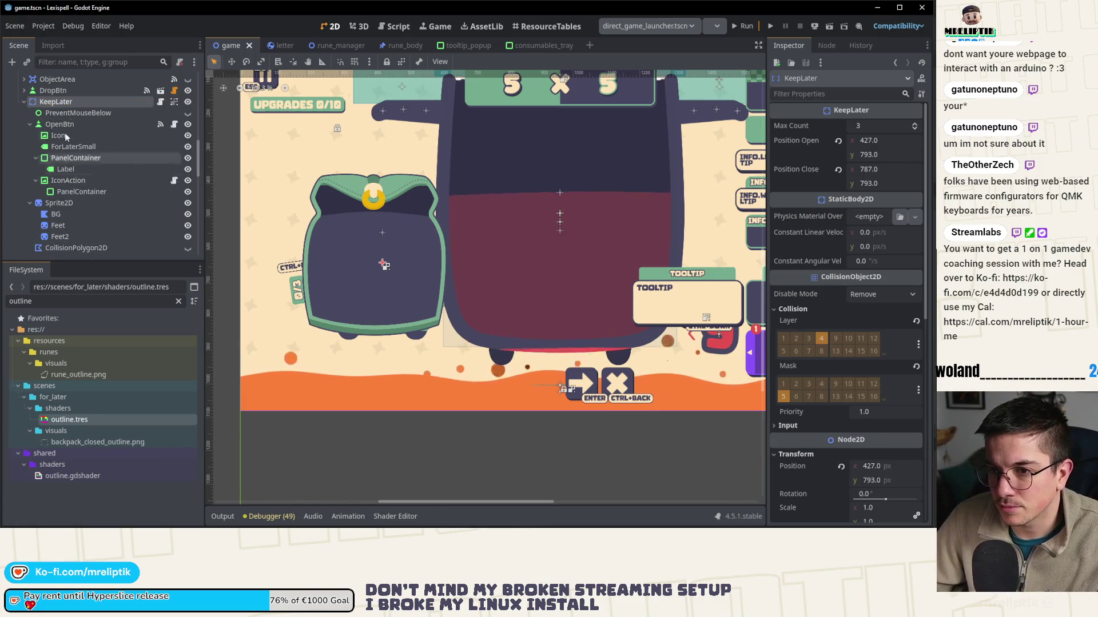
scroll(69, 240, down, 5)
scroll(71, 236, down, 3)
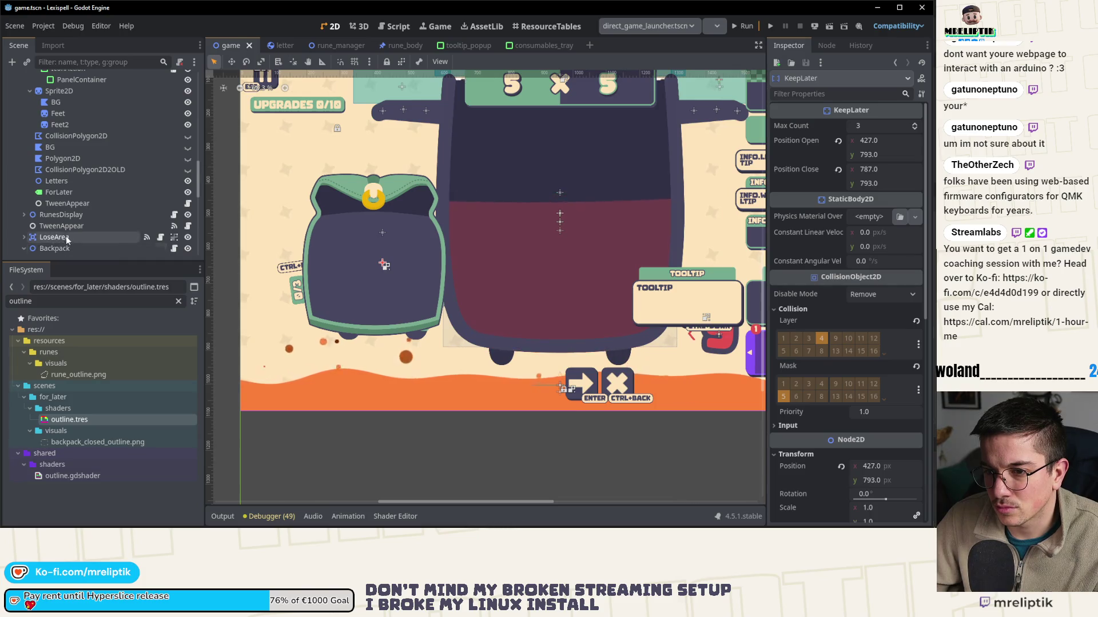
drag(67, 233, 63, 181)
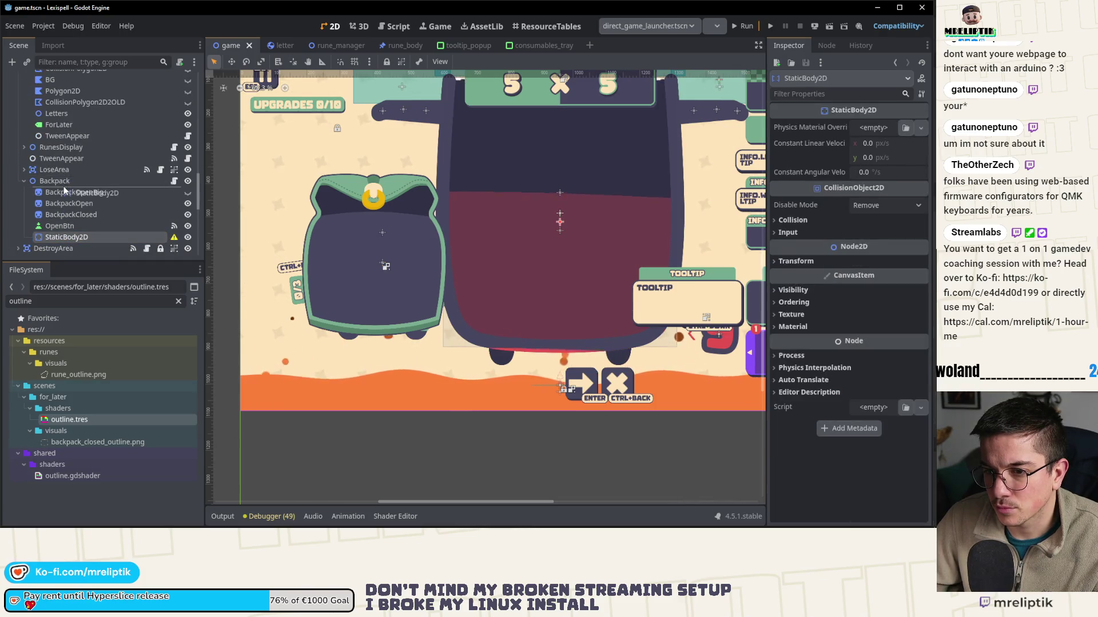
double_click(66, 192)
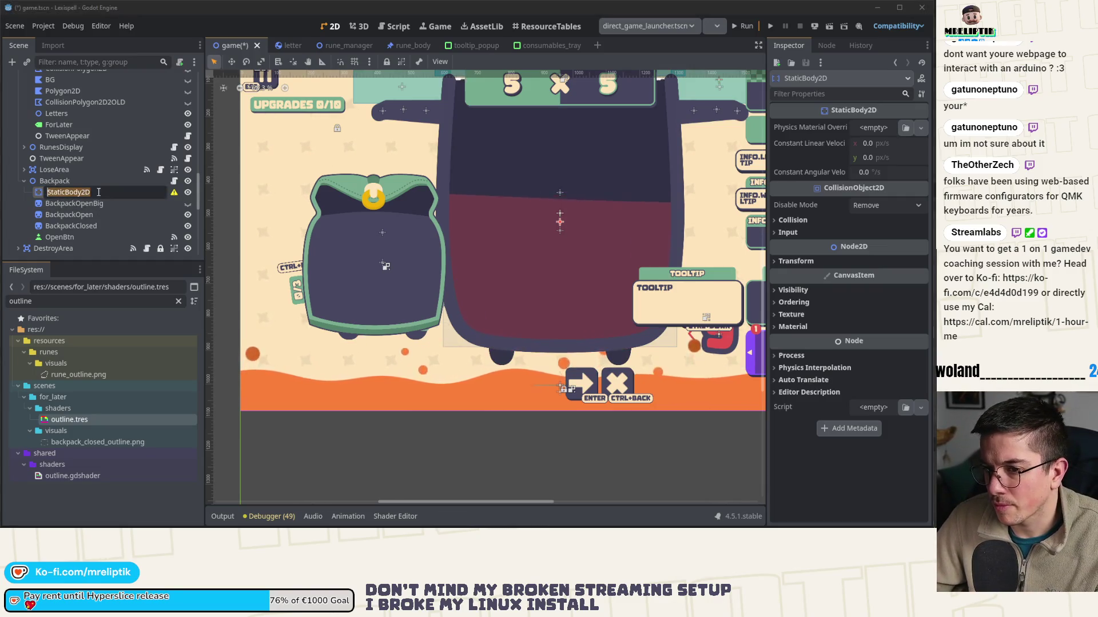
key(Return)
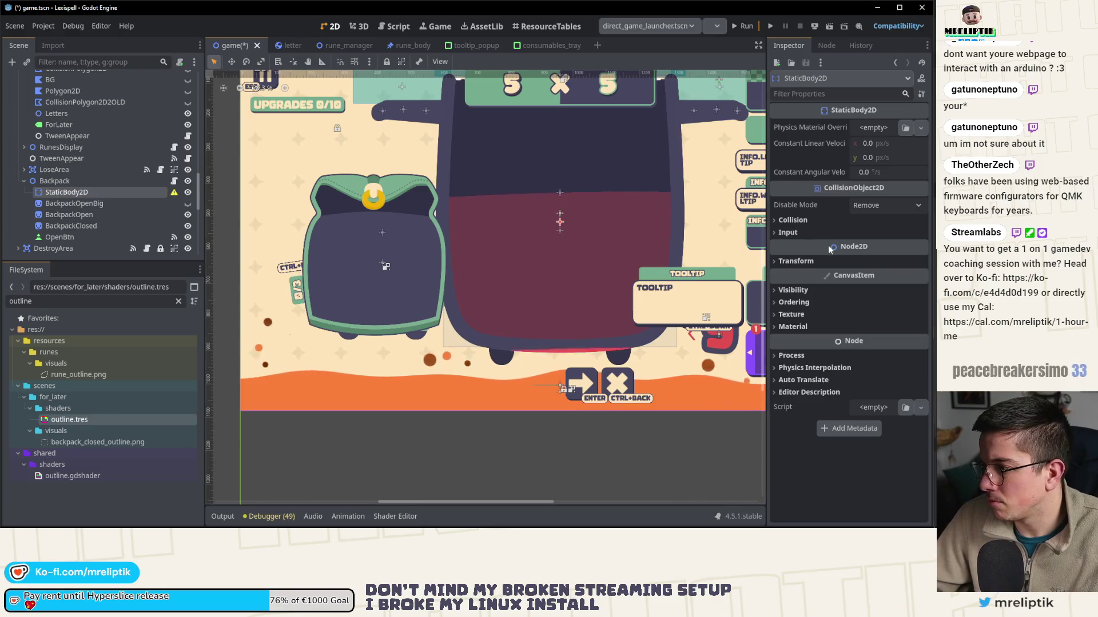
Change the StaticBody2D's collision layer and mask, switching off layer 1, and save.
click(809, 263)
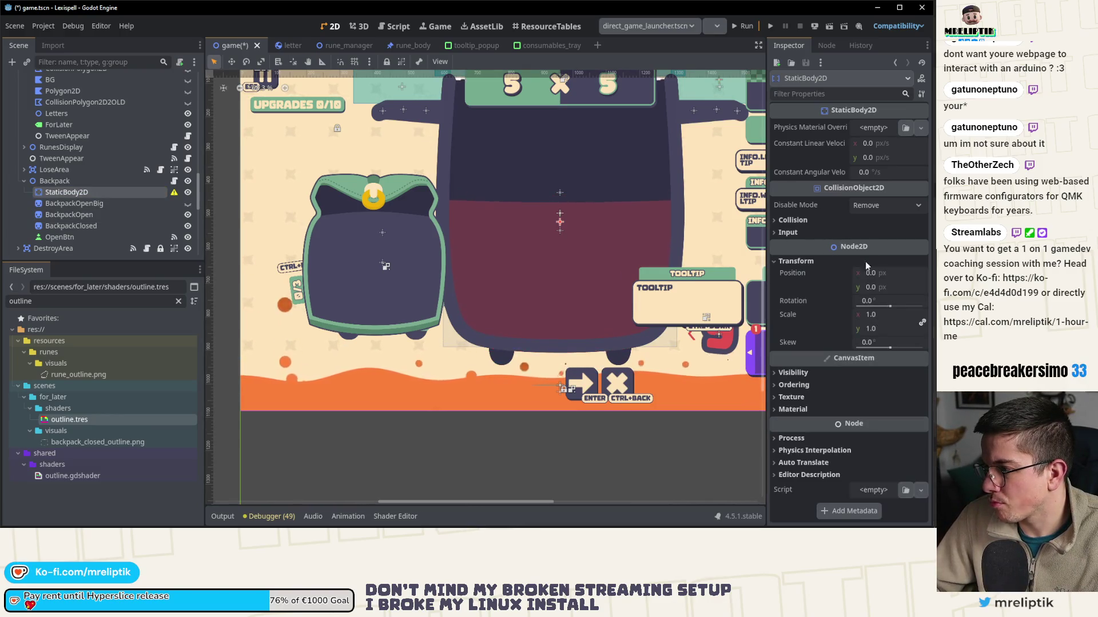
click(793, 221)
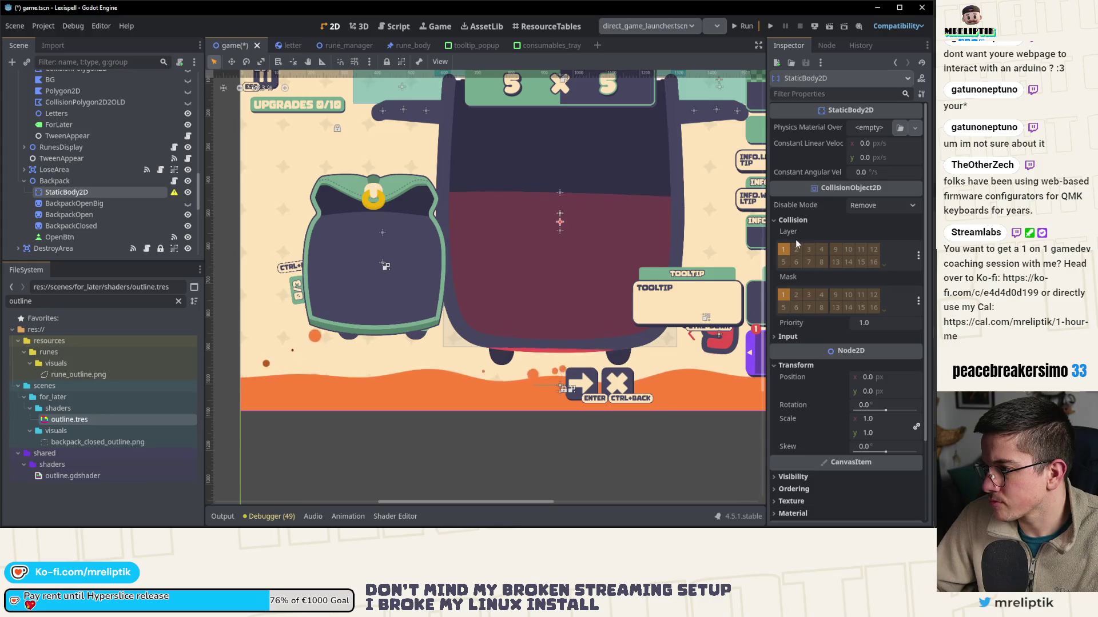
click(783, 249)
key(ctrl+s)
Add a CollisionPolygon2D child under the StaticBody2D.
right_click(80, 194)
click(82, 203)
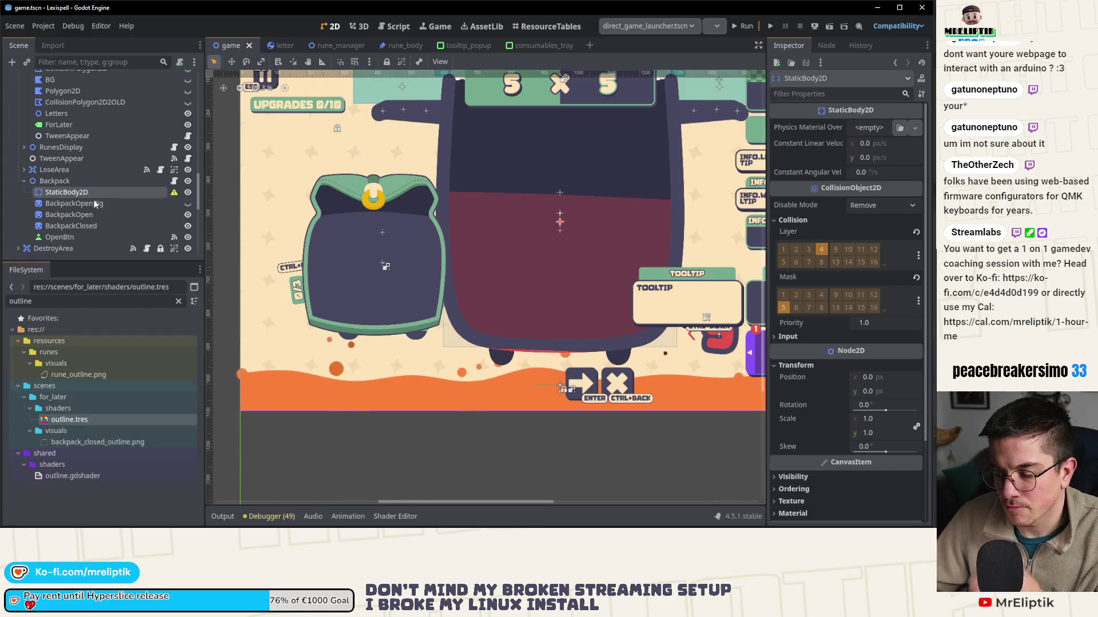
text(colli)
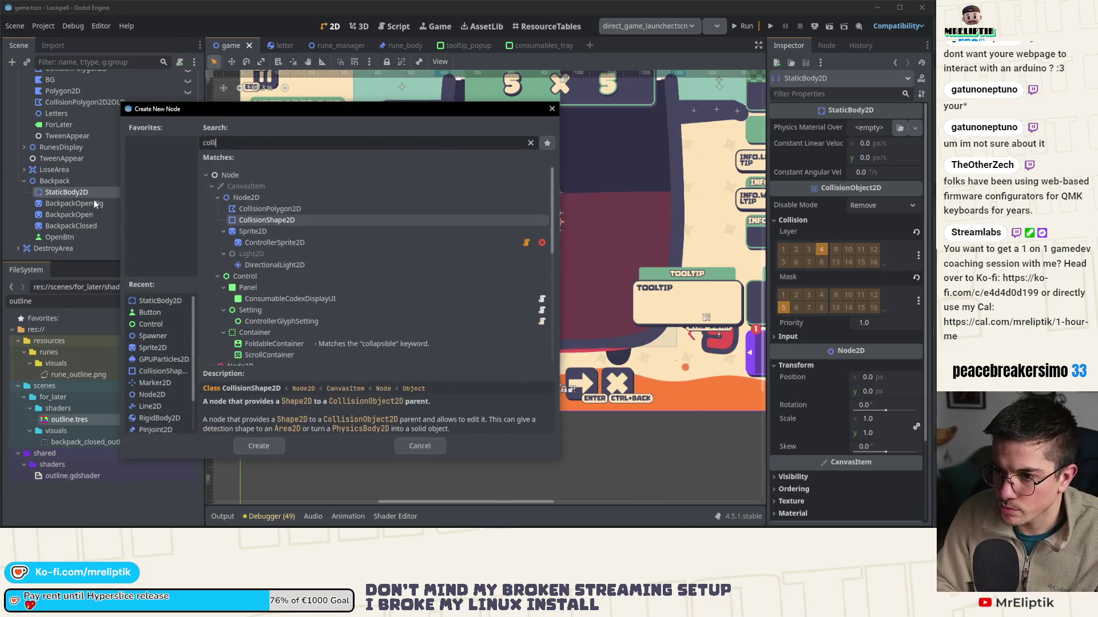
double_click(286, 209)
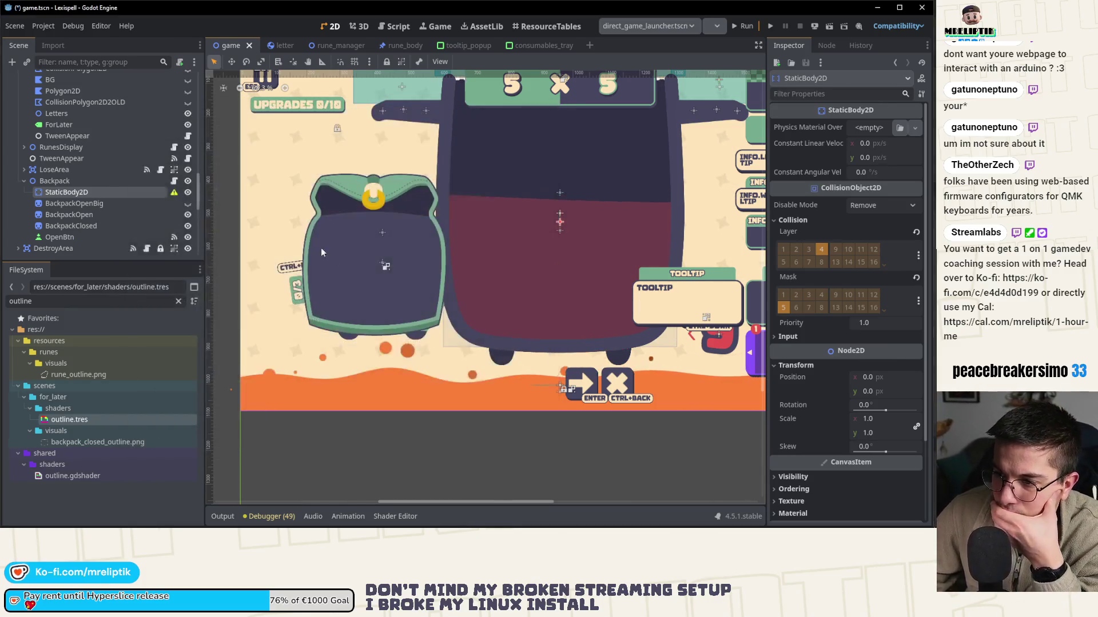
Trace a closed collision polygon around the closed backpack's outline.
scroll(437, 228, up, 3)
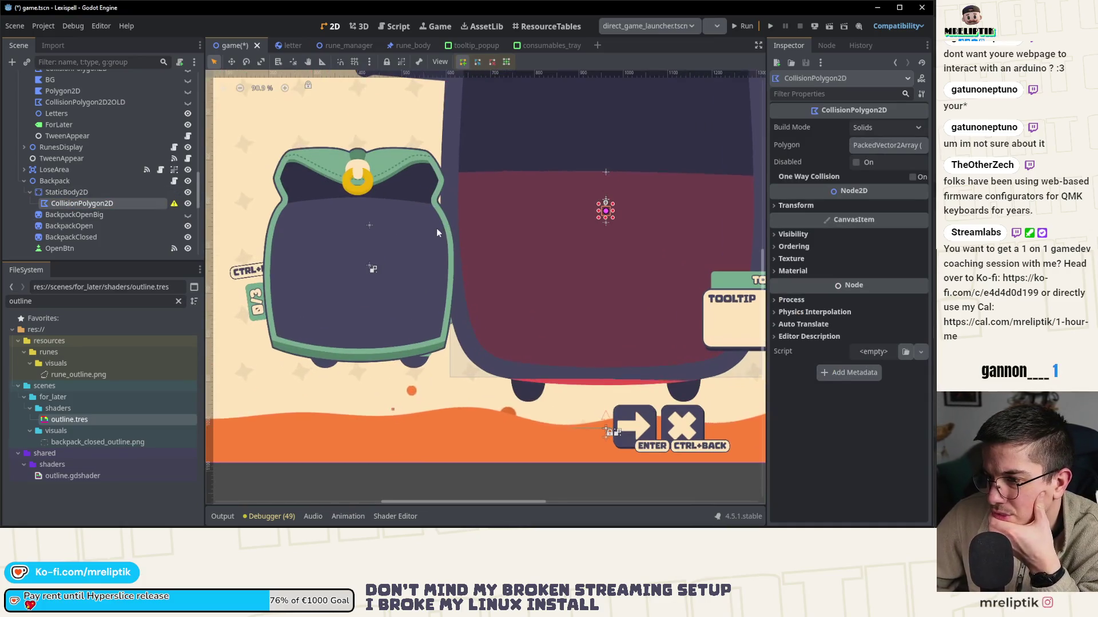
click(436, 203)
click(450, 229)
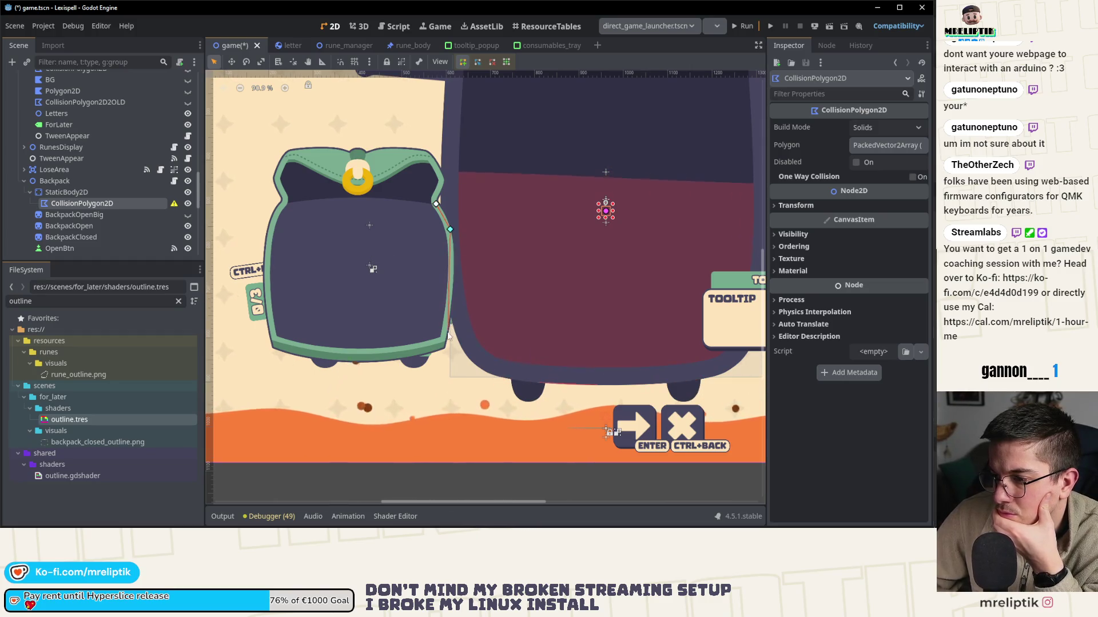
click(443, 342)
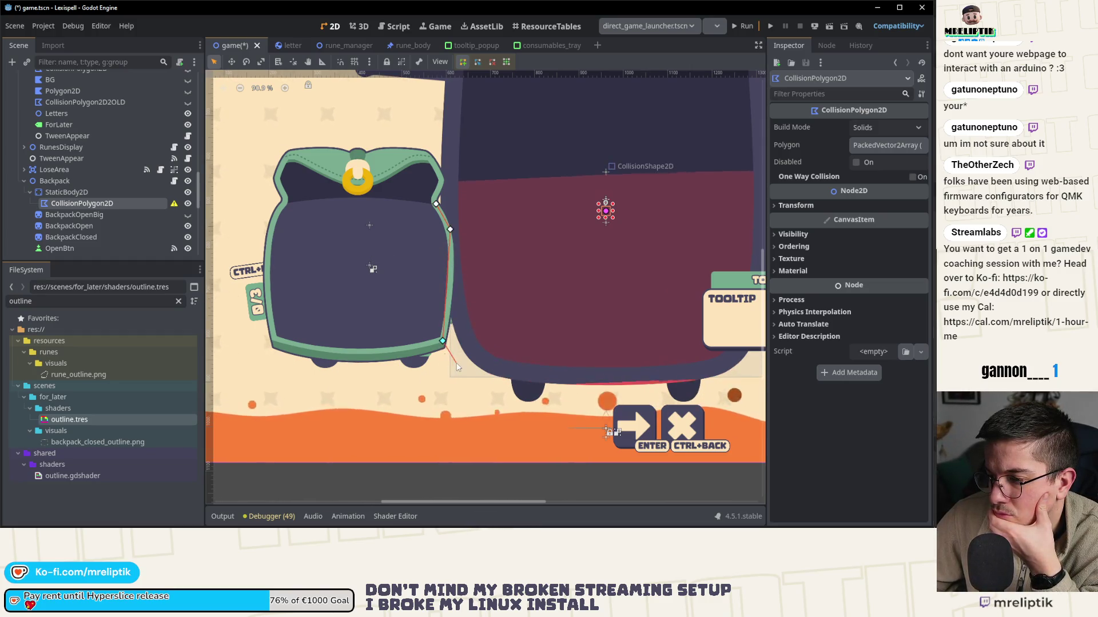
click(355, 351)
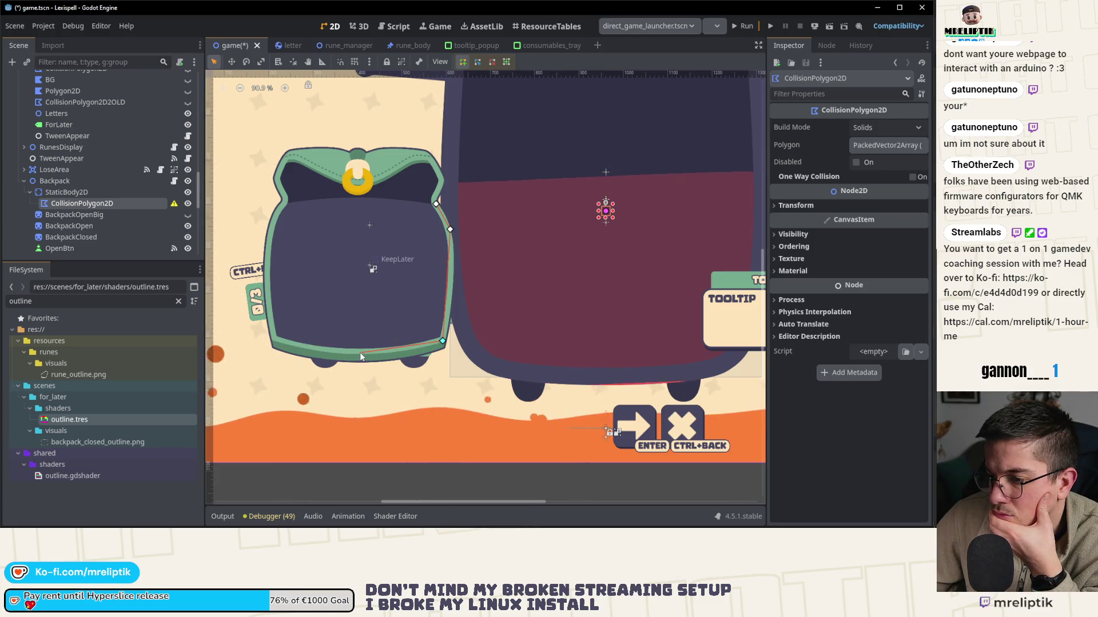
click(274, 340)
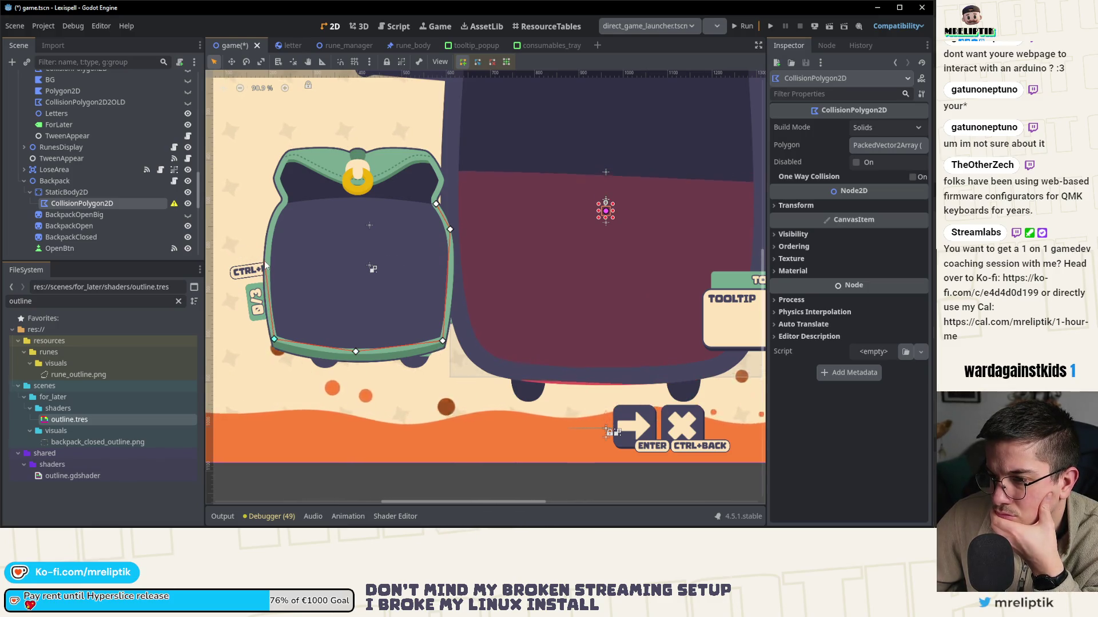
click(271, 223)
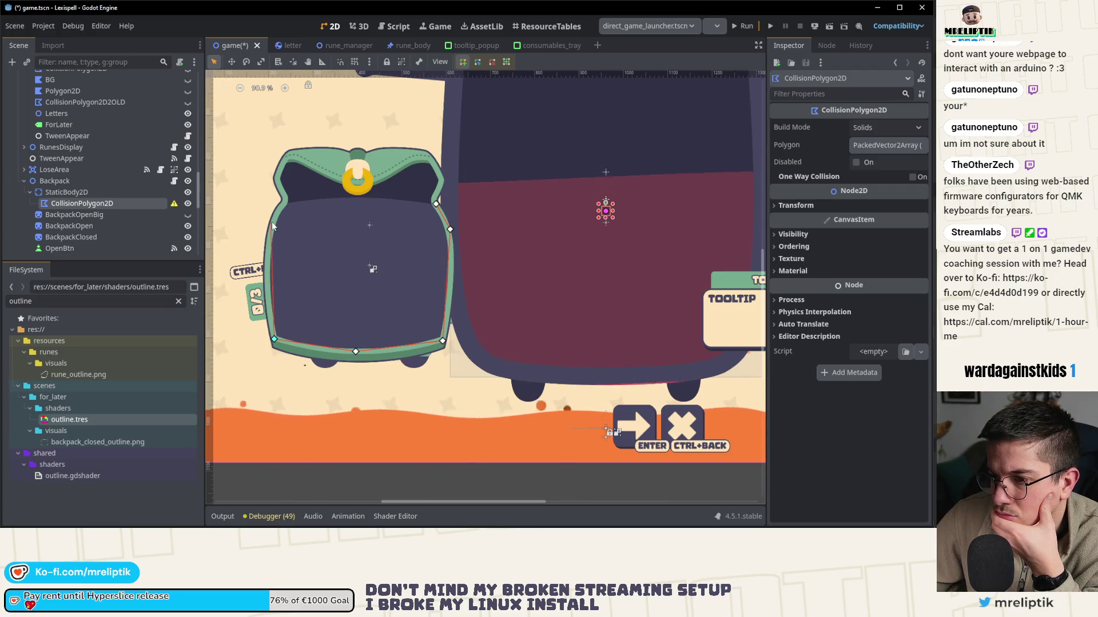
click(284, 198)
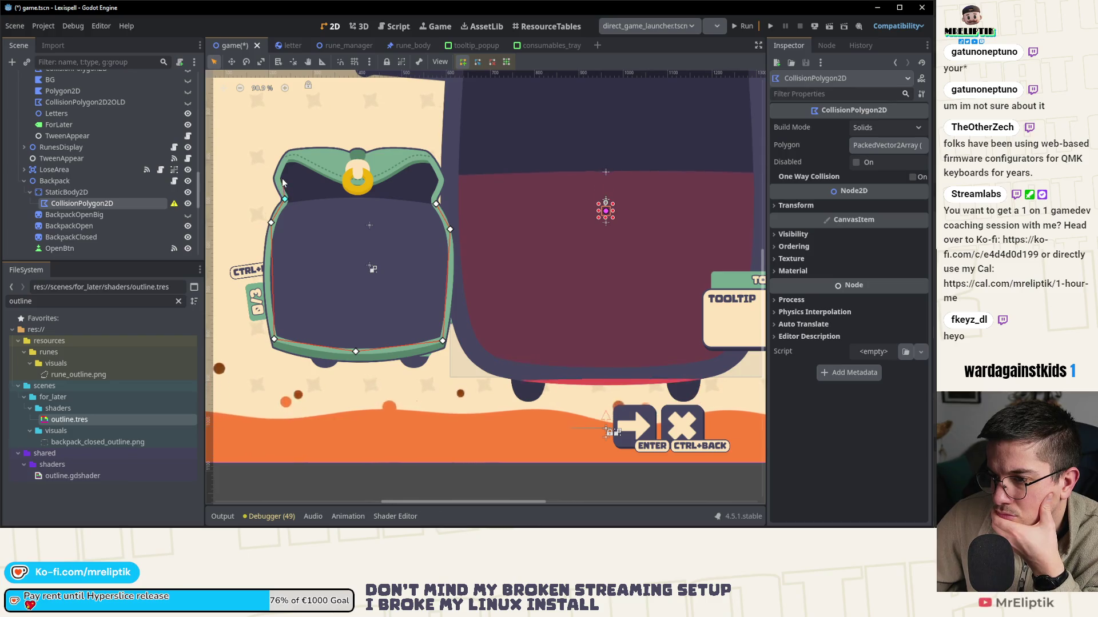
click(277, 177)
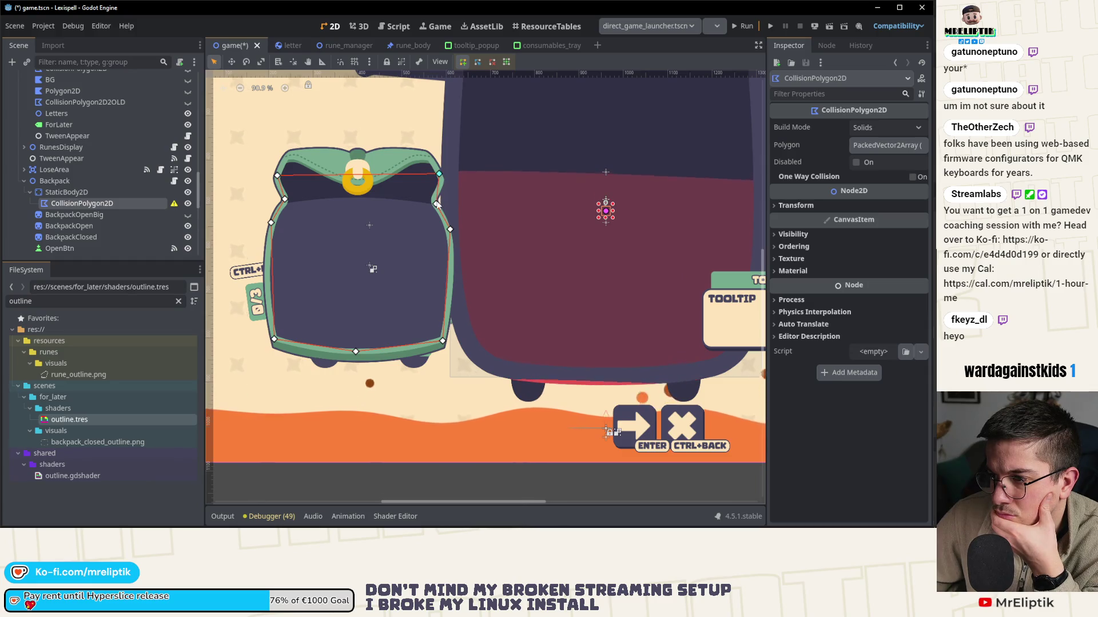
click(439, 174)
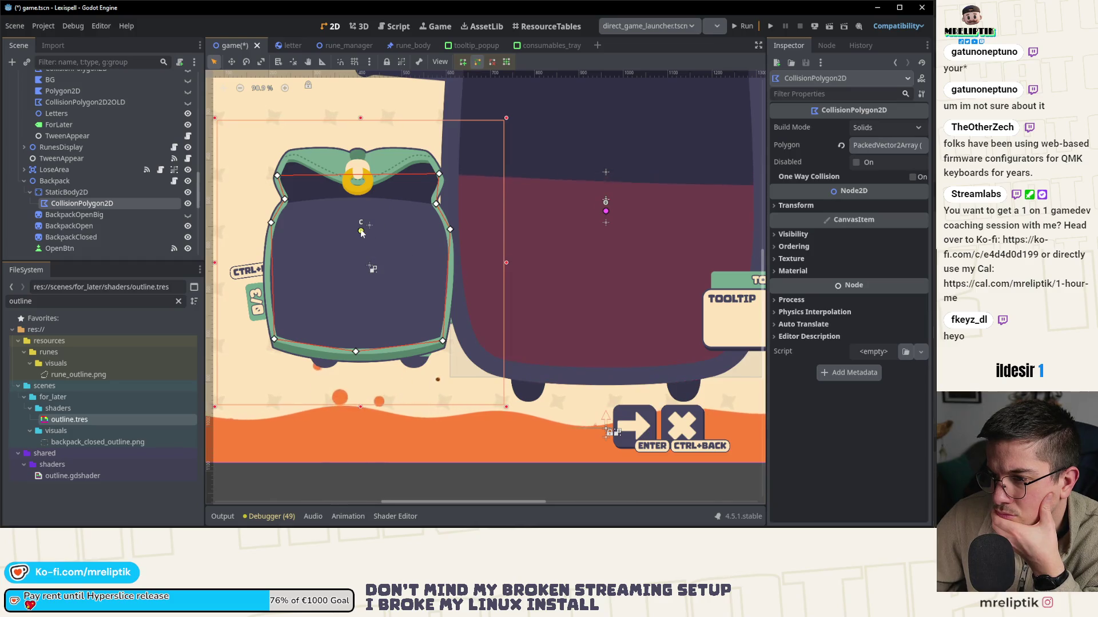
Insert and adjust vertices along the polygon's top edge, then hide the CollisionPolygon2D.
drag(360, 230, 357, 249)
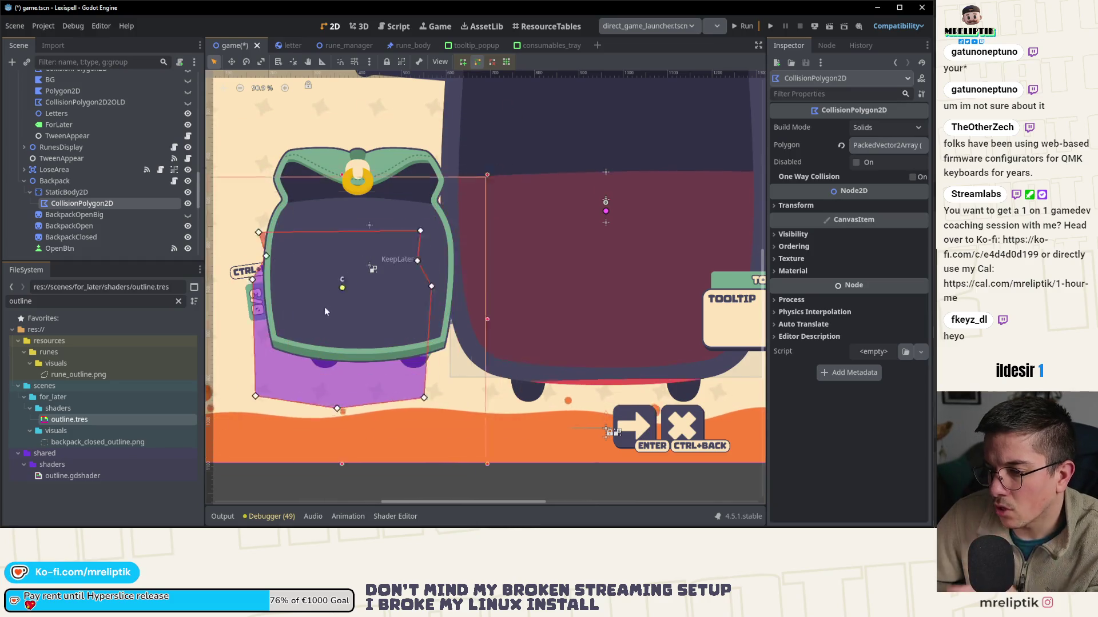
key(ctrl+z)
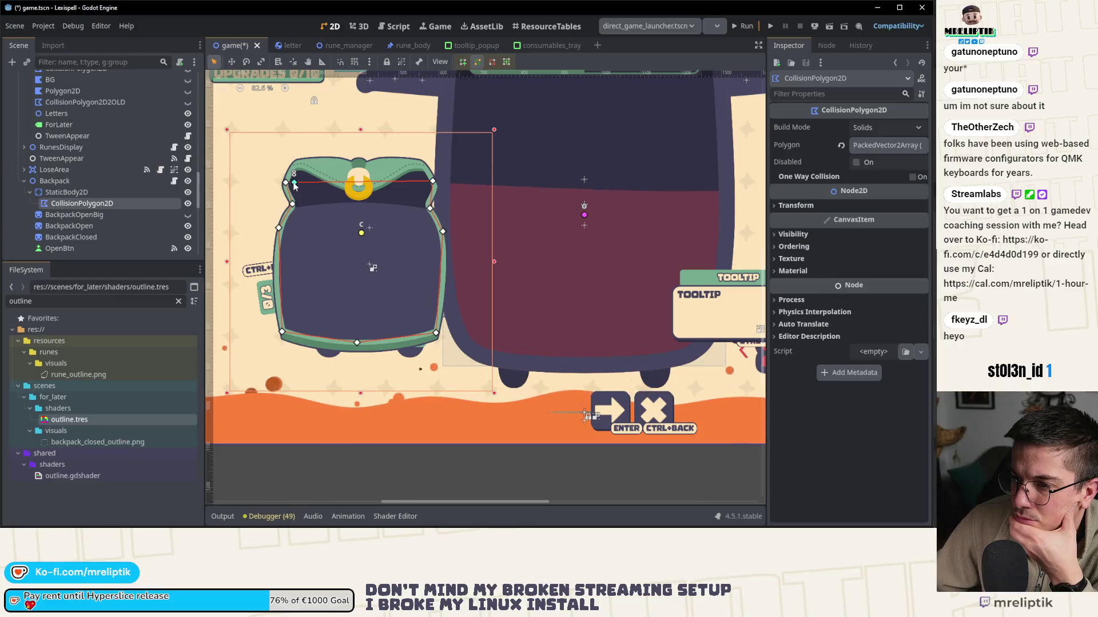
scroll(372, 263, down, 1)
mouse_move(298, 182)
mouse_down()
mouse_move(298, 159)
mouse_move(220, 157)
mouse_move(221, 128)
mouse_up()
drag(291, 145, 298, 177)
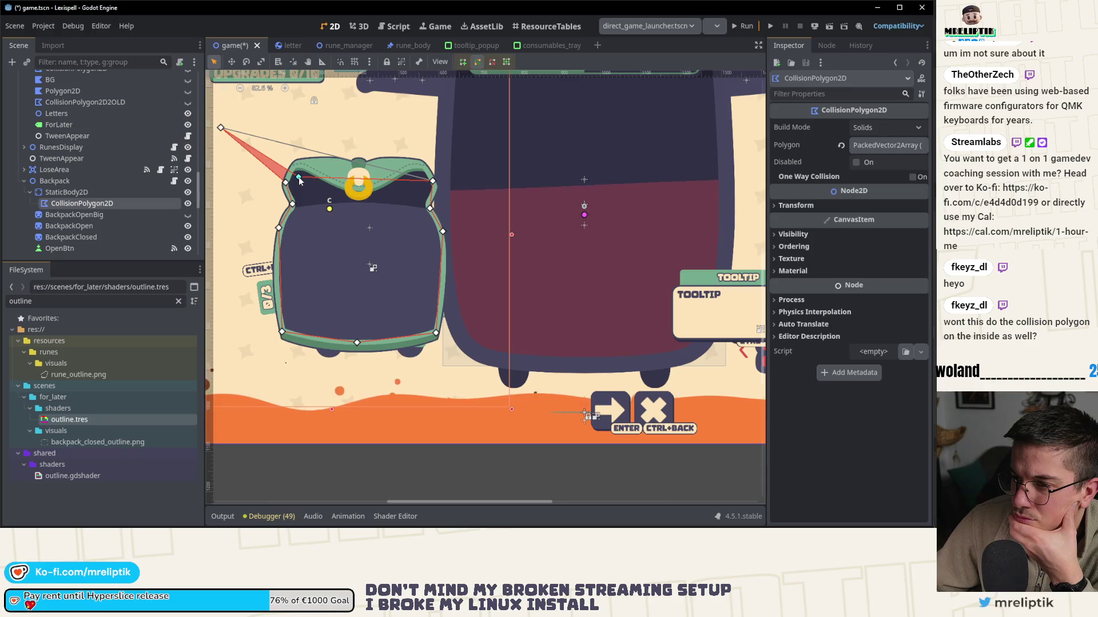
drag(245, 149, 216, 214)
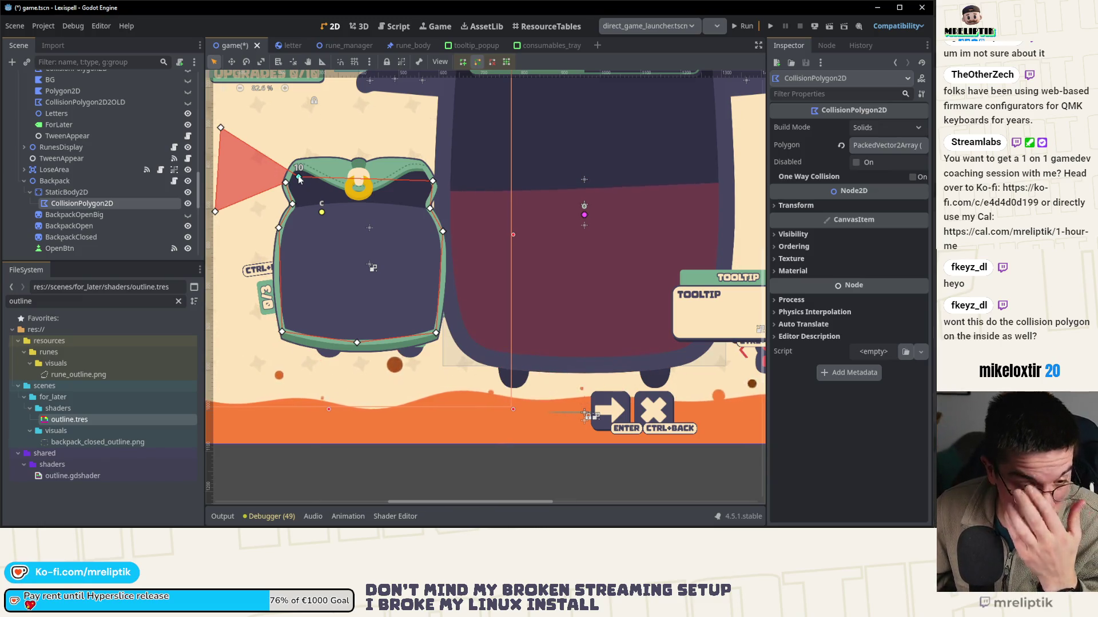
click(188, 203)
scroll(120, 183, up, 3)
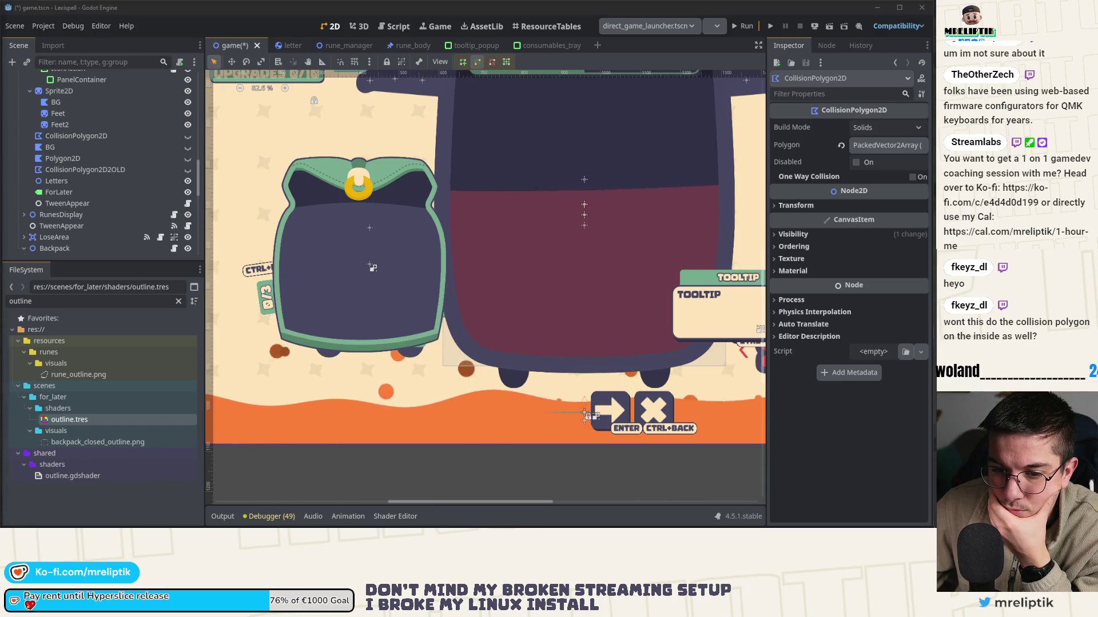
Toggle CollisionPolygon2D's eye icon in the Scene dock so it shows in the scene view.
click(98, 136)
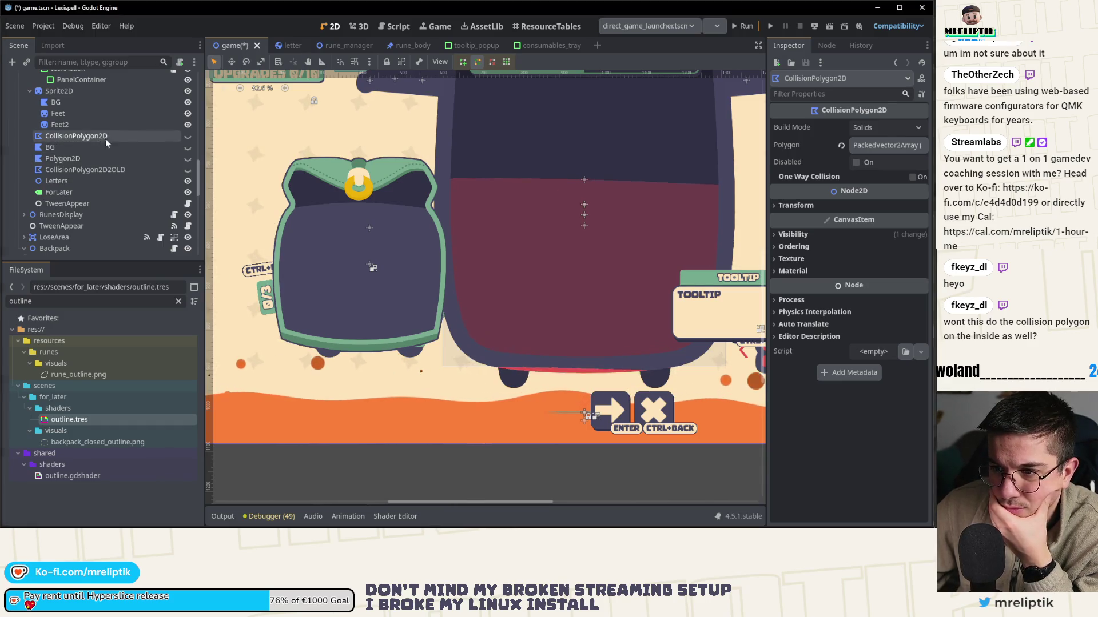
click(187, 136)
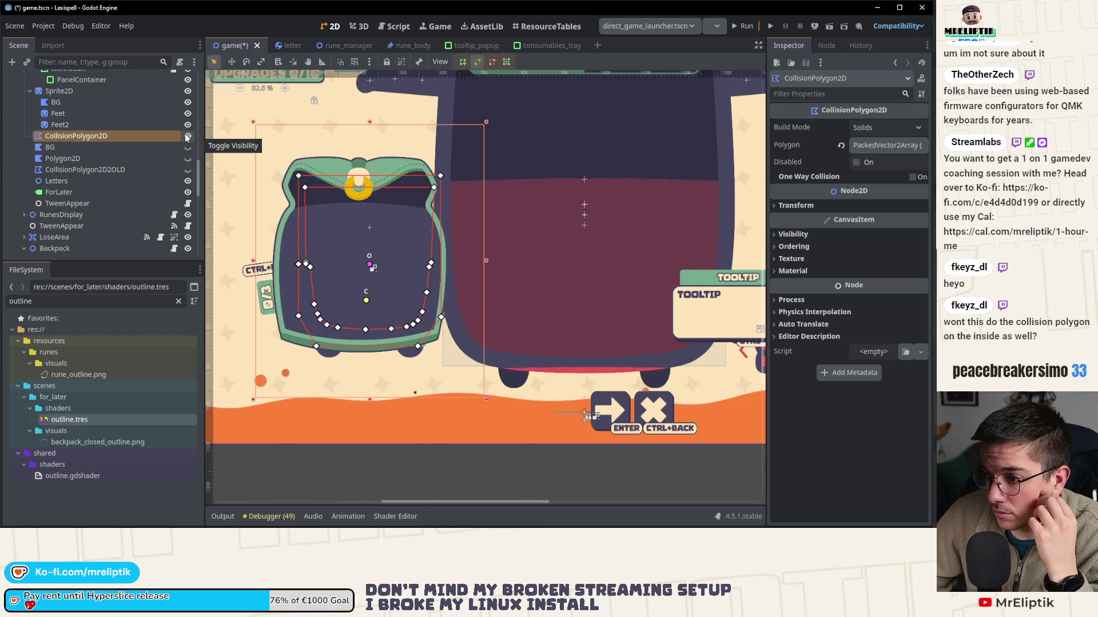
click(187, 136)
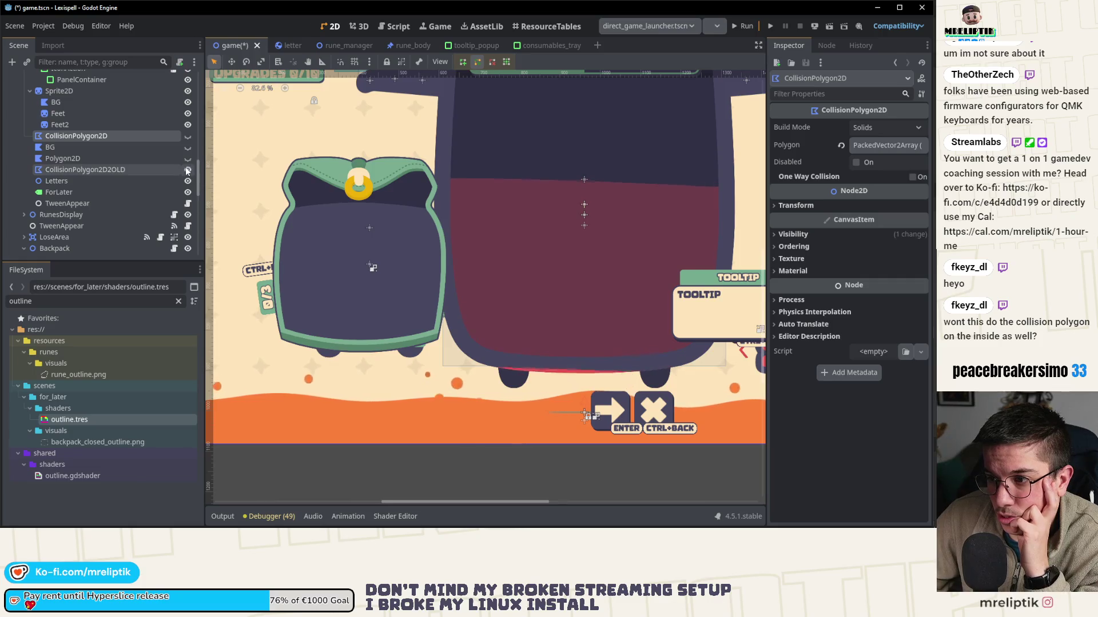
scroll(80, 187, down, 5)
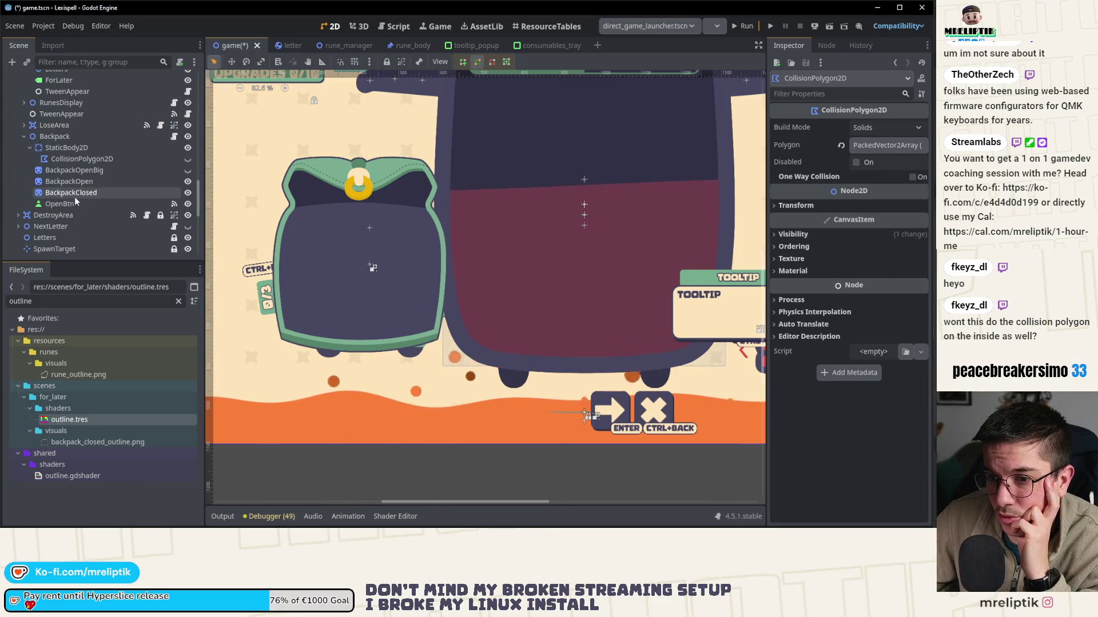
click(186, 159)
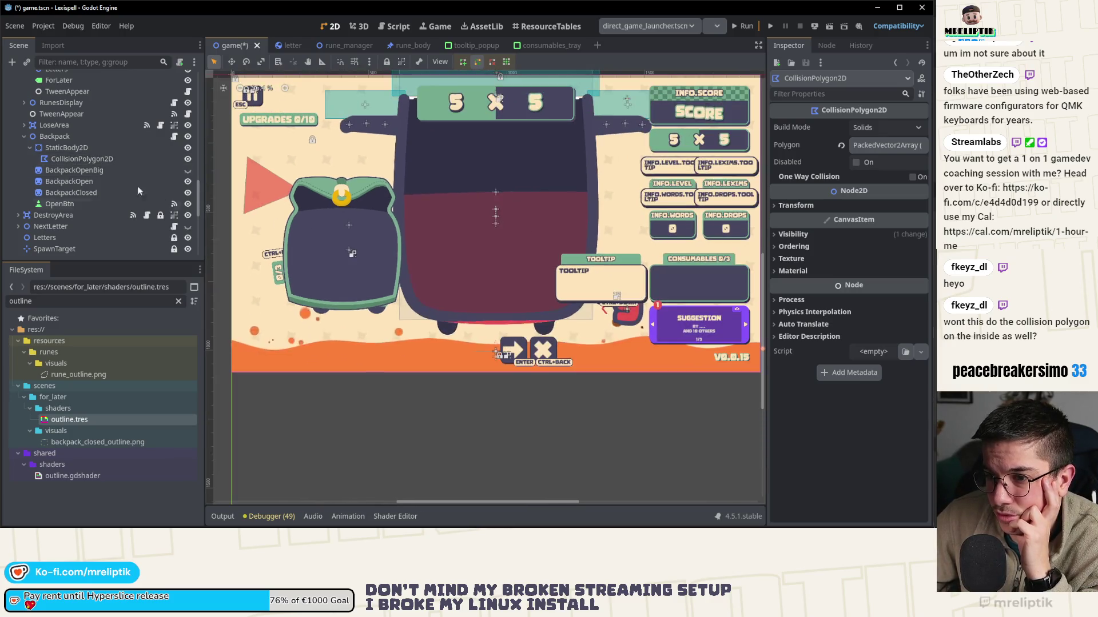
Select the backpack's CollisionPolygon2D and delete its two top-left vertices.
click(92, 159)
click(86, 148)
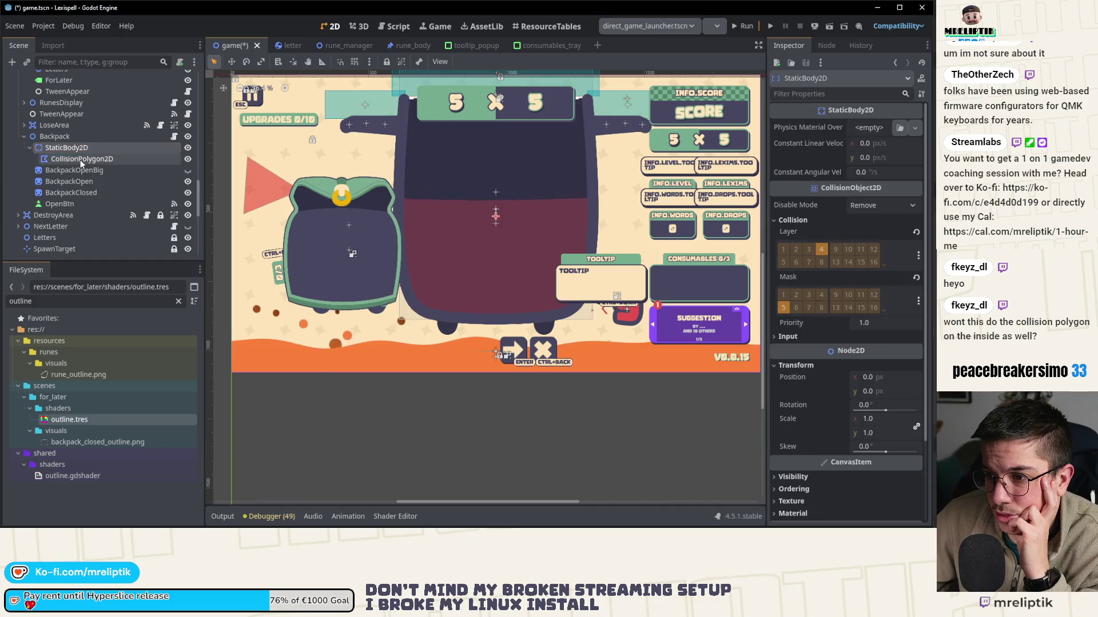
click(92, 159)
scroll(304, 242, up, 1)
scroll(347, 239, up, 4)
right_click(339, 191)
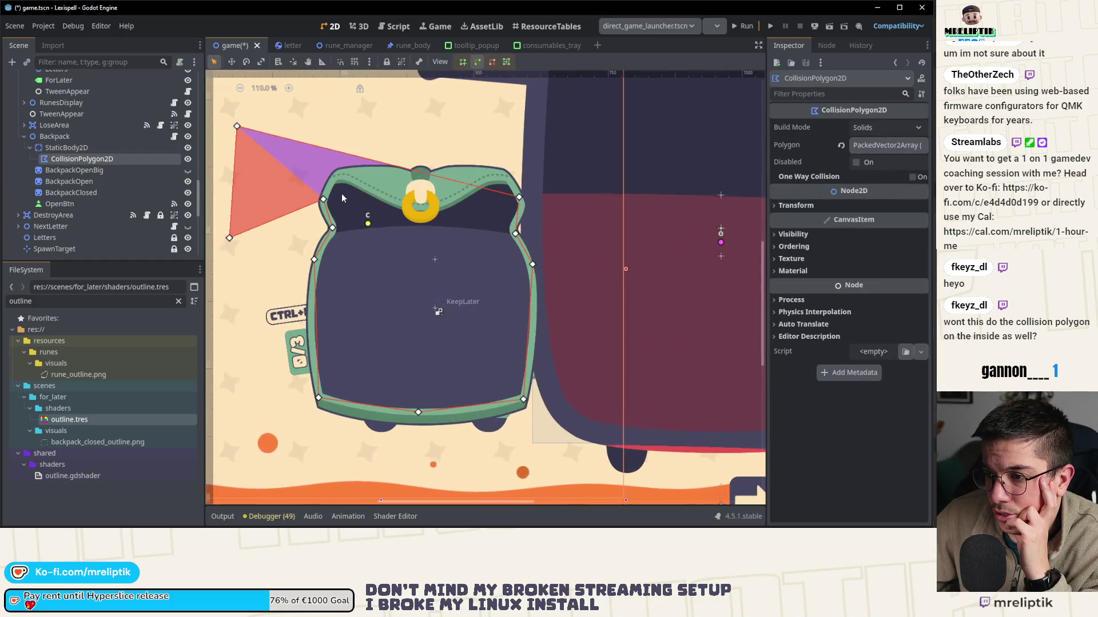
right_click(237, 127)
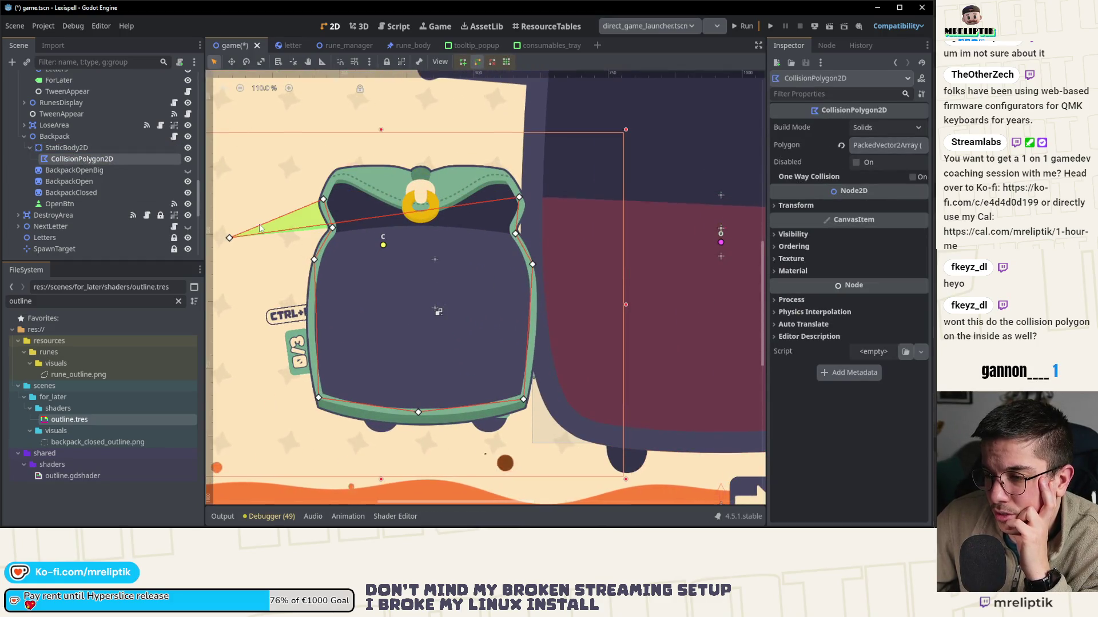
right_click(228, 239)
key(Escape)
Delete the far-left vertex and the four right-side vertices of the polygon.
right_click(229, 238)
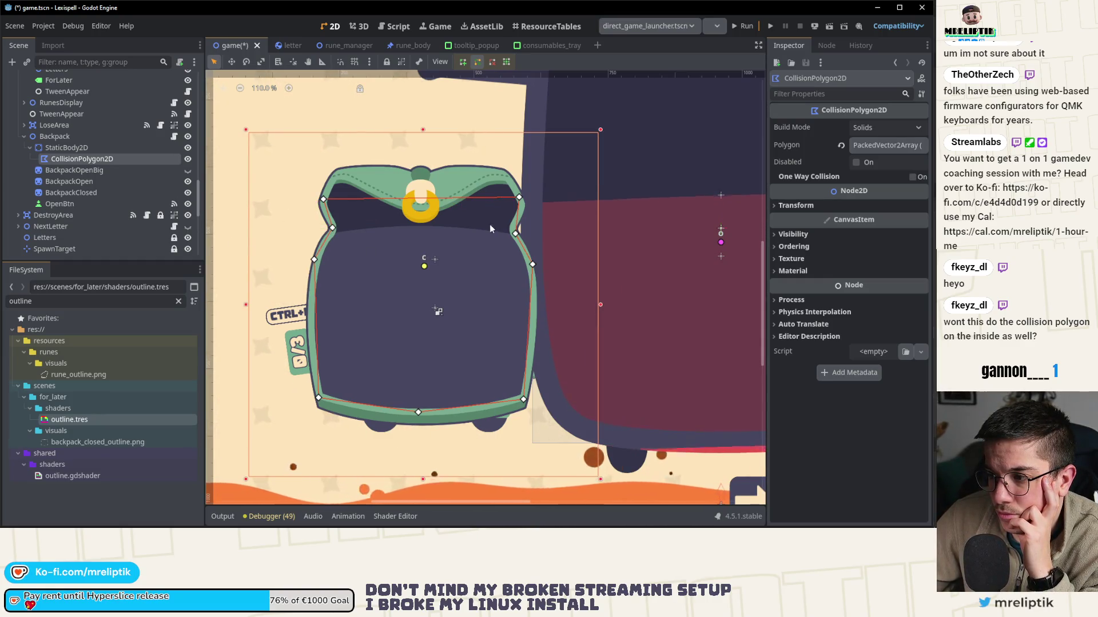
right_click(519, 199)
right_click(515, 234)
right_click(532, 264)
right_click(524, 400)
Reshape the bottom, left and top edges with new vertices around the closed bag.
mouse_move(418, 417)
mouse_down()
mouse_move(226, 396)
mouse_move(240, 400)
mouse_up()
drag(261, 338, 252, 101)
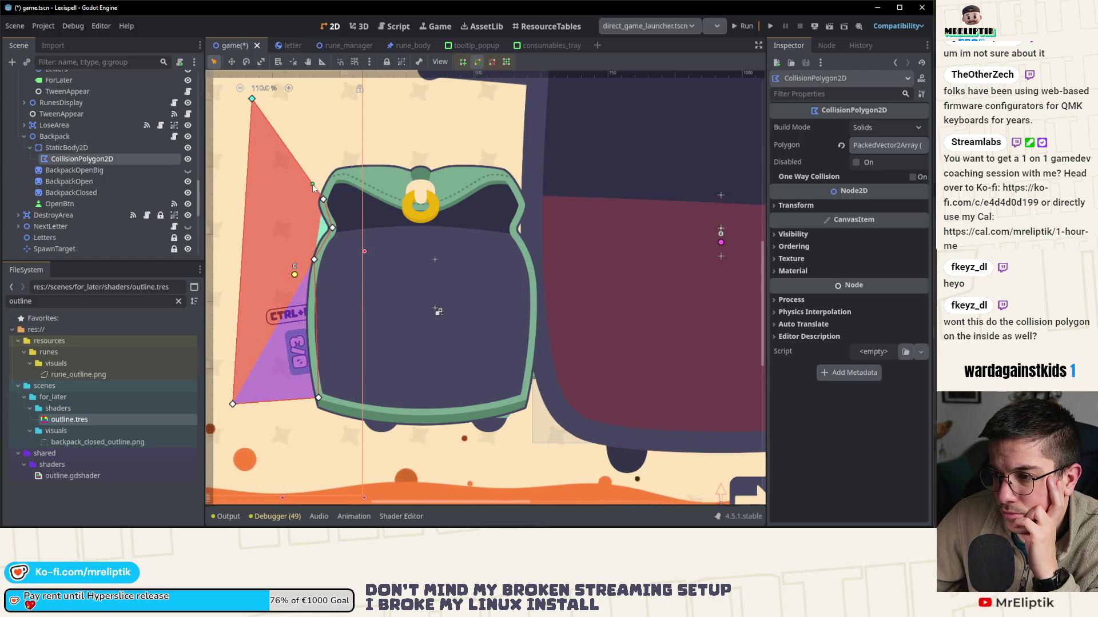
drag(490, 200, 523, 203)
click(292, 133)
mouse_move(391, 152)
mouse_down()
mouse_move(607, 85)
mouse_move(589, 104)
mouse_move(547, 107)
mouse_up()
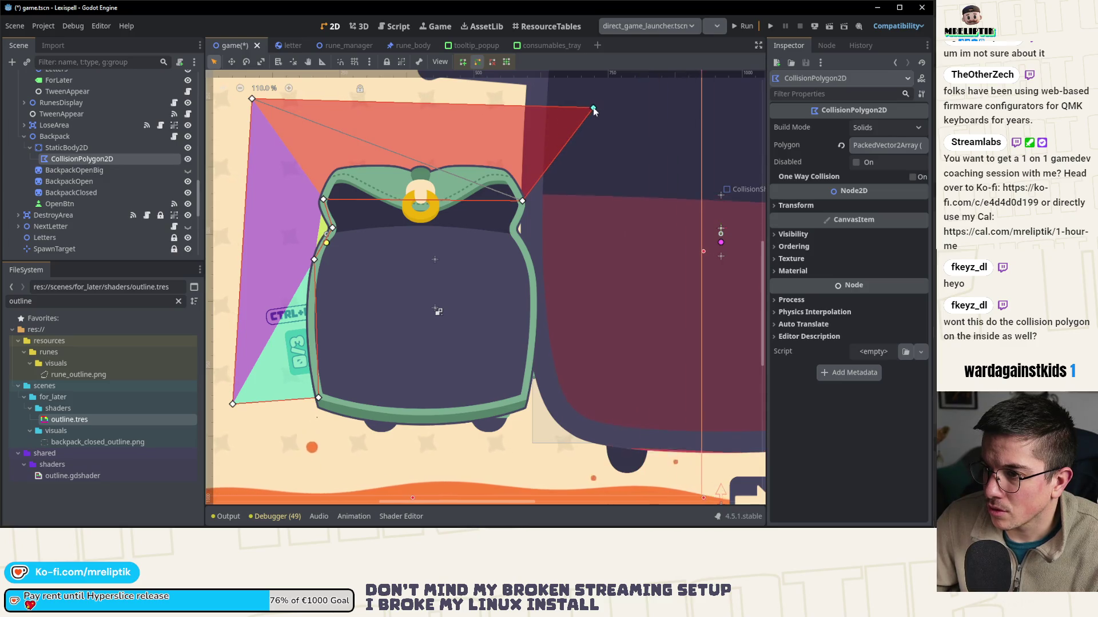
drag(575, 107, 543, 110)
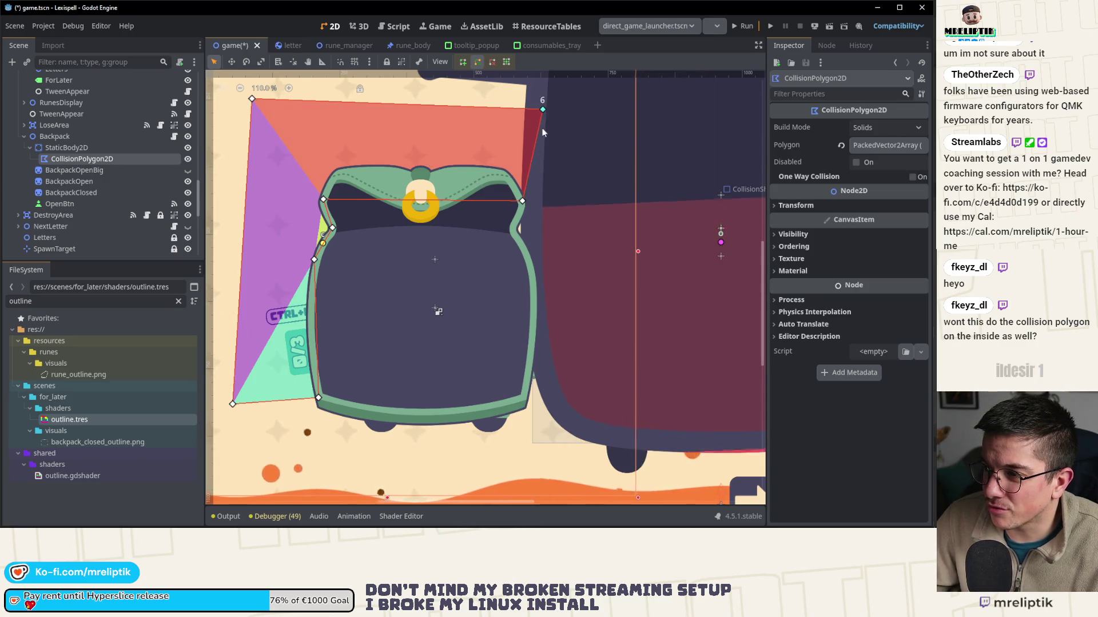
scroll(370, 305, down, 4)
mouse_move(285, 319)
mouse_down()
mouse_move(299, 375)
mouse_move(316, 385)
mouse_up()
mouse_move(257, 328)
mouse_down()
mouse_move(254, 378)
mouse_move(347, 382)
mouse_move(450, 323)
mouse_move(461, 384)
mouse_up()
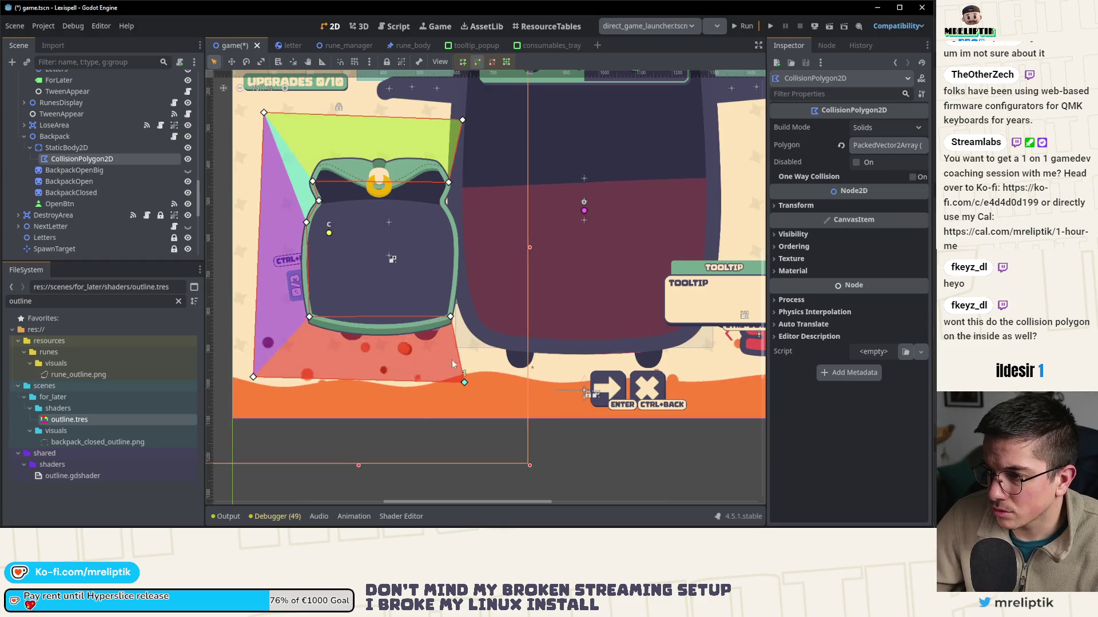
scroll(403, 257, up, 2)
drag(475, 124, 472, 122)
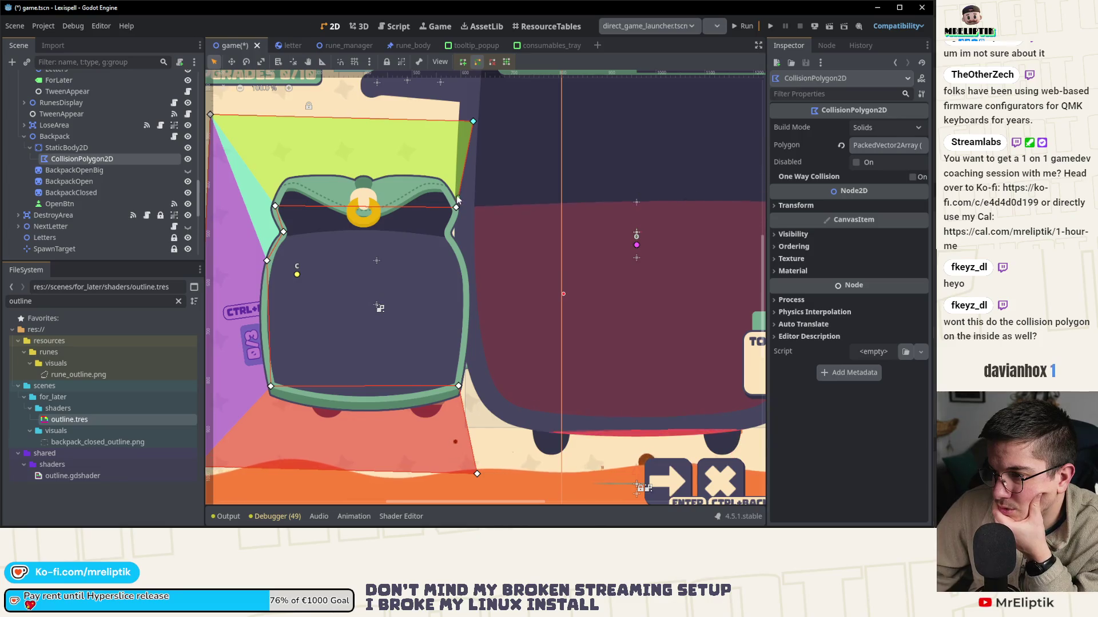
Add right-edge vertices and align them with the backpack's bottom-right corner and side.
click(452, 241)
mouse_move(460, 187)
mouse_down()
mouse_move(526, 354)
mouse_move(535, 420)
mouse_up()
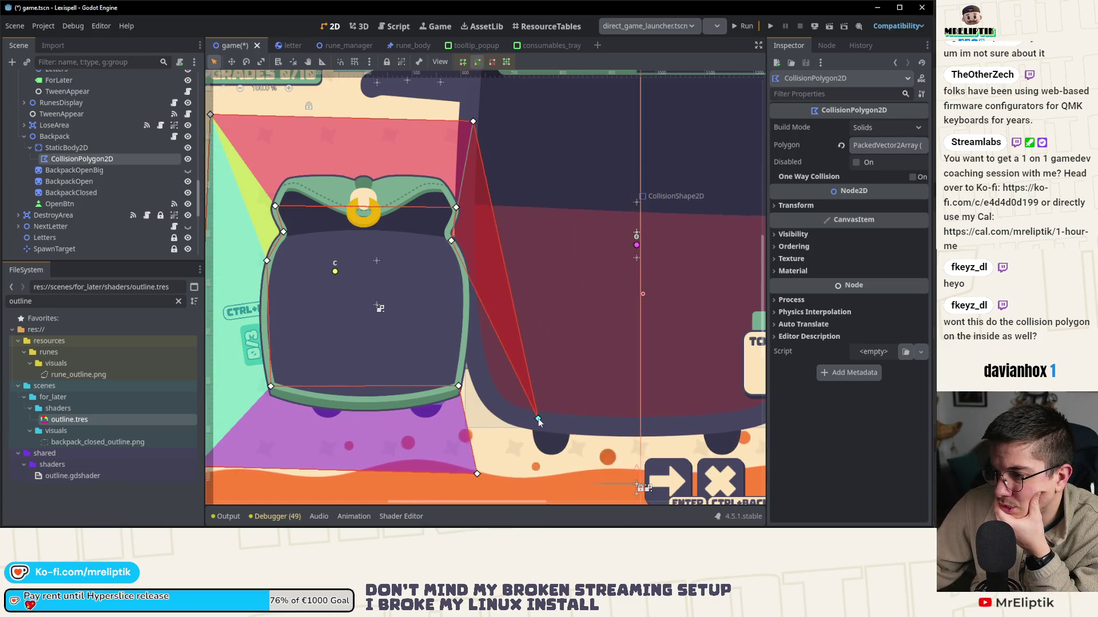
click(465, 270)
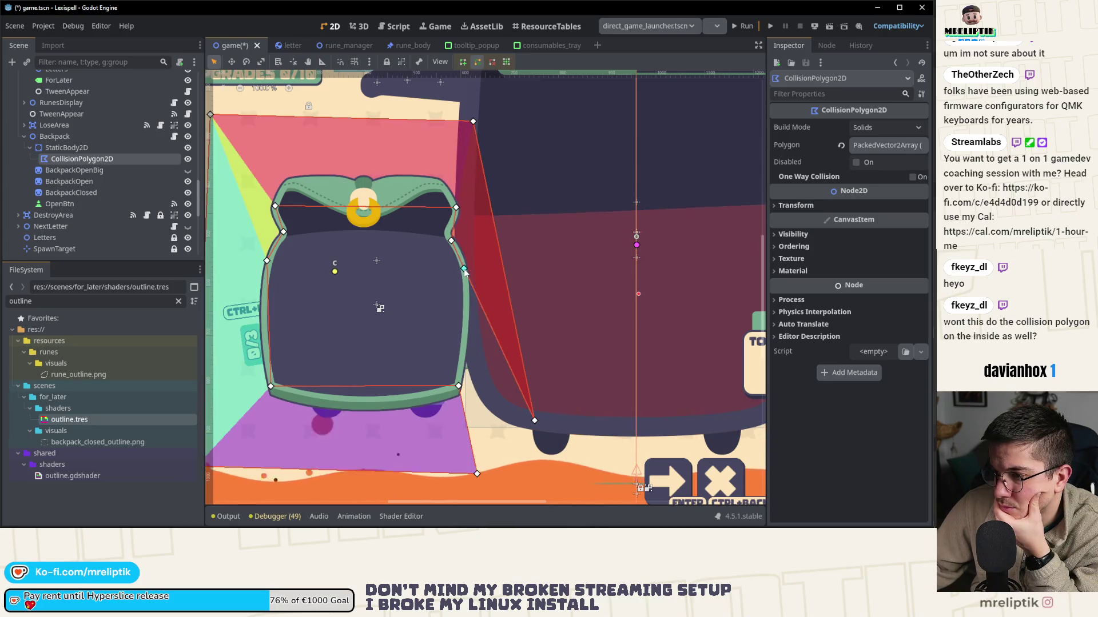
click(463, 380)
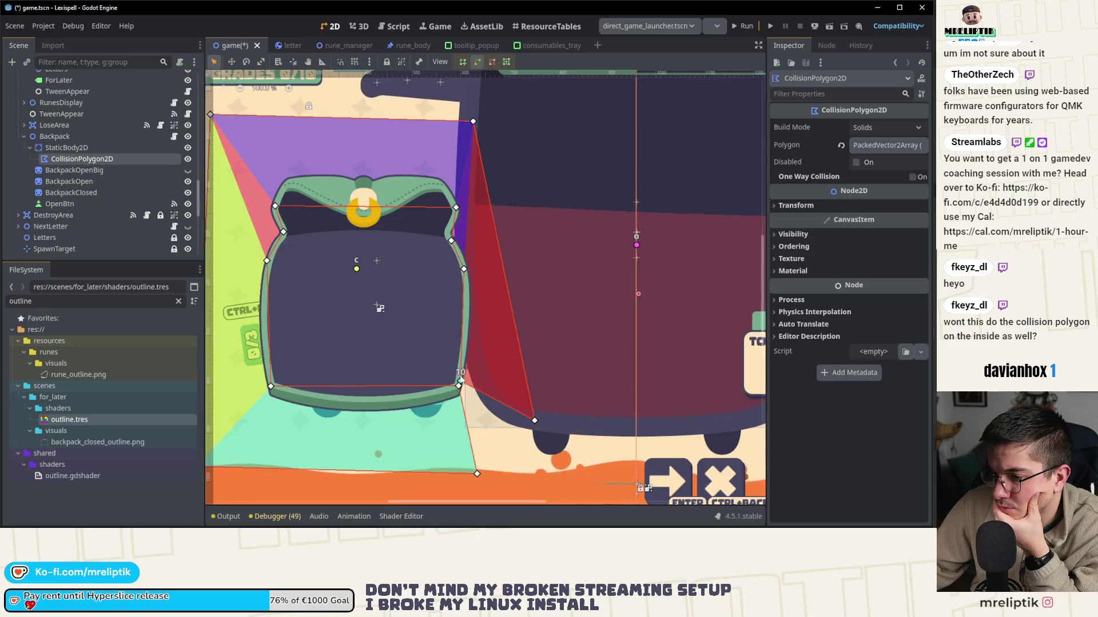
scroll(462, 383, up, 10)
drag(438, 402, 439, 406)
scroll(438, 404, down, 8)
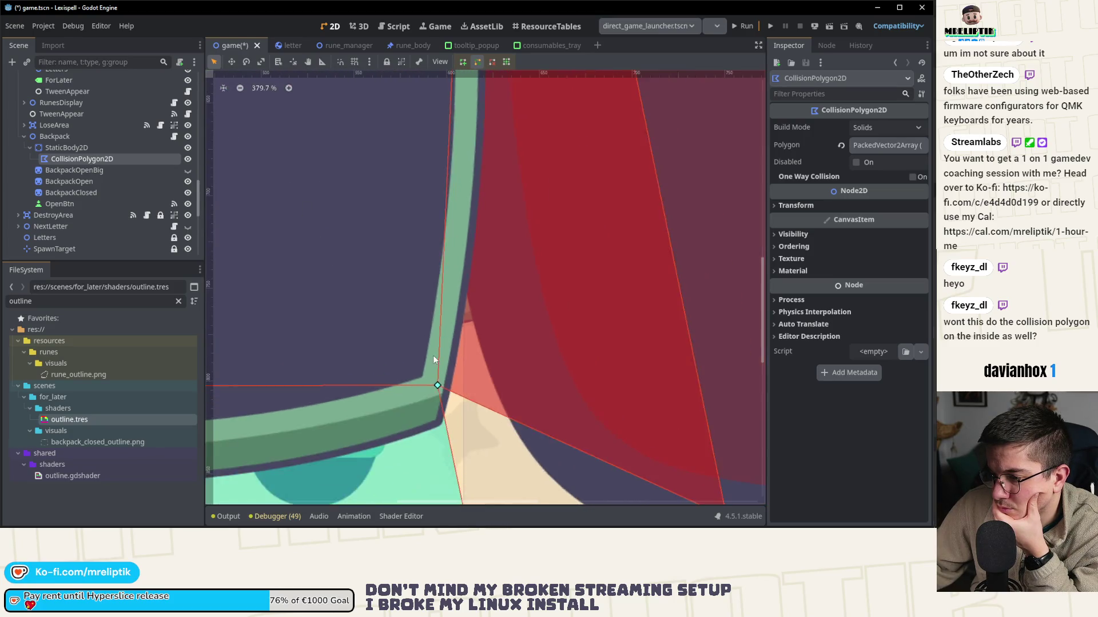
drag(558, 317, 474, 303)
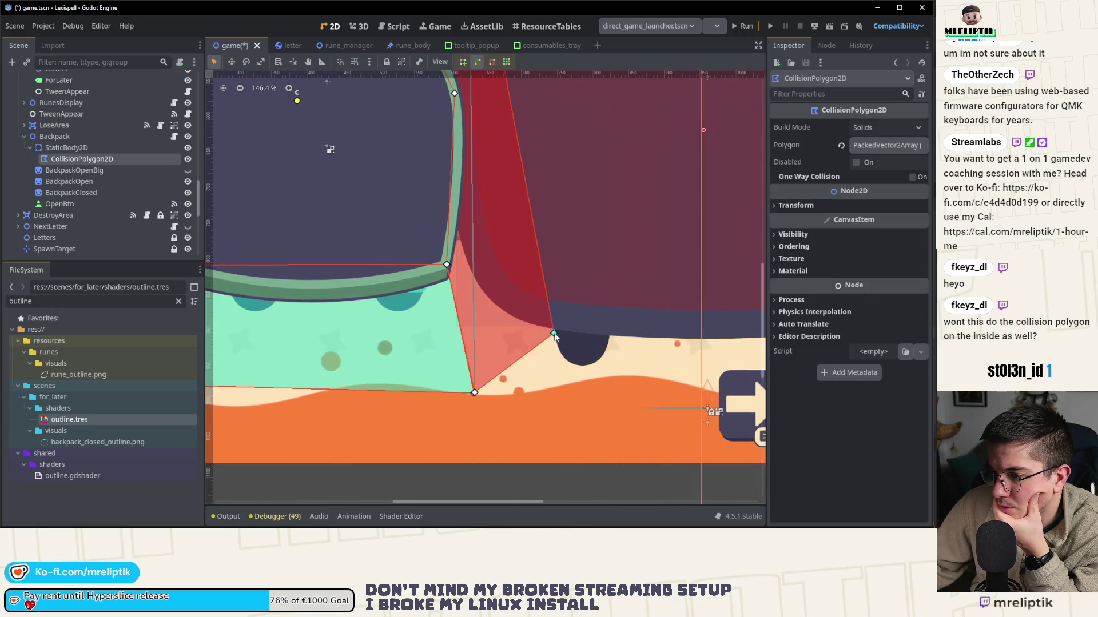
scroll(530, 260, down, 6)
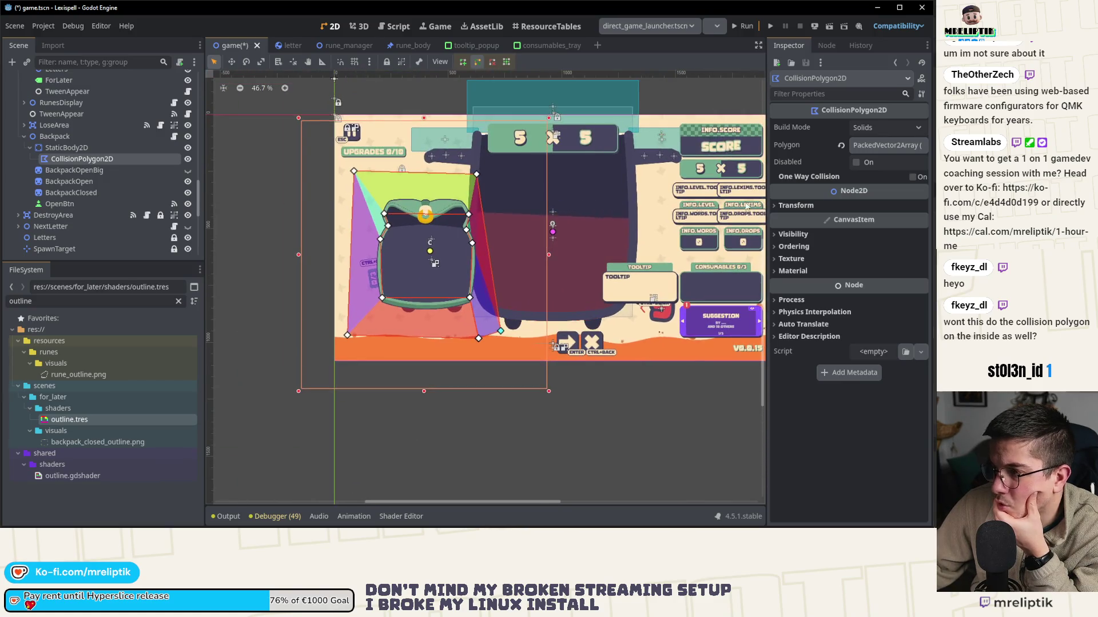
click(66, 148)
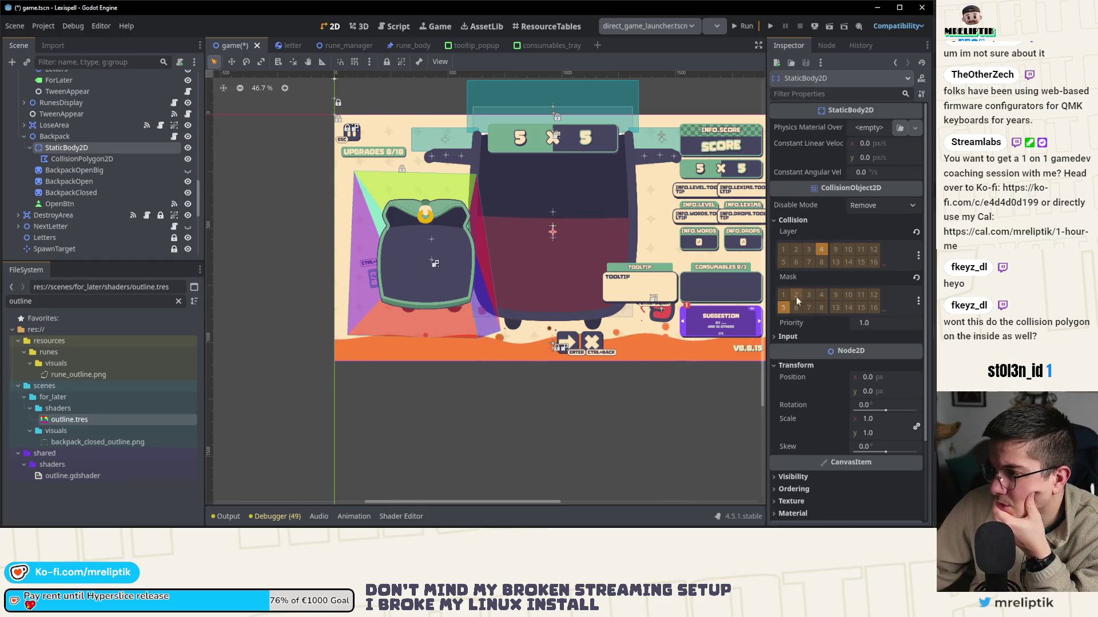
Reselect CollisionPolygon2D and drag its top-right vertex further right.
drag(362, 250, 347, 268)
scroll(346, 267, up, 5)
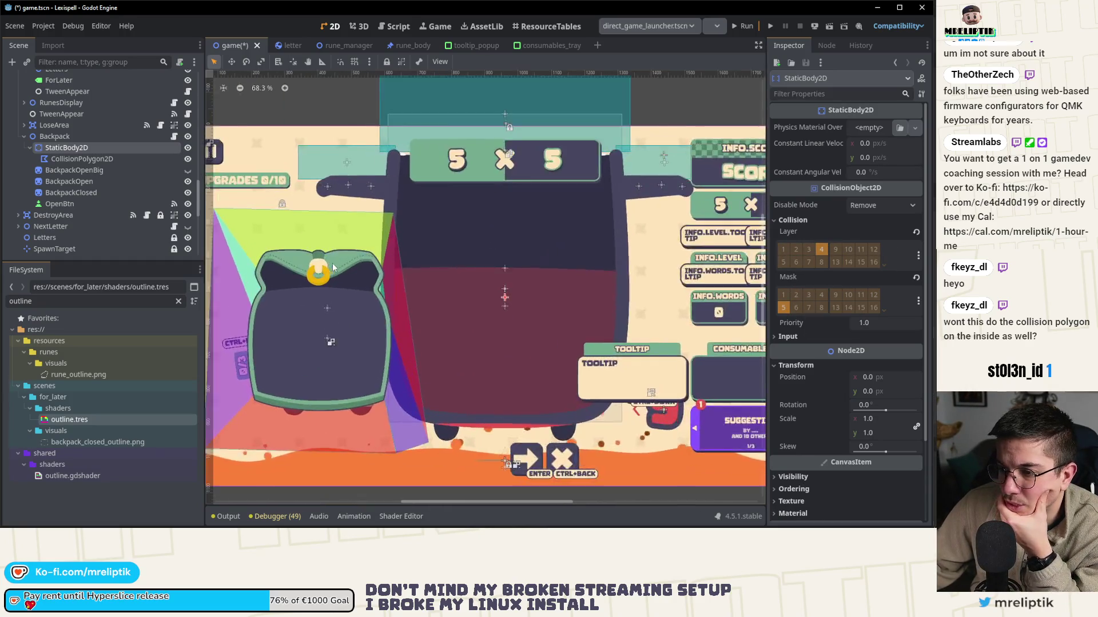
click(397, 232)
mouse_move(443, 189)
mouse_down()
mouse_move(606, 172)
mouse_move(486, 187)
mouse_up()
scroll(486, 189, down, 3)
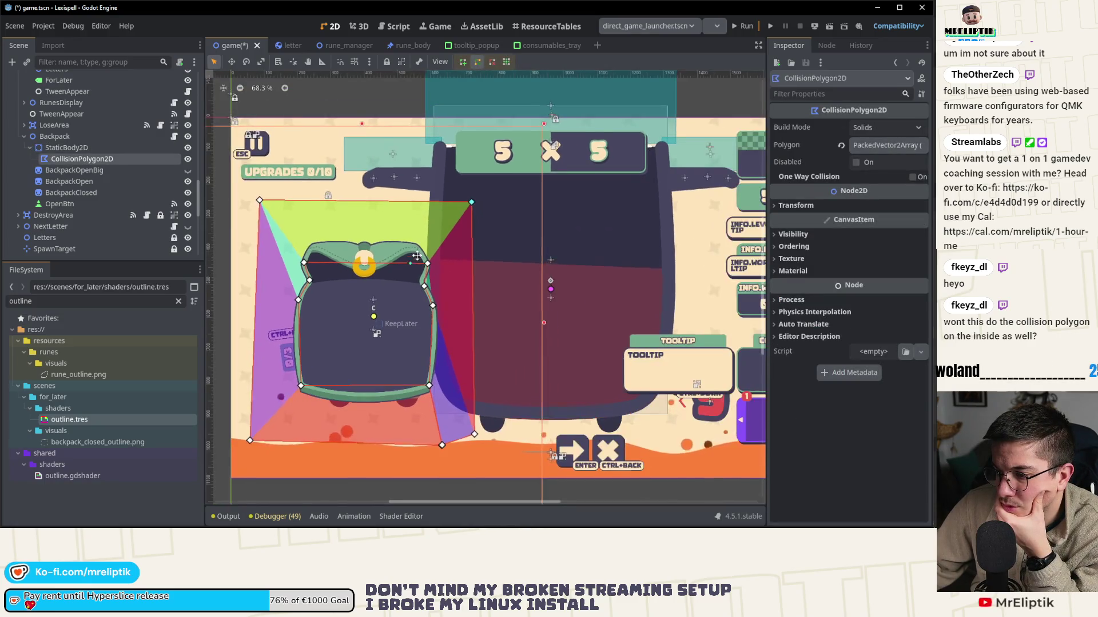
Add a bottom-edge vertex, snap vertices 5, 9 and 10 onto the bag outline, and save.
scroll(451, 393, up, 1)
scroll(359, 342, up, 5)
scroll(359, 341, up, 1)
drag(389, 410, 403, 431)
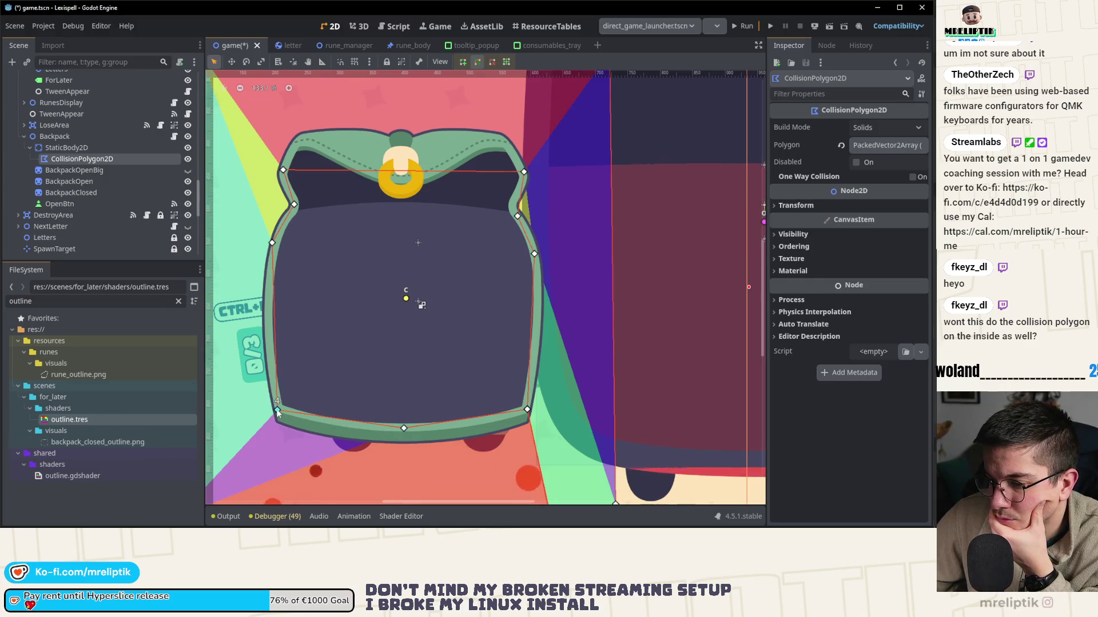
drag(277, 409, 276, 415)
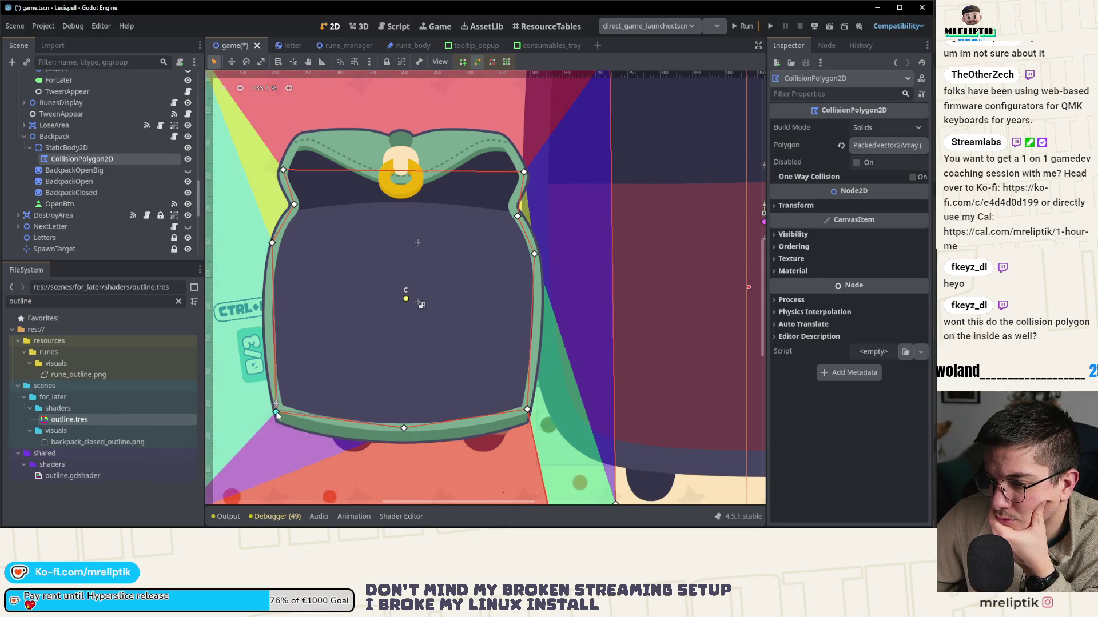
drag(273, 246, 273, 250)
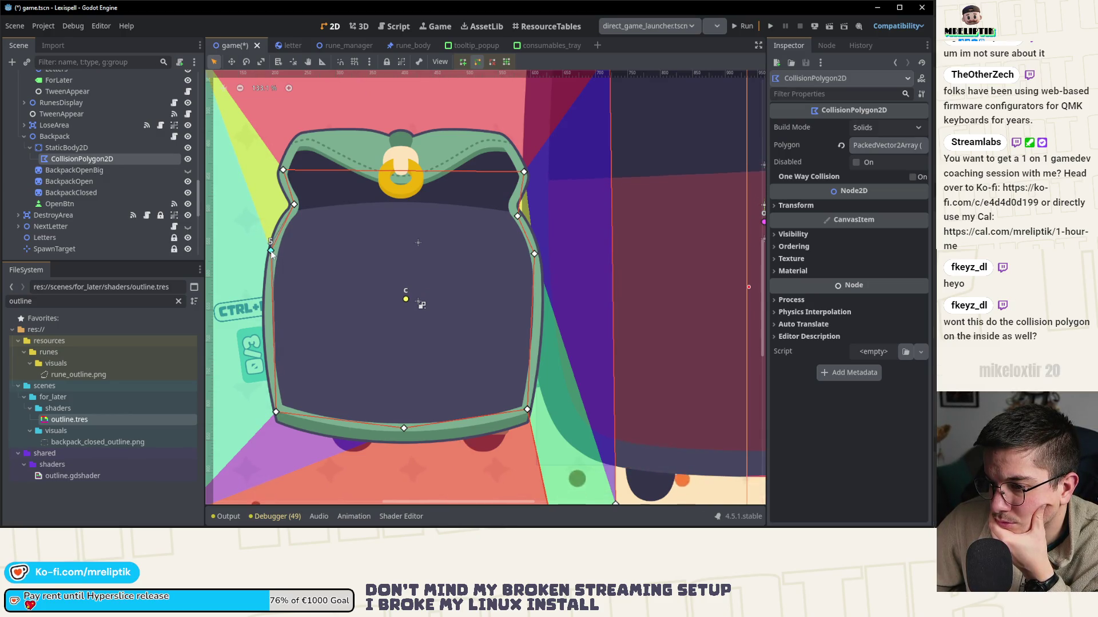
drag(535, 255, 539, 258)
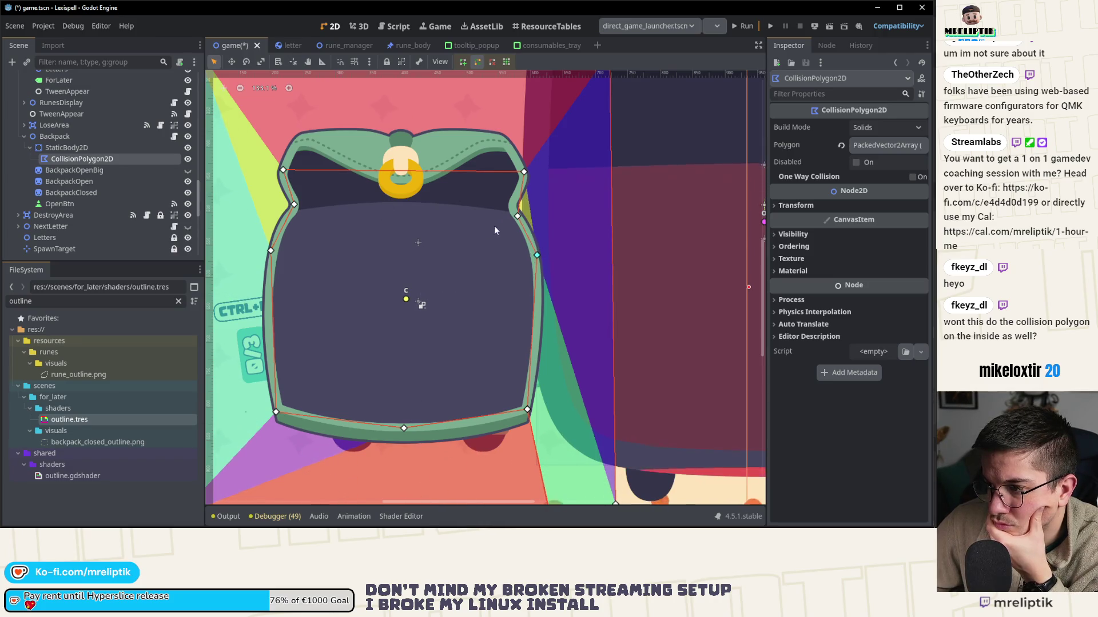
drag(518, 220, 515, 212)
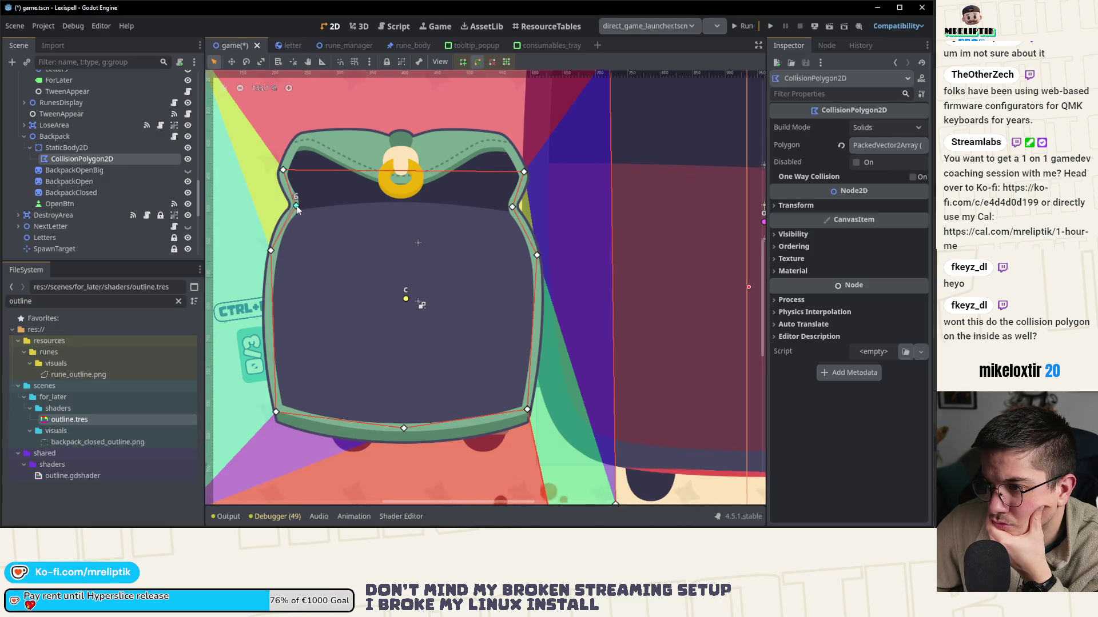
scroll(314, 212, down, 14)
key(ctrl+s)
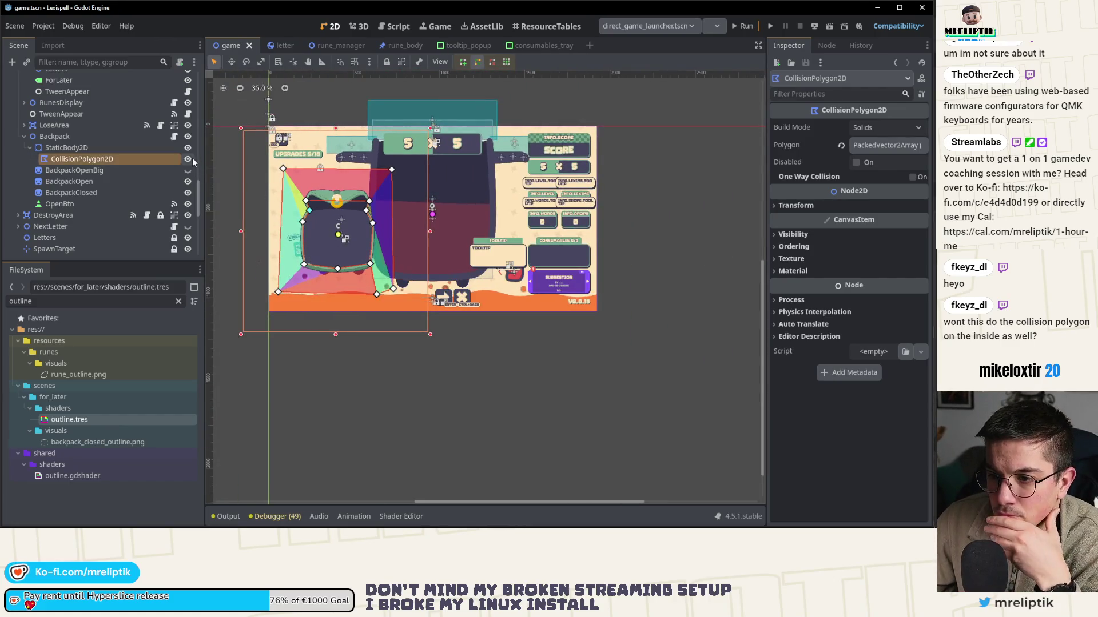
Hide the collision polygon overlay and check the big open-backpack sprite's visibility.
click(187, 158)
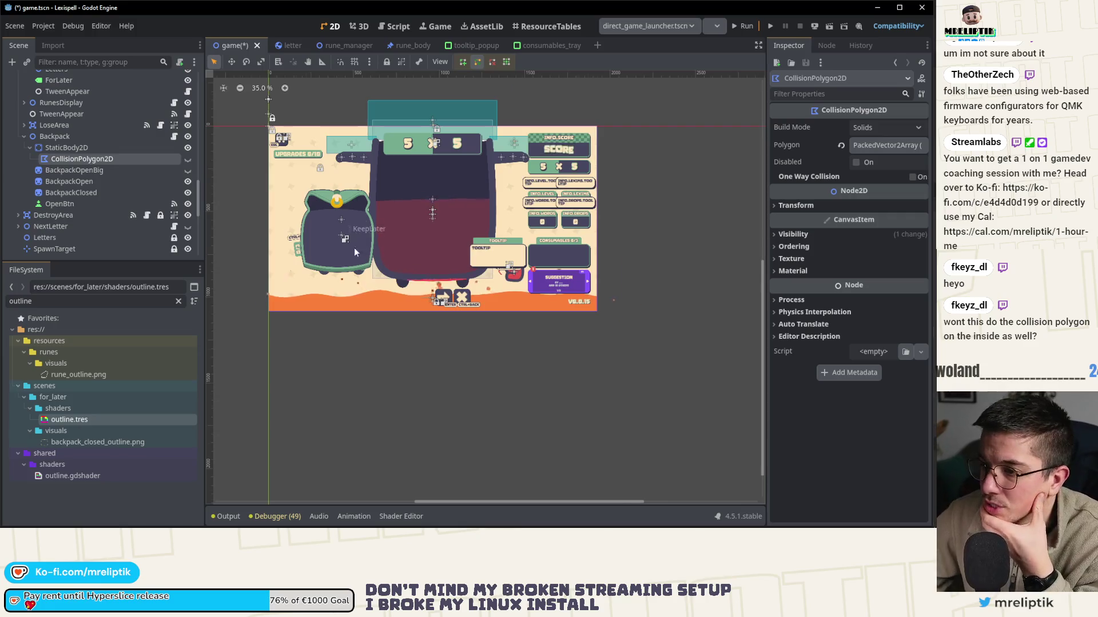
scroll(360, 252, up, 15)
scroll(328, 229, down, 10)
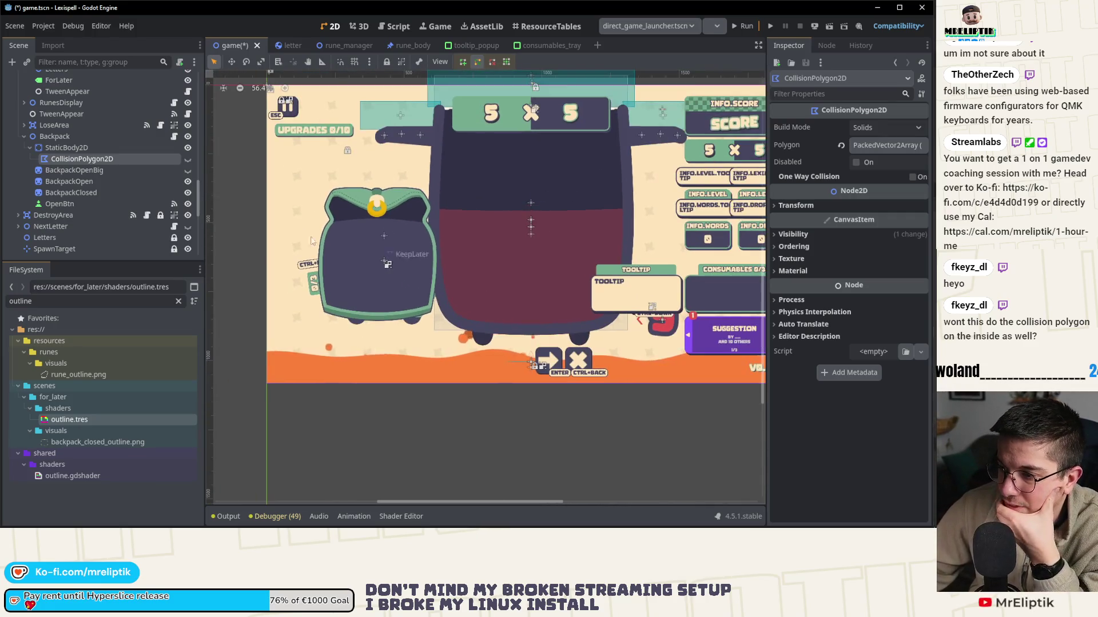
click(54, 136)
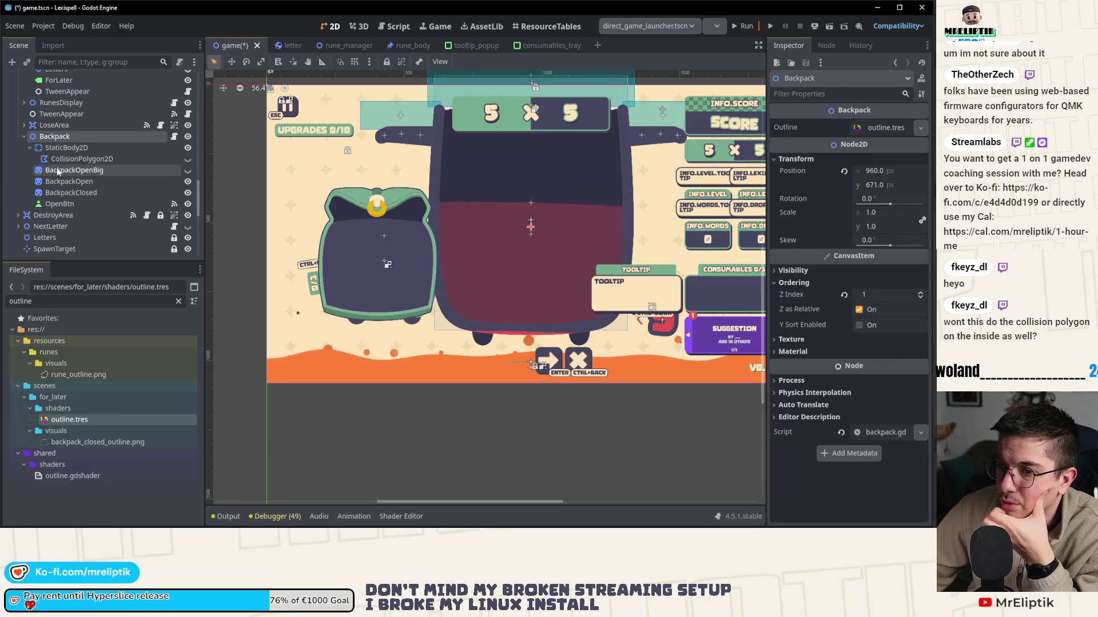
click(58, 171)
click(72, 182)
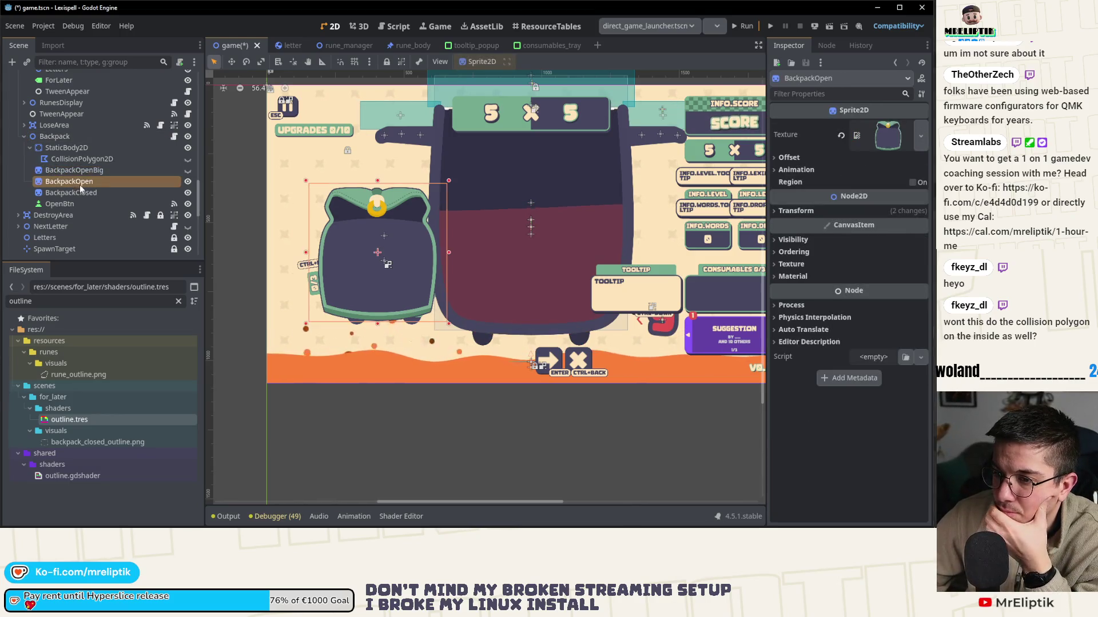
click(188, 170)
click(187, 171)
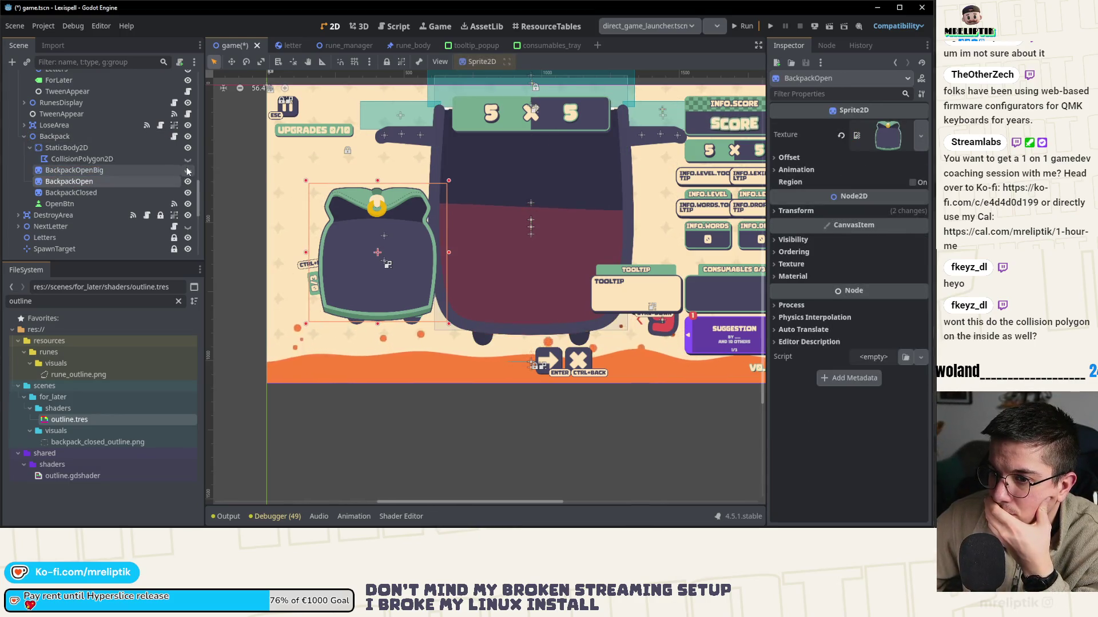
Delete the BackpackOpenBig node and make the BackpackOpen sprite visible again.
click(102, 171)
key(Delete)
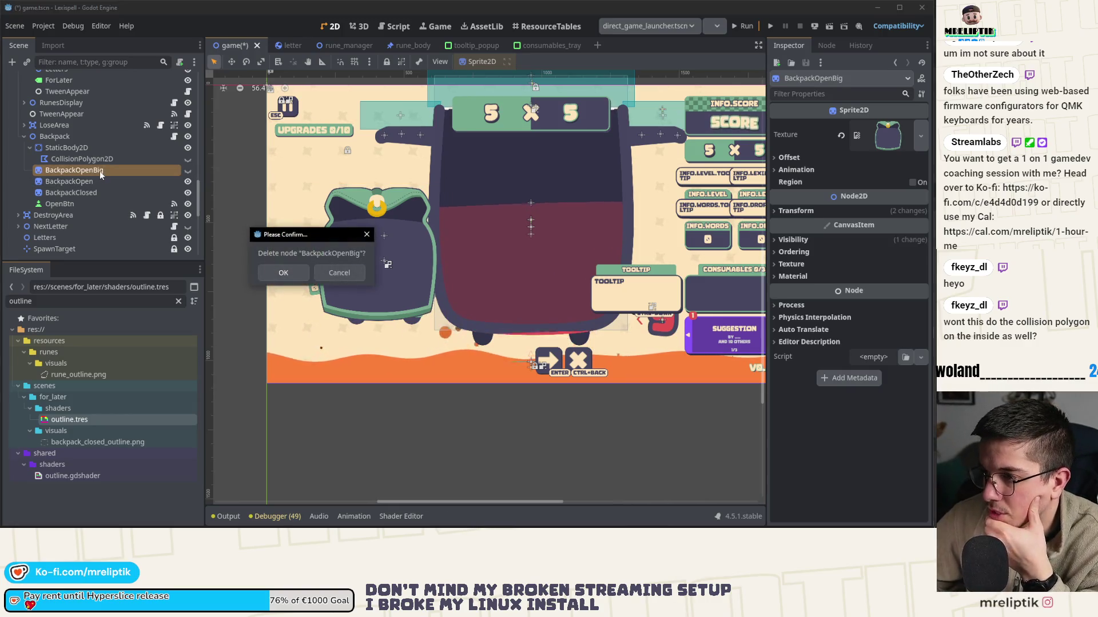
key(Return)
click(85, 180)
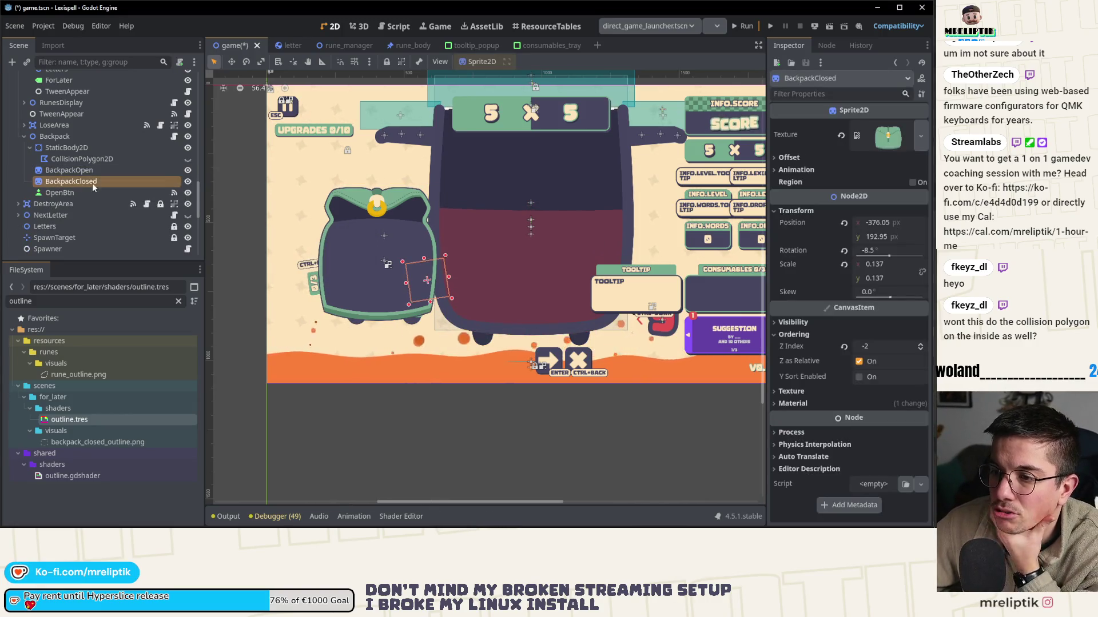
click(188, 171)
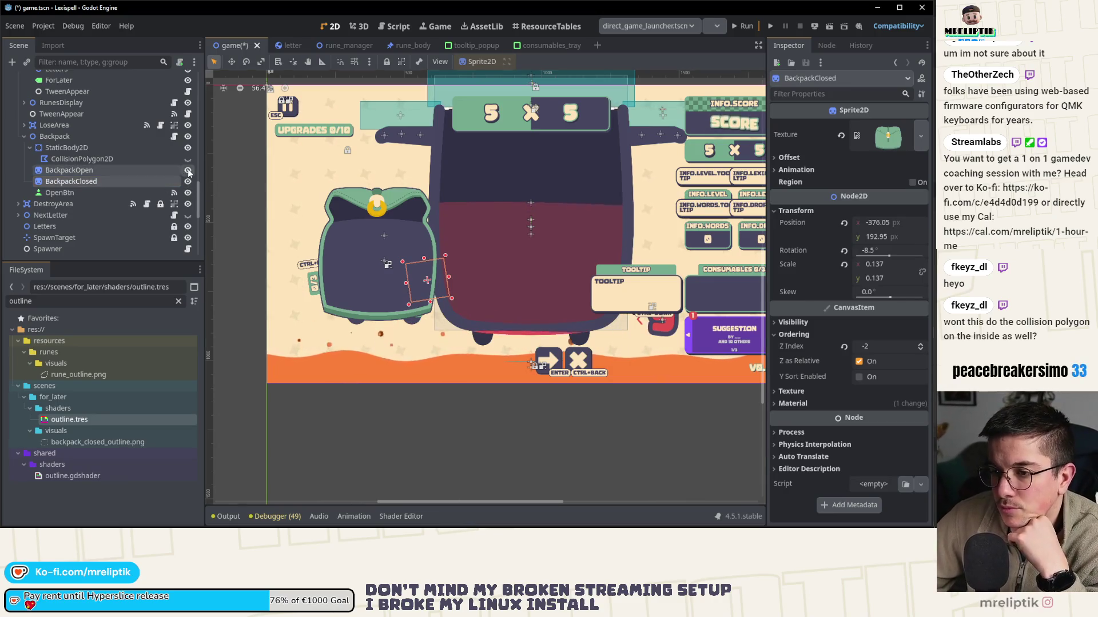
scroll(183, 148, up, 4)
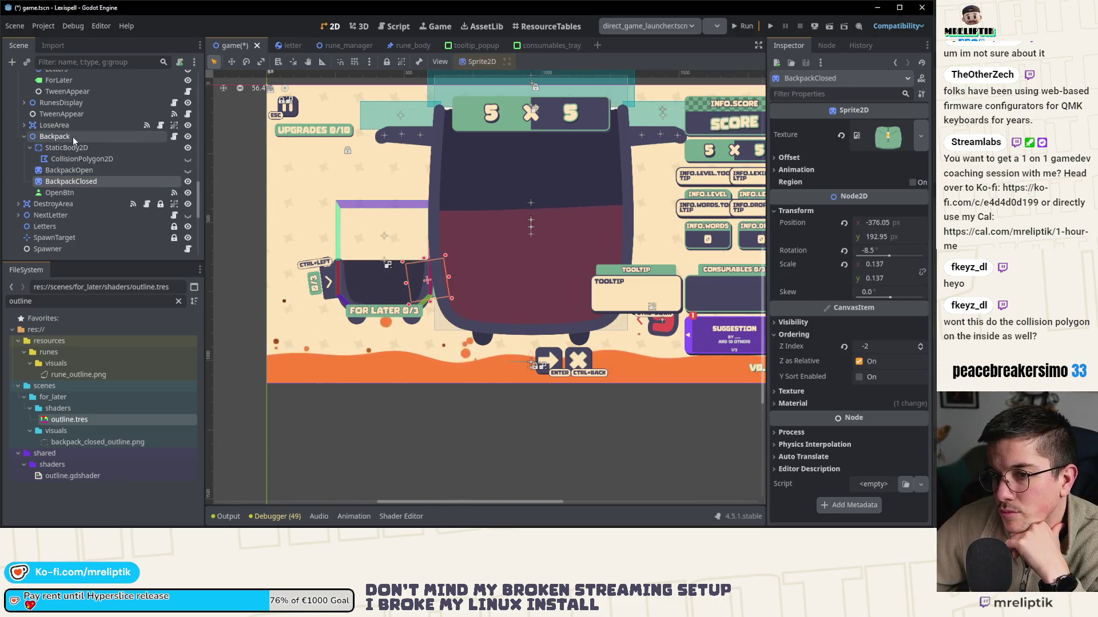
Switch to the newer collision polygon, hide its outline, and collapse the KeepLater branch.
scroll(171, 108, up, 4)
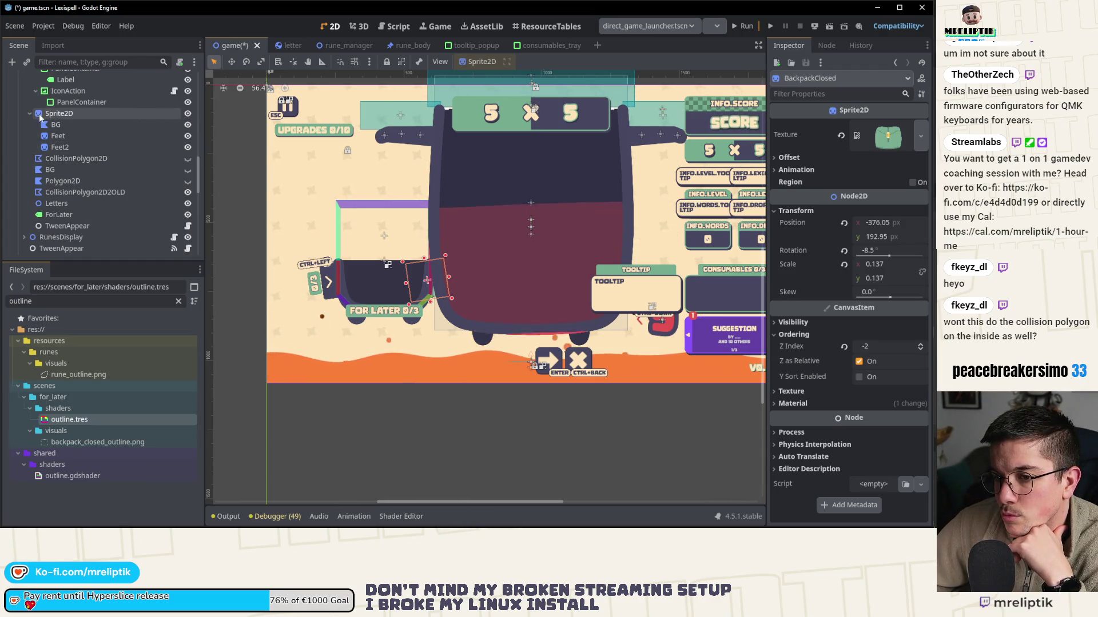
click(188, 193)
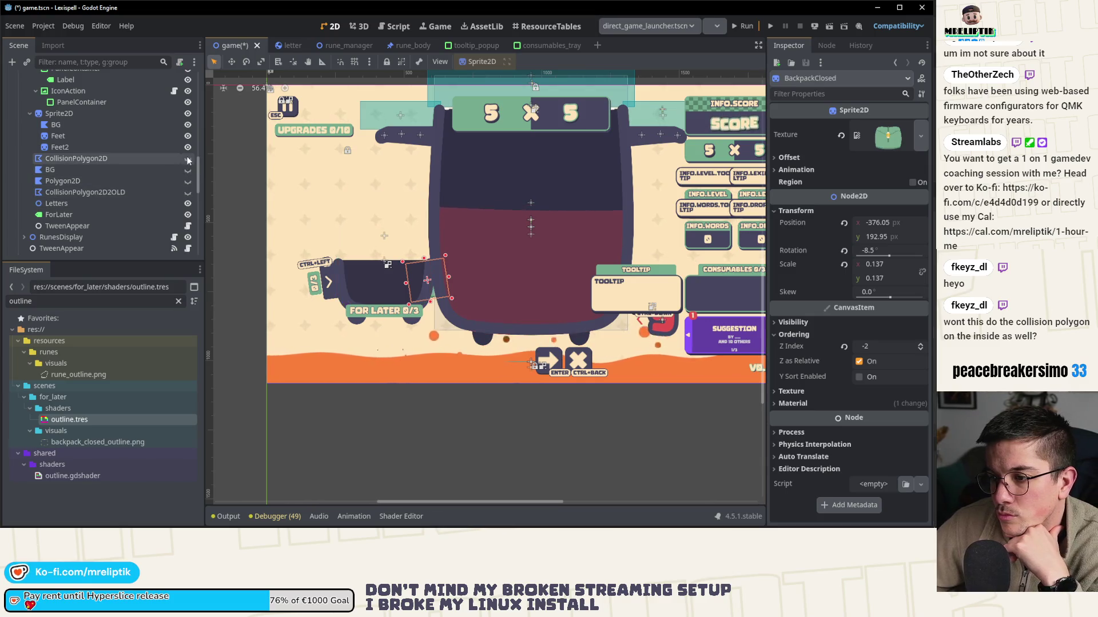
click(188, 160)
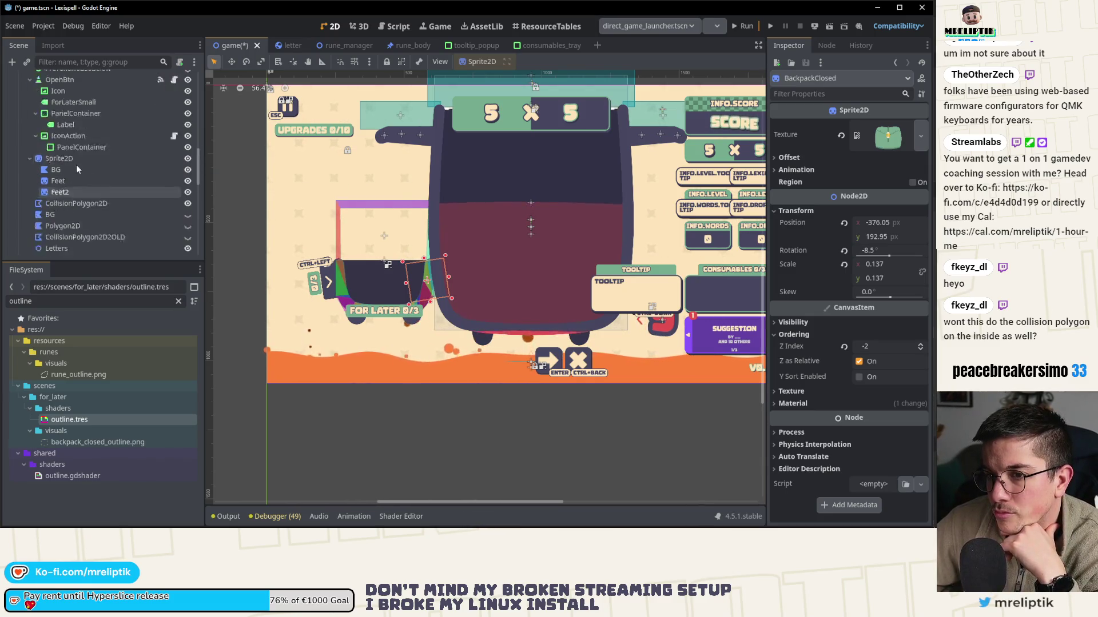
scroll(91, 165, up, 5)
click(188, 248)
click(24, 102)
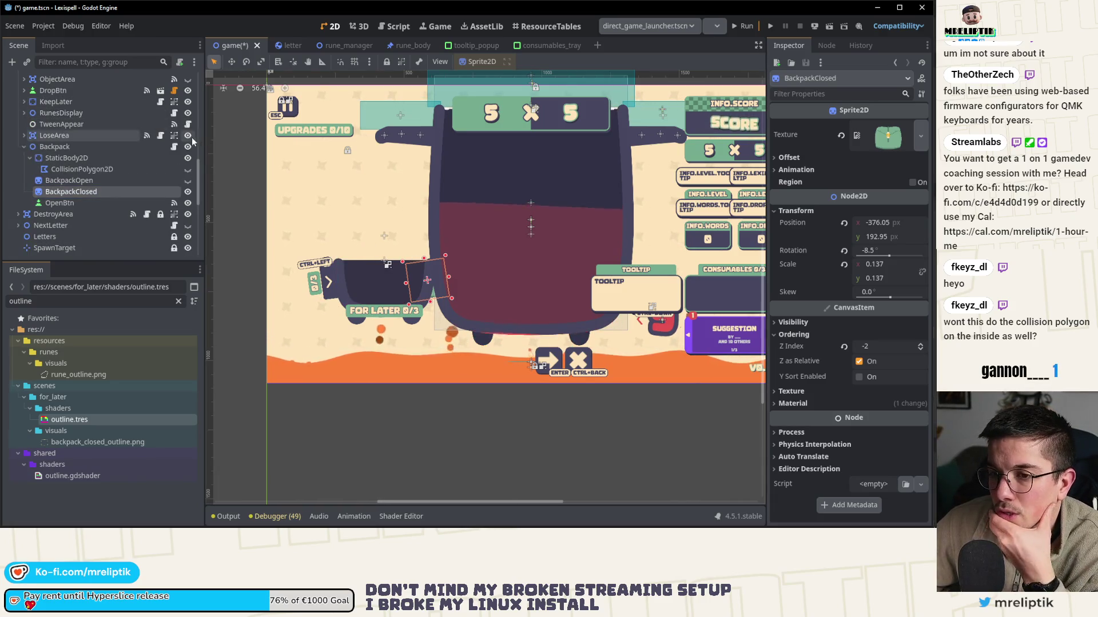
scroll(392, 302, up, 3)
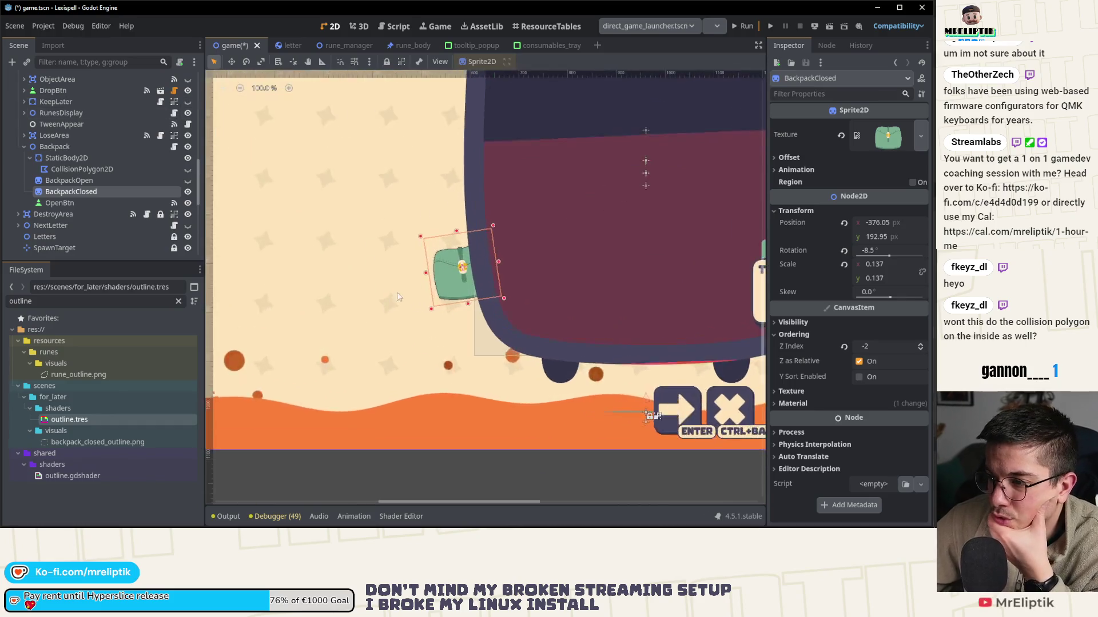
scroll(436, 274, up, 2)
scroll(472, 276, down, 3)
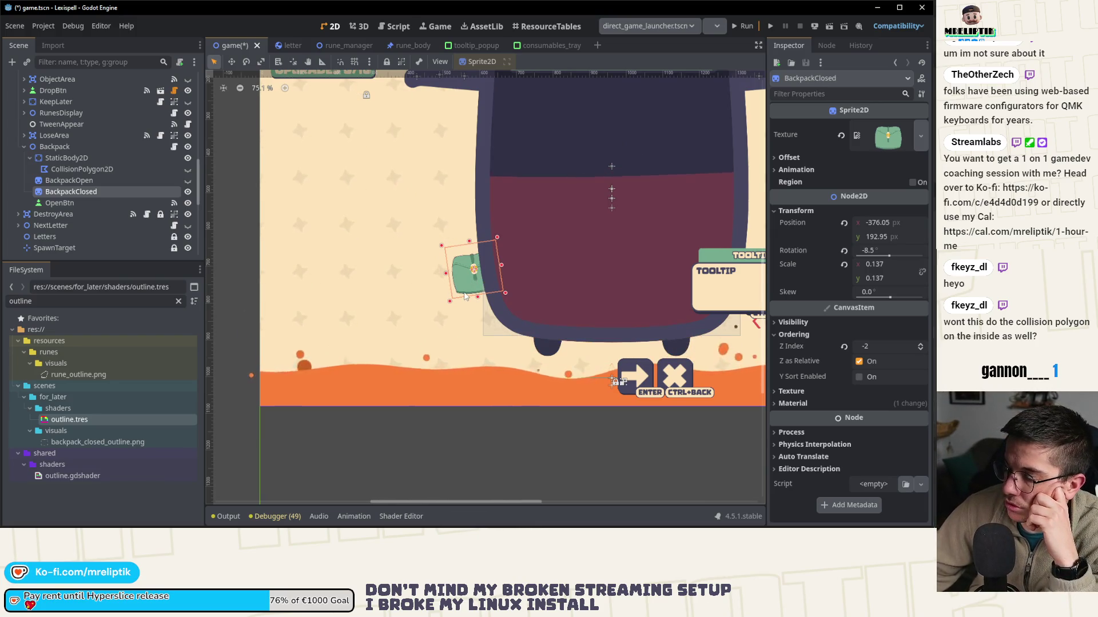
Hide the BackpackOpen sprite, select BackpackClosed, and open the Backpack's backpack.gd script.
click(69, 180)
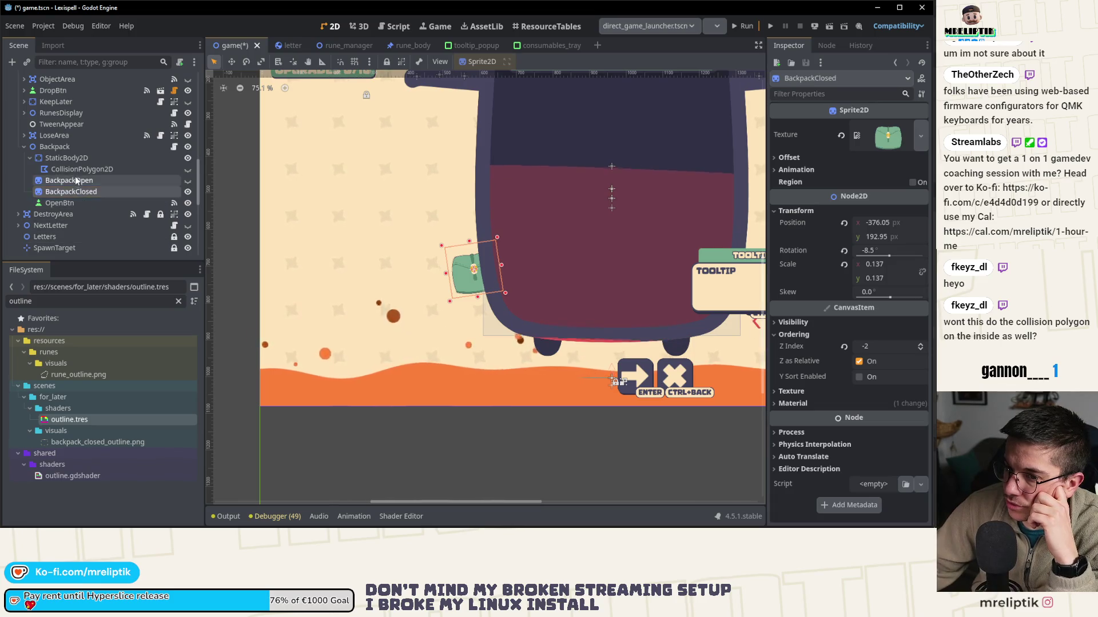
click(188, 180)
click(188, 181)
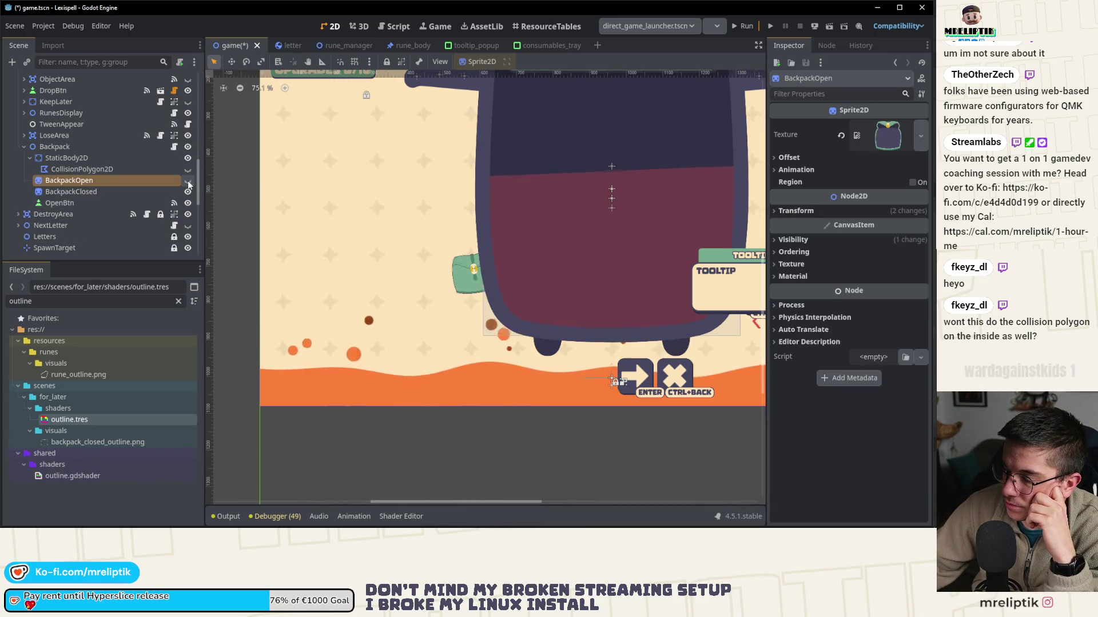
click(188, 180)
click(188, 180)
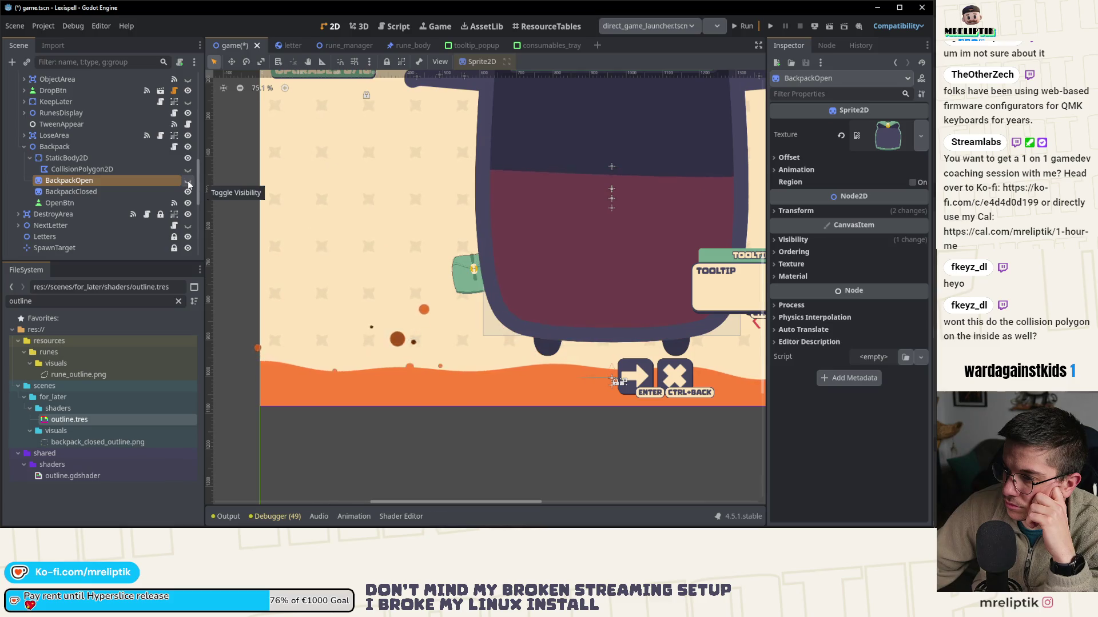
click(87, 191)
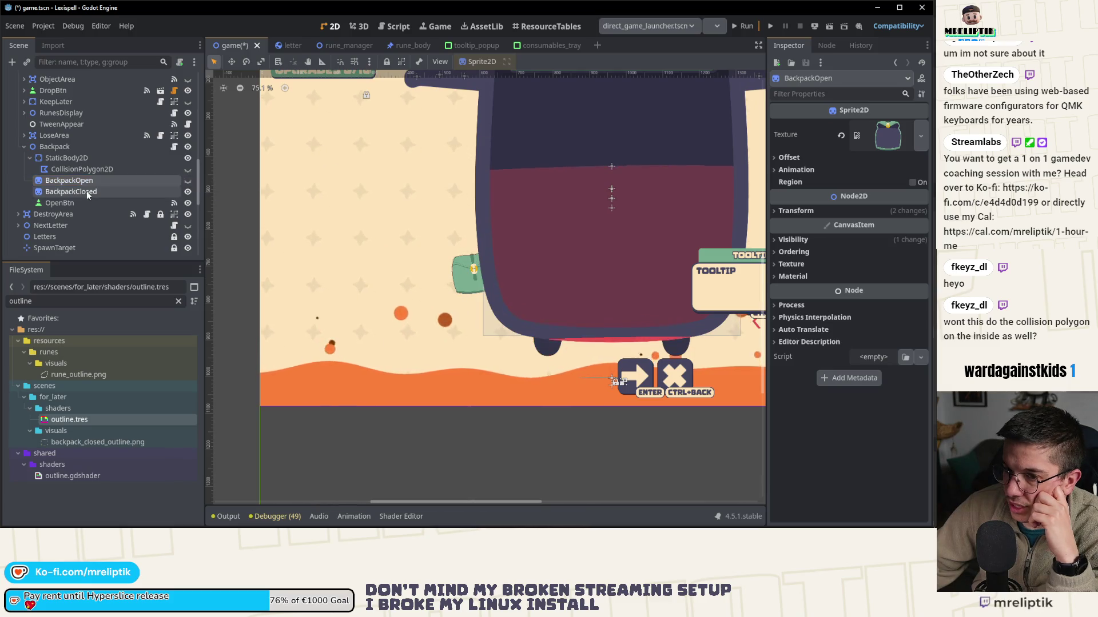
scroll(470, 277, up, 4)
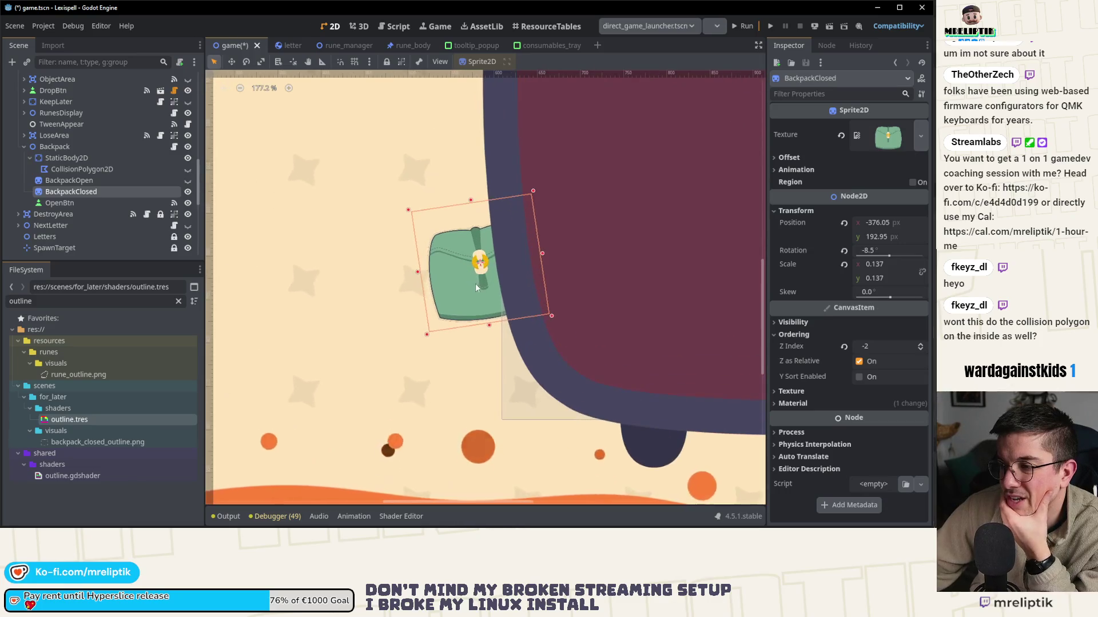
scroll(462, 289, down, 4)
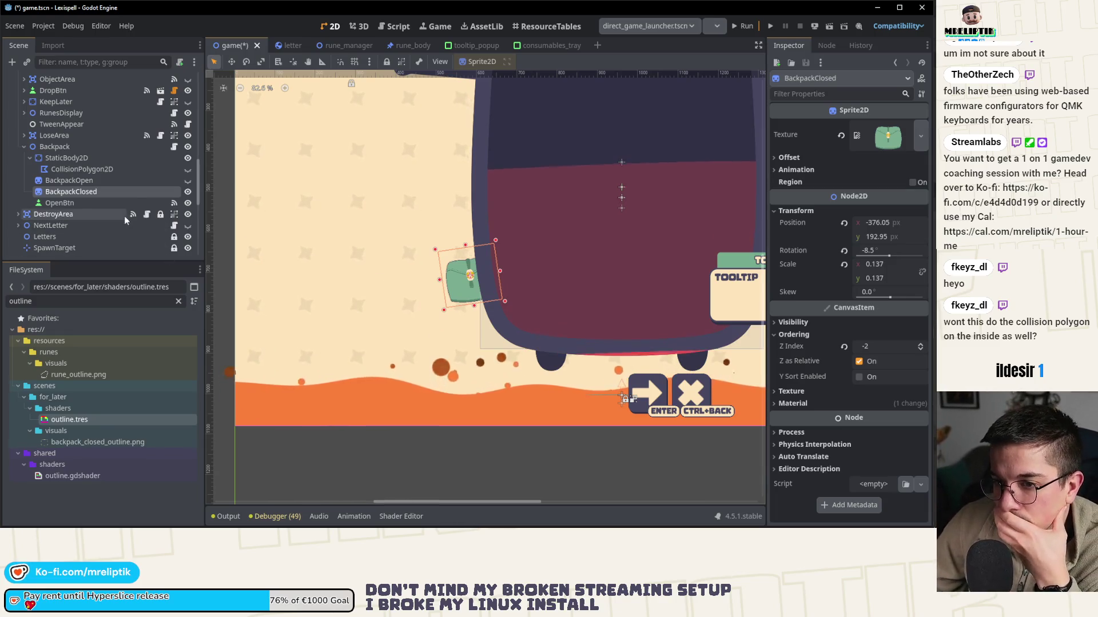
click(133, 187)
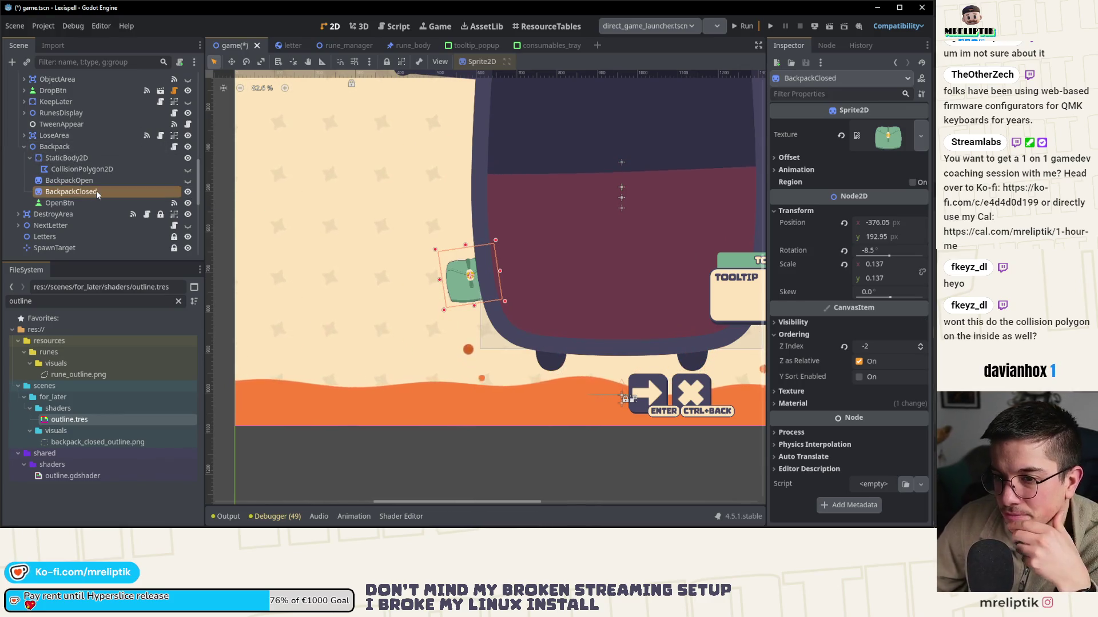
click(174, 146)
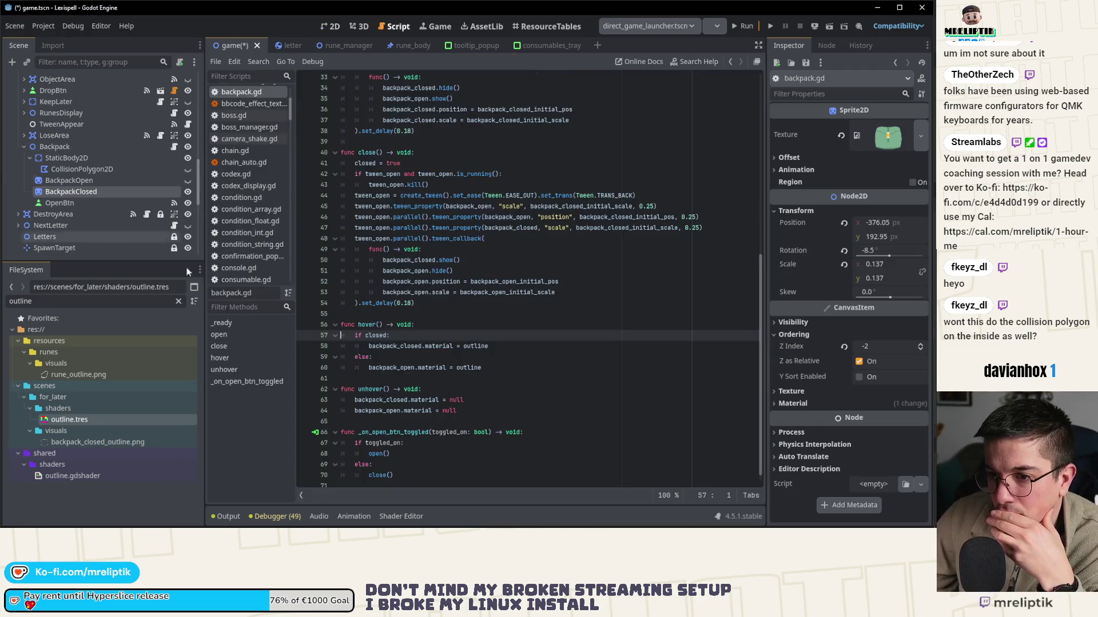
Duplicate the tween_open declaration as a new tween_hover Tween variable and save.
scroll(395, 203, up, 10)
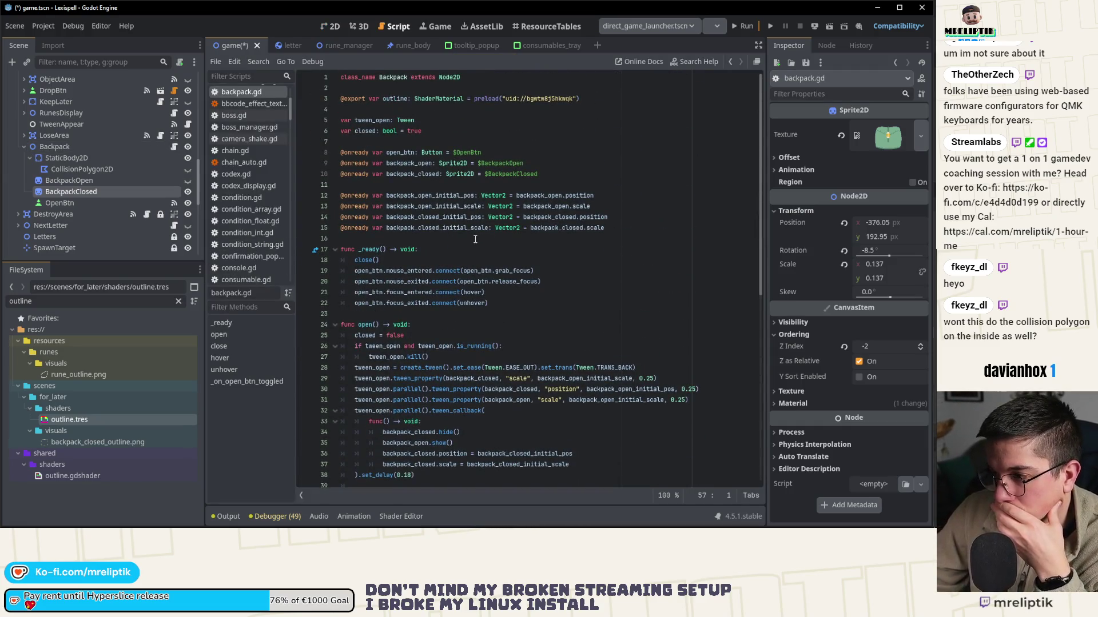
click(415, 228)
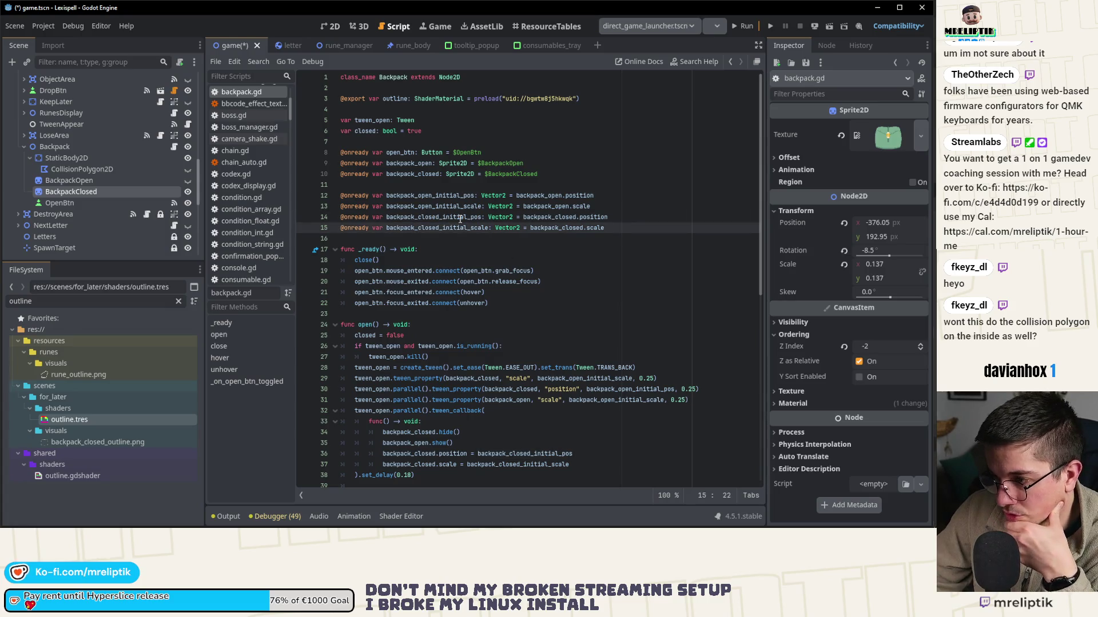
click(437, 218)
double_click(436, 217)
scroll(436, 274, down, 4)
scroll(436, 298, up, 4)
click(390, 121)
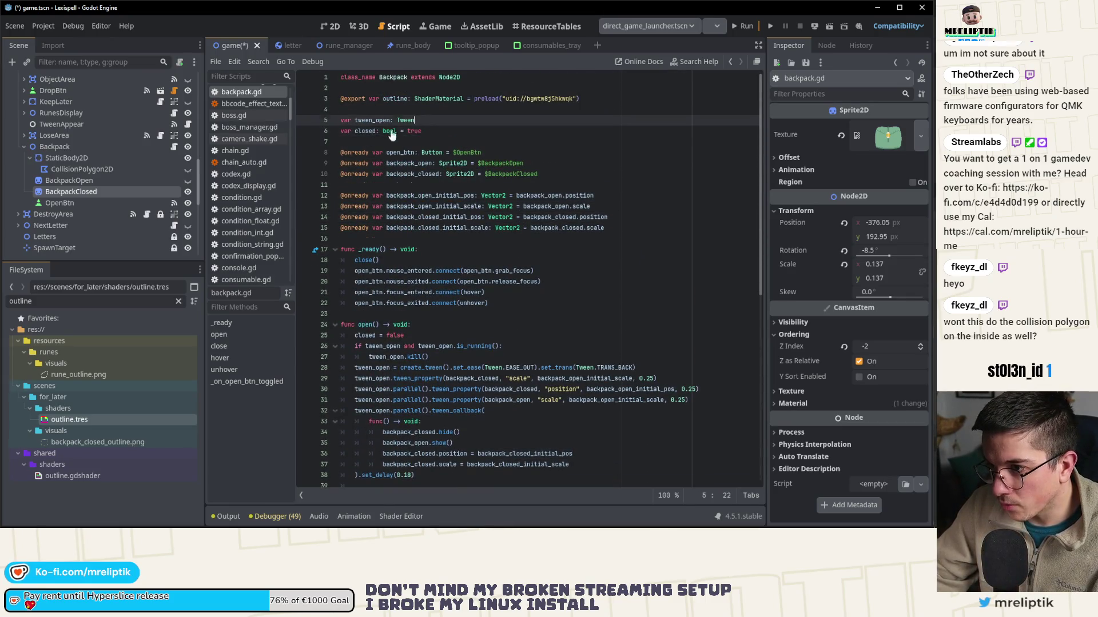
key(ctrl+shift+d)
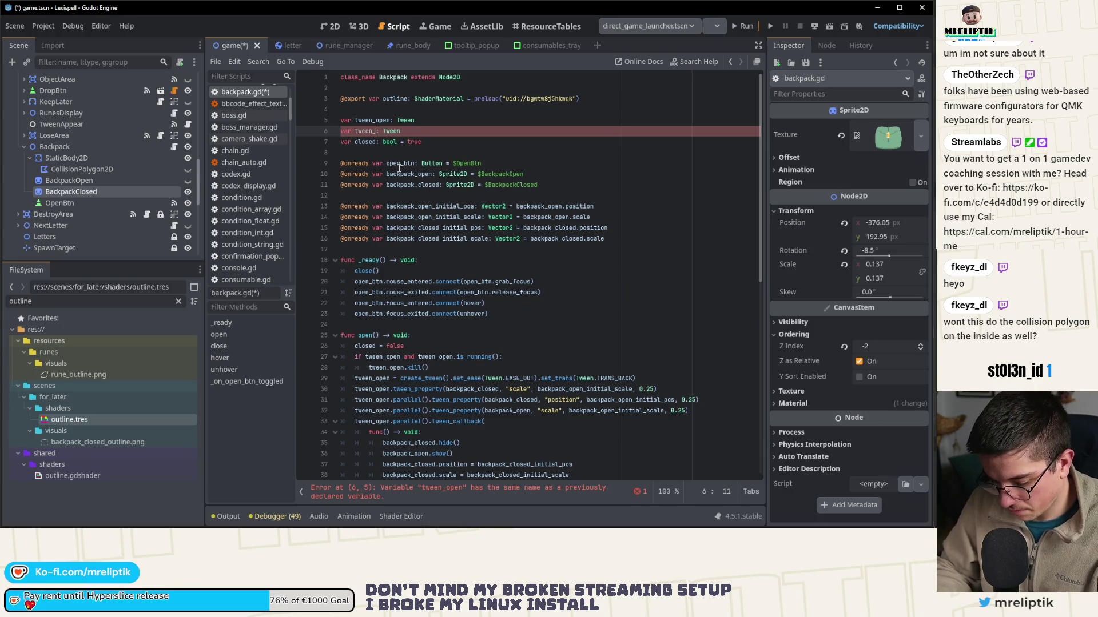
text(er)
key(ctrl+s)
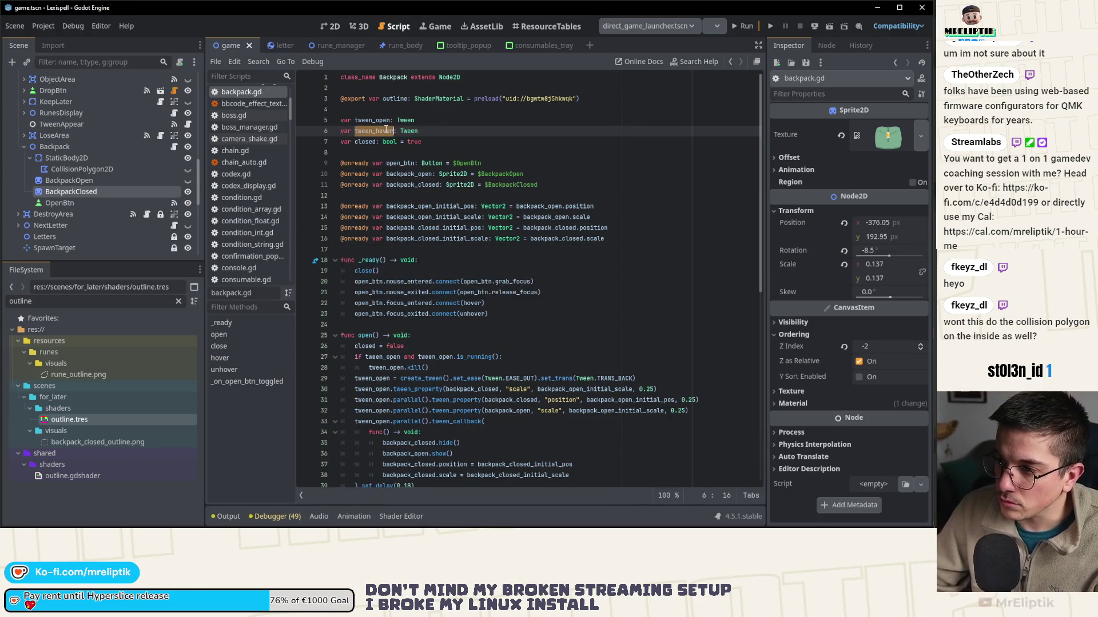
Start a new line in hover()'s closed-outline branch.
scroll(461, 236, down, 10)
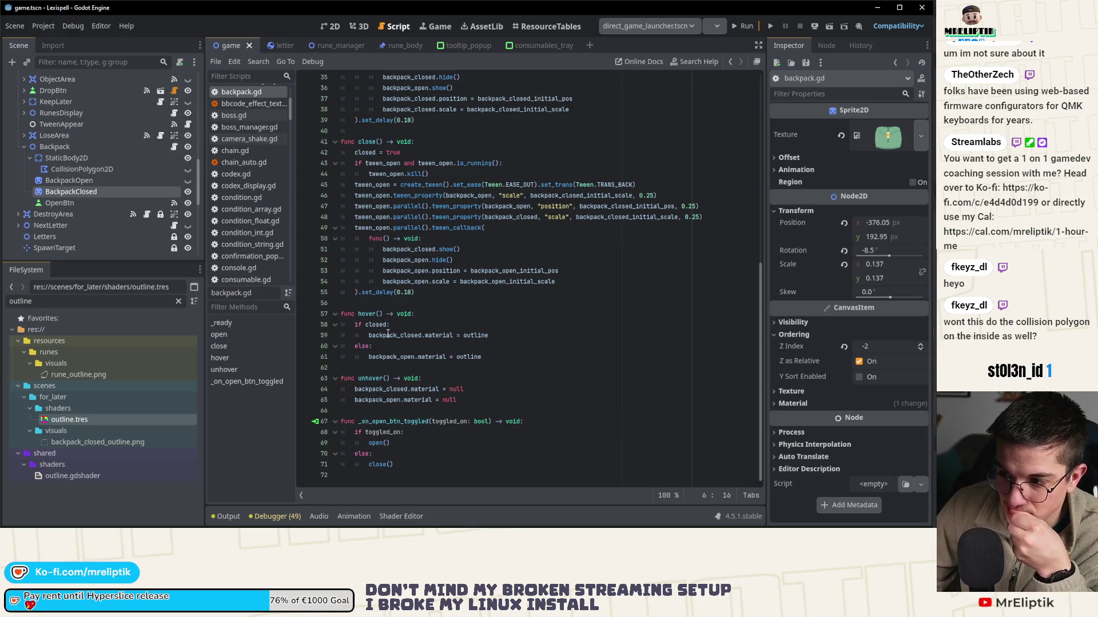
click(366, 314)
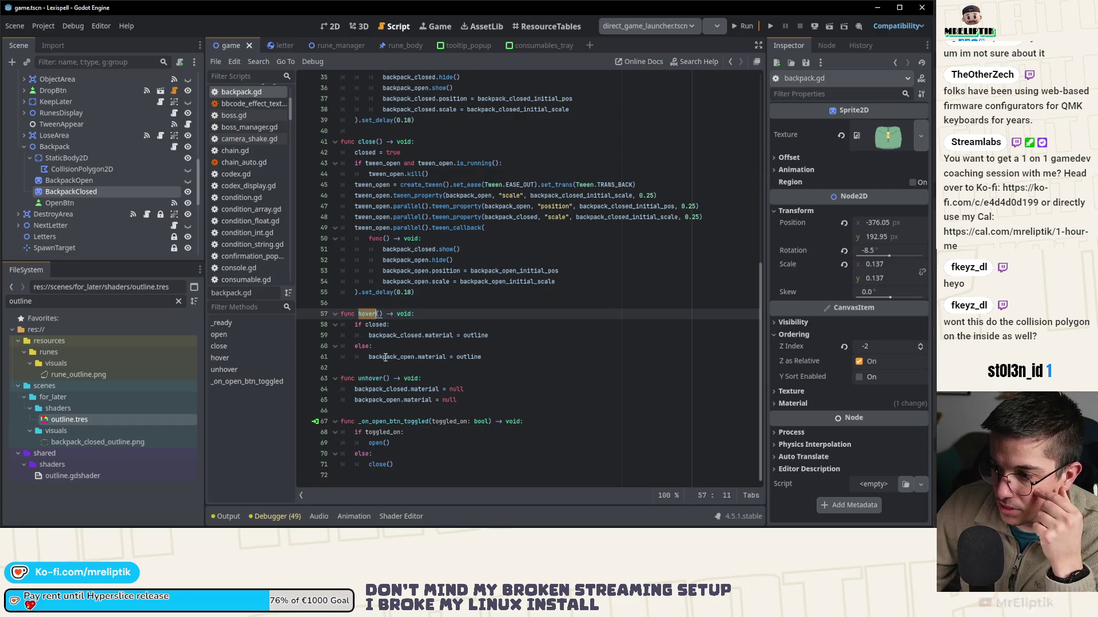
click(504, 338)
key(Return)
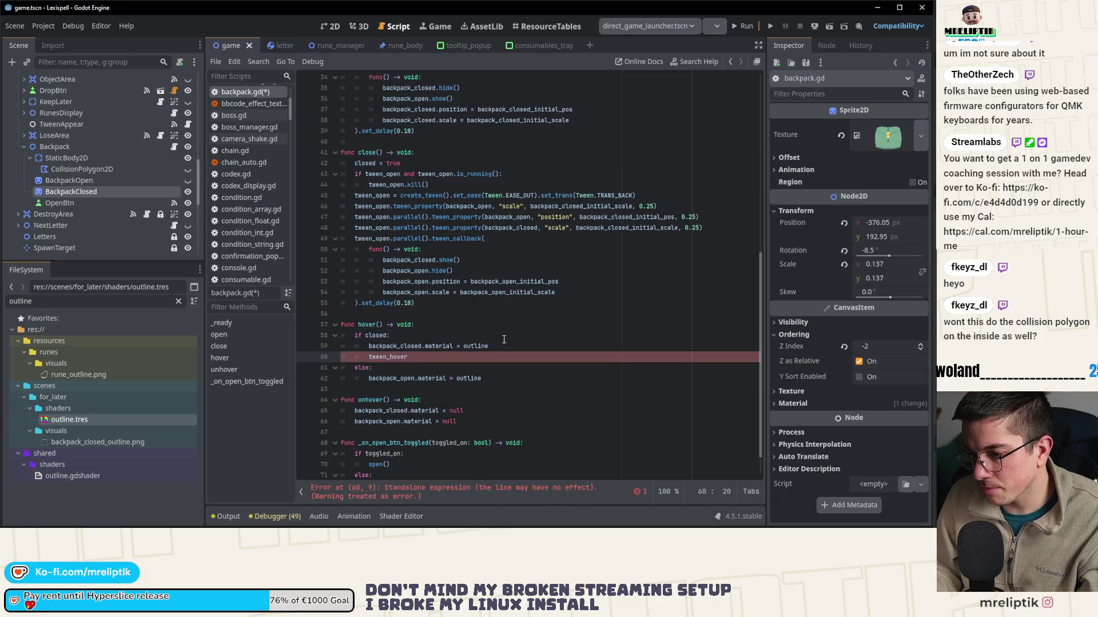
Paste the tween kill-and-recreate code into hover(), renamed to use tween_hover, and save.
key(ctrl+v)
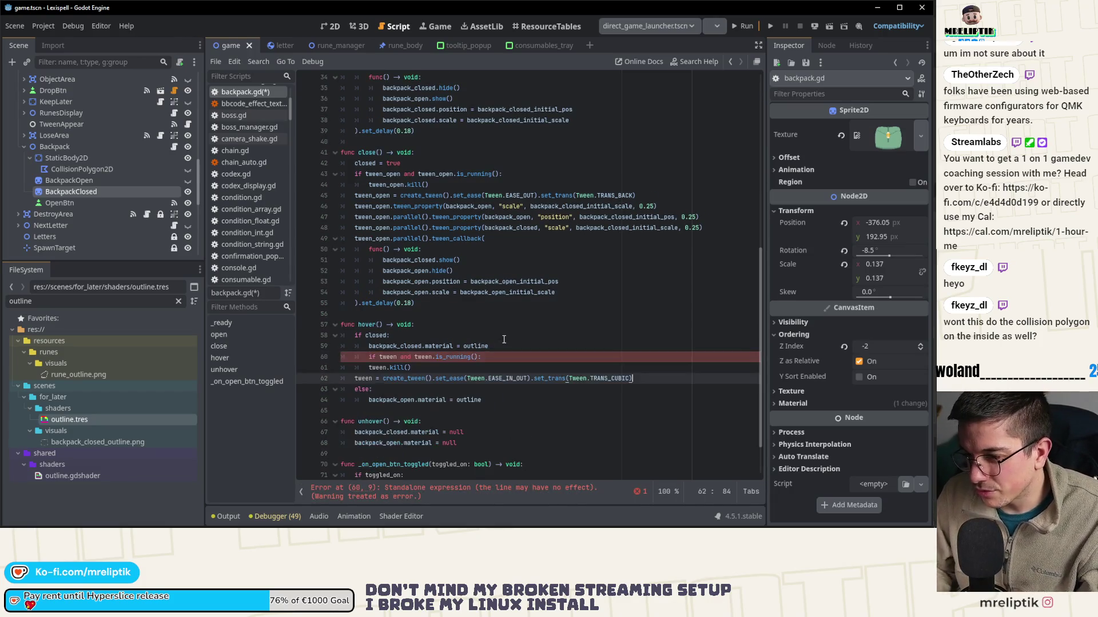
key(Tab)
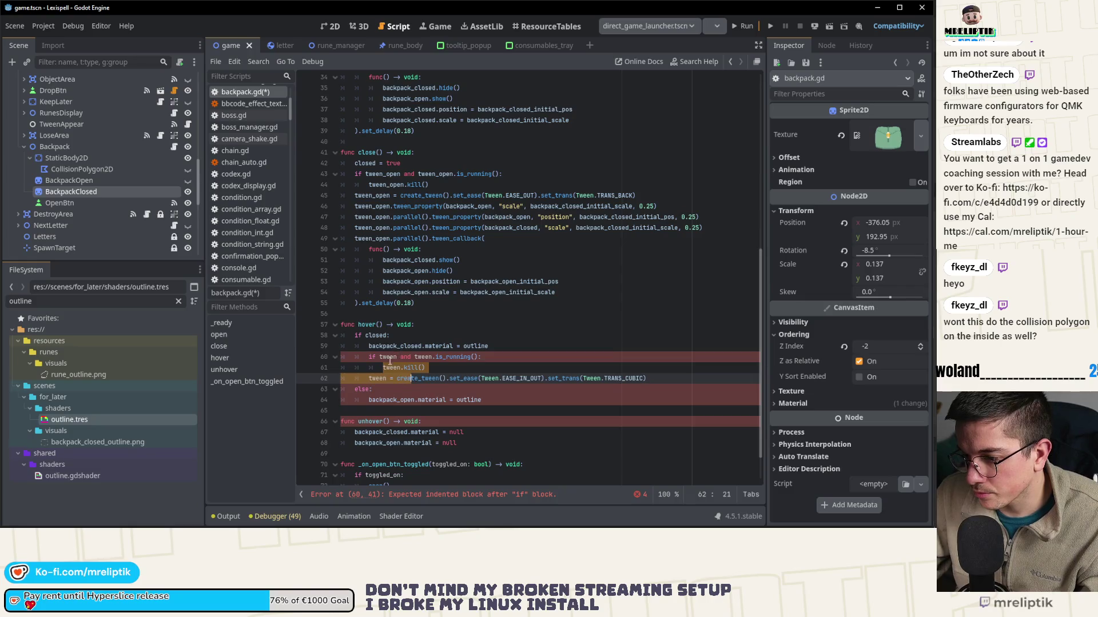
click(393, 356)
text(_hover)
double_click(391, 368)
text(tween_hover)
double_click(374, 378)
text(tween_hover)
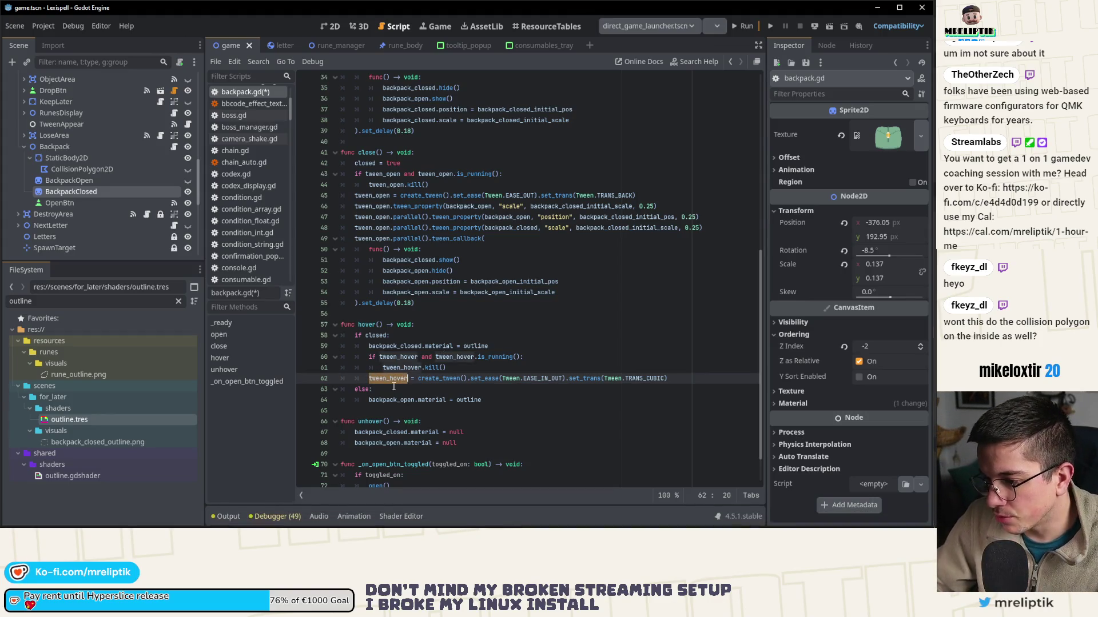
key(ctrl+s)
Switch line 62 to EASE_OUT and TRANS_BACK, save, and begin a tween_hover.tw call.
double_click(537, 379)
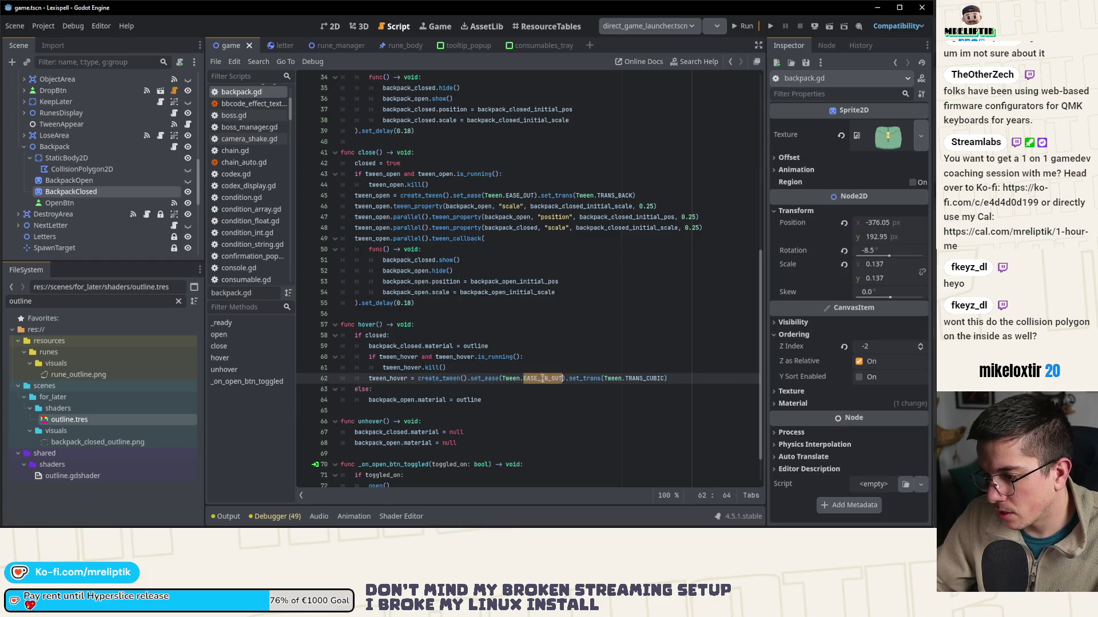
text(EAS)
key(Down)
key(Down)
key(Return)
key(ctrl+Right)
key(ctrl+Right)
key(ctrl+Right)
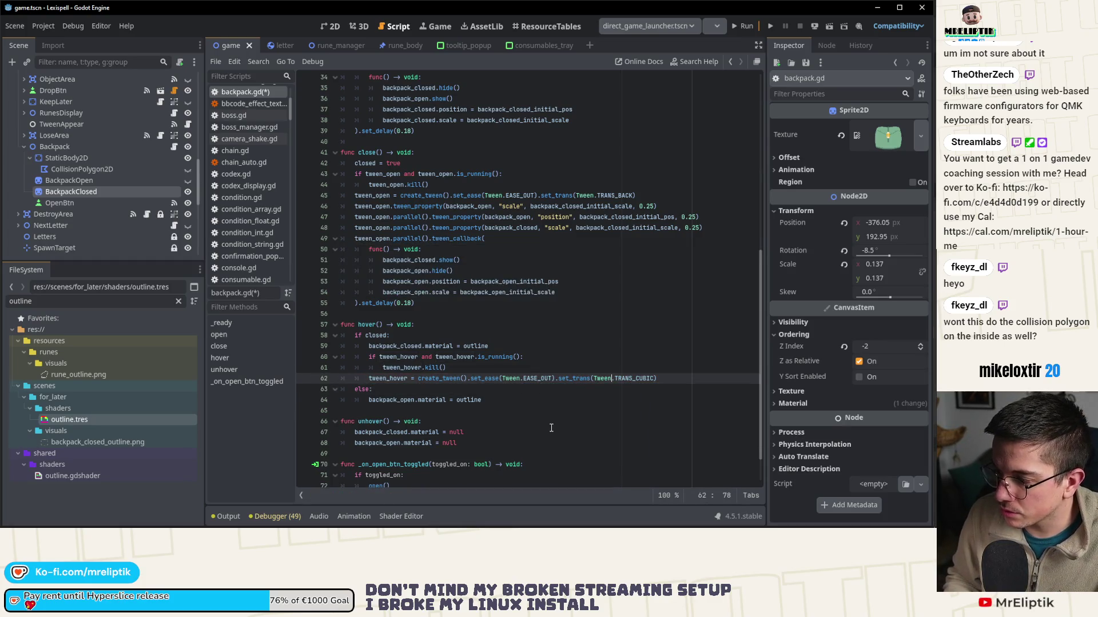
text(TRA)
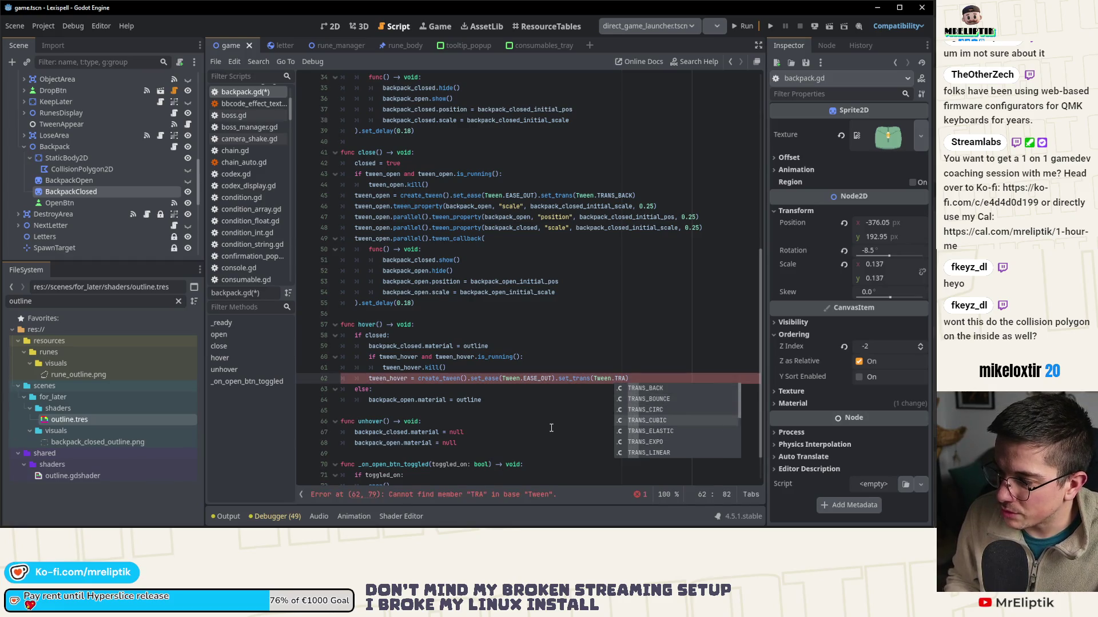
key(Return)
key(ctrl+s)
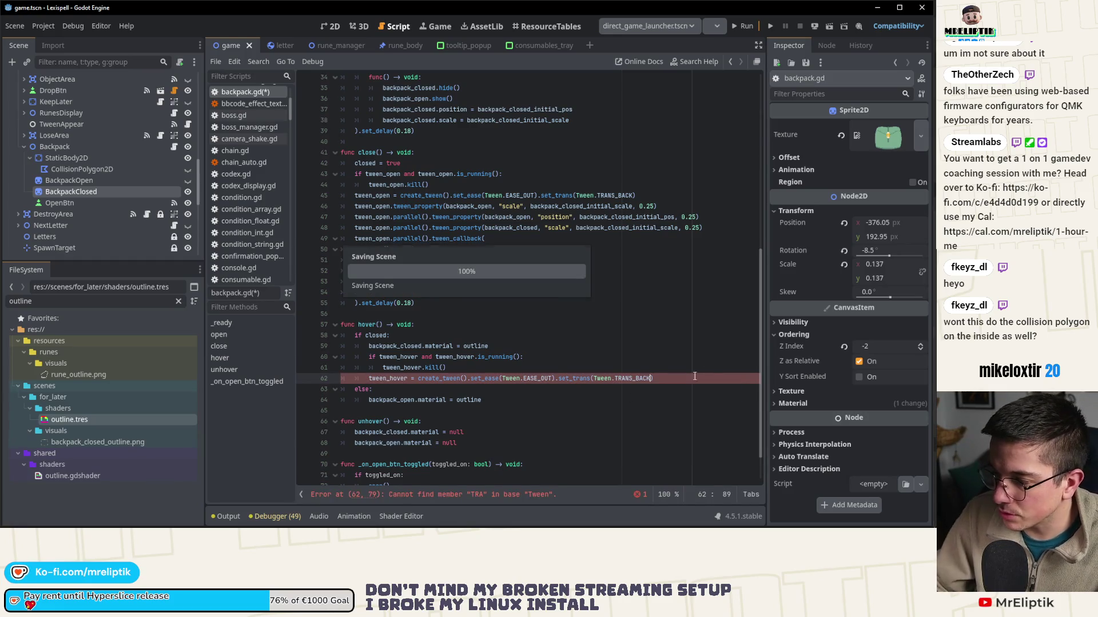
key(Return)
text(tween_hover.twee)
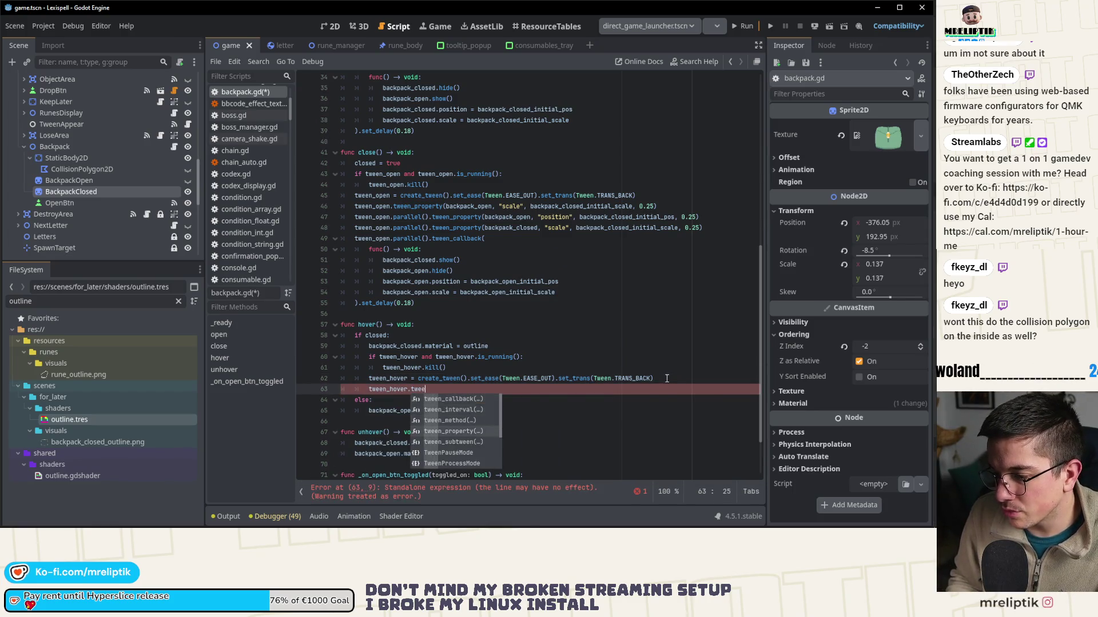
Start a tween_hover.tween_property call on backpack_closed targeting the "scale" property.
key(Return)
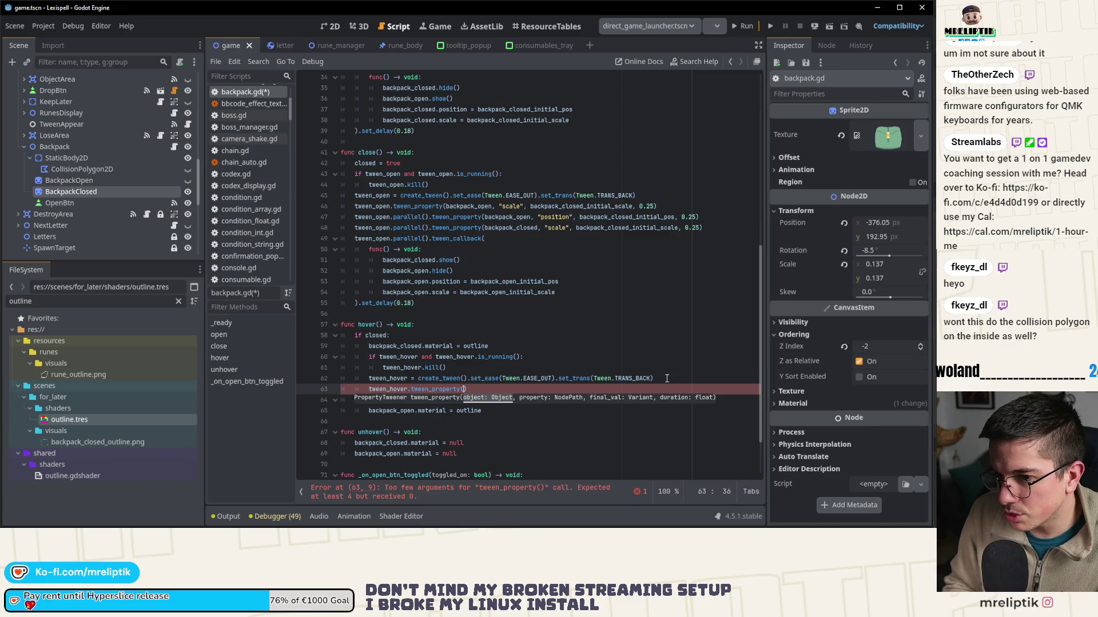
text(bloc)
key(BackSpace)
key(BackSpace)
key(BackSpace)
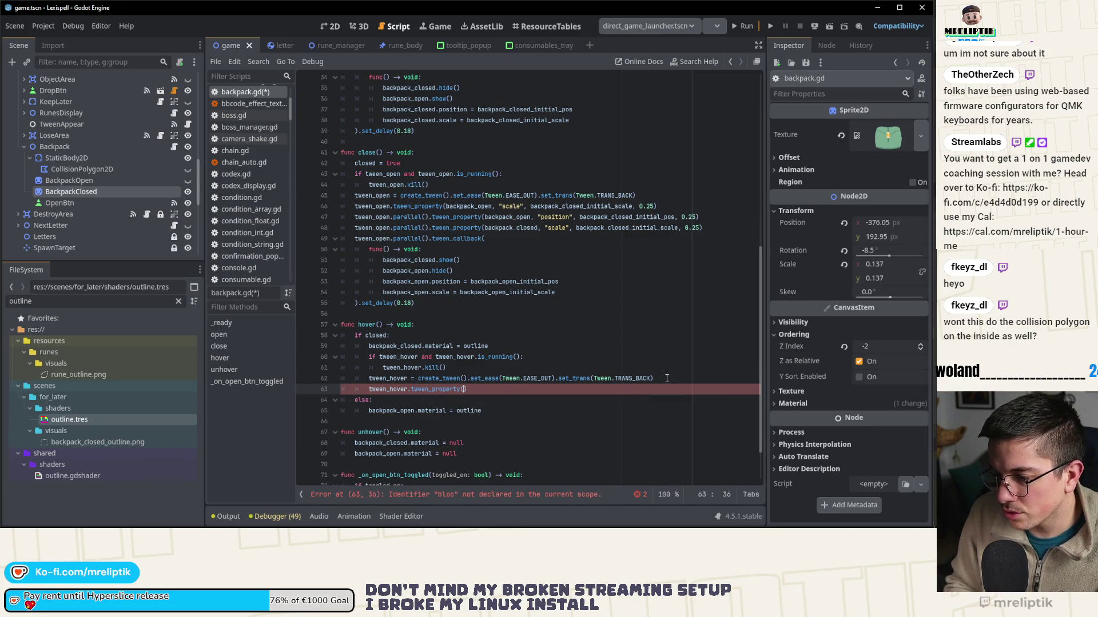
text(closer)
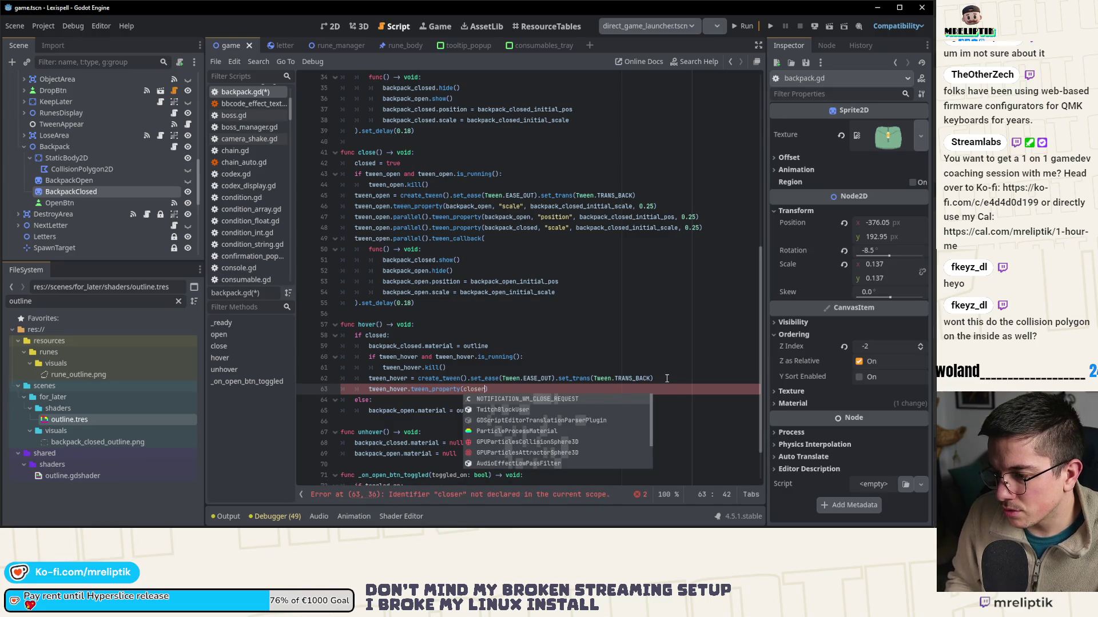
key(BackSpace)
text(d)
key(Return)
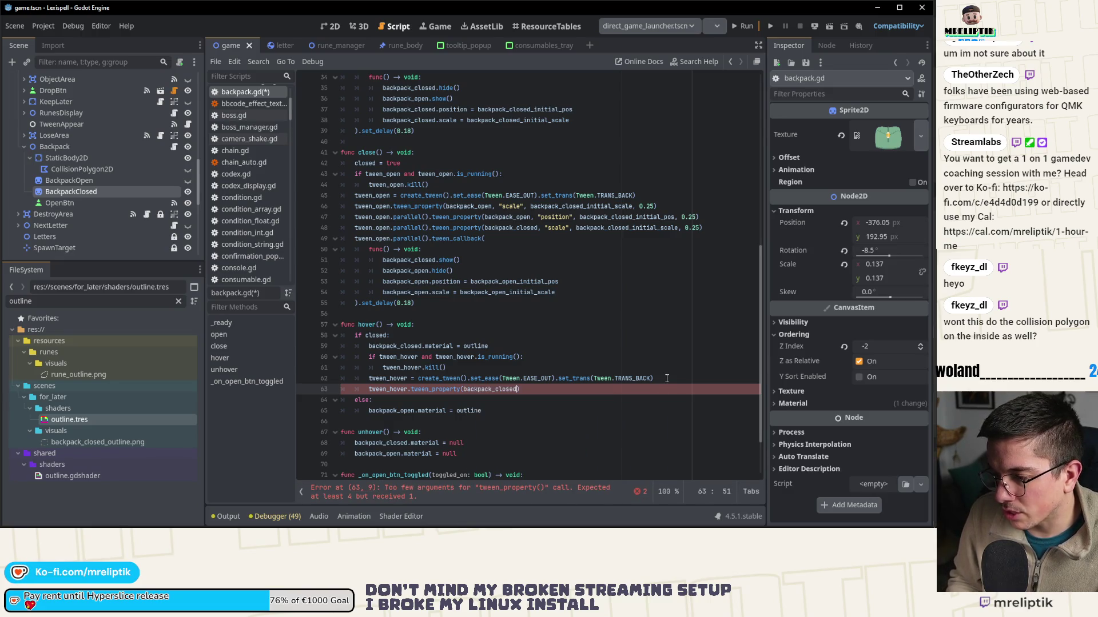
text(, "sca)
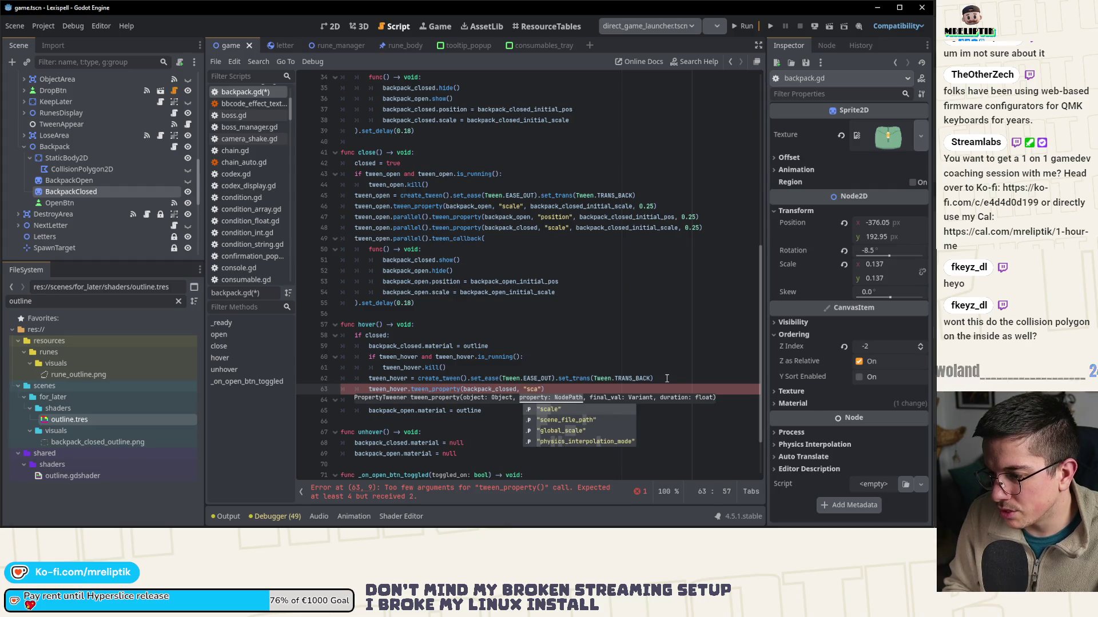
key(BackSpace)
key(BackSpace)
text(c)
key(Return)
Give the scale tween a Vector2(0.2, 0.2) offset and 0.2 s duration, marked as_relative().
key(End)
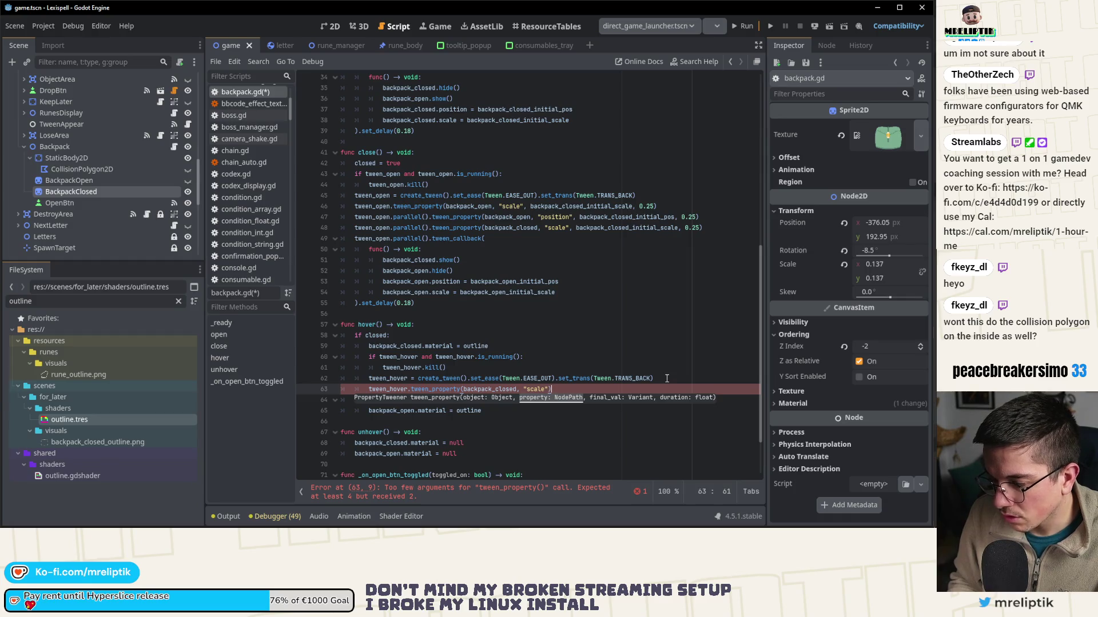
text(.as)
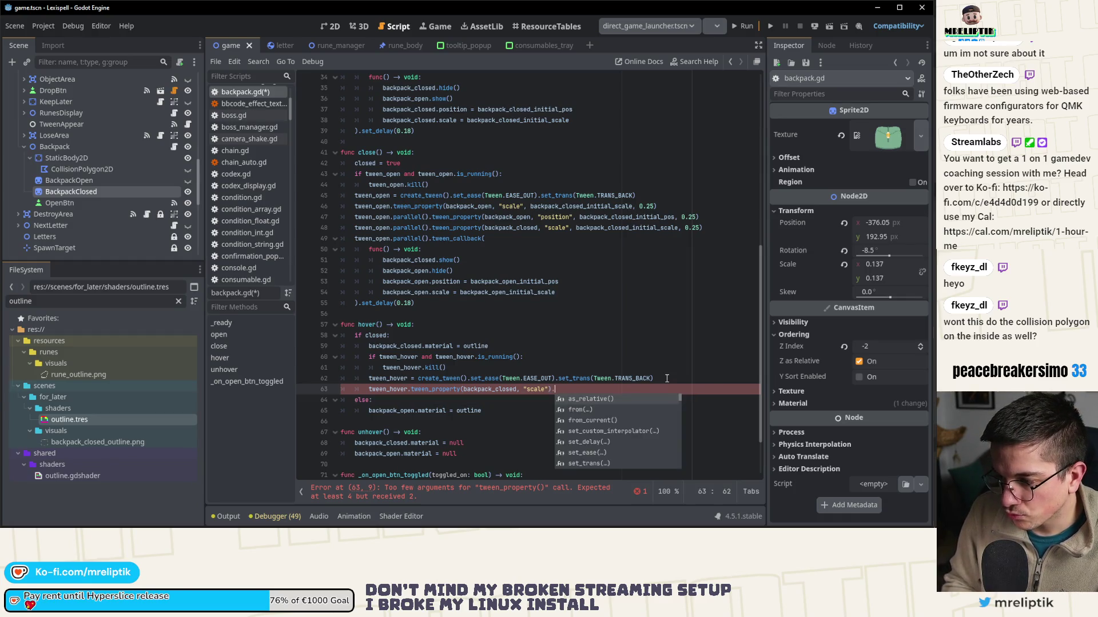
key(Return)
key(Left)
text(, Vector2)
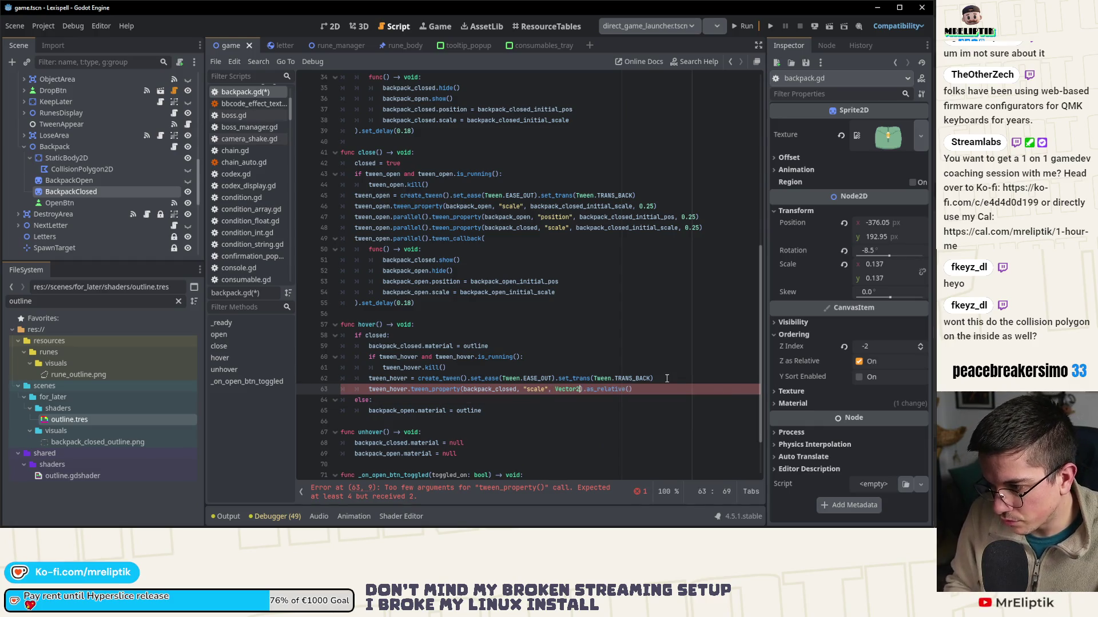
text(.ON)
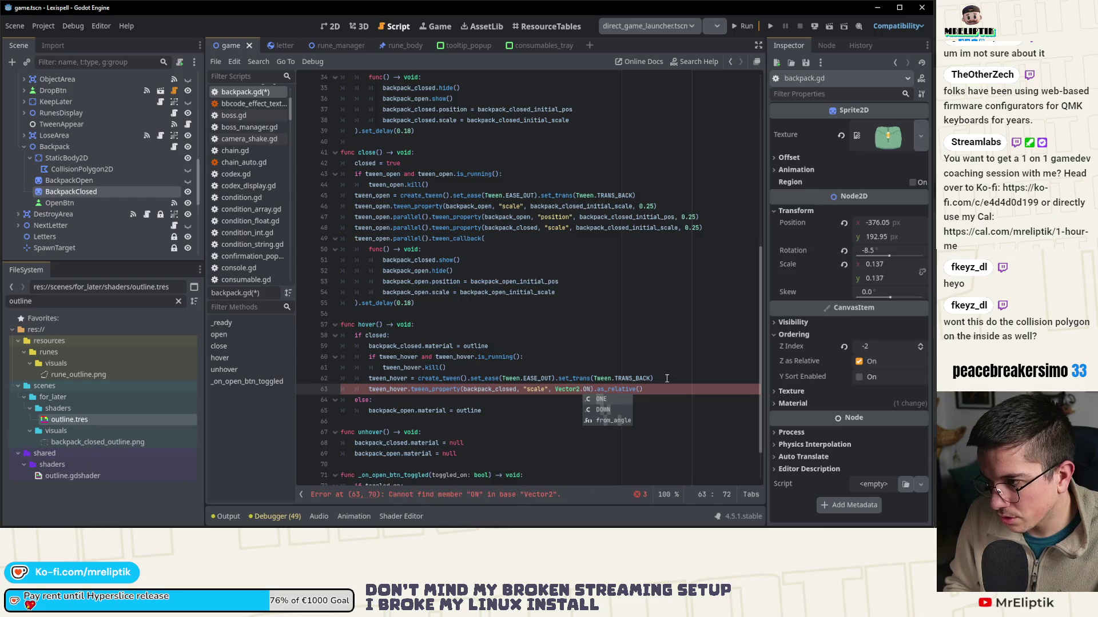
key(Return)
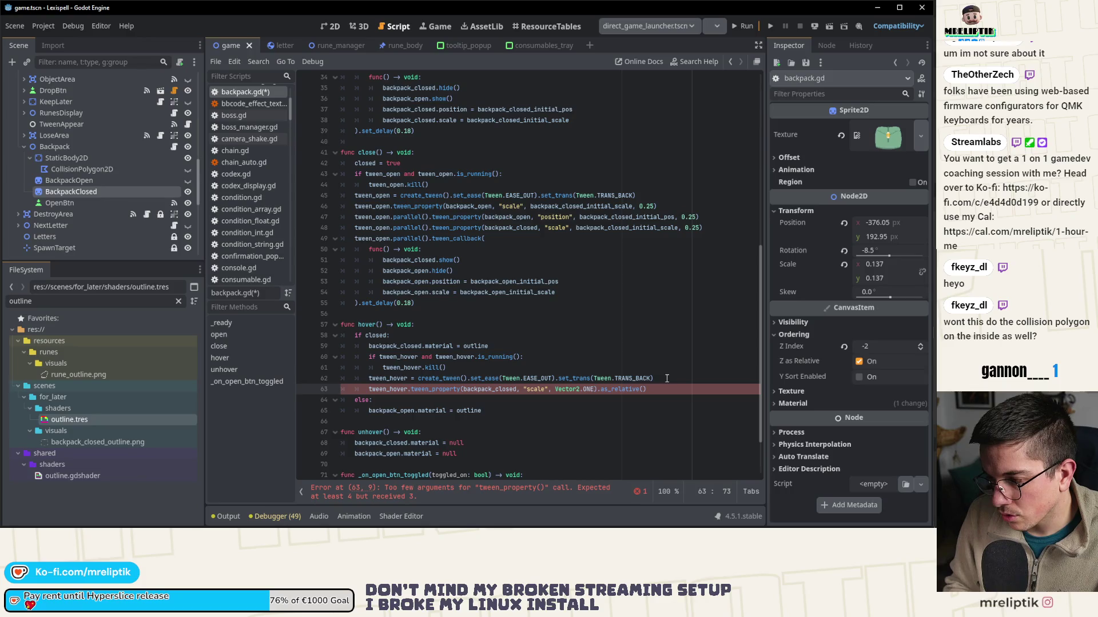
key(BackSpace)
text(()
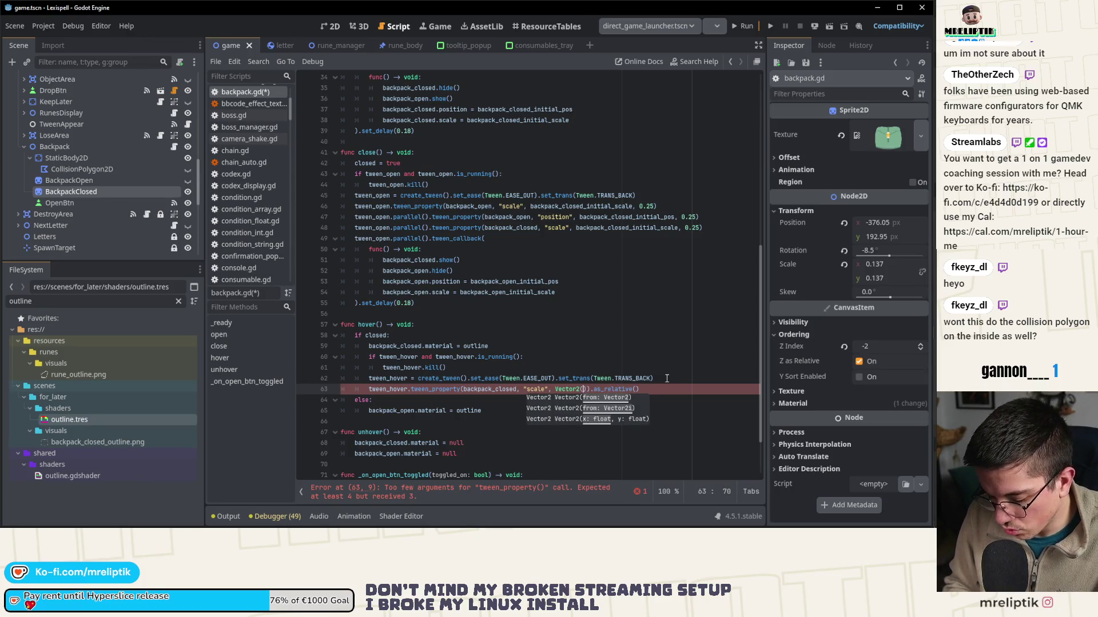
text(0.2, 0.2))
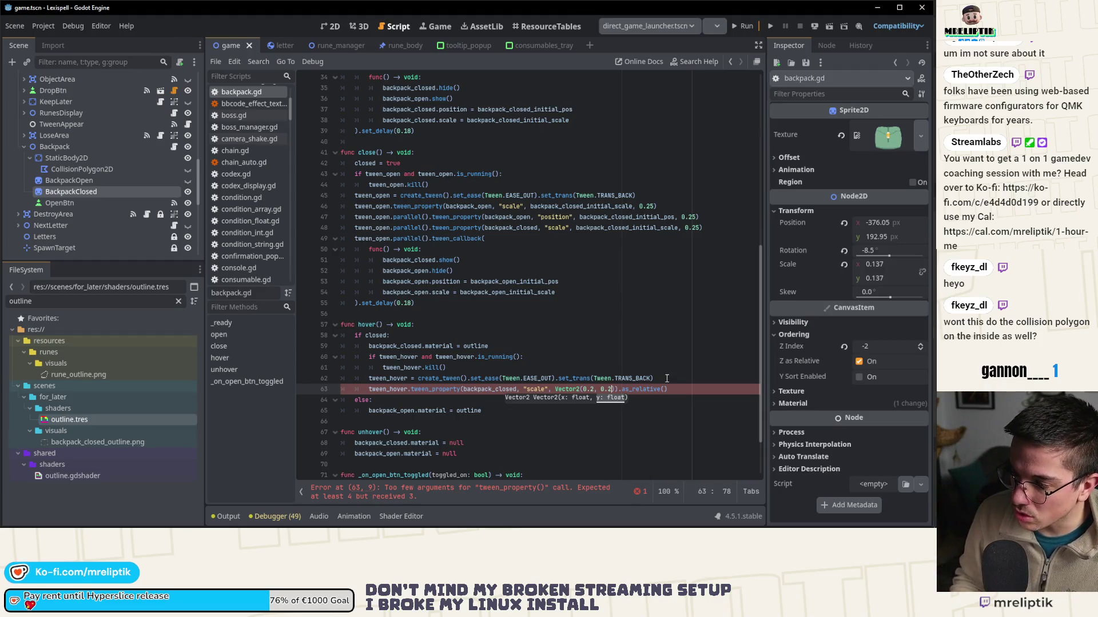
key(Left)
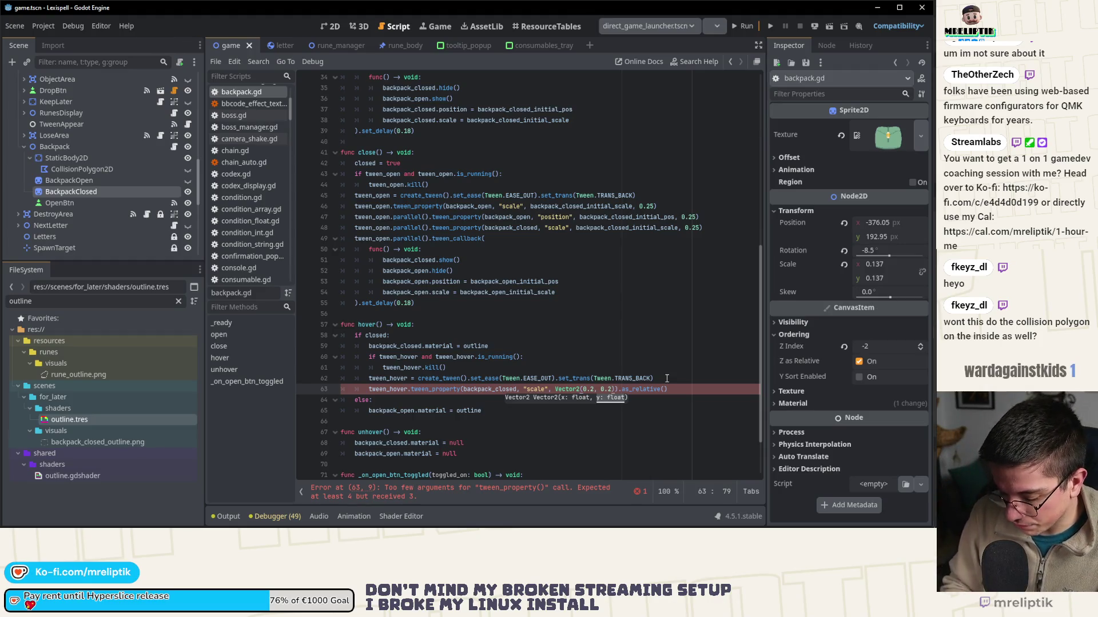
text(, 0.2)
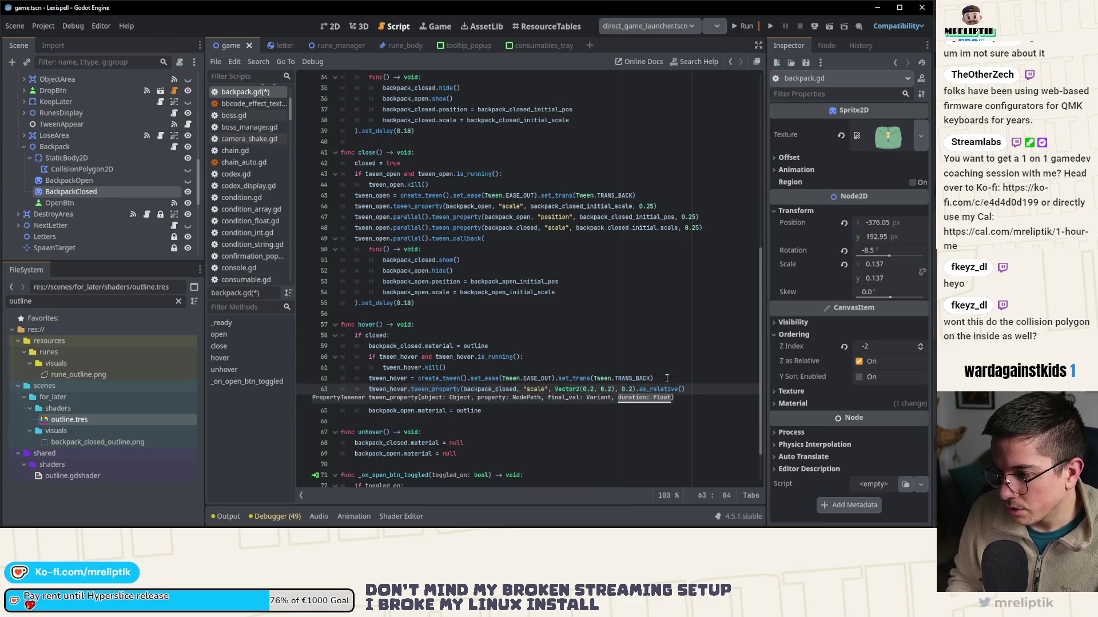
Duplicate the scale tween line, strip its as_relative and vector, and begin a new Vector2 value.
key(ctrl+shift+d)
key(shift+End)
key(Delete)
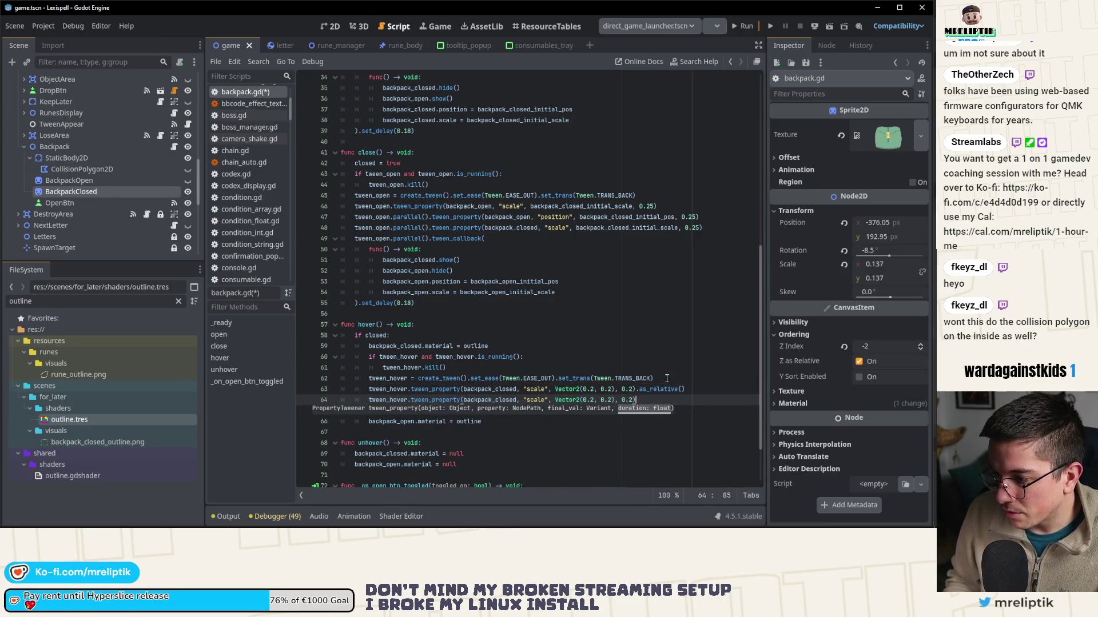
key(BackSpace)
key(BackSpace)
key(BackSpace)
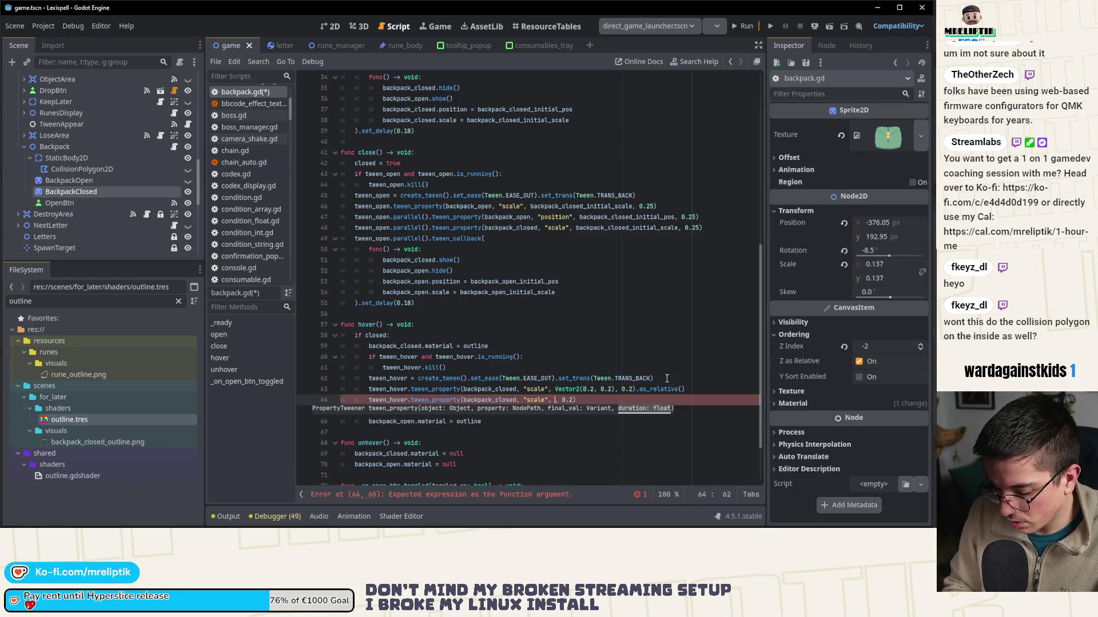
text(Vector2(-50.0, 0)
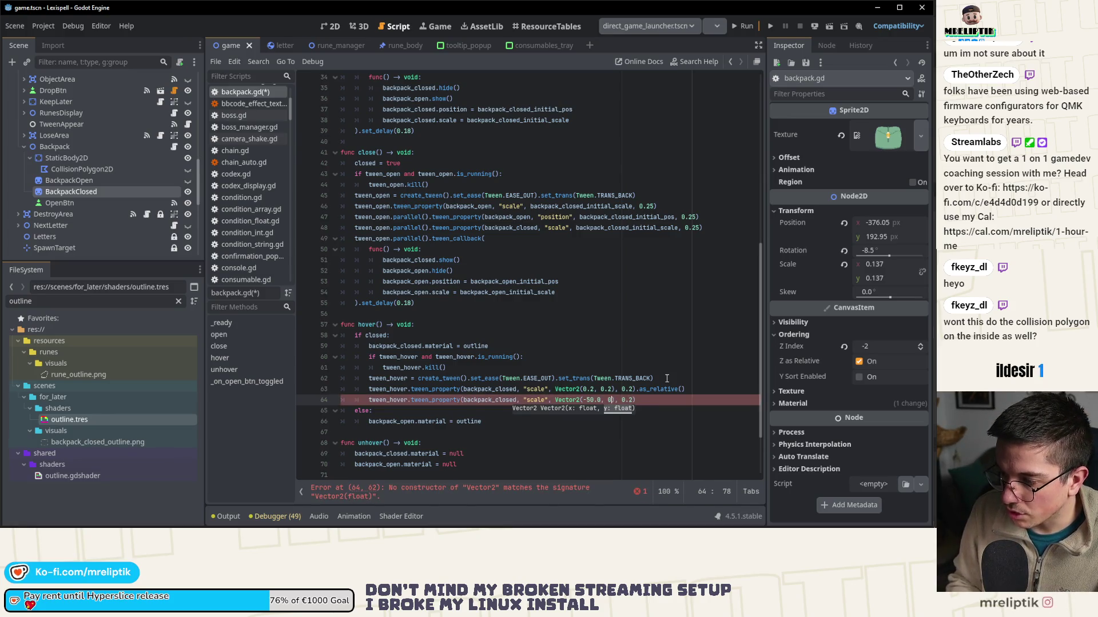
Make line 64 a relative, parallel "position" tween of Vector2(-50.0, 0), then duplicate it.
text())
key(Right)
text(.as_relative())
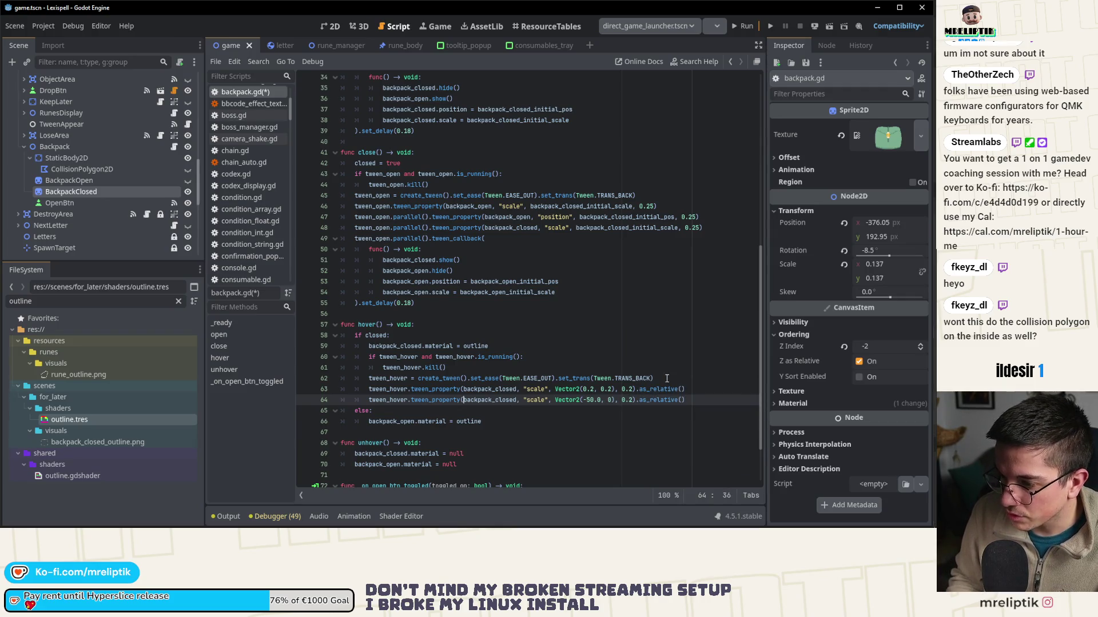
text(parallel().)
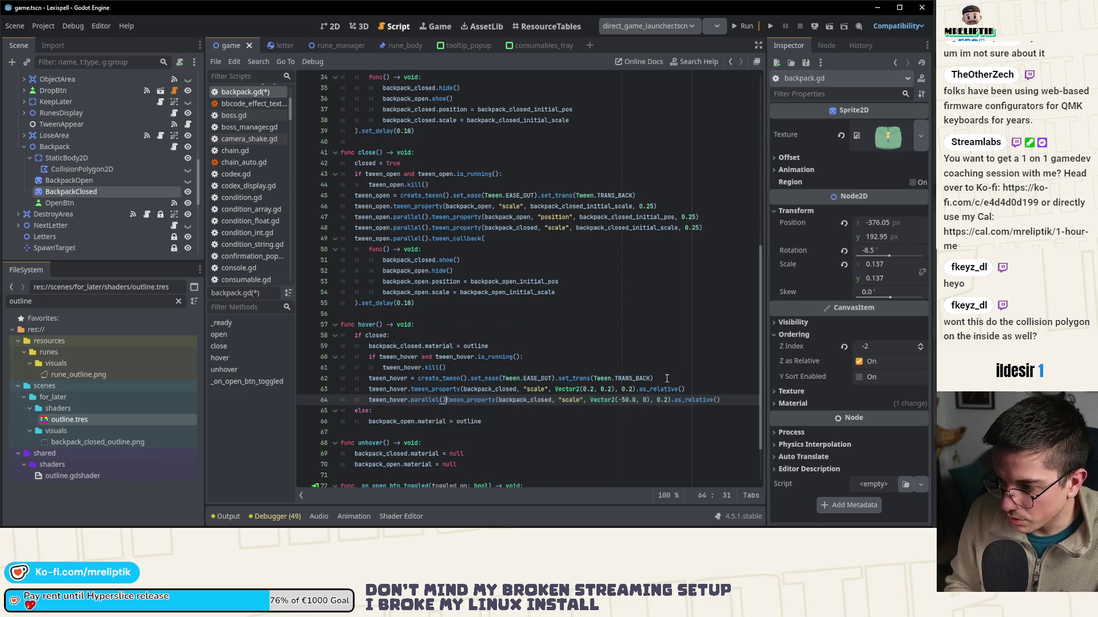
key(ctrl+shift+d)
key(Escape)
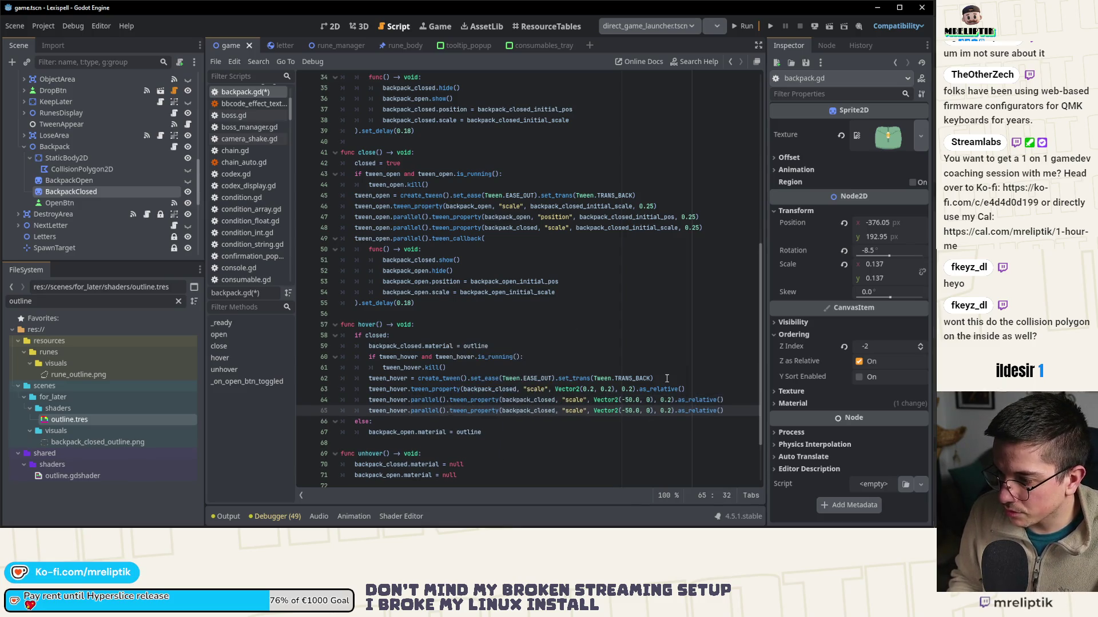
key(Up)
key(ctrl+Right)
key(BackSpace)
key(BackSpace)
key(BackSpace)
text(position)
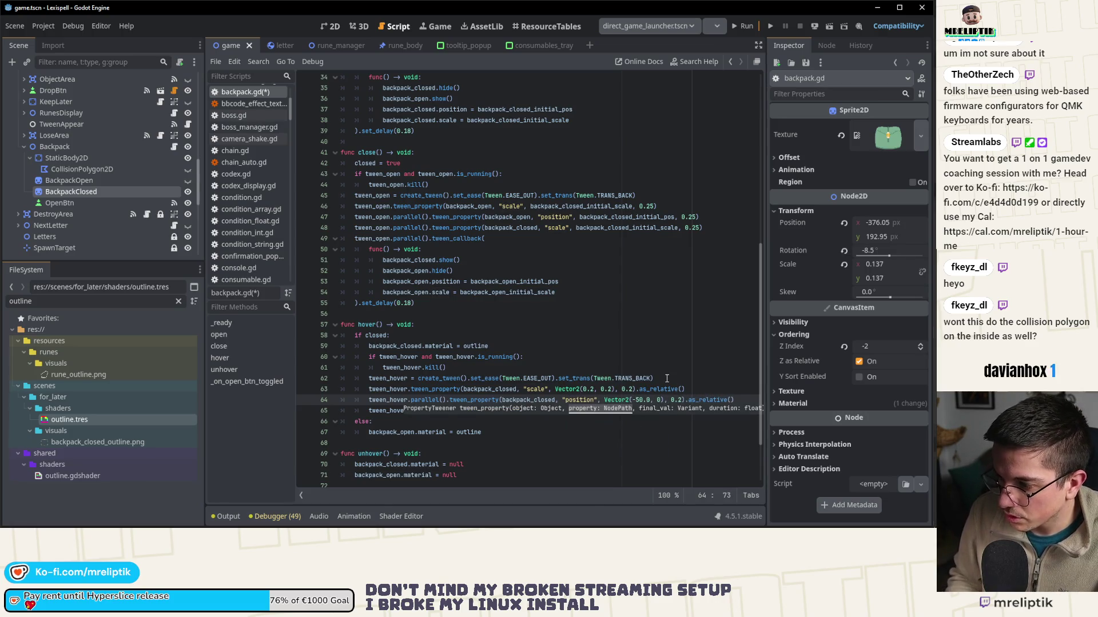
Change line 65 into a "rotation" tween to 0.0 without as_relative, and save the script.
key(Down)
key(BackSpace)
key(BackSpace)
key(BackSpace)
text(rota)
key(Return)
key(ctrl+shift+Right)
key(ctrl+shift+Right)
key(ctrl+shift+Right)
key(Delete)
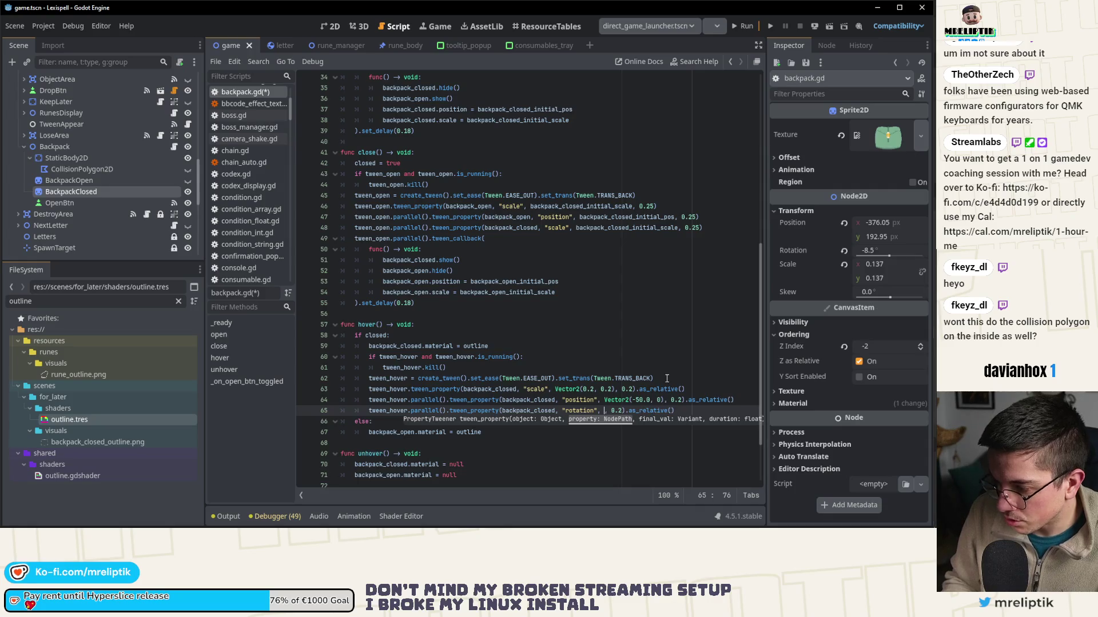
text(0.0)
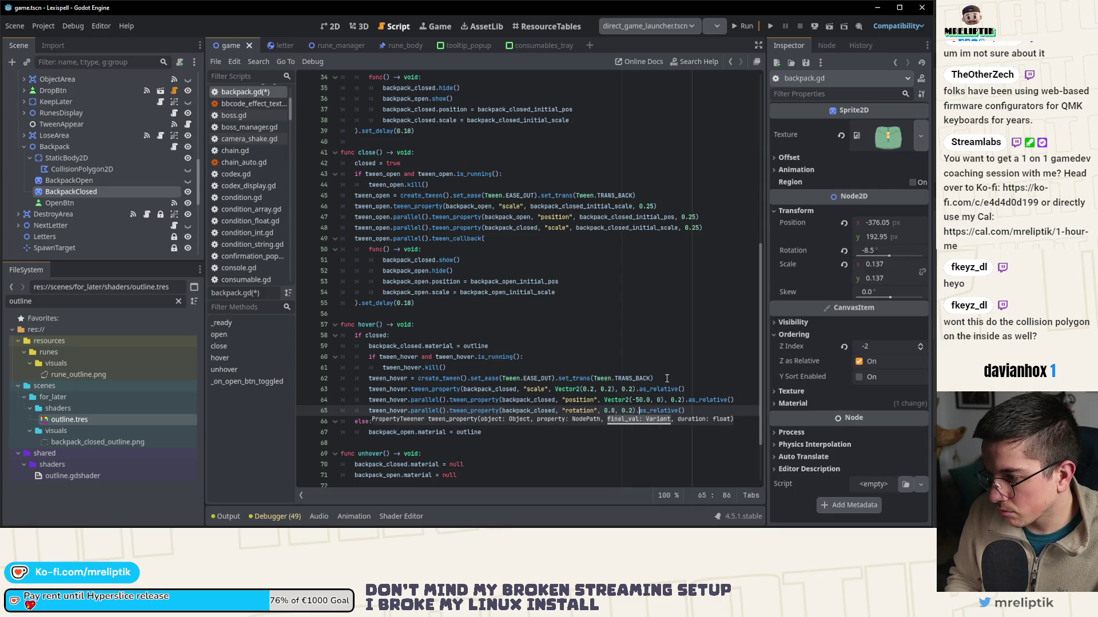
key(shift+End)
key(Delete)
key(ctrl+s)
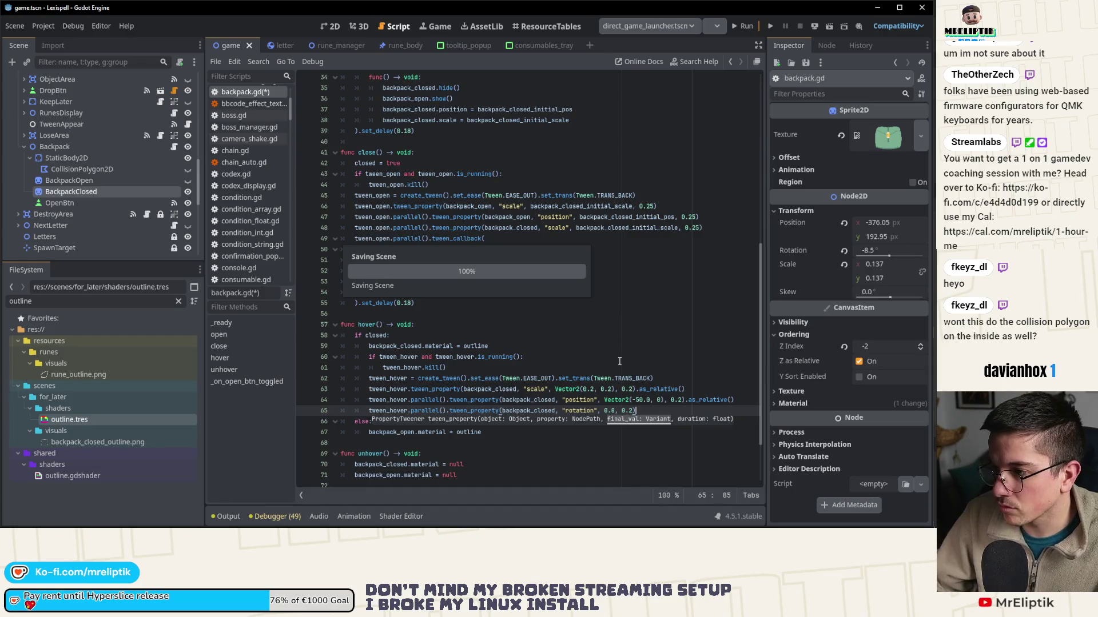
click(487, 238)
key(ctrl+shift+d)
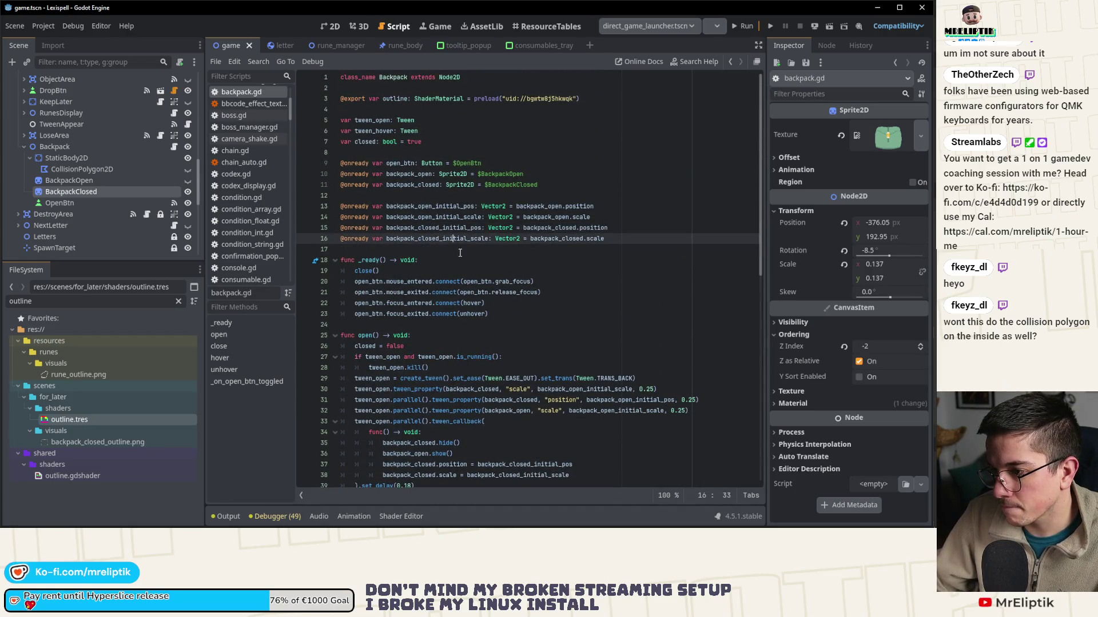
key(BackSpace)
key(BackSpace)
key(BackSpace)
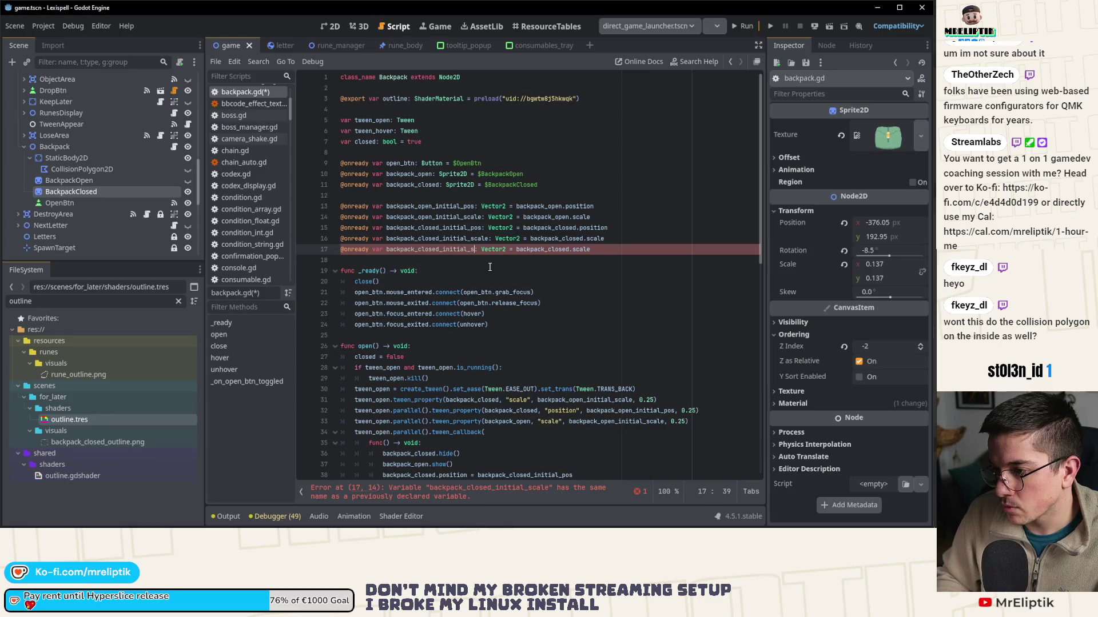
text(rot)
double_click(594, 250)
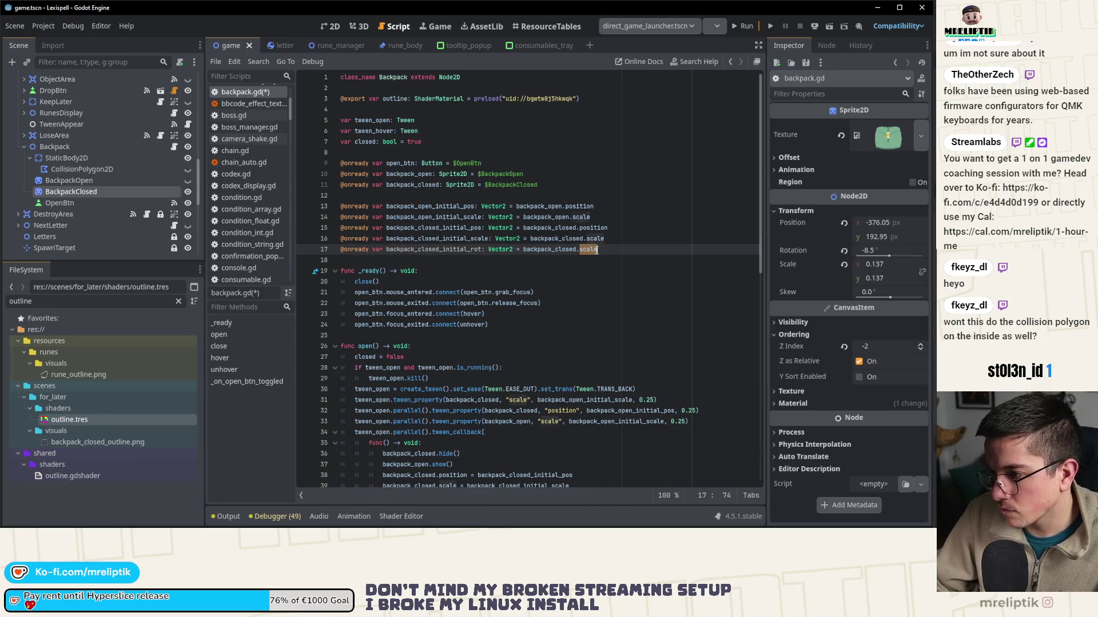
text(rotat)
key(Return)
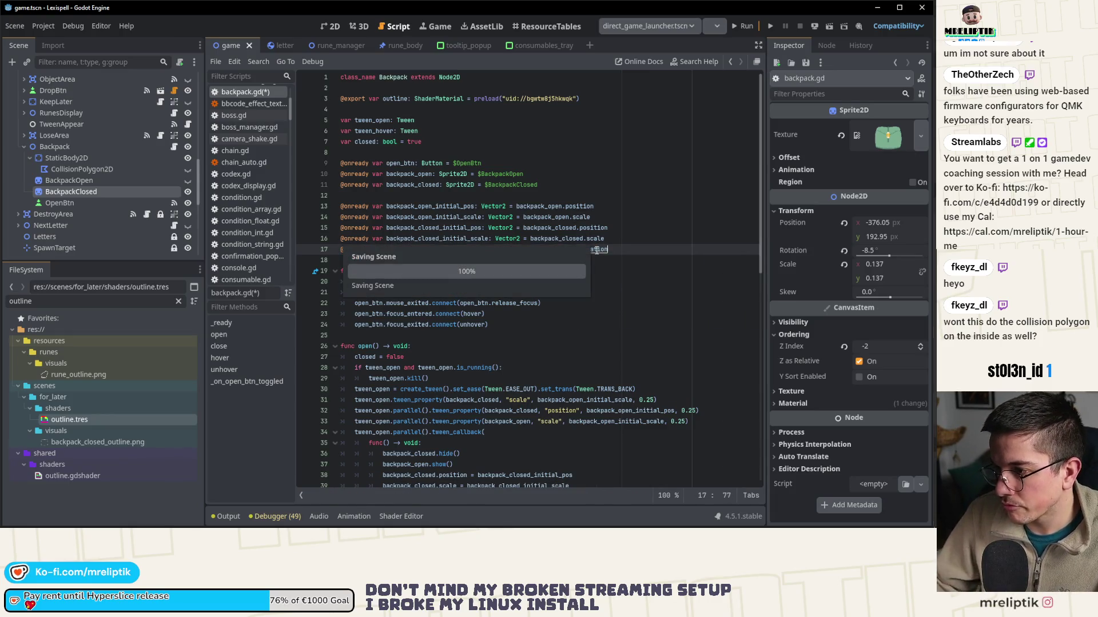
scroll(552, 307, down, 5)
scroll(506, 256, up, 5)
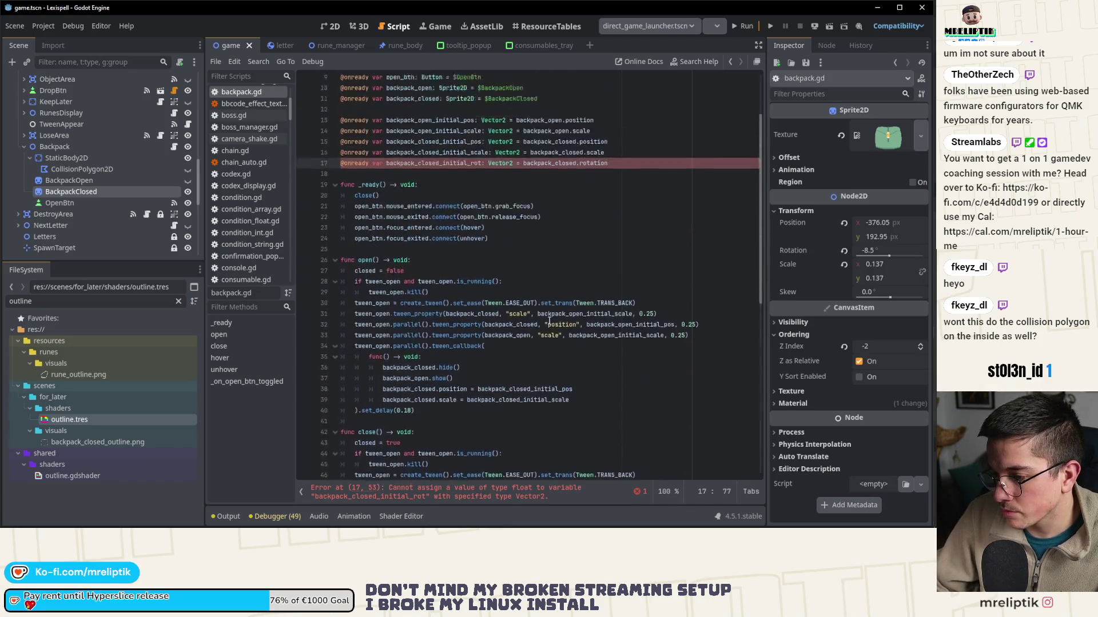
double_click(506, 251)
text(float)
key(ctrl+s)
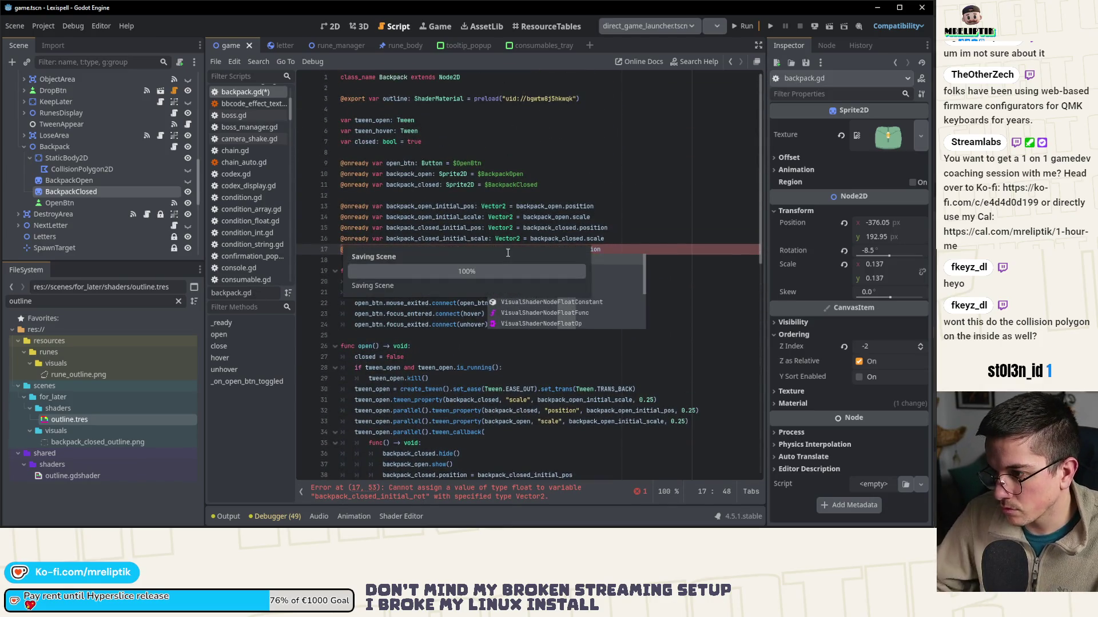
scroll(436, 261, down, 10)
Copy the closed-bag hover tween lines 61–66 into hover()'s else branch.
click(372, 346)
drag(372, 285, 635, 337)
key(ctrl+c)
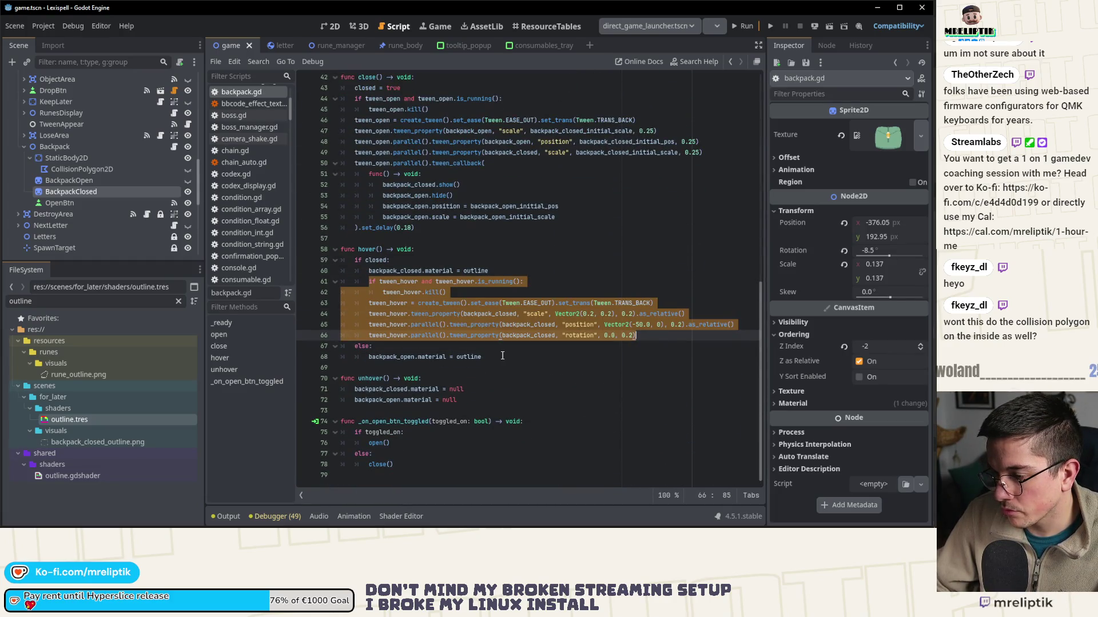
click(503, 356)
key(Return)
key(ctrl+v)
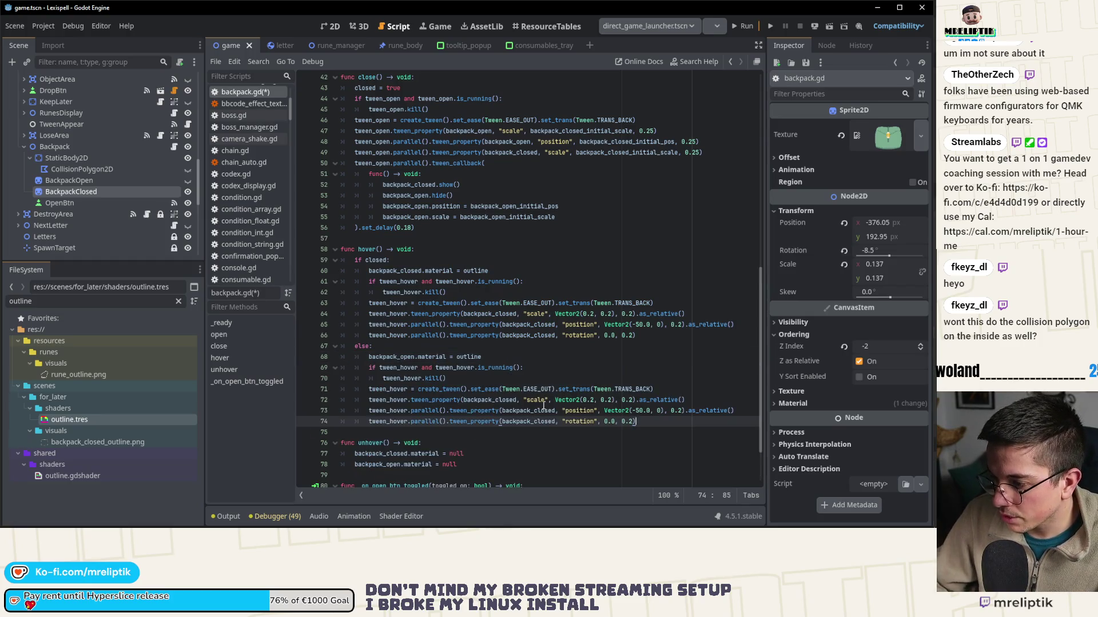
Replace the copied offsets with backpack_closed_initial_scale, backpack_closed_initial_pos and backpack_closed_initial_rot.
drag(554, 400, 608, 400)
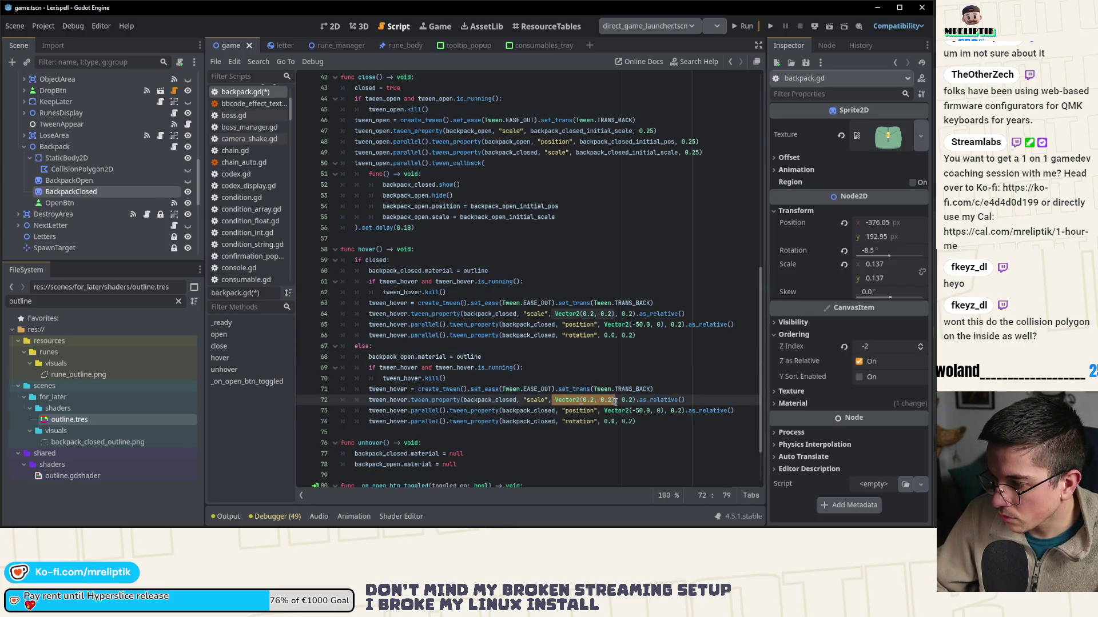
text(back)
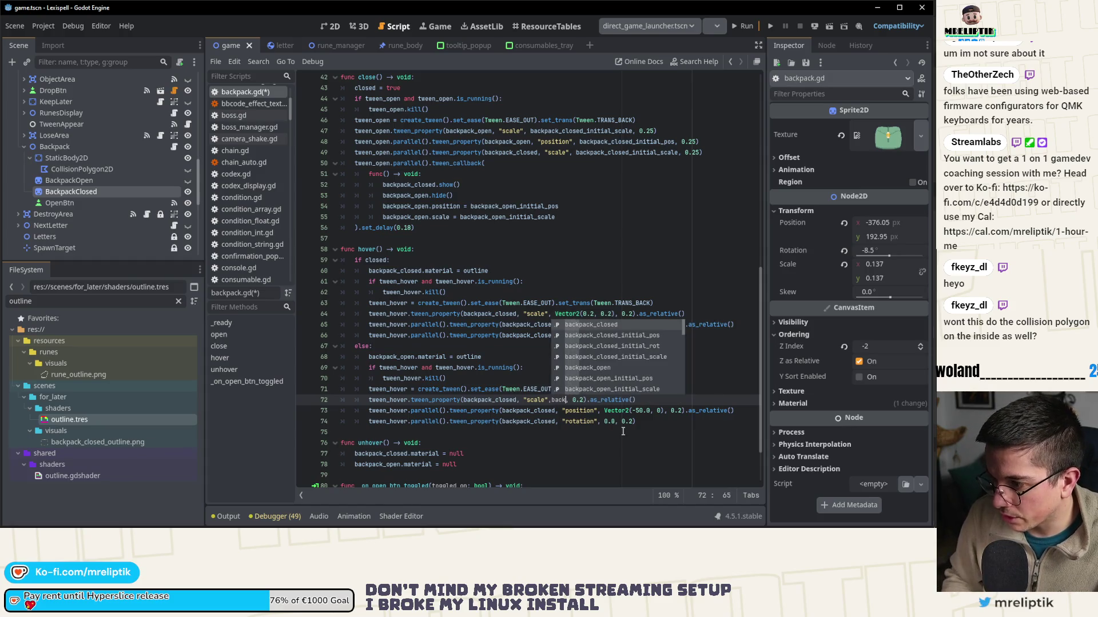
key(Down)
key(Return)
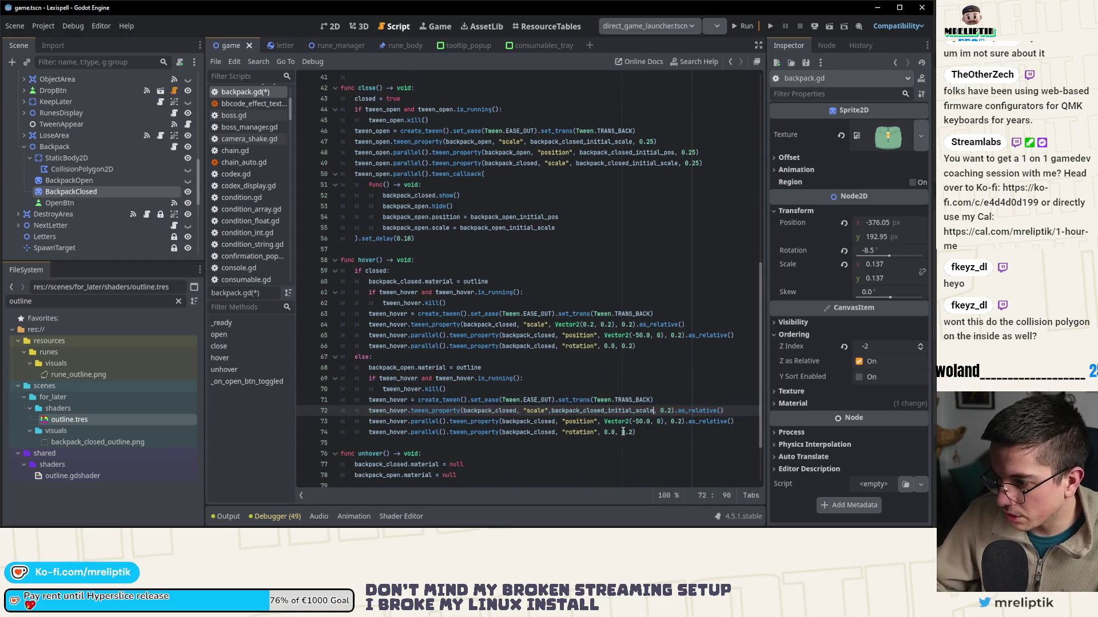
click(553, 411)
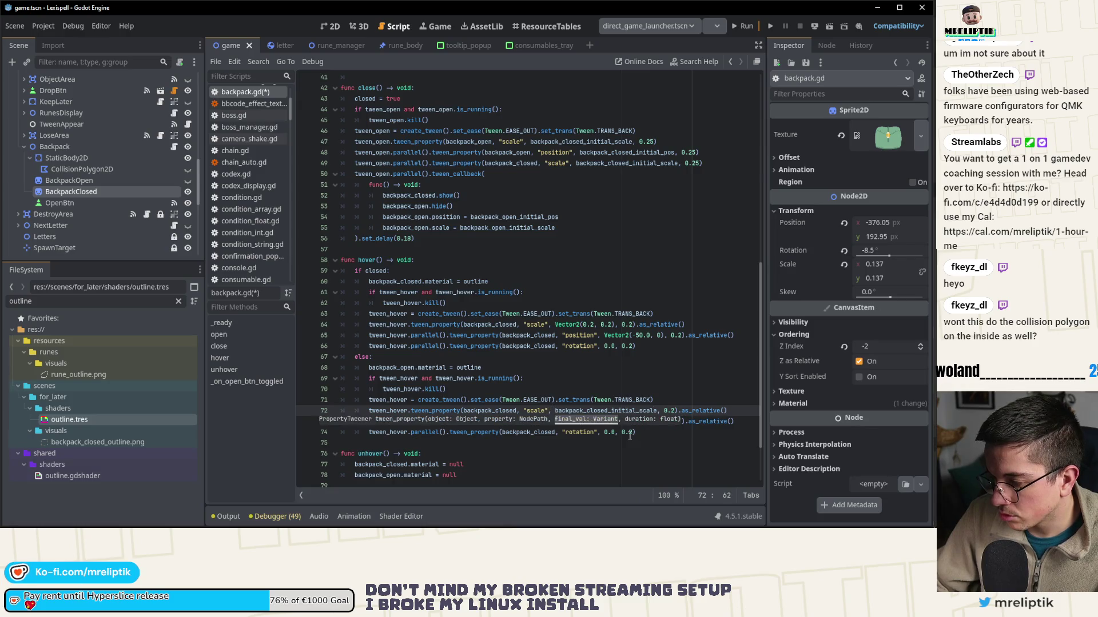
drag(604, 421, 659, 421)
click(659, 421)
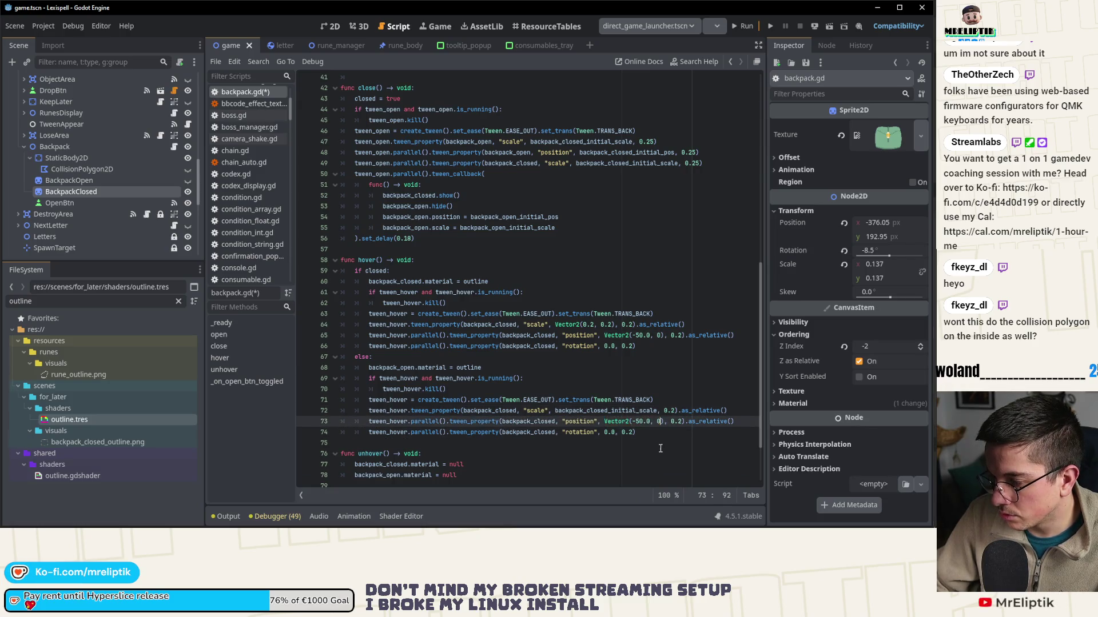
key(shift+Left)
key(ctrl+shift+Left)
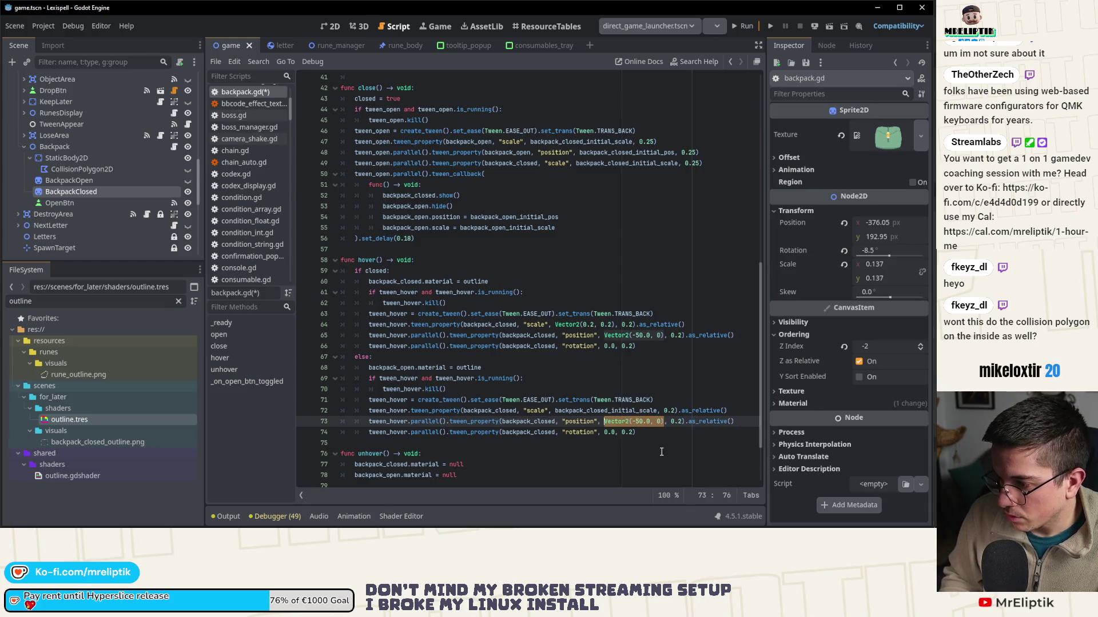
text(back)
key(Up)
key(Return)
key(Down)
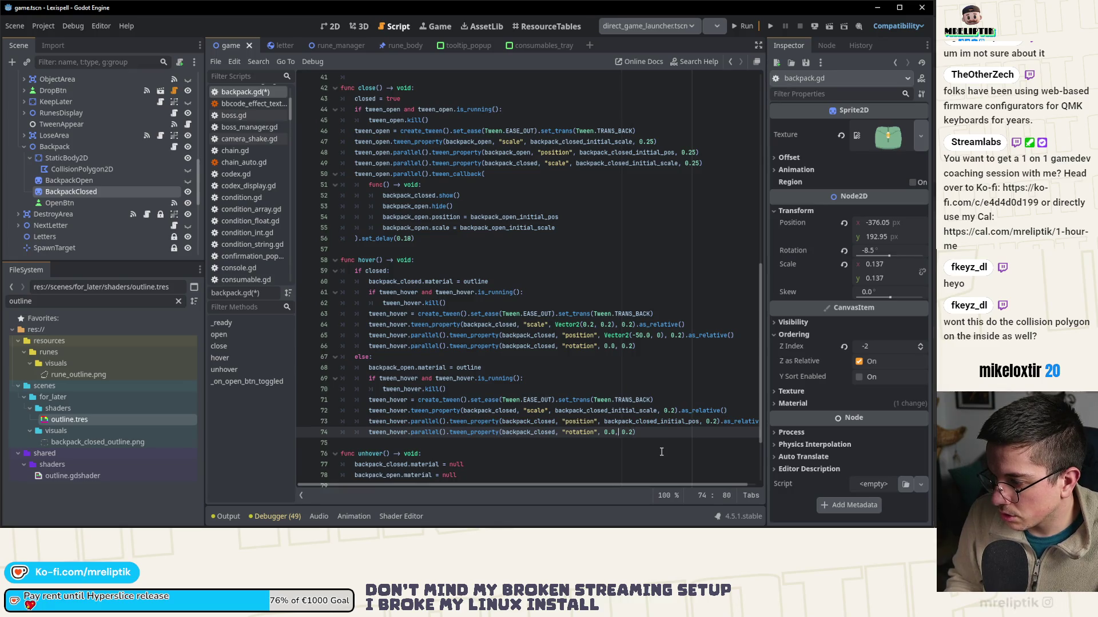
text(back)
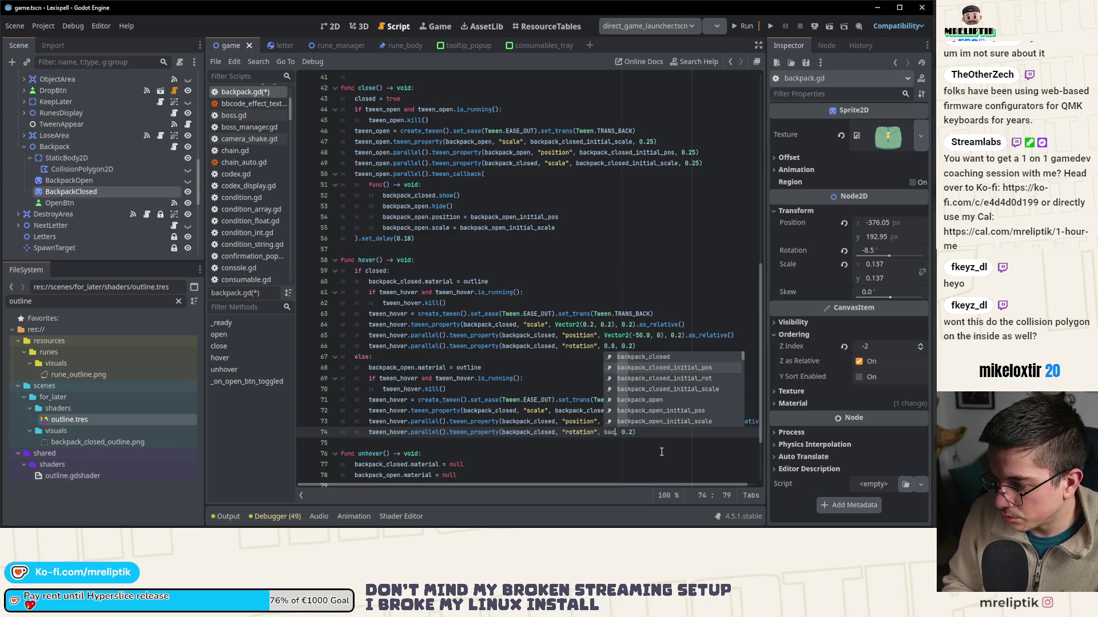
key(Up)
key(Return)
Remove as_relative() from the copied position and scale tweens.
key(Up)
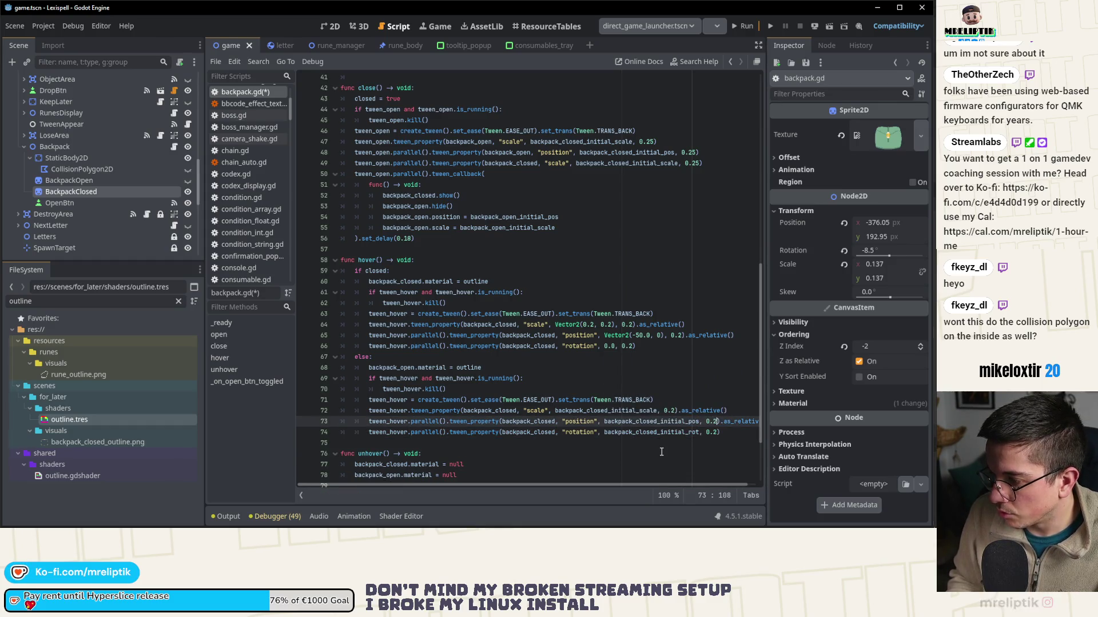
key(shift+End)
key(Delete)
key(Up)
key(shift+ctrl+Left)
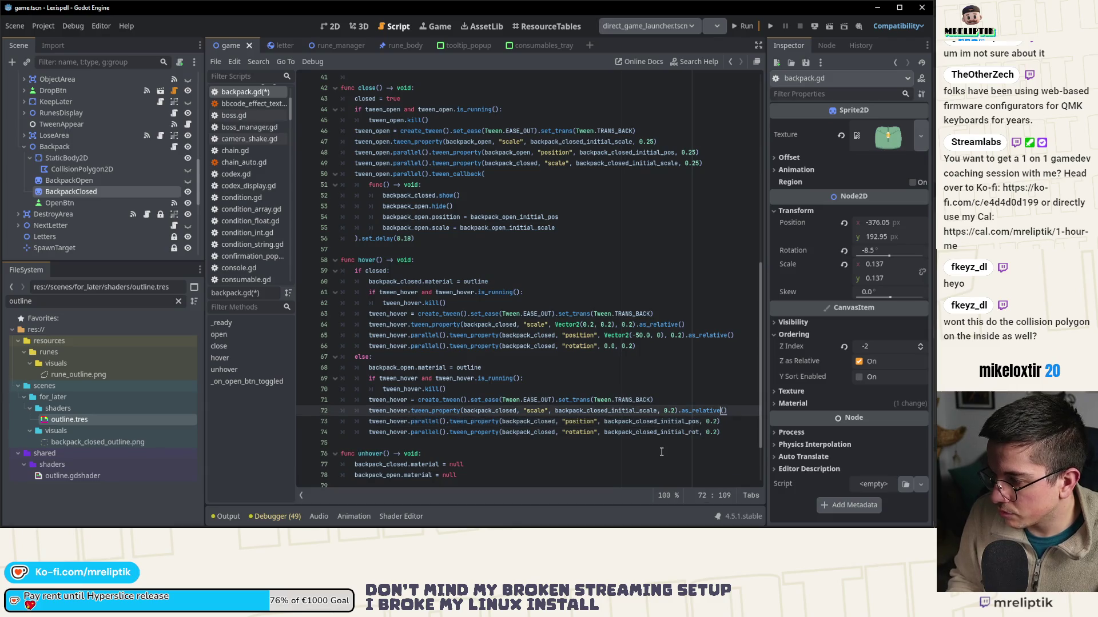
key(BackSpace)
key(BackSpace)
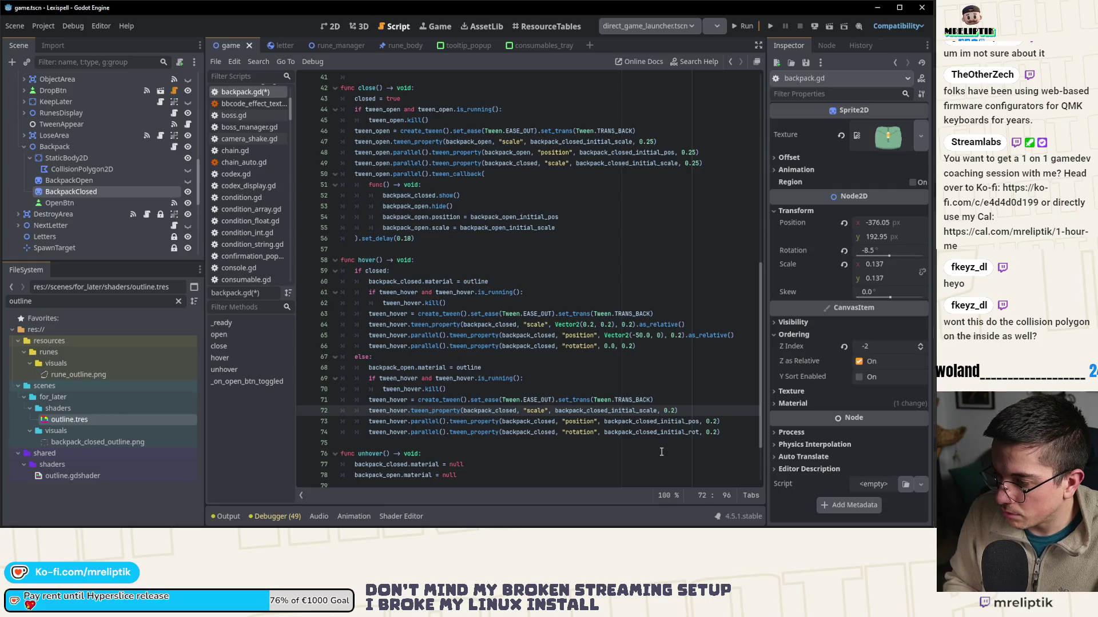
Switch the reset tween to TRANS_CUBIC with EASE_IN_OUT and save the script.
key(Up)
key(BackSpace)
key(BackSpace)
key(BackSpace)
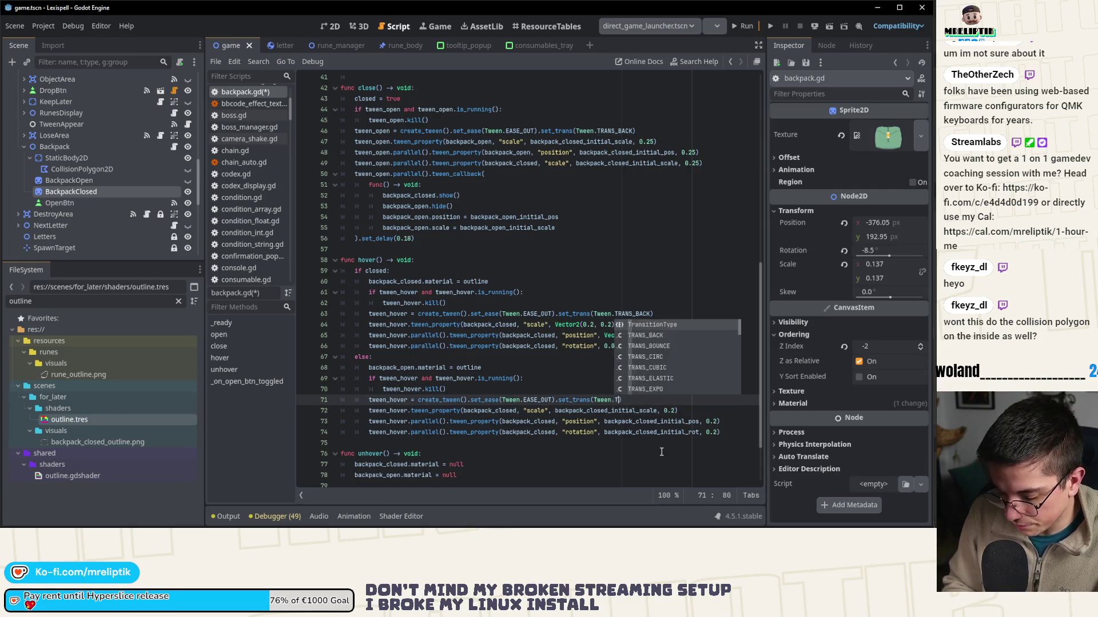
text(AN)
key(Down)
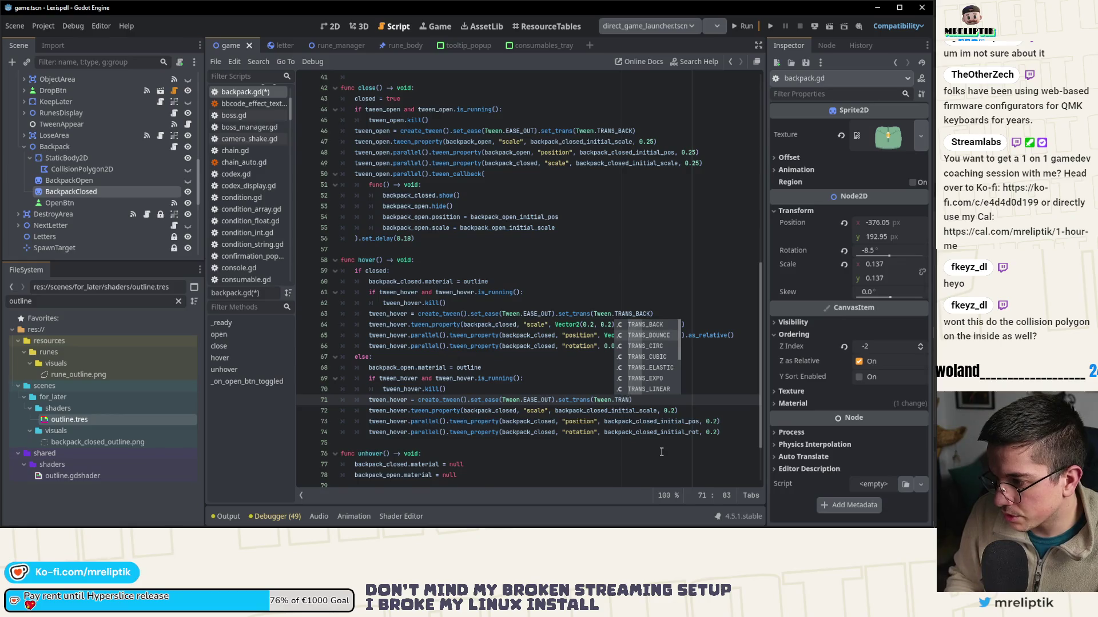
key(Return)
key(ctrl+Left)
key(ctrl+Left)
key(ctrl+Left)
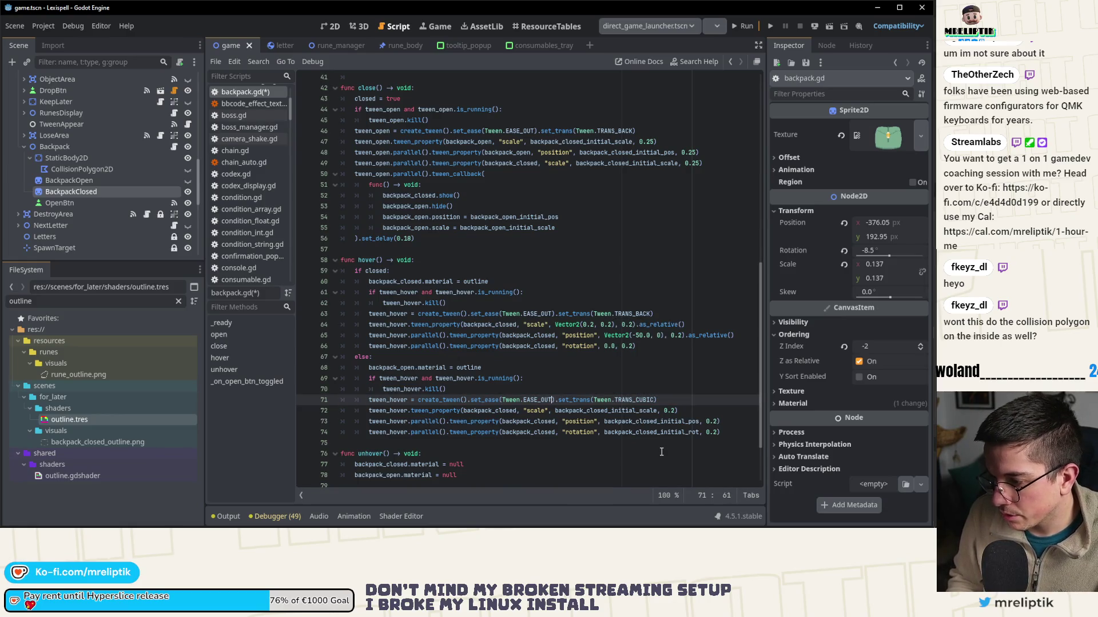
key(BackSpace)
key(BackSpace)
key(BackSpace)
text(IN)
key(Down)
key(Return)
key(ctrl+s)
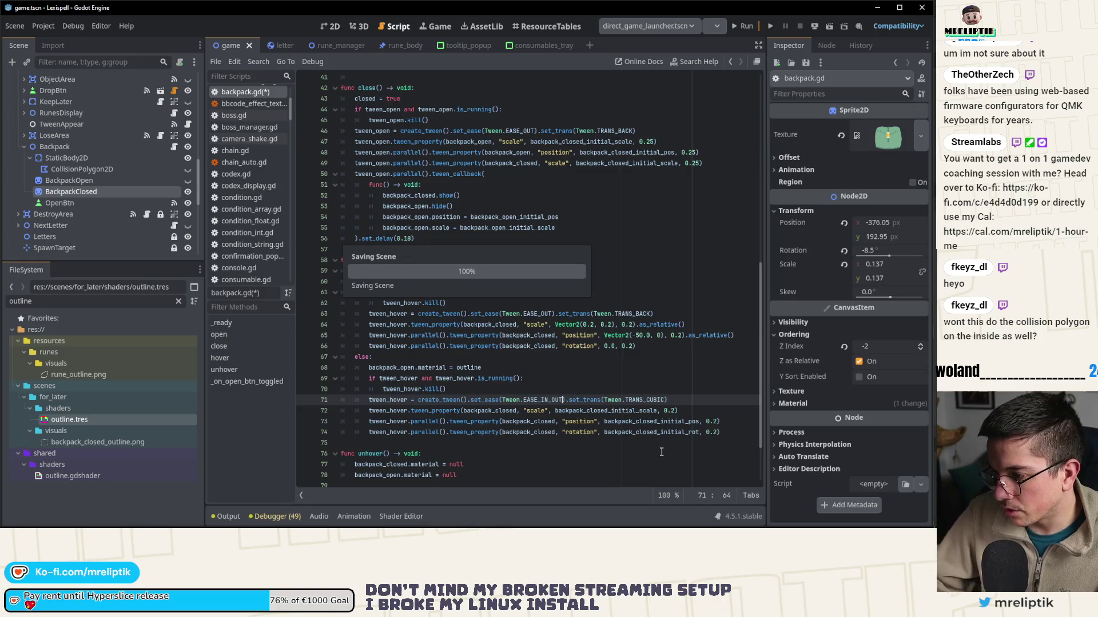
Run the project, start Level 1, and pause the running game.
click(740, 27)
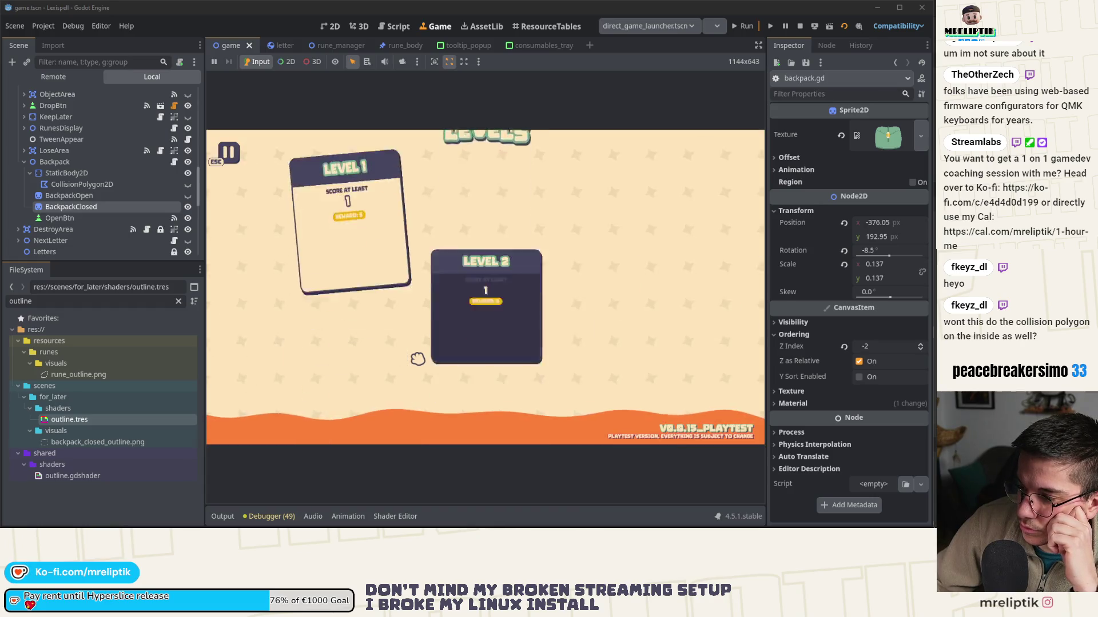
click(334, 309)
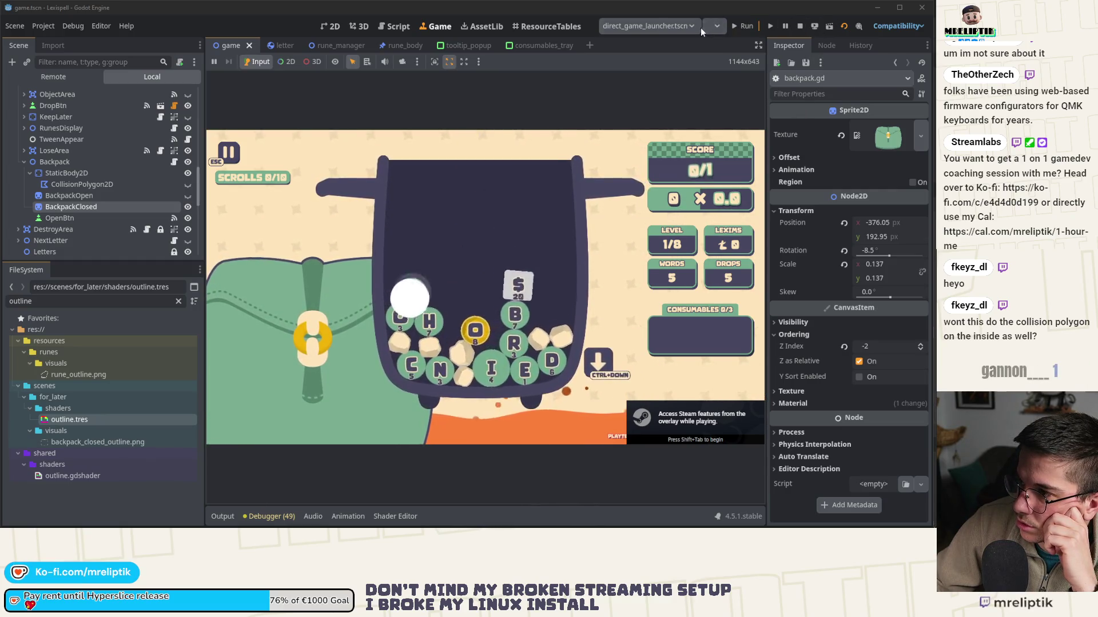
click(786, 29)
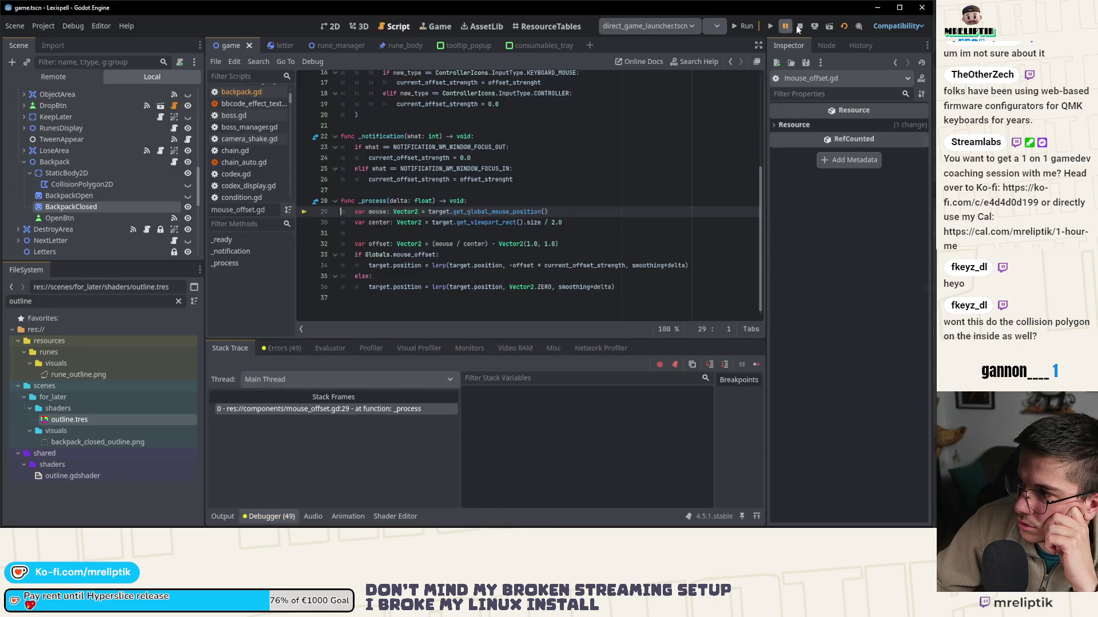
Relaunch the game, then open the Game root's game.gd script from the Scene dock.
click(742, 27)
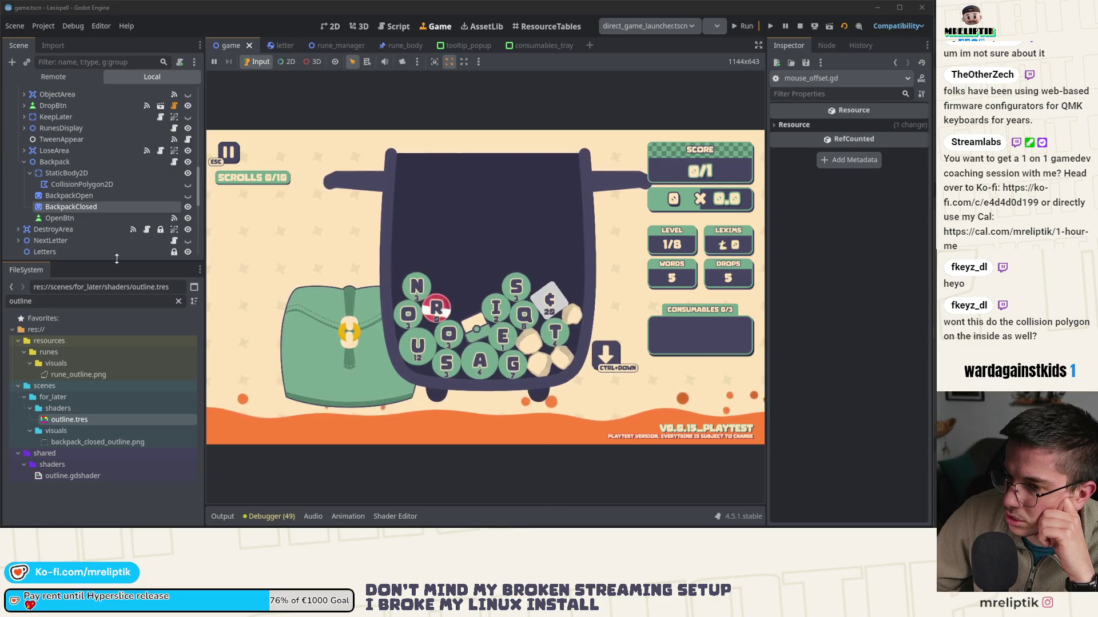
scroll(171, 143, up, 10)
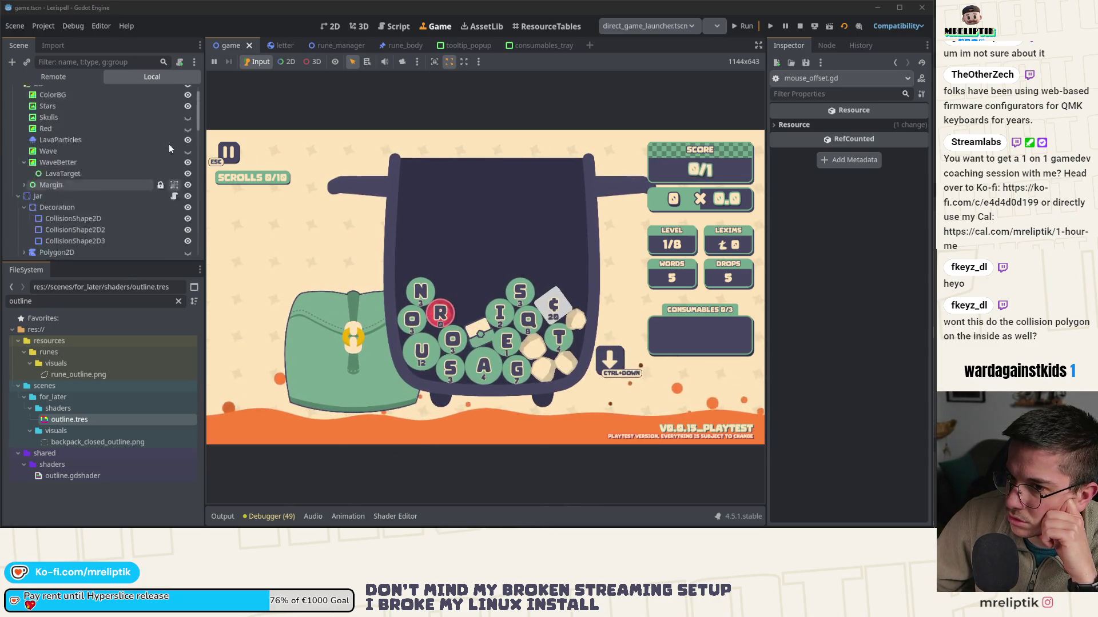
click(174, 94)
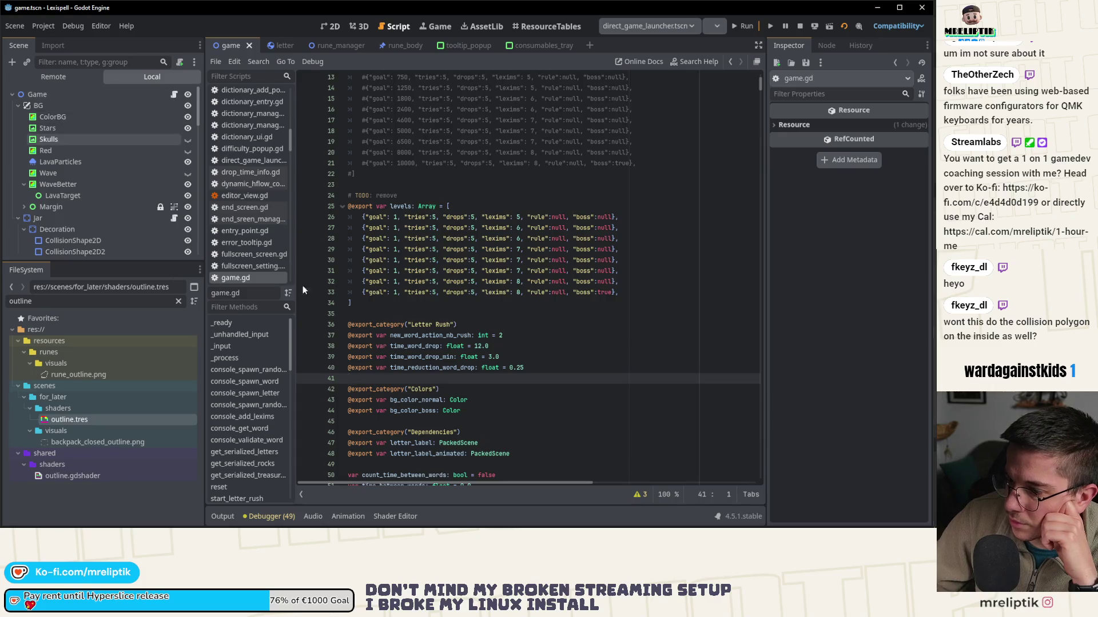
Open backpack.gd and cut the reset tween block out of hover()'s else branch.
scroll(526, 329, down, 5)
scroll(527, 329, down, 20)
scroll(89, 212, down, 5)
scroll(90, 211, down, 5)
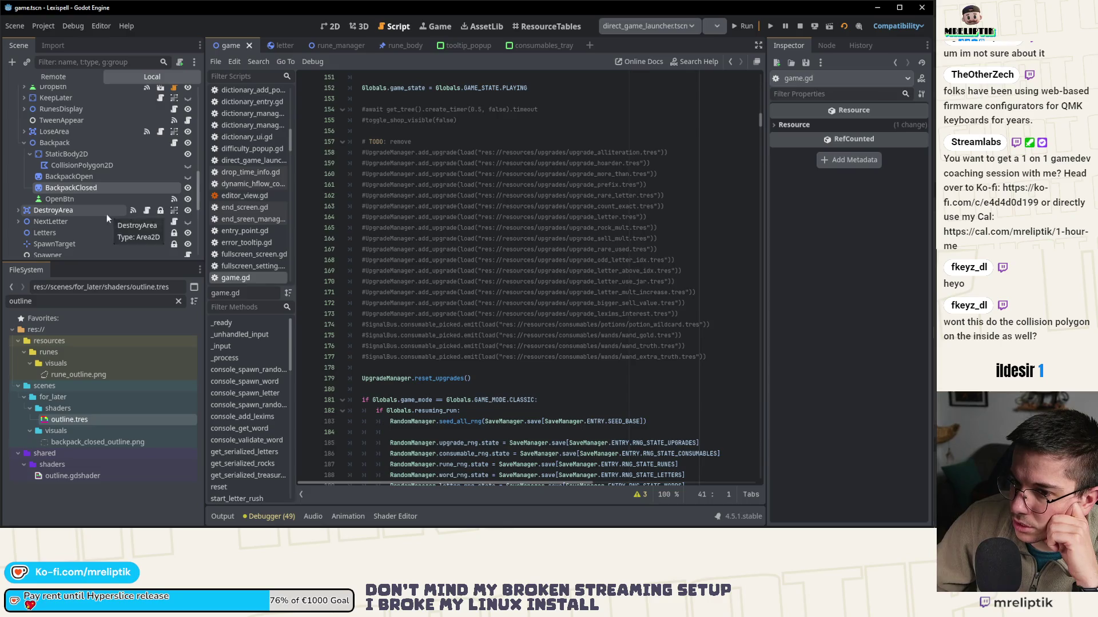
click(174, 143)
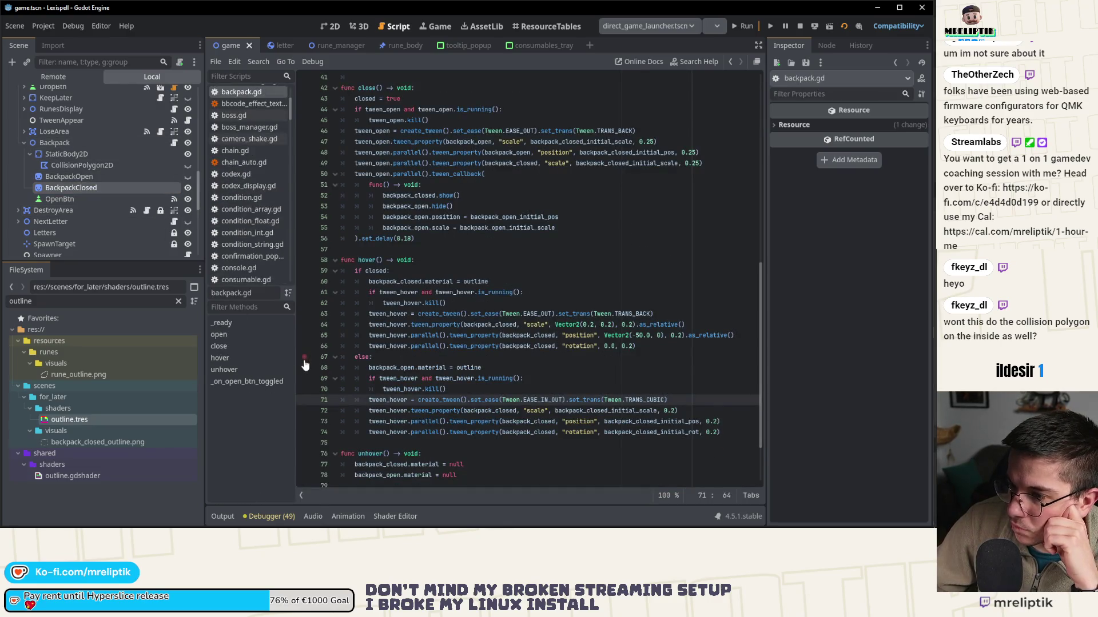
scroll(451, 351, down, 2)
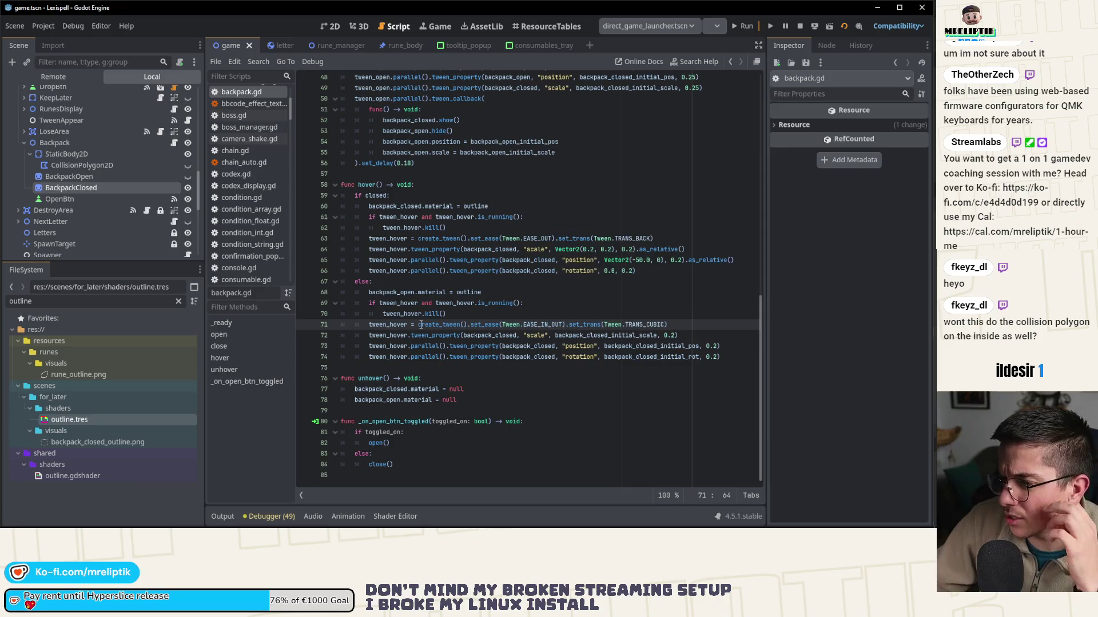
click(389, 306)
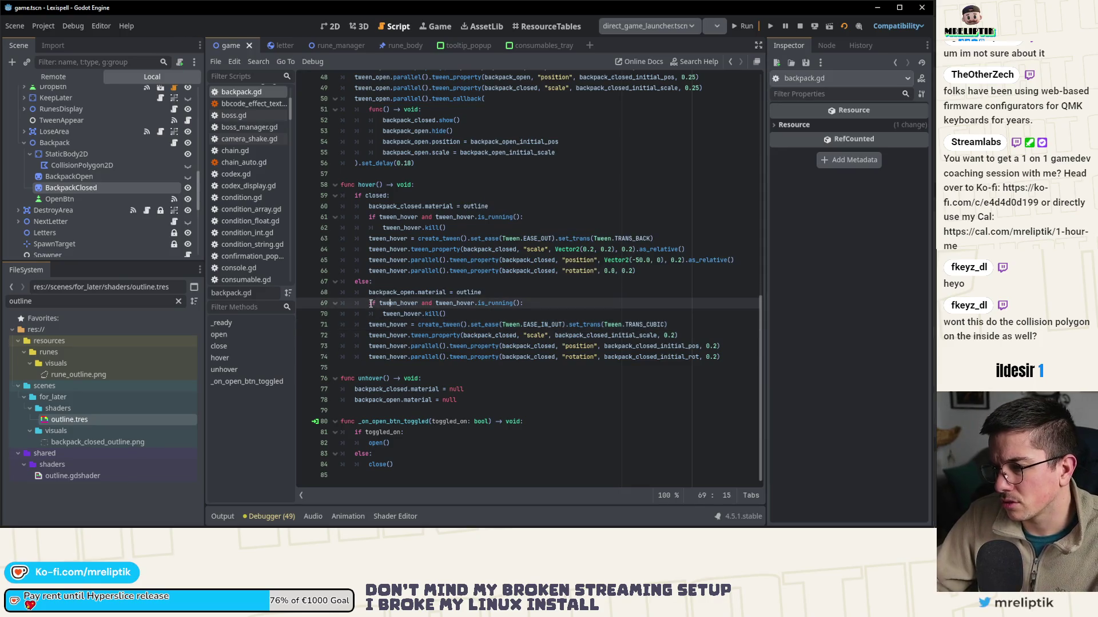
drag(371, 304, 737, 355)
key(ctrl+c)
key(BackSpace)
key(BackSpace)
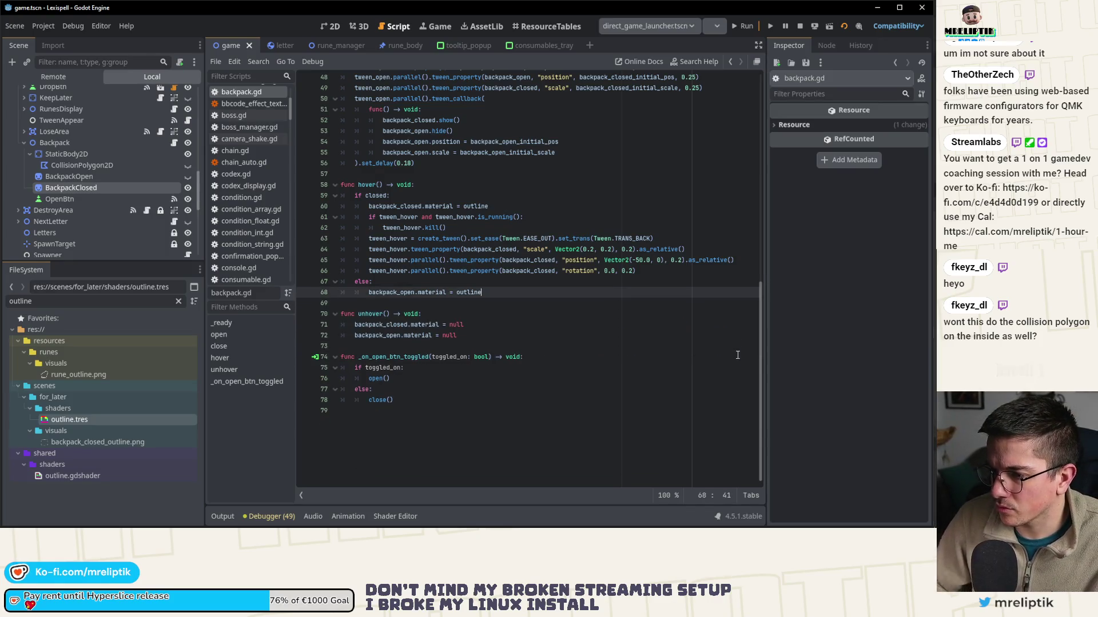
Paste the reset tween at the end of unhover(), de-indent it, save, and test-run the game.
click(480, 337)
key(Return)
key(Return)
key(ctrl+v)
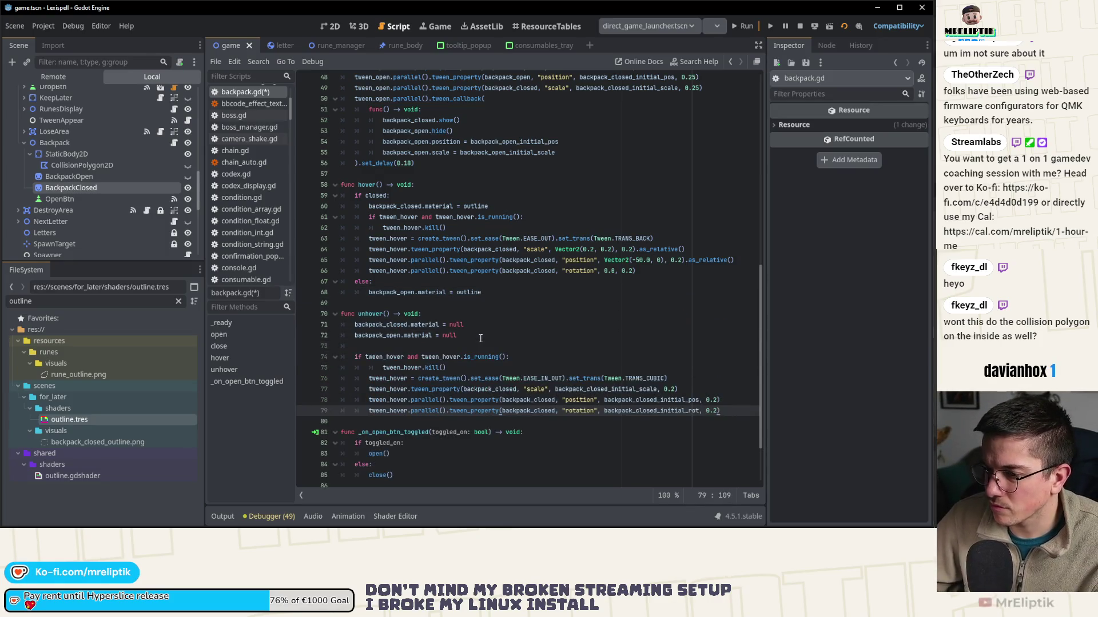
scroll(480, 338, up, 1)
drag(343, 379, 426, 421)
key(shift+Tab)
click(469, 346)
key(ctrl+s)
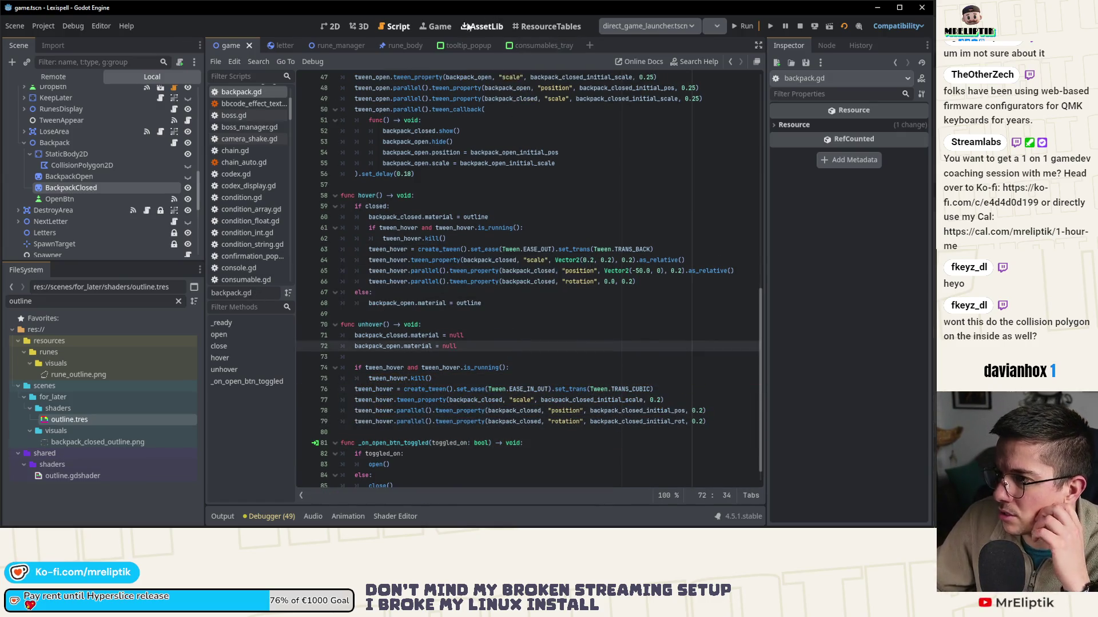
key(F5)
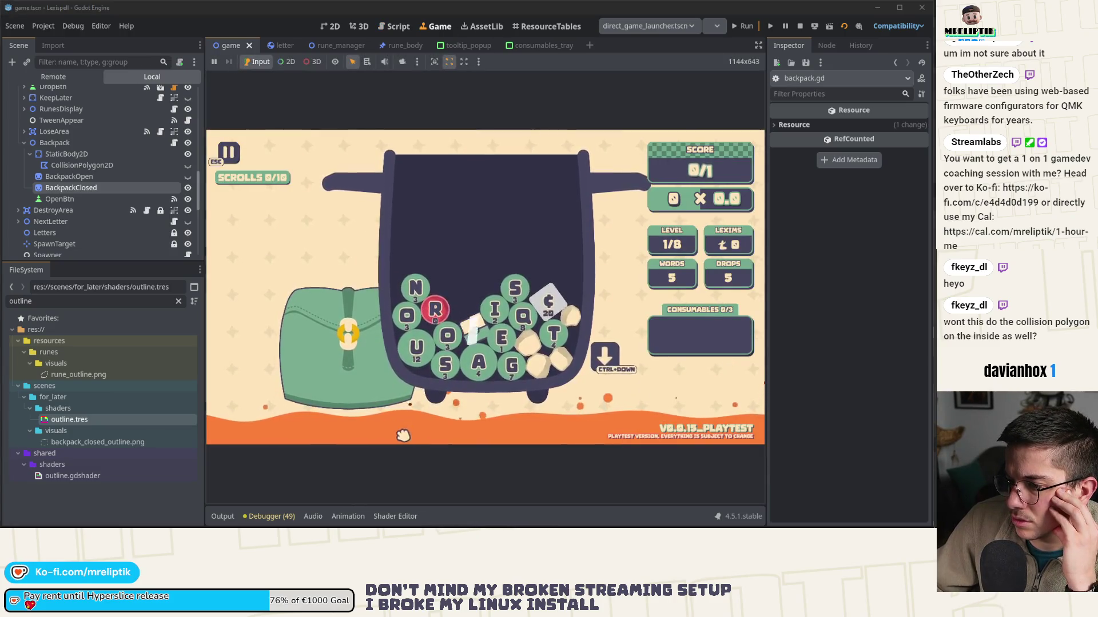
key(F8)
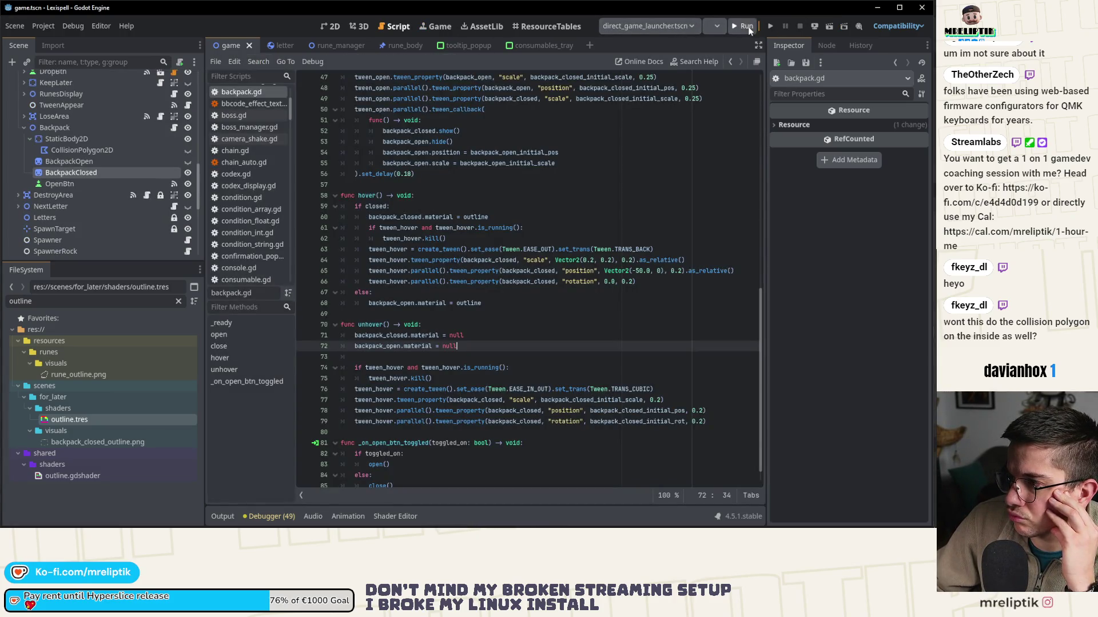
Run the game to watch the backpack hover animation, then return to backpack.gd.
click(742, 26)
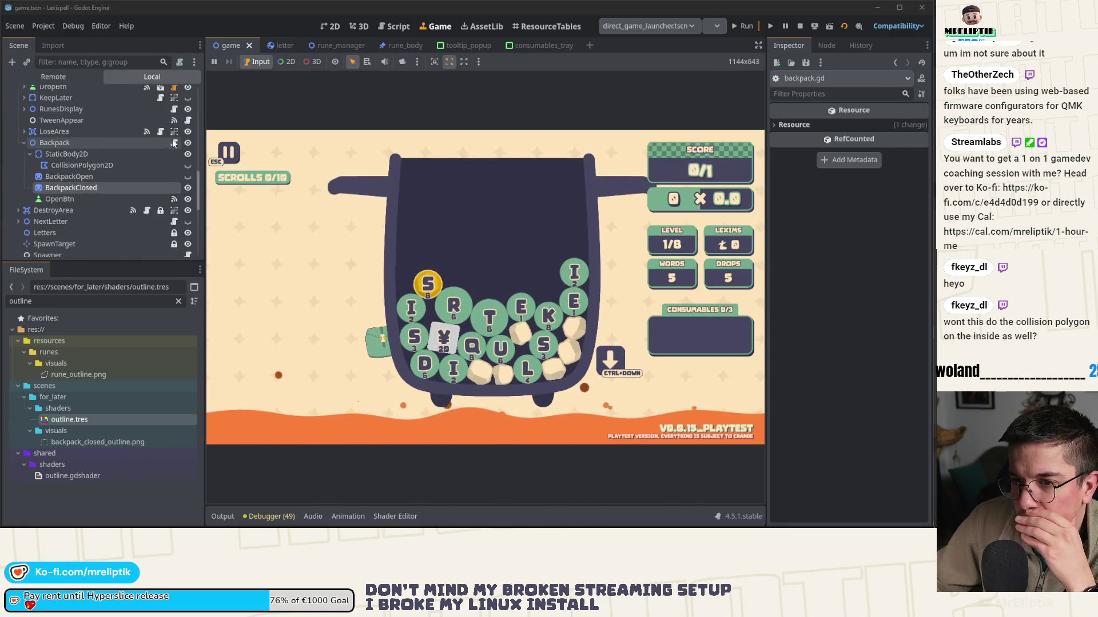
click(174, 143)
Reduce line 64's hover scale offset to Vector2(0.1, 0.1), save, and try it in the game.
click(592, 261)
text(1)
key(Right)
key(Right)
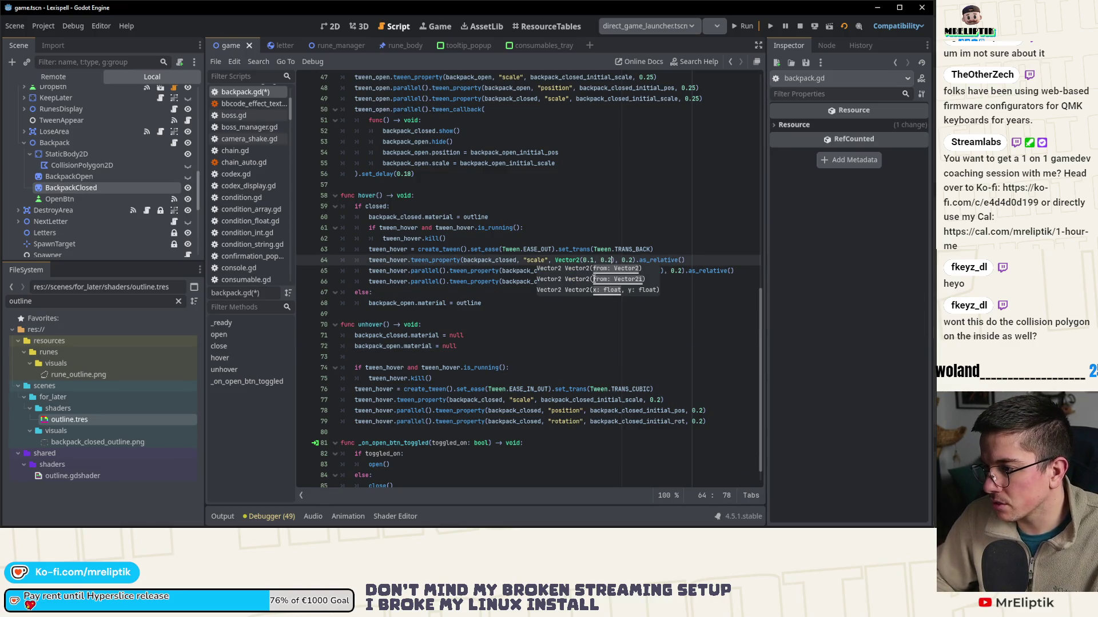
key(BackSpace)
text(1)
key(Down)
key(Down)
key(Down)
key(ctrl+s)
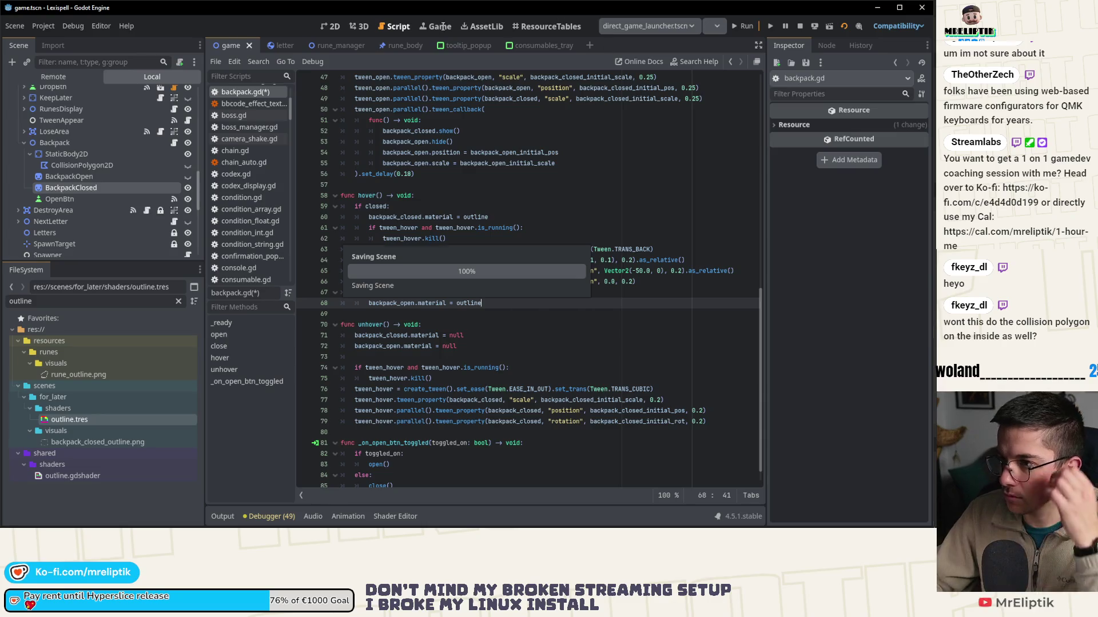
click(445, 25)
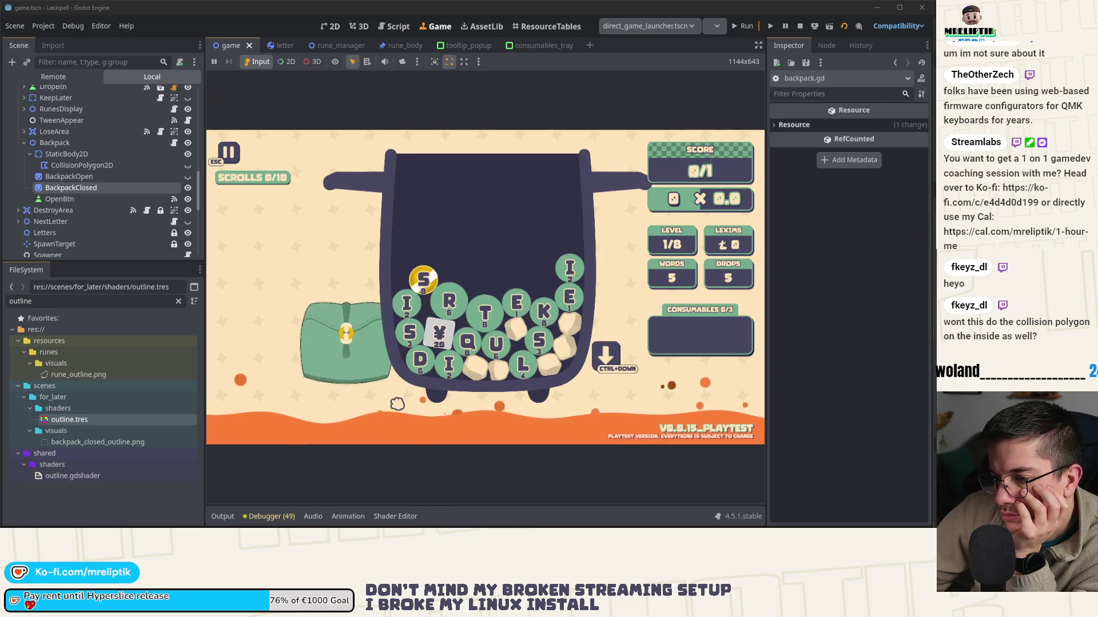
click(359, 344)
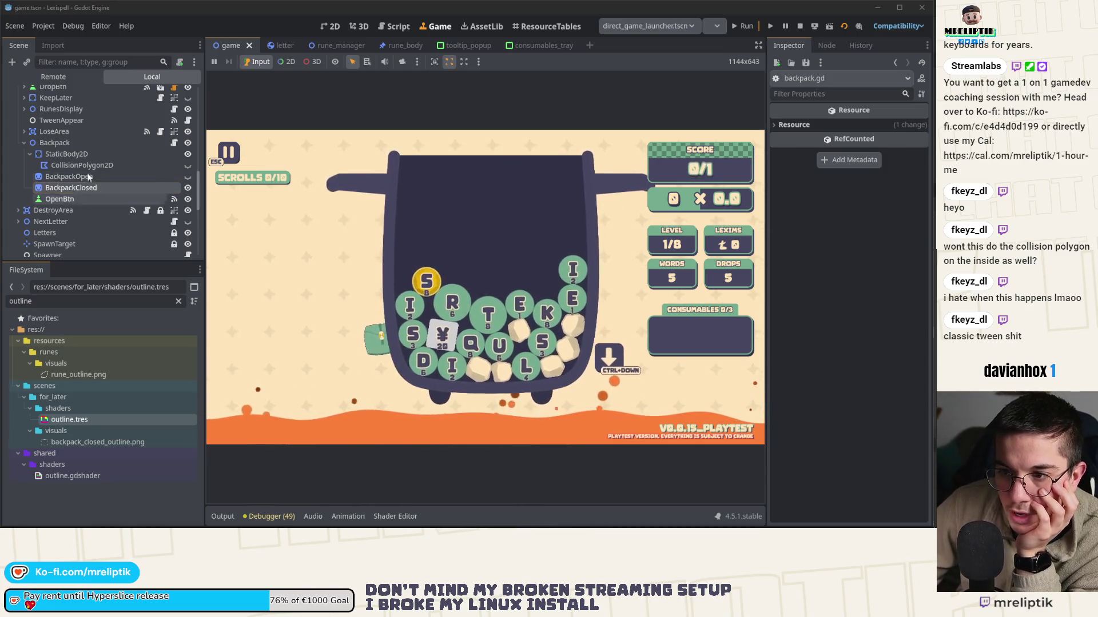
Back in backpack.gd, remove .as_relative() from the line 64 scale tween and save.
scroll(132, 190, up, 5)
scroll(114, 183, down, 3)
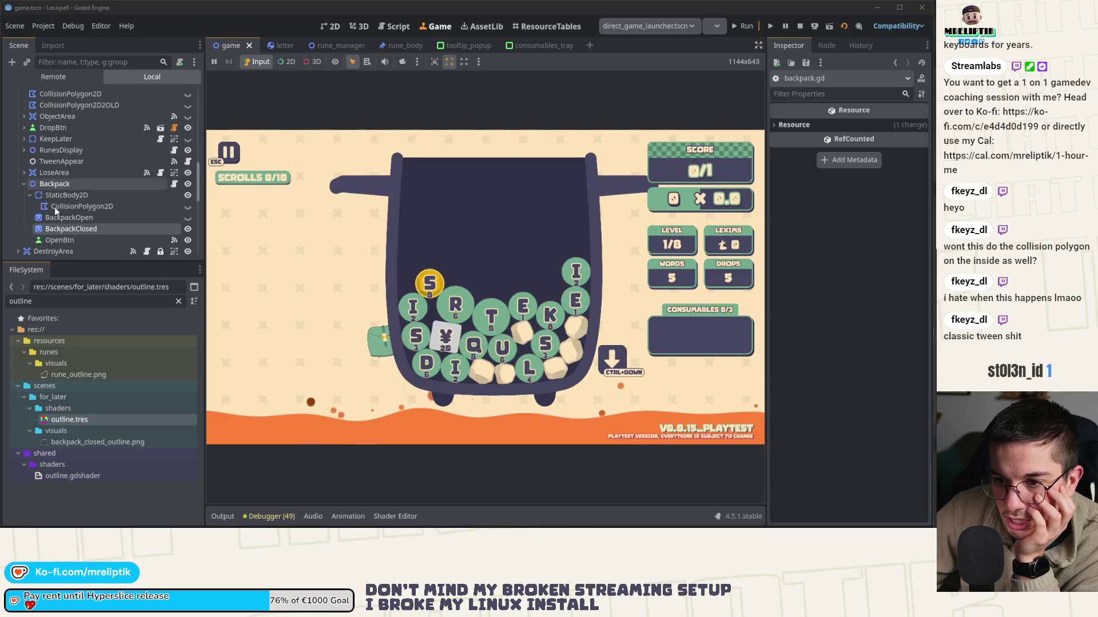
key(ctrl+F3)
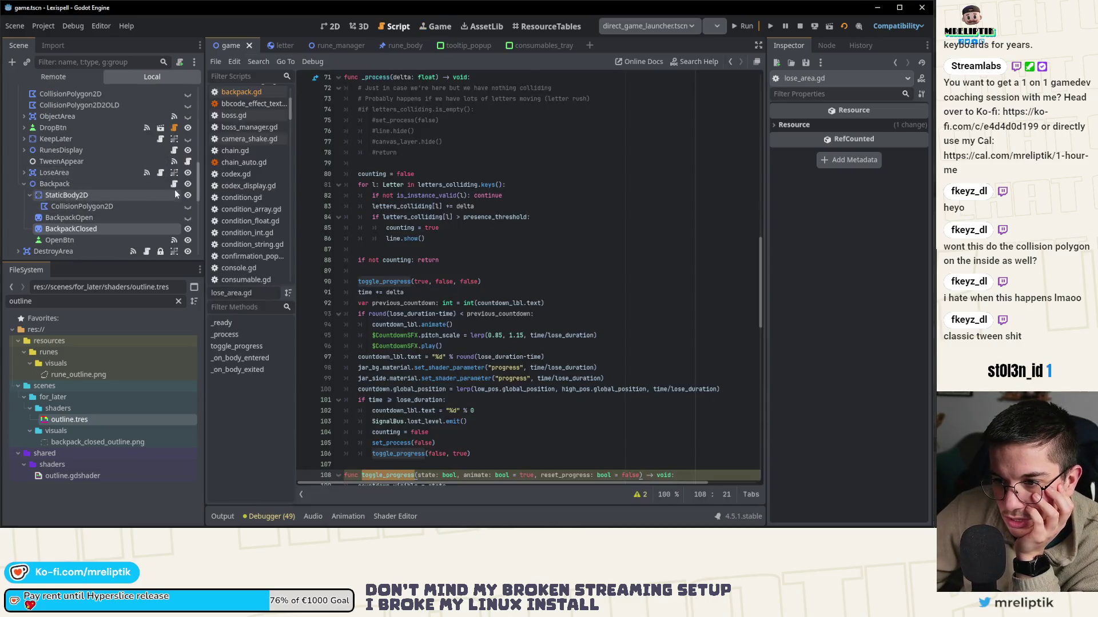
click(512, 319)
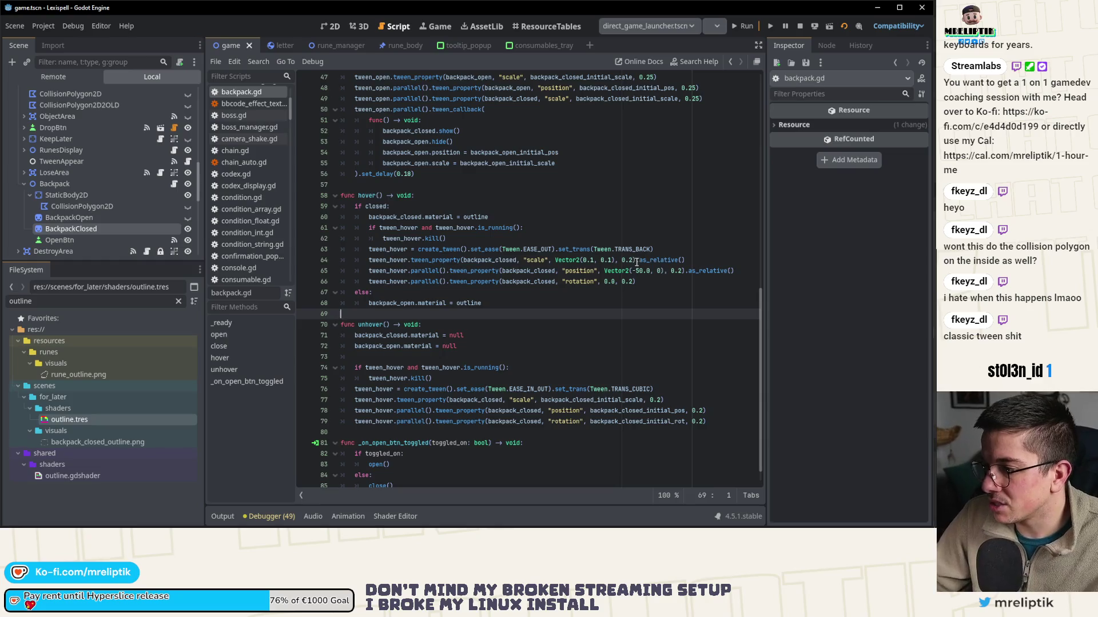
drag(638, 261, 723, 258)
key(BackSpace)
key(ctrl+s)
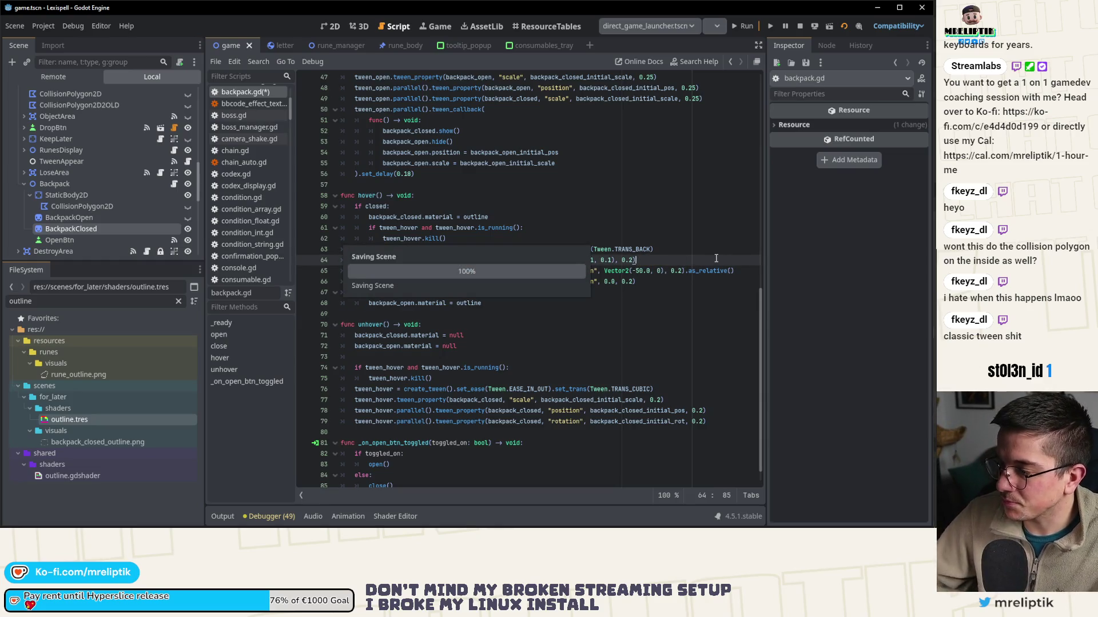
Prefix the scale tween's offset with backpack_closed_initial_scale +.
double_click(575, 400)
key(ctrl+c)
click(554, 260)
key(ctrl+v)
text(+)
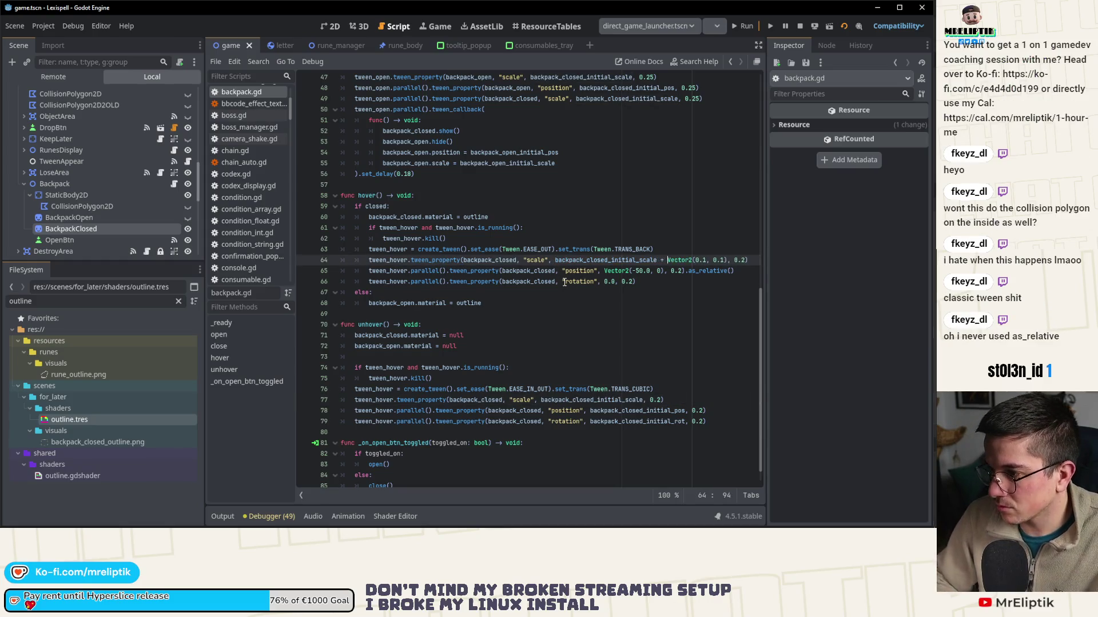
Prefix the position offset with backpack_closed_initial_pos +, drop its trailing as_relative, and rerun with F5.
double_click(614, 410)
click(607, 271)
key(ctrl+v)
text(+)
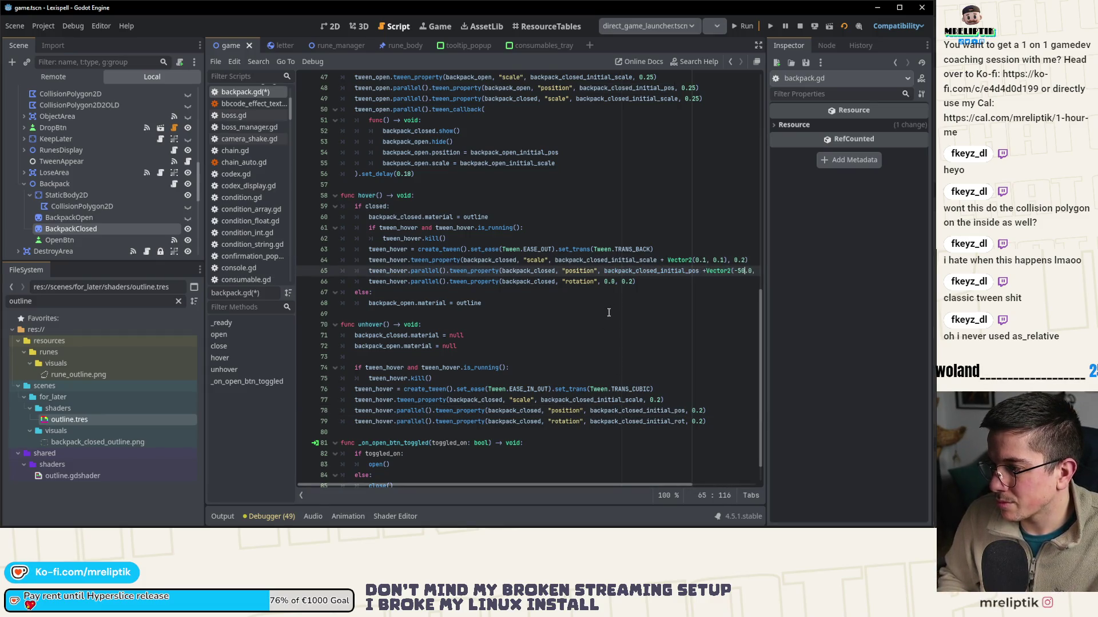
key(End)
text(.as_relative)
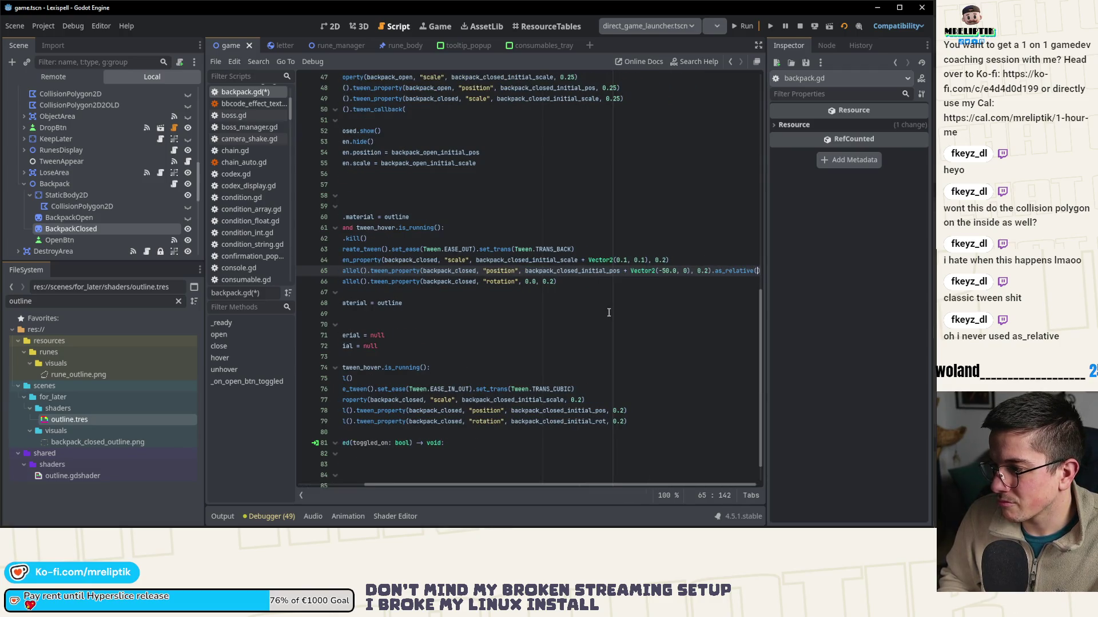
key(ctrl+shift+Left)
key(ctrl+shift+Left)
key(ctrl+shift+Left)
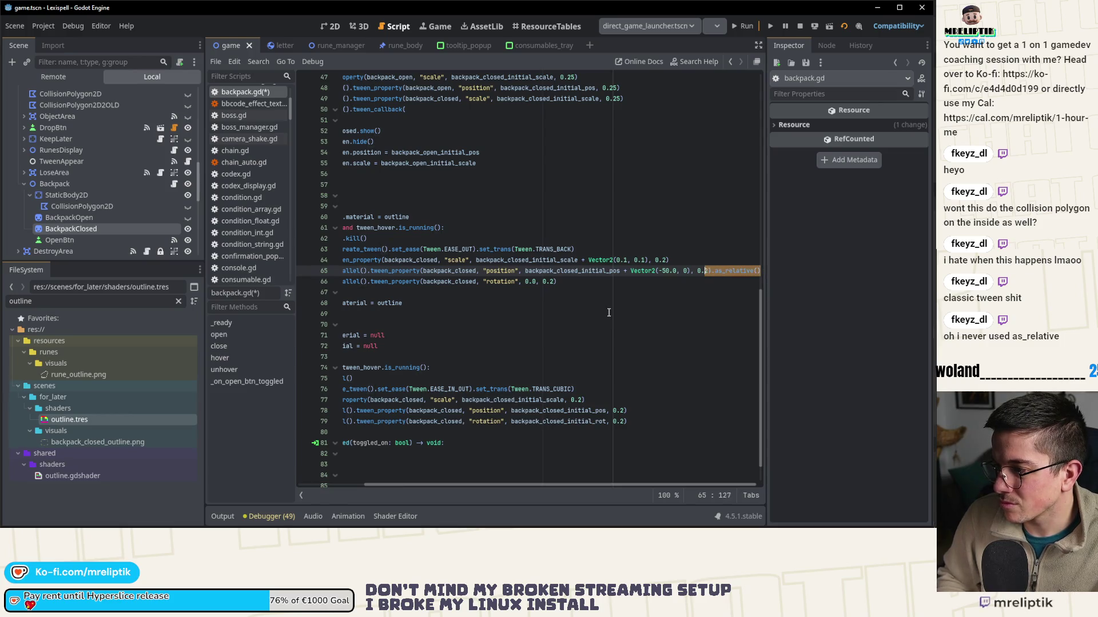
key(BackSpace)
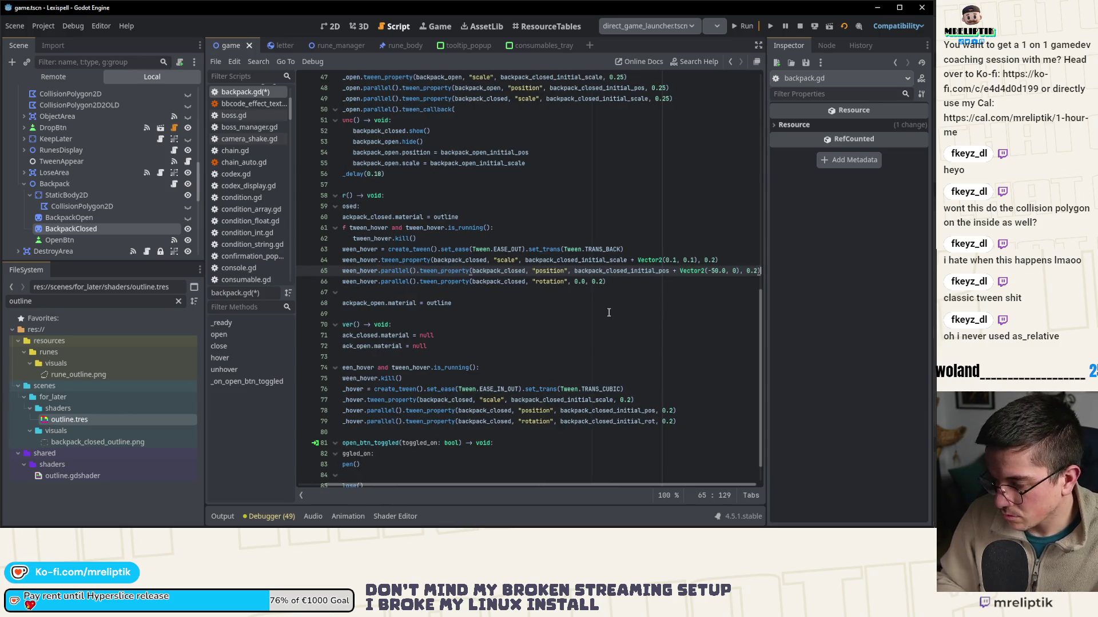
text())
key(F5)
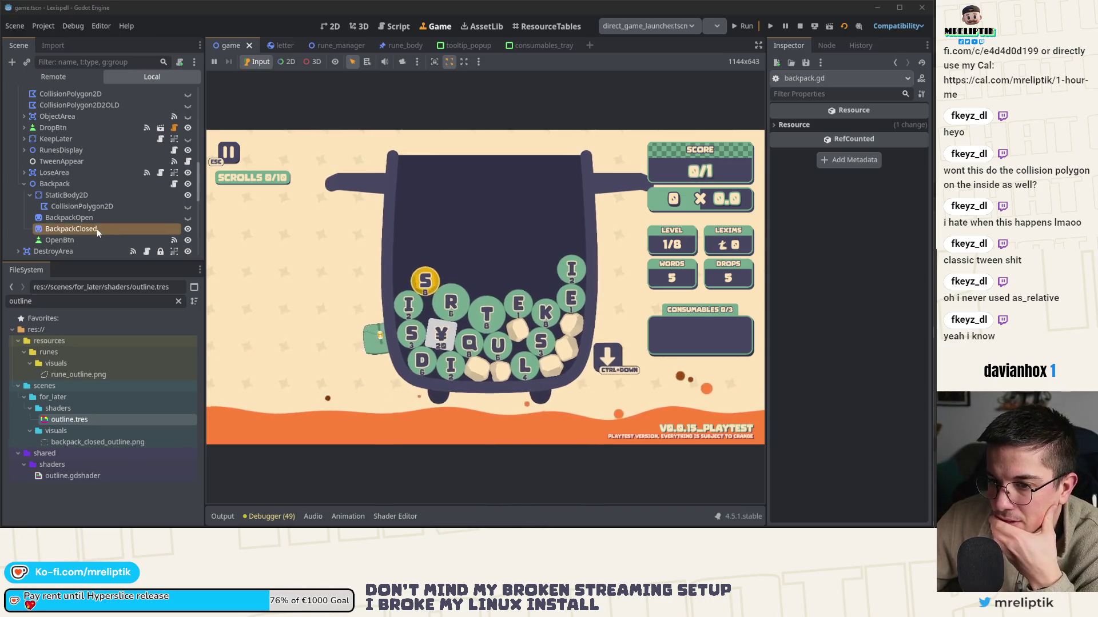
Return from the playtest to the 2D workspace showing the closed backpack.
click(326, 27)
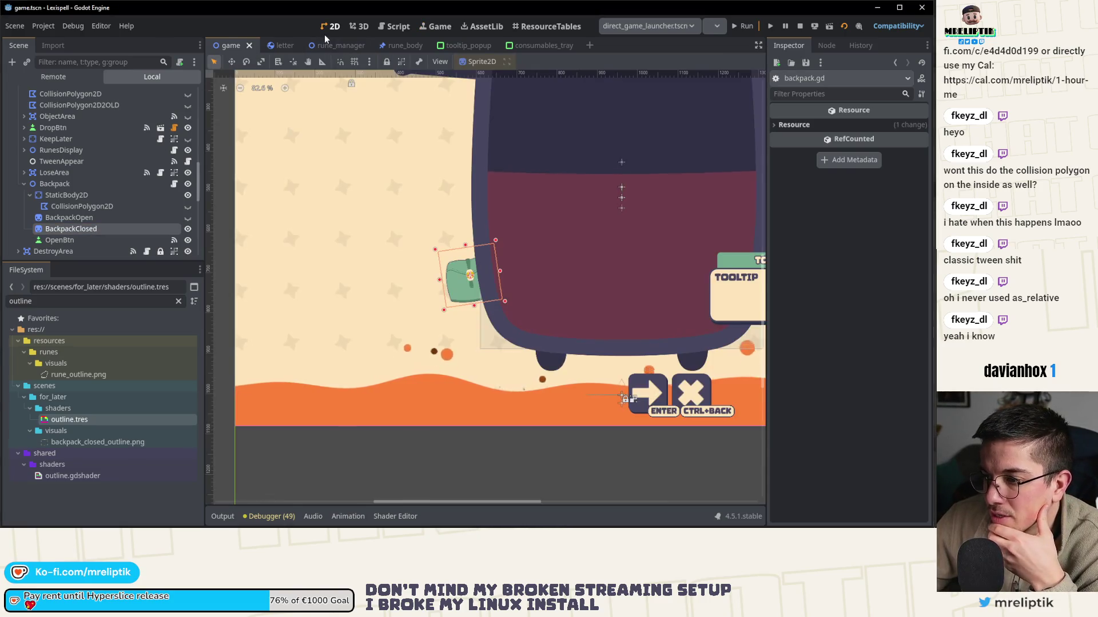
Make the KeepLater container visible and select it in the Scene dock.
click(61, 241)
click(53, 128)
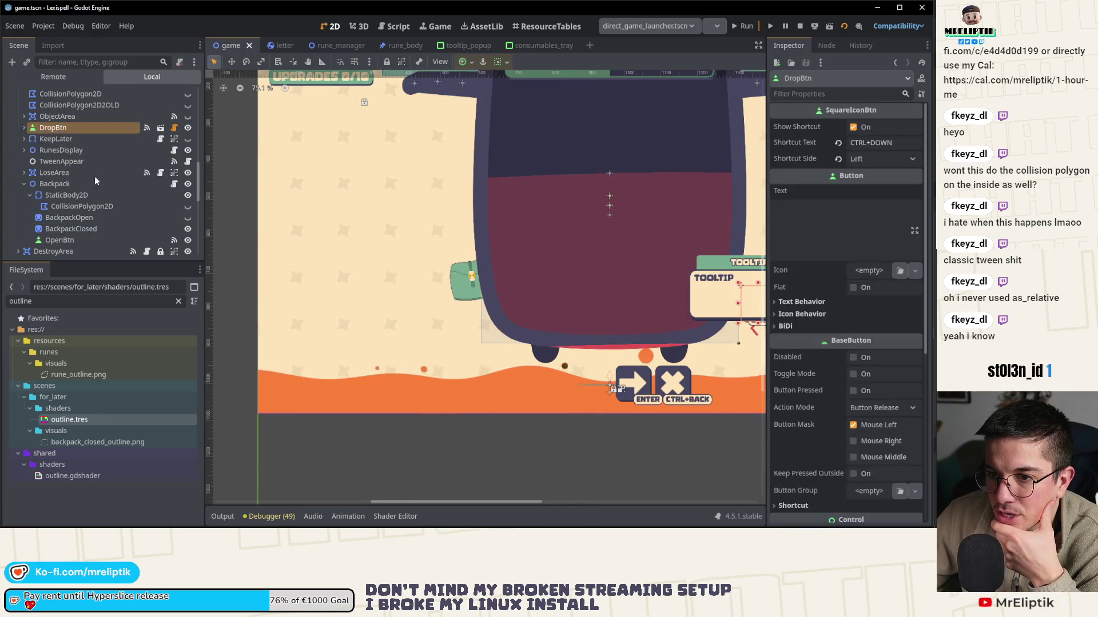
scroll(110, 198, up, 5)
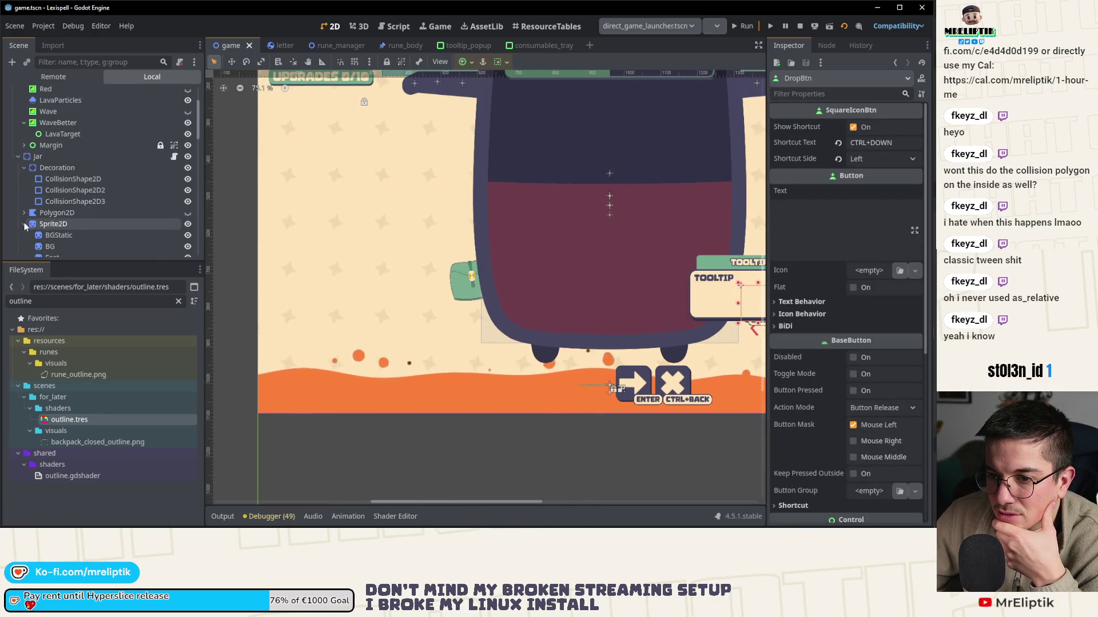
scroll(109, 219, down, 5)
scroll(106, 197, up, 3)
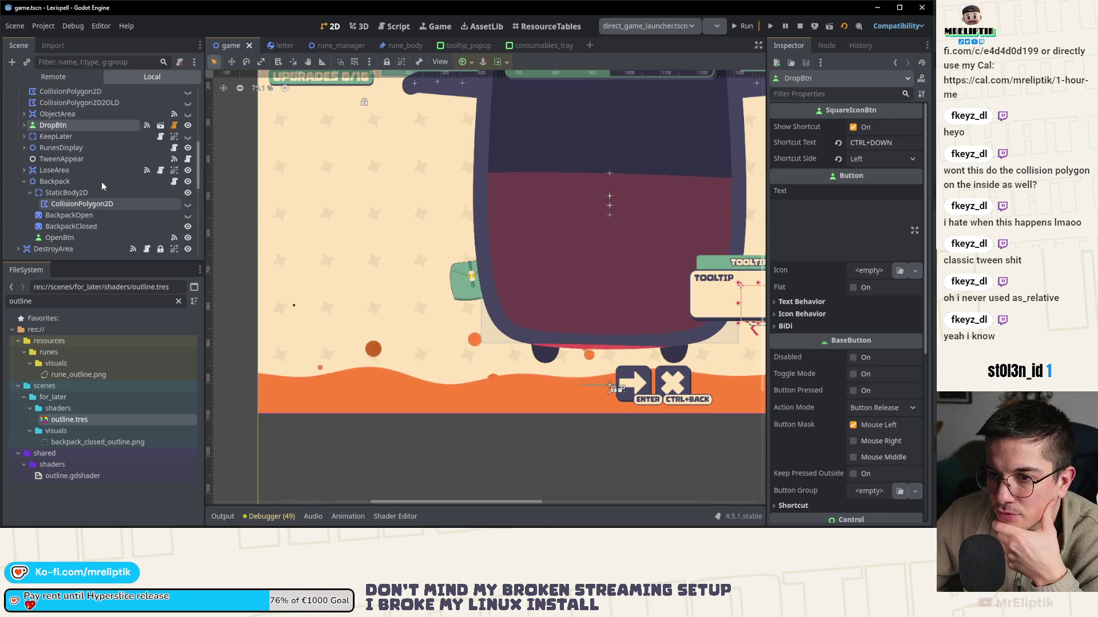
click(187, 136)
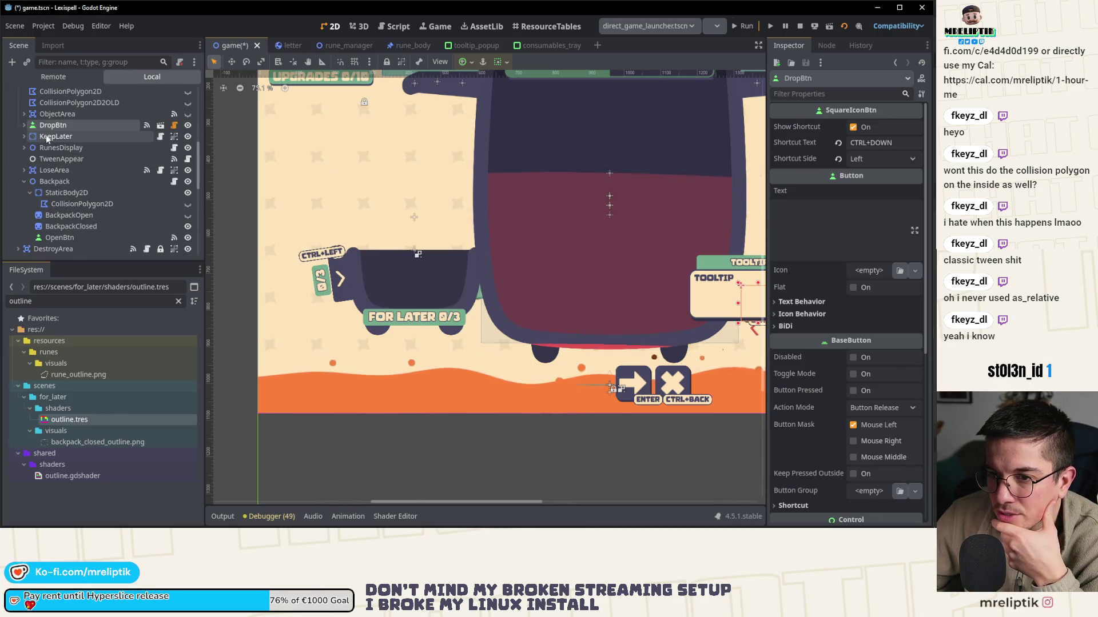
click(385, 322)
scroll(92, 170, down, 2)
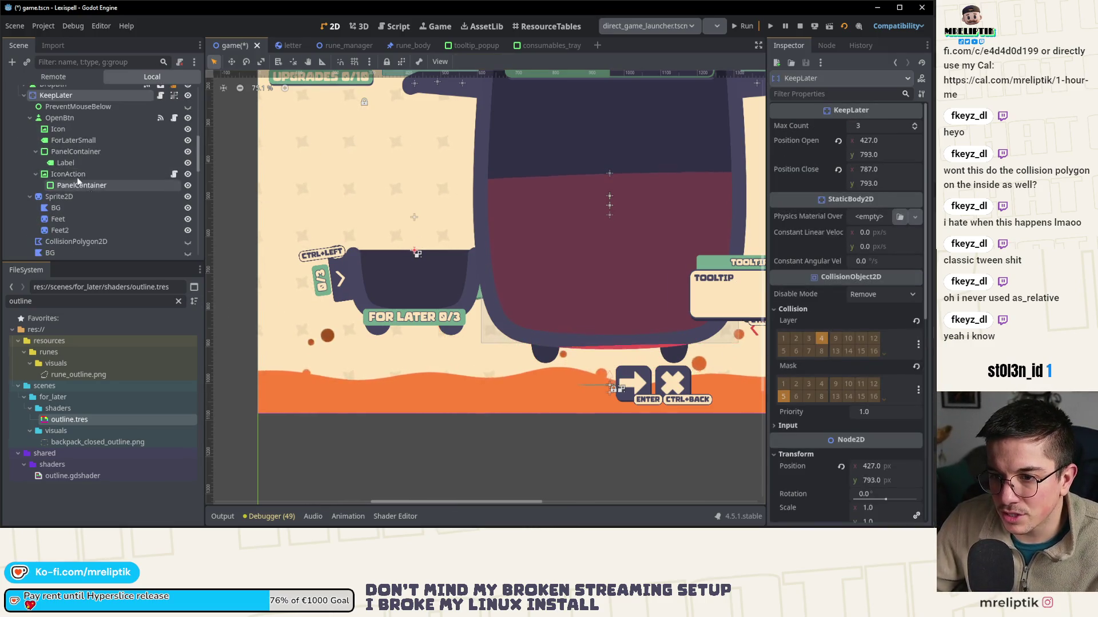
Look through the button and label nodes, ending on the ForLater label.
click(68, 175)
click(70, 149)
click(70, 130)
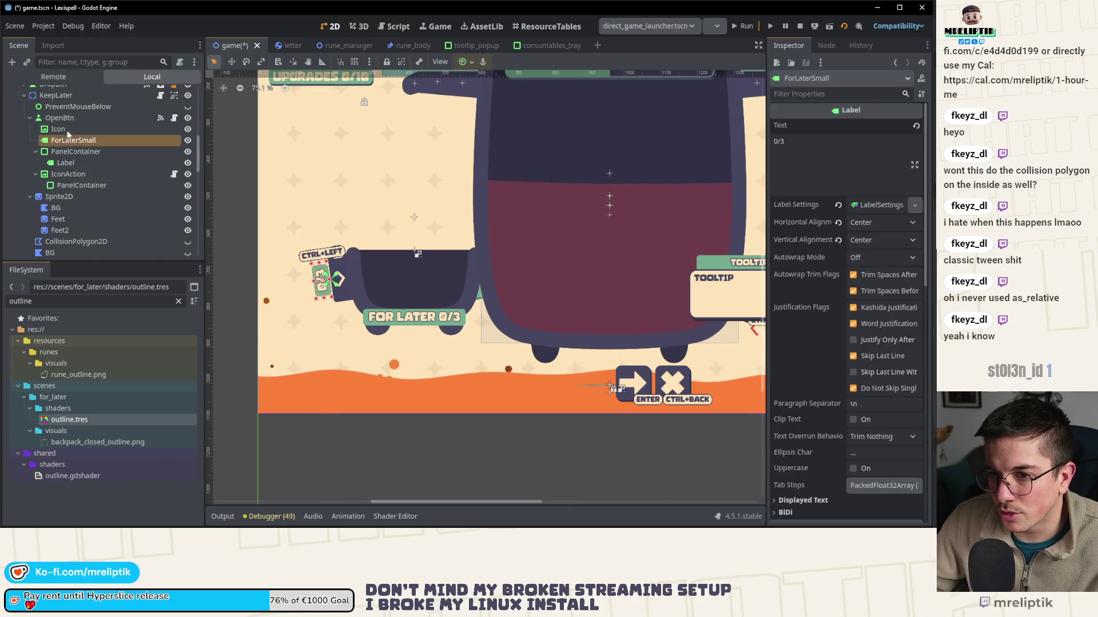
click(27, 118)
click(74, 107)
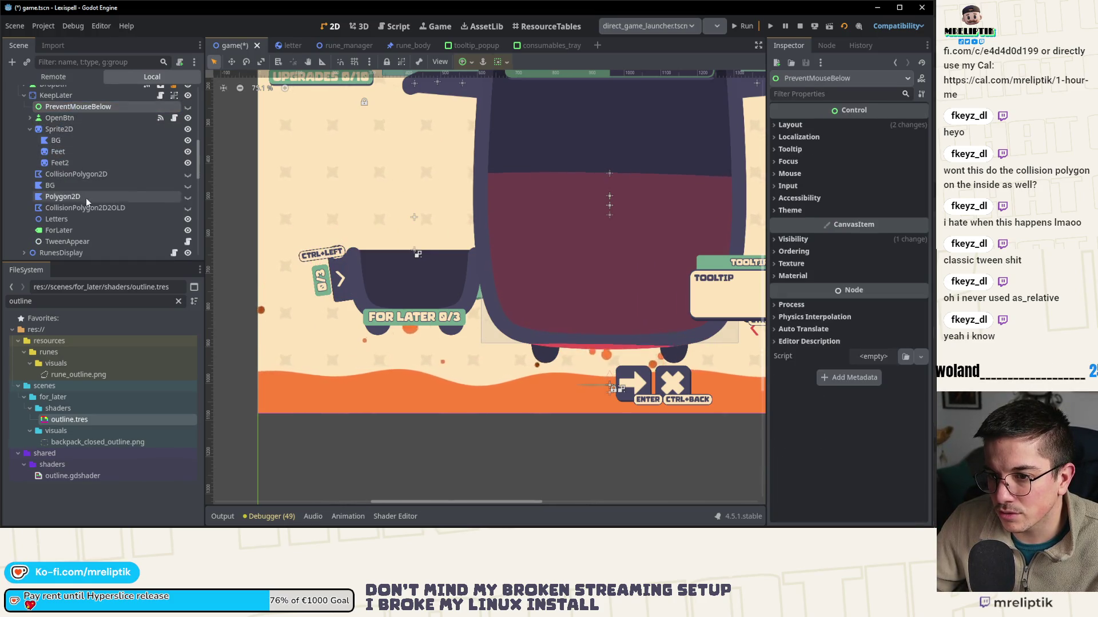
click(63, 234)
Reparent the ForLater label under the BackpackClosed sprite.
scroll(78, 231, down, 2)
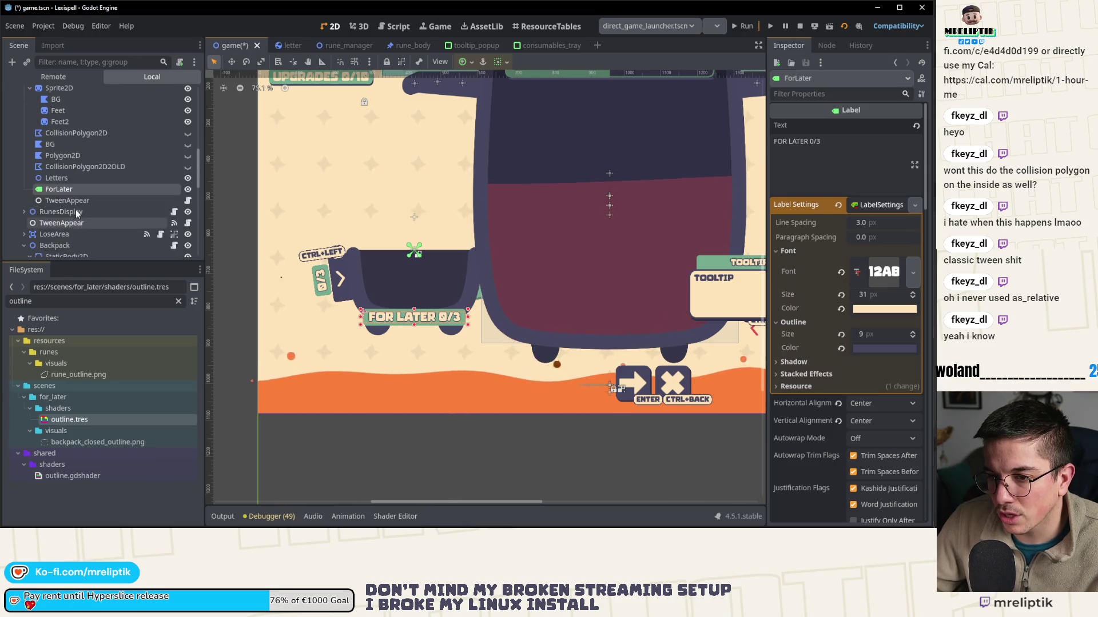
click(66, 201)
click(66, 190)
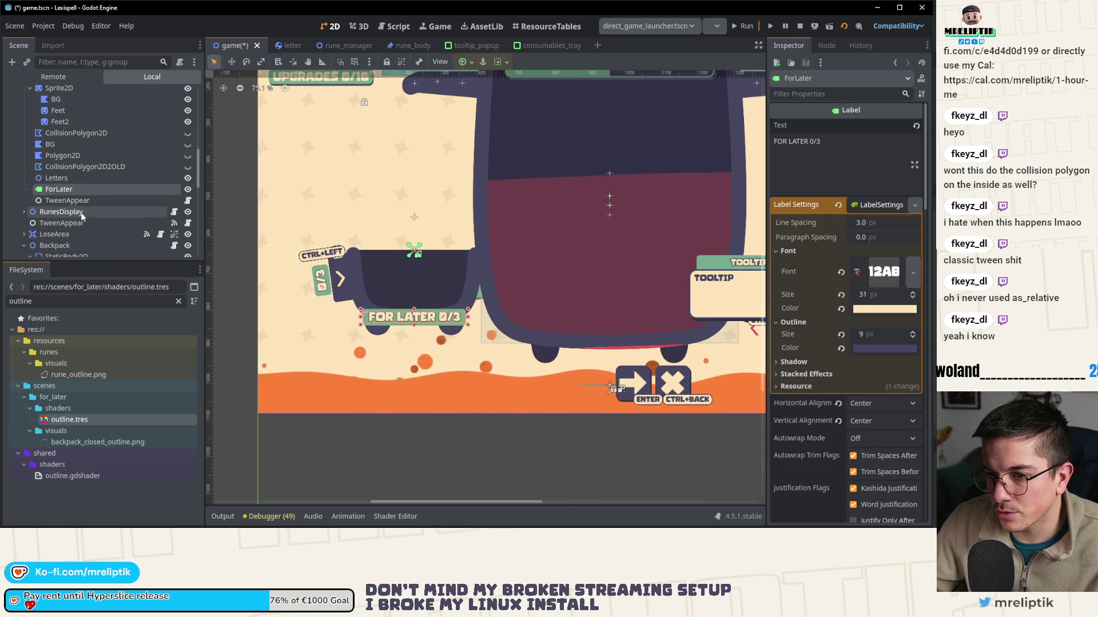
scroll(58, 183, down, 3)
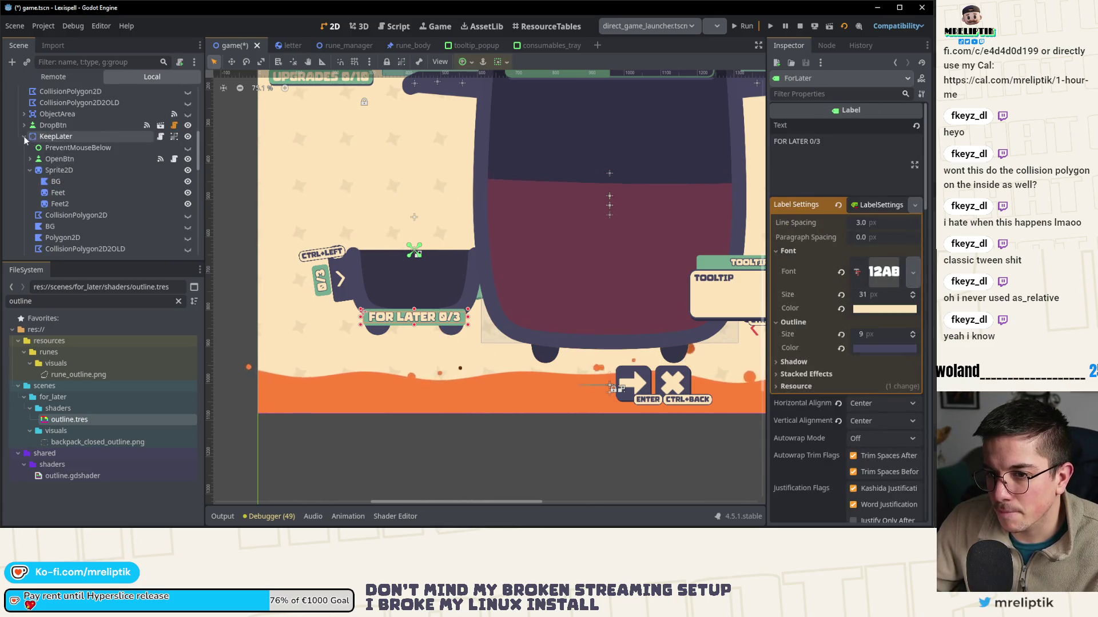
scroll(79, 235, down, 3)
click(79, 185)
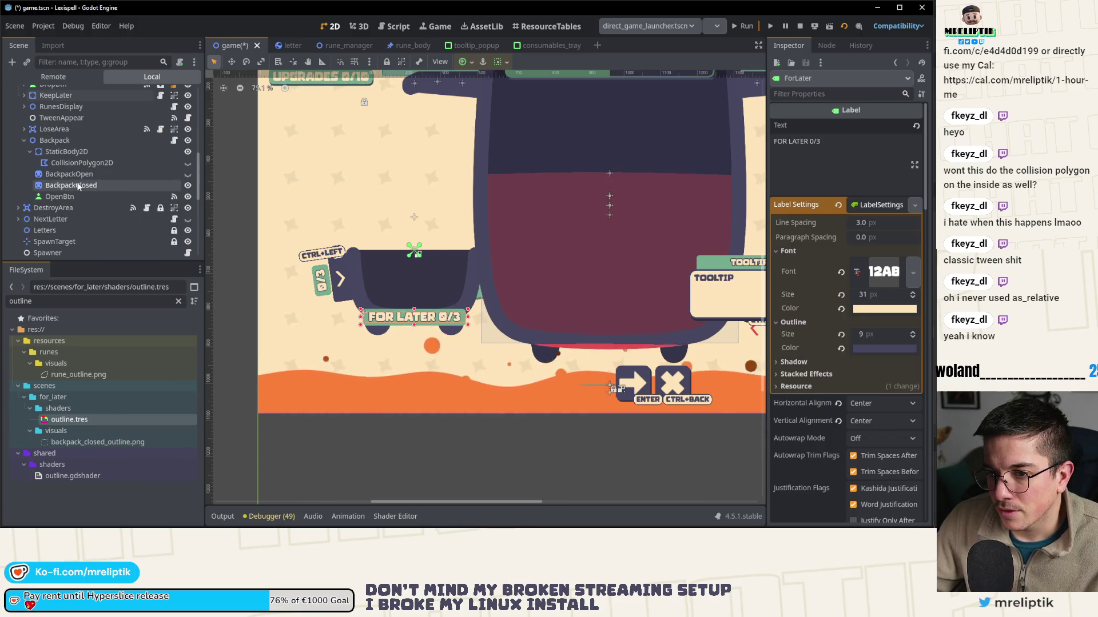
key(alt+Left)
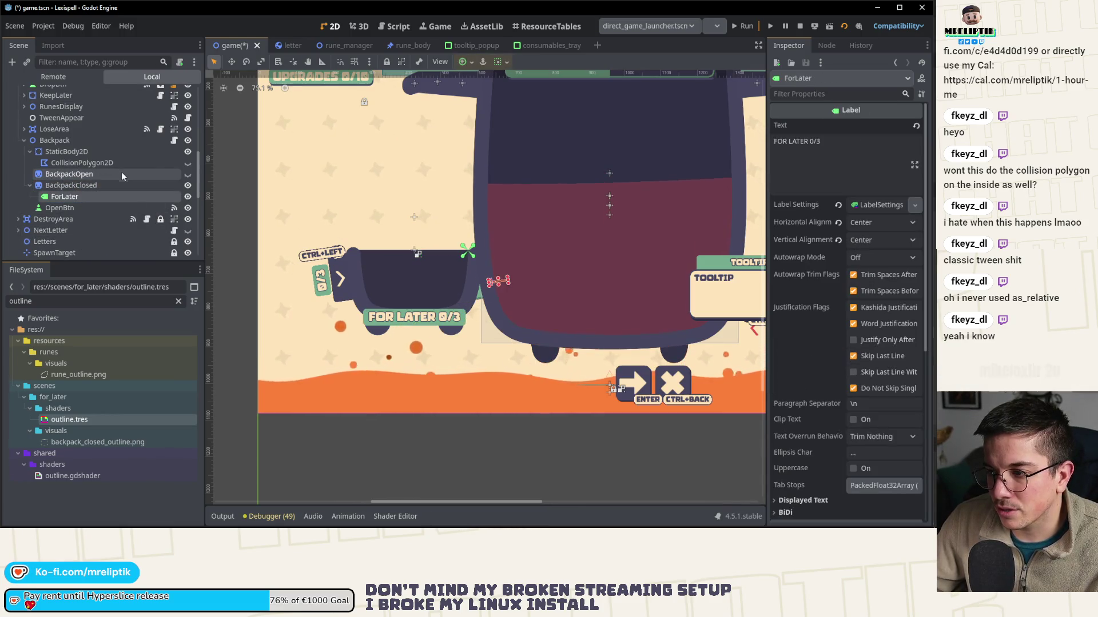
Hide the old KeepLater bag and move the FOR LATER label down-left onto the backpack.
scroll(121, 170, up, 3)
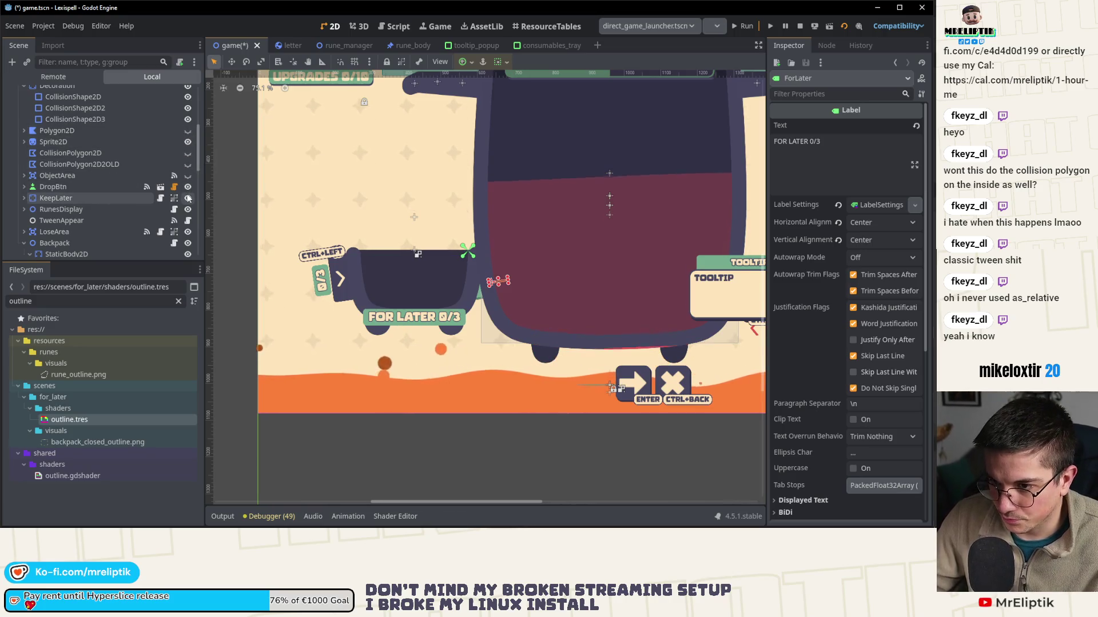
click(187, 198)
scroll(463, 303, up, 7)
drag(526, 260, 478, 285)
Widen and reshape the FOR LATER label to span the bag's lower front.
scroll(471, 290, up, 10)
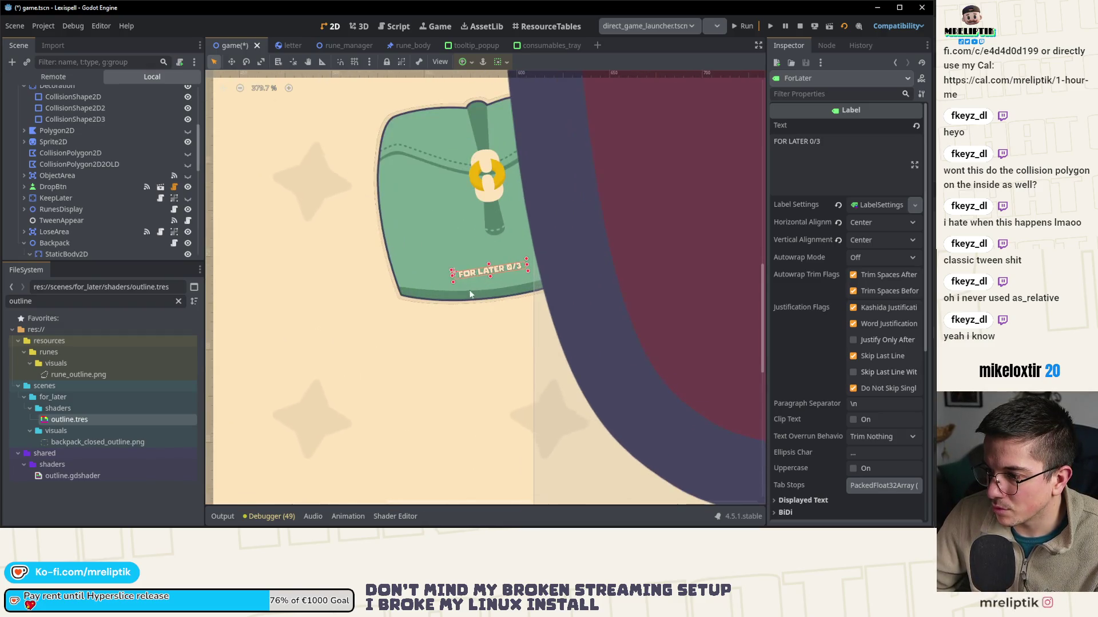
scroll(806, 400, down, 5)
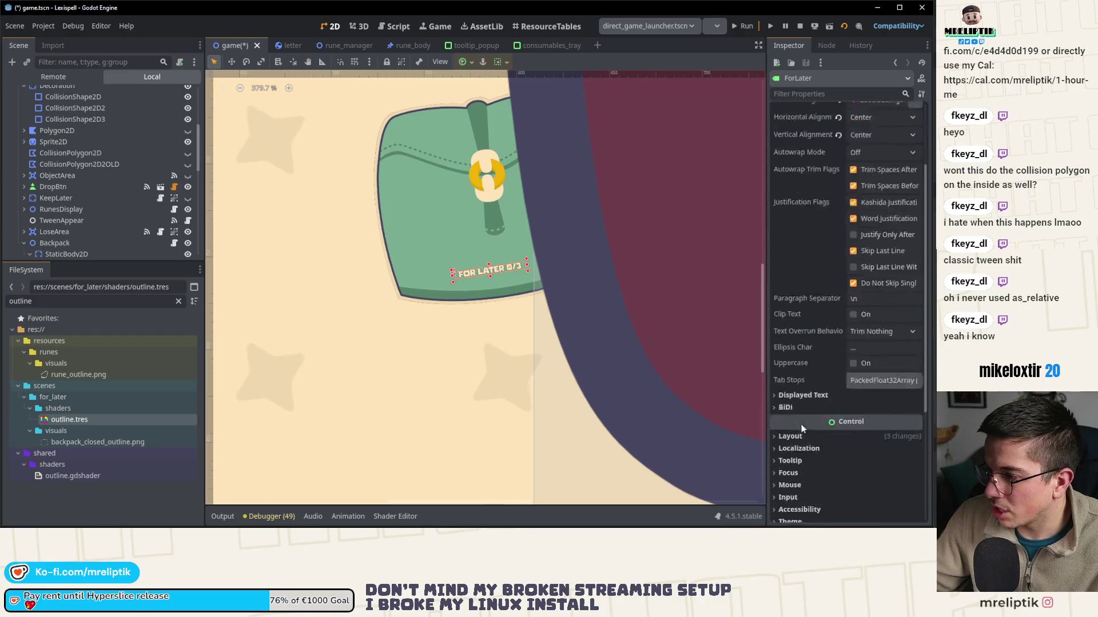
click(788, 250)
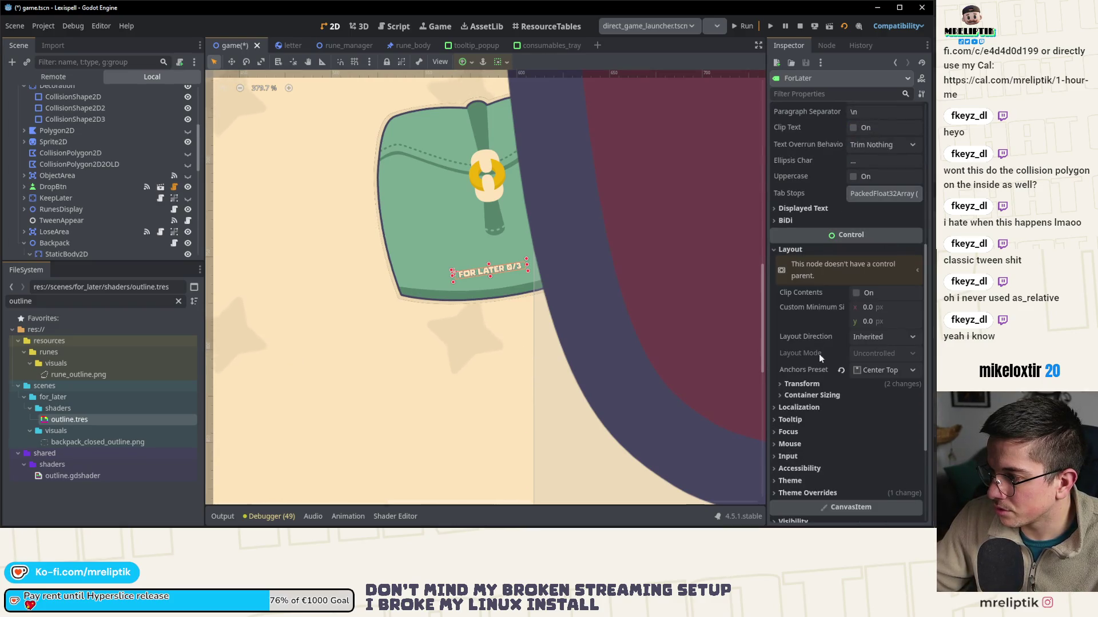
click(801, 385)
scroll(868, 436, down, 3)
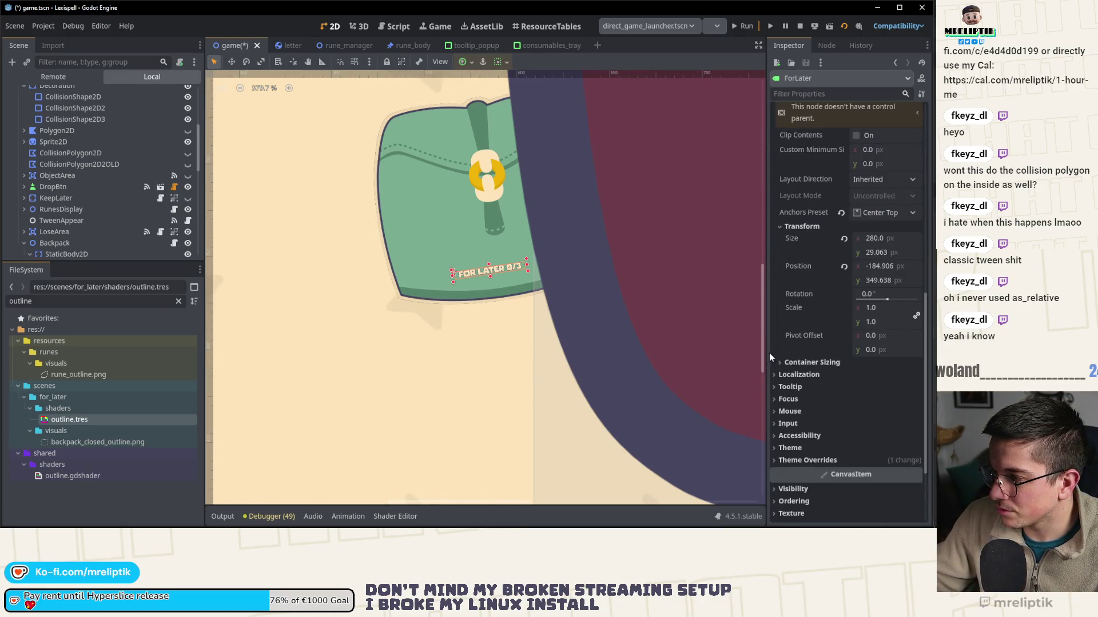
mouse_move(454, 284)
mouse_down()
mouse_move(258, 336)
mouse_move(368, 308)
mouse_up()
mouse_move(434, 295)
mouse_down()
mouse_move(356, 299)
mouse_move(448, 301)
mouse_move(424, 314)
mouse_move(436, 305)
mouse_up()
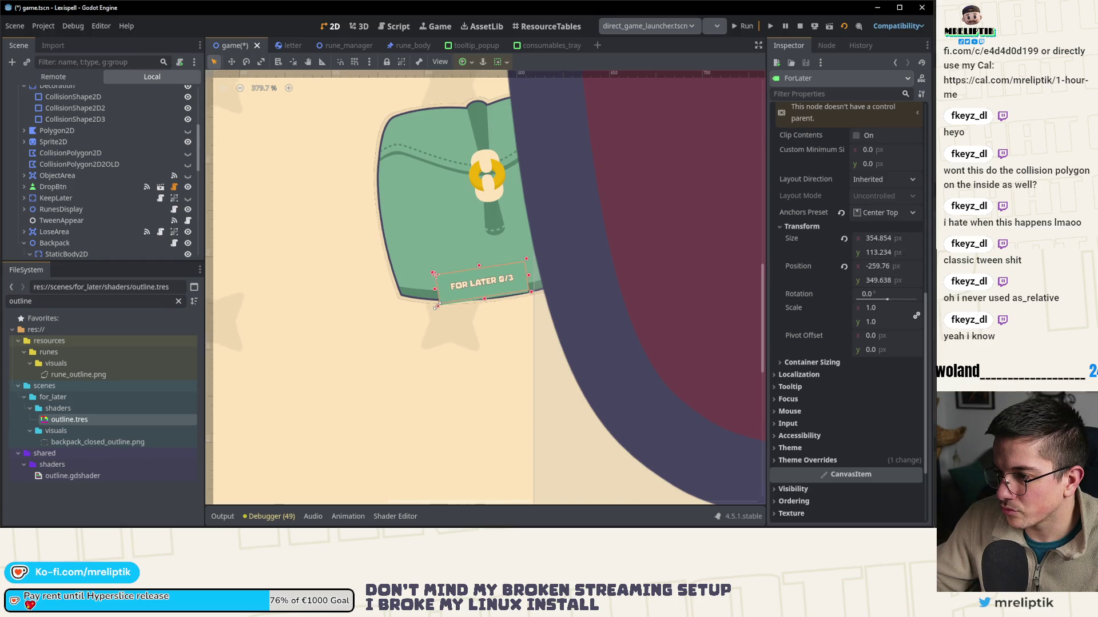
Shift OpenBtn slightly left, lock it, and nudge the label to -170.449, 351.798.
click(474, 287)
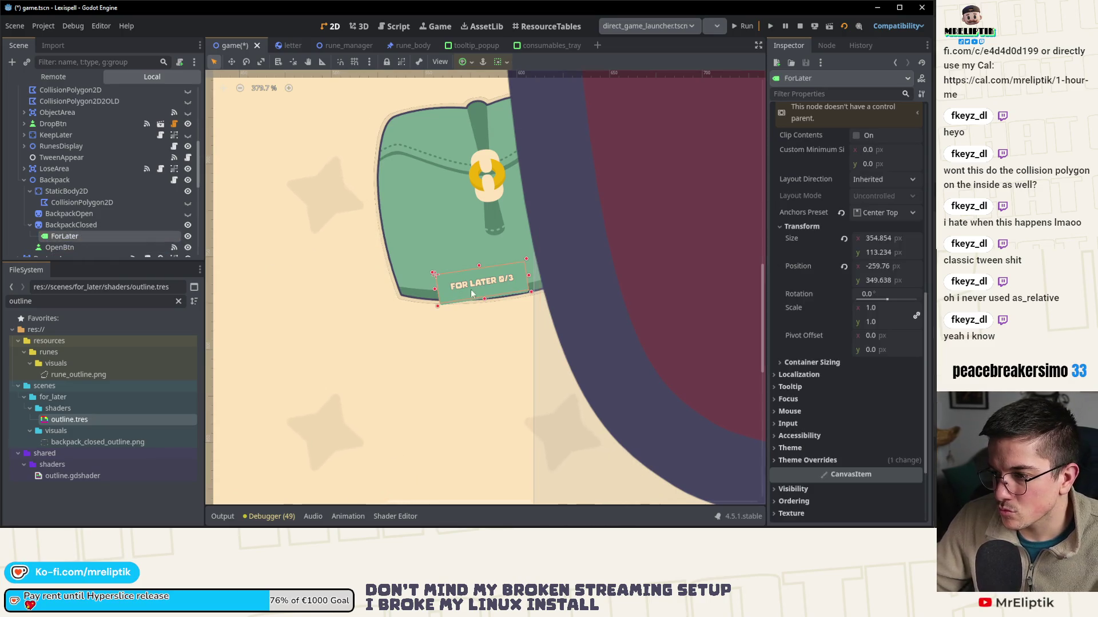
click(480, 272)
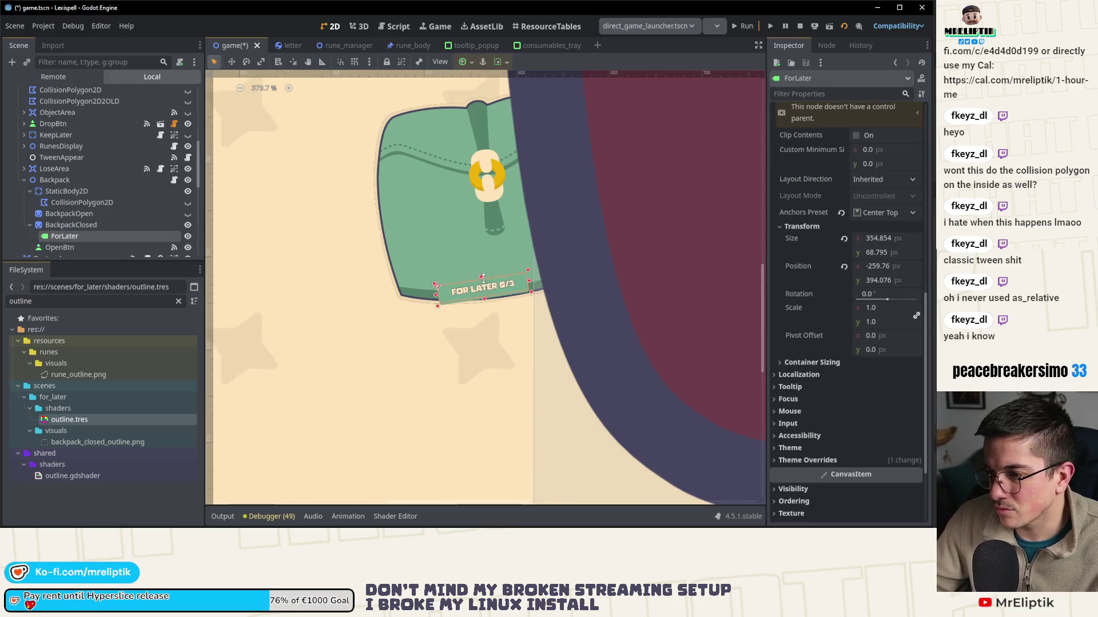
click(518, 284)
drag(517, 285, 510, 294)
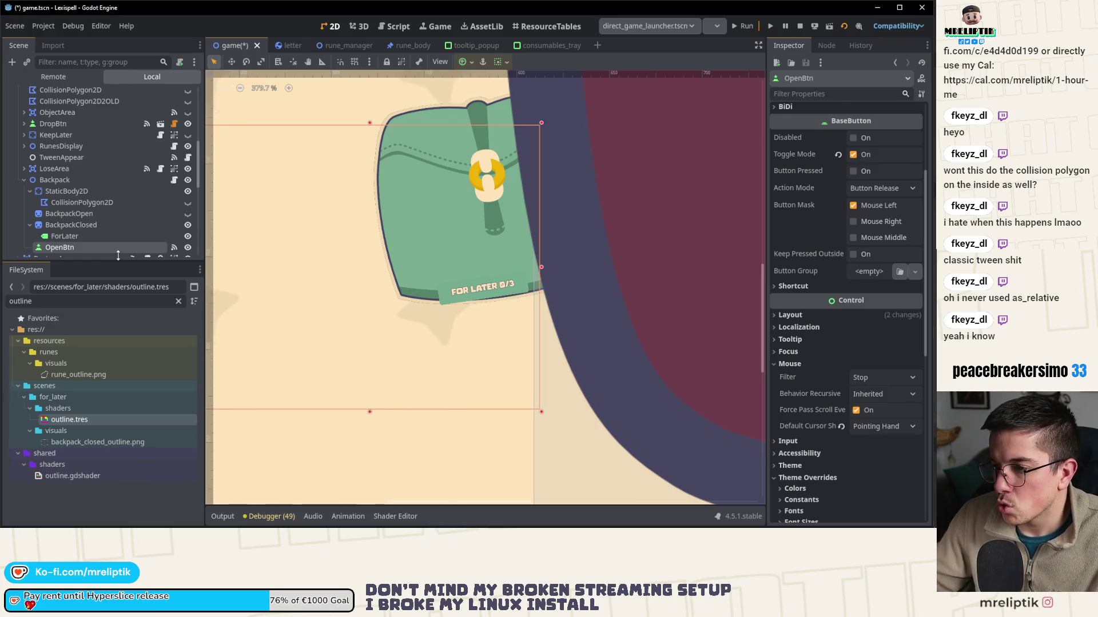
key(ctrl+l)
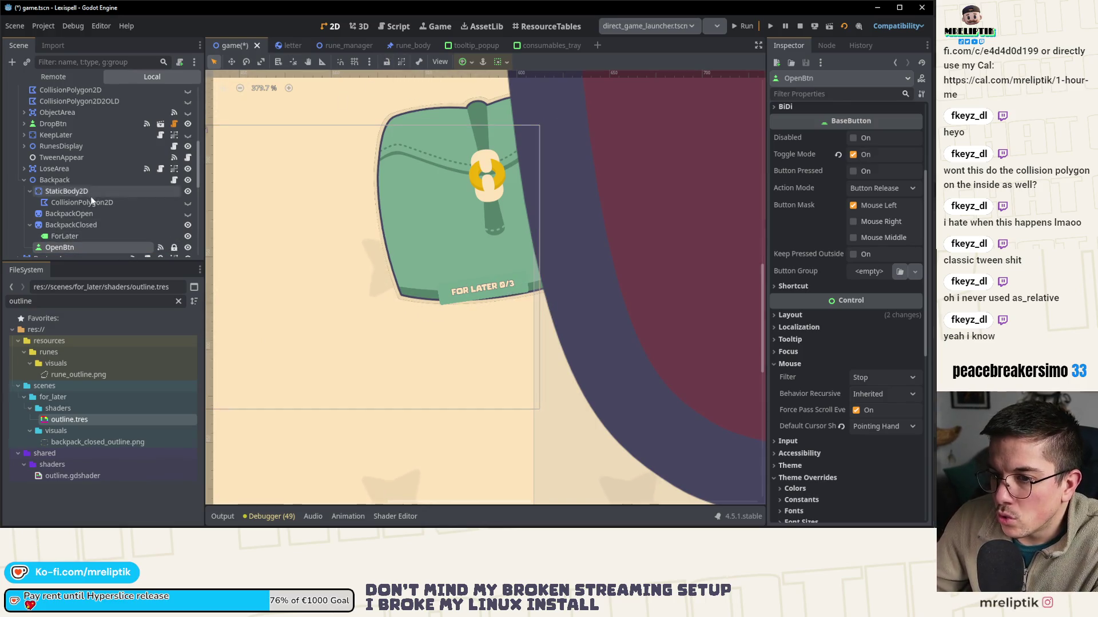
click(81, 235)
drag(489, 287, 514, 273)
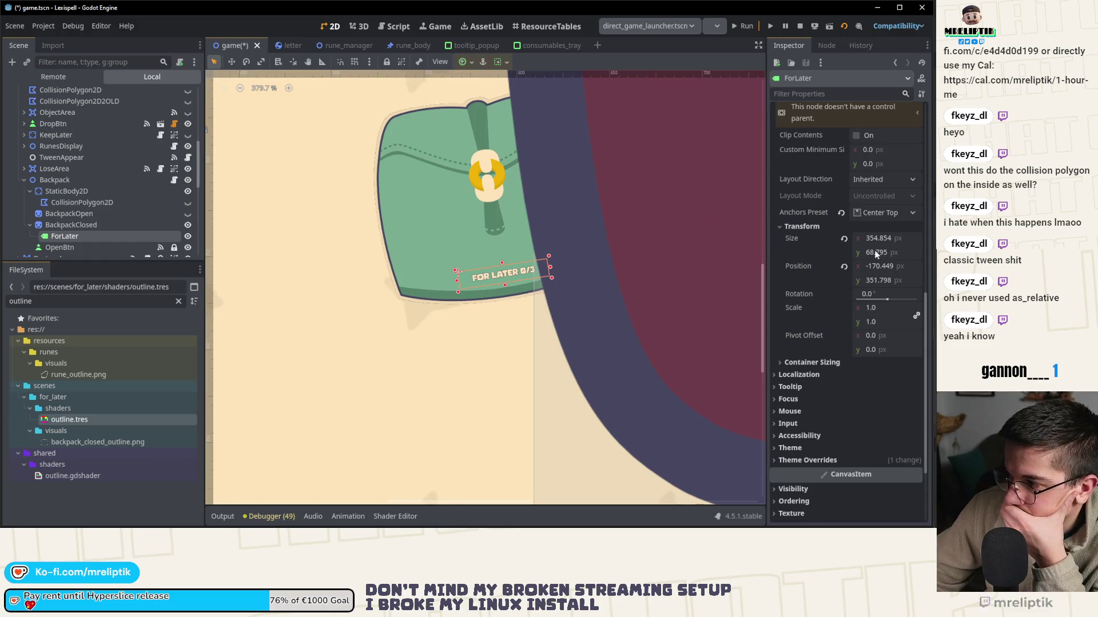
Expand the label's Theme Overrides > Styles > Normal StyleBoxFlat settings.
scroll(823, 335, down, 3)
click(803, 348)
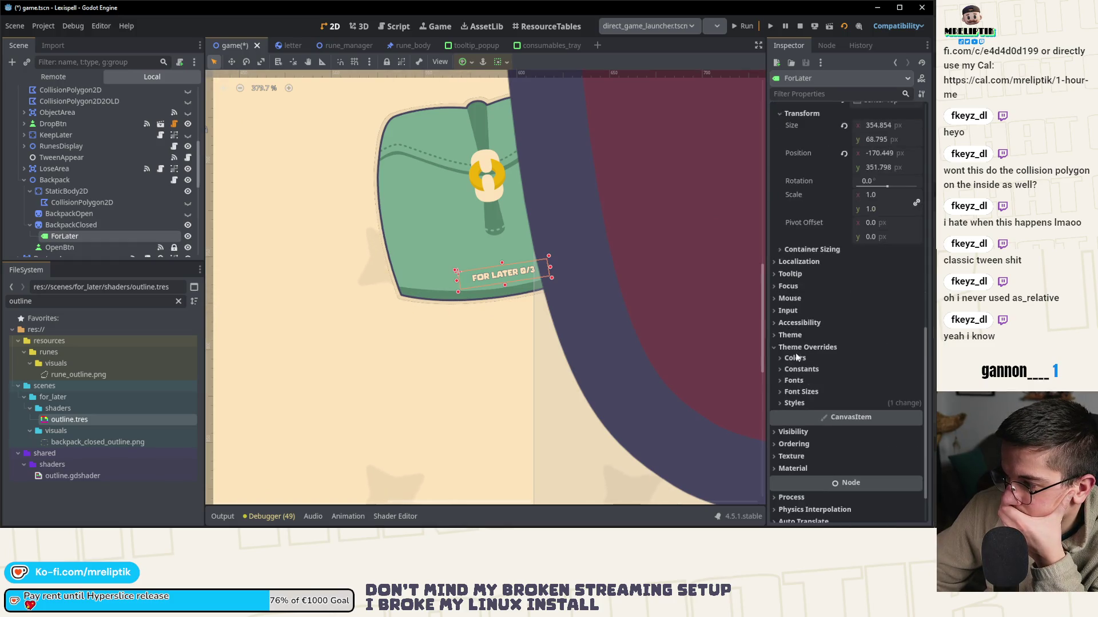
click(785, 403)
click(915, 417)
click(874, 423)
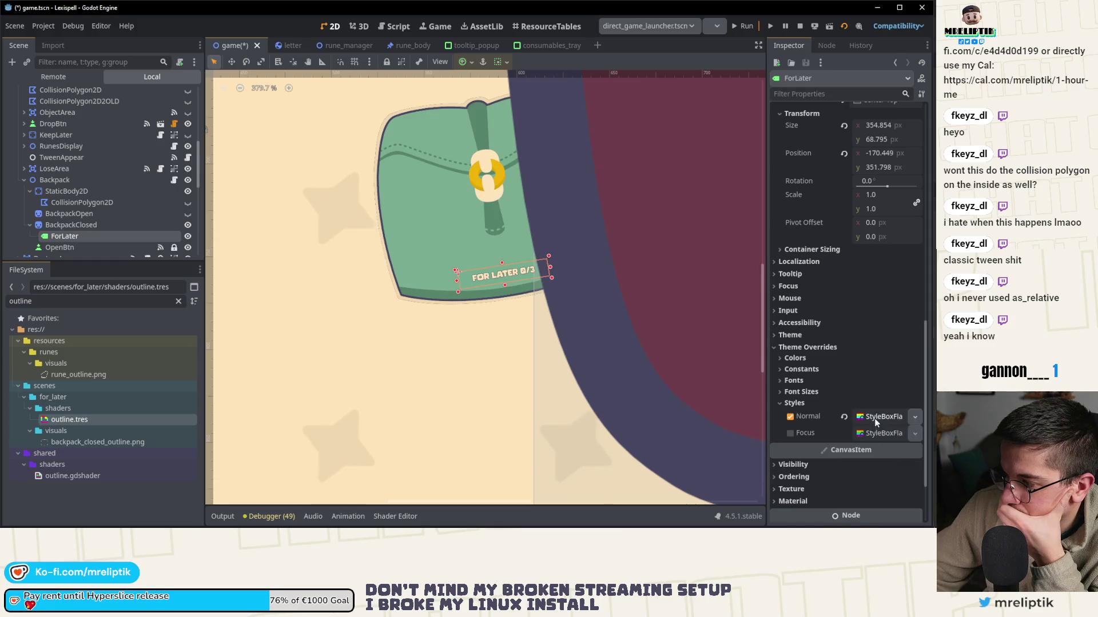
click(875, 423)
scroll(850, 460, down, 5)
Set the StyleBoxFlat BG Color to the dark purple #474660 swatch.
click(883, 242)
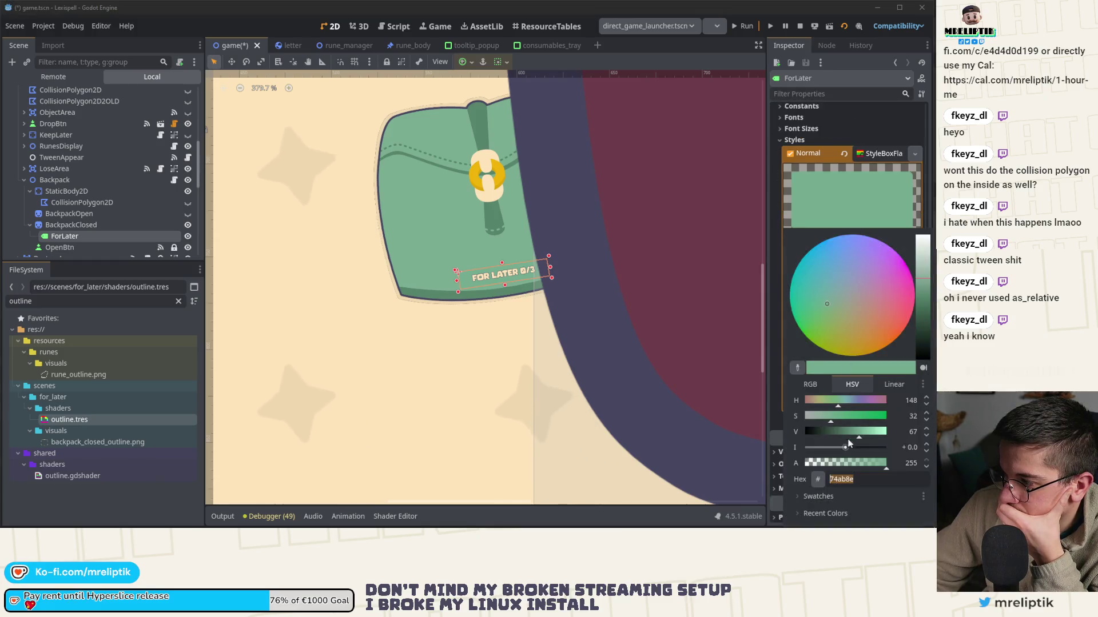
click(817, 496)
click(814, 512)
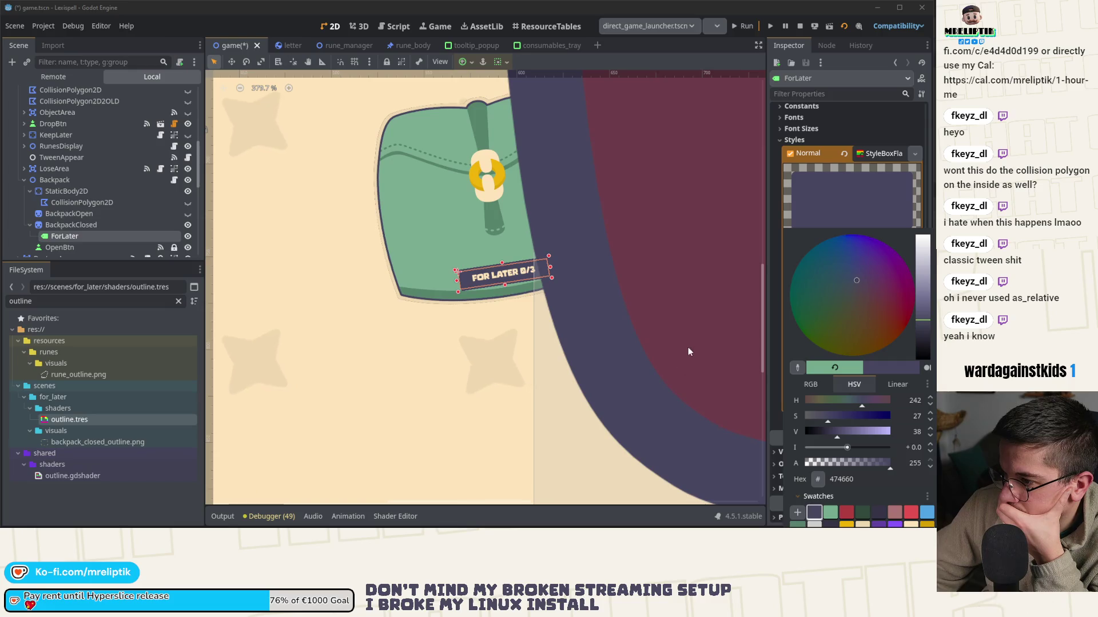
click(574, 63)
click(580, 244)
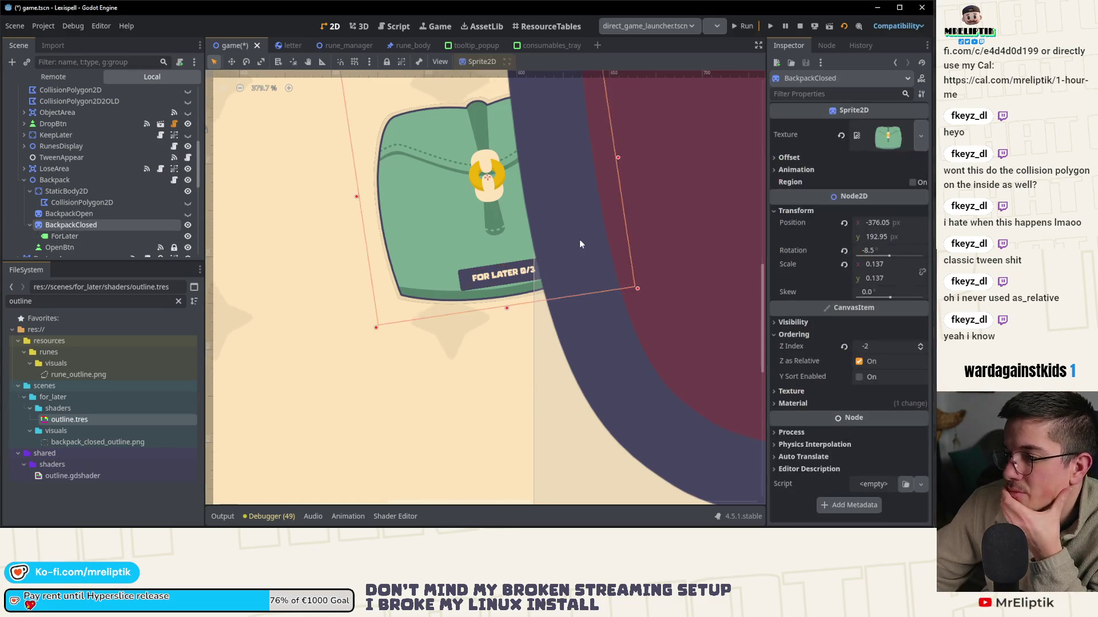
click(495, 276)
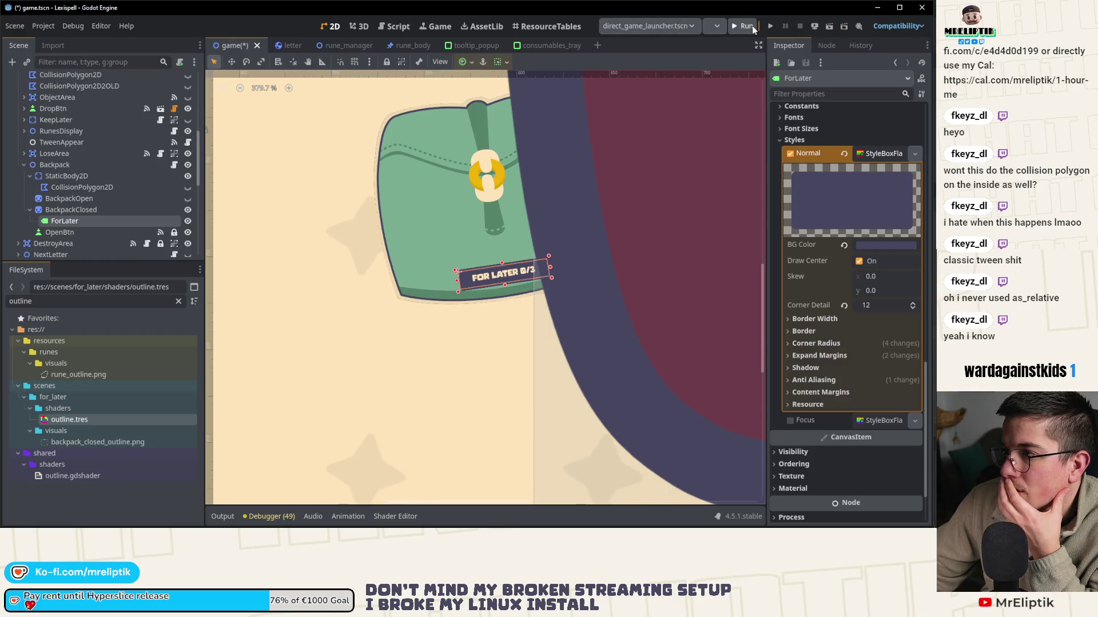
Run Level 1, hover the backpack to check its tween and label, then return to 2D.
click(751, 27)
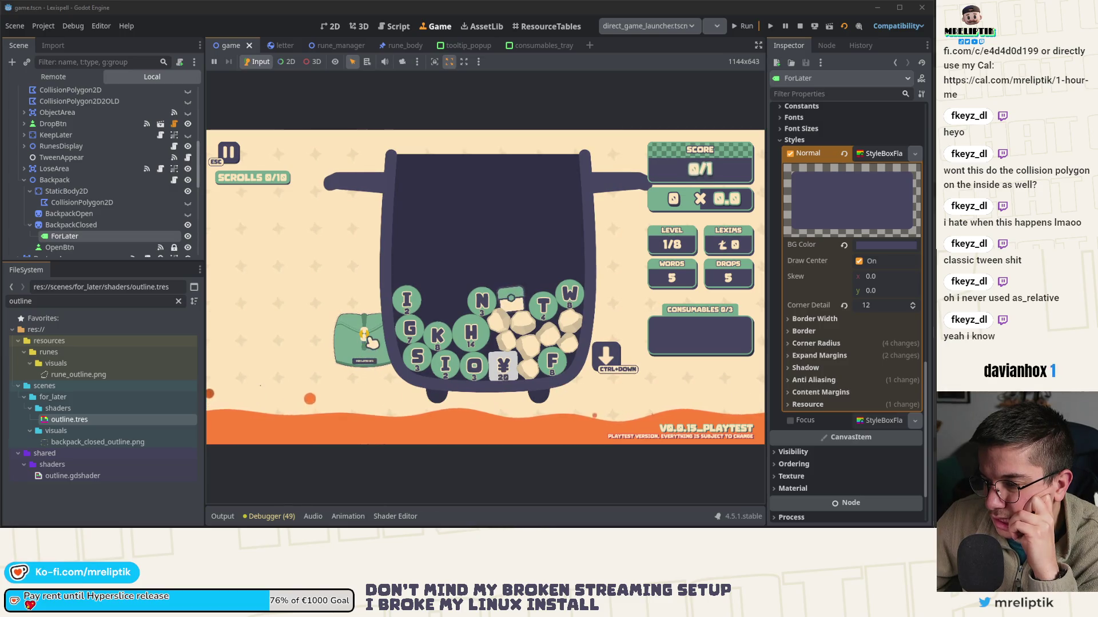
click(365, 348)
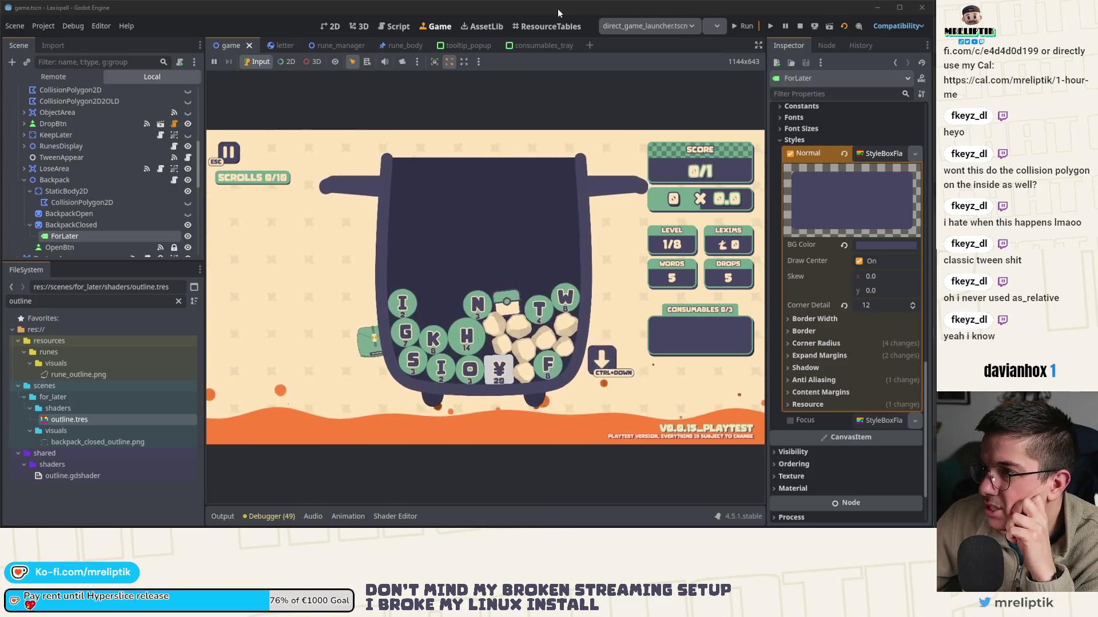
key(ctrl+F1)
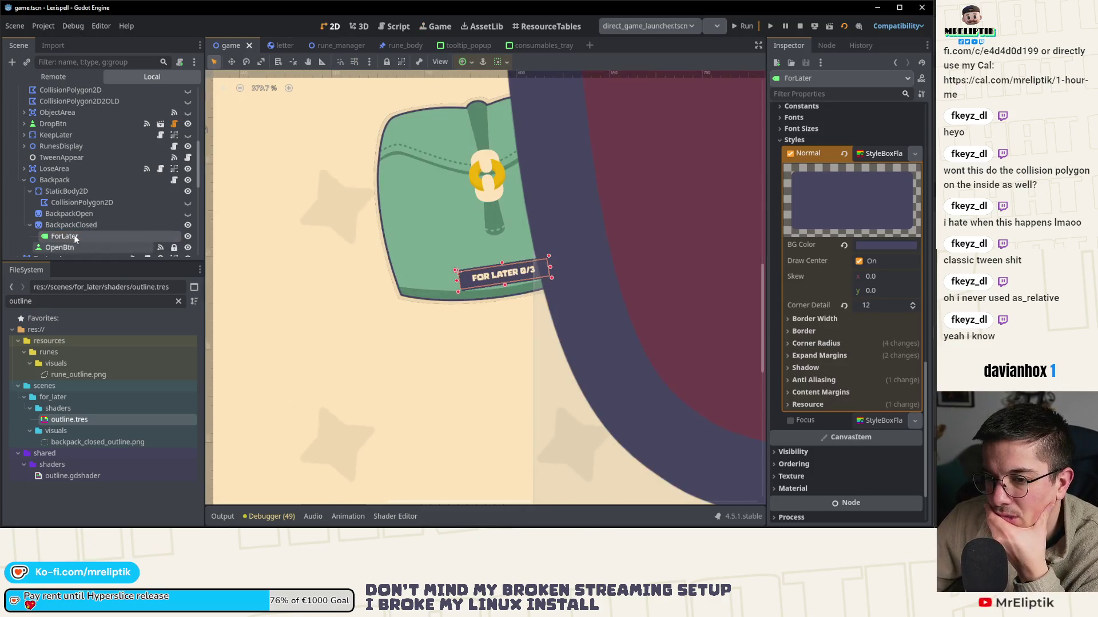
With the ForLater label selected, set its Layout > Transform Scale to 2.
click(71, 225)
click(64, 236)
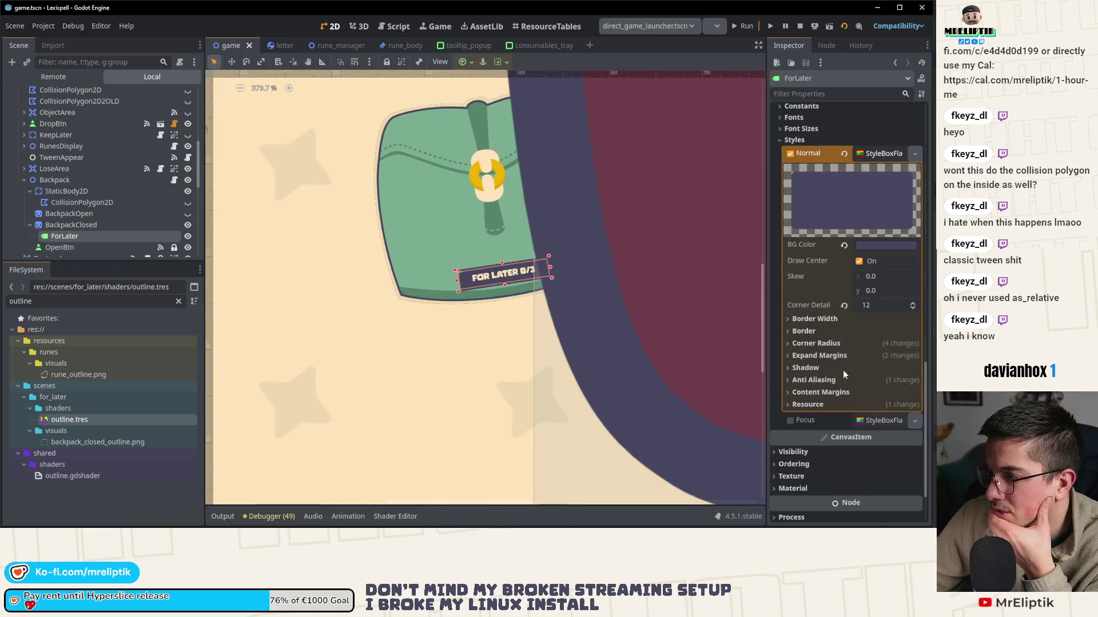
scroll(858, 362, down, 2)
scroll(806, 387, up, 5)
scroll(846, 326, up, 3)
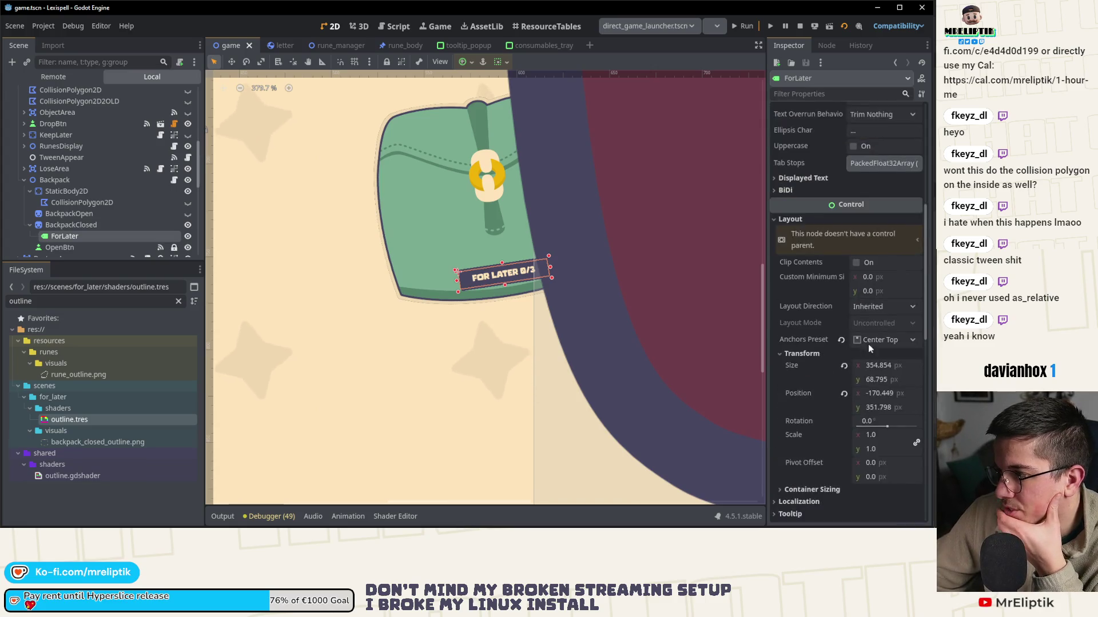
click(60, 228)
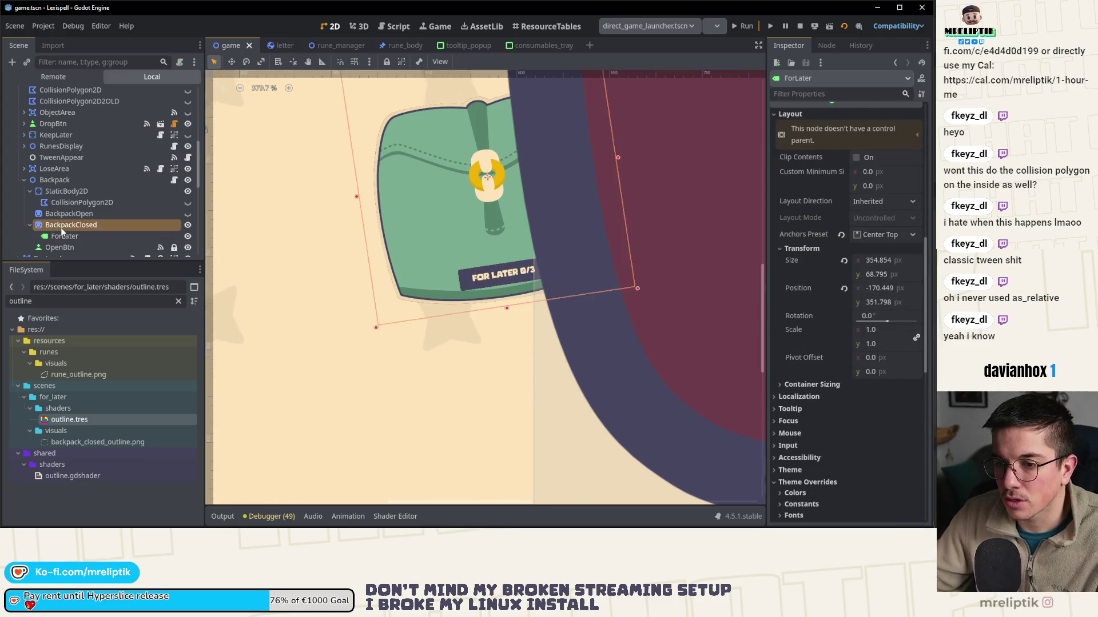
click(61, 236)
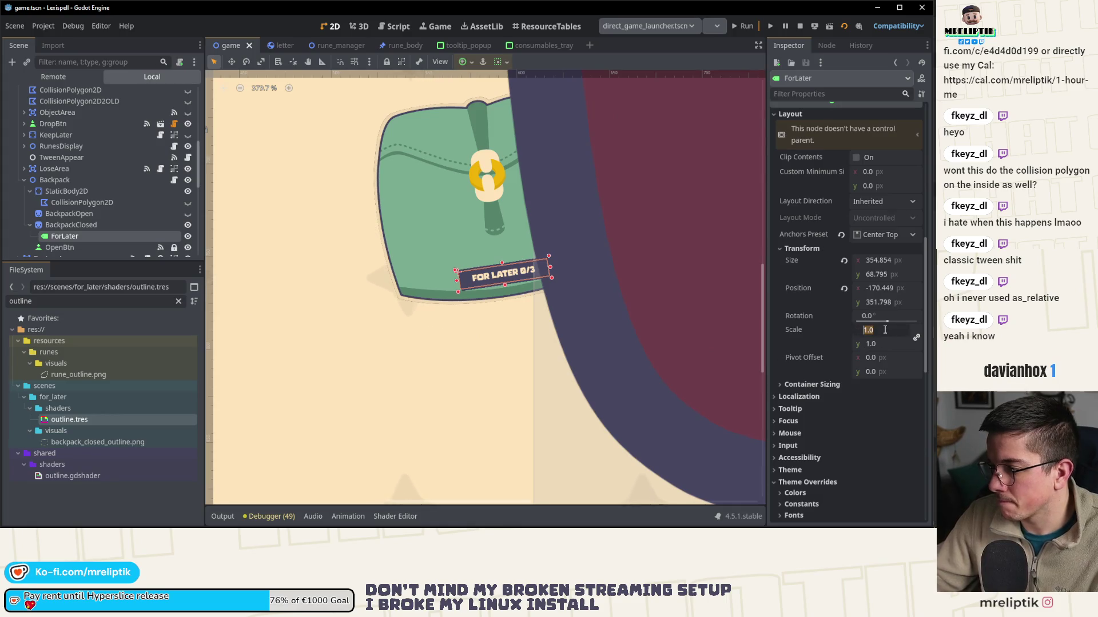
text(2)
key(Return)
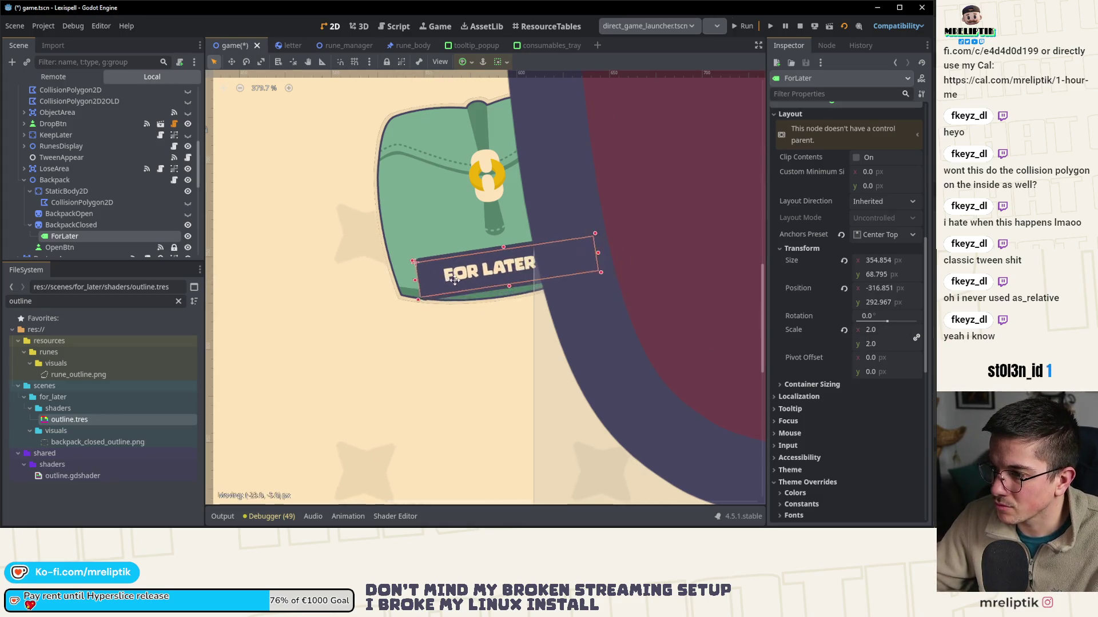